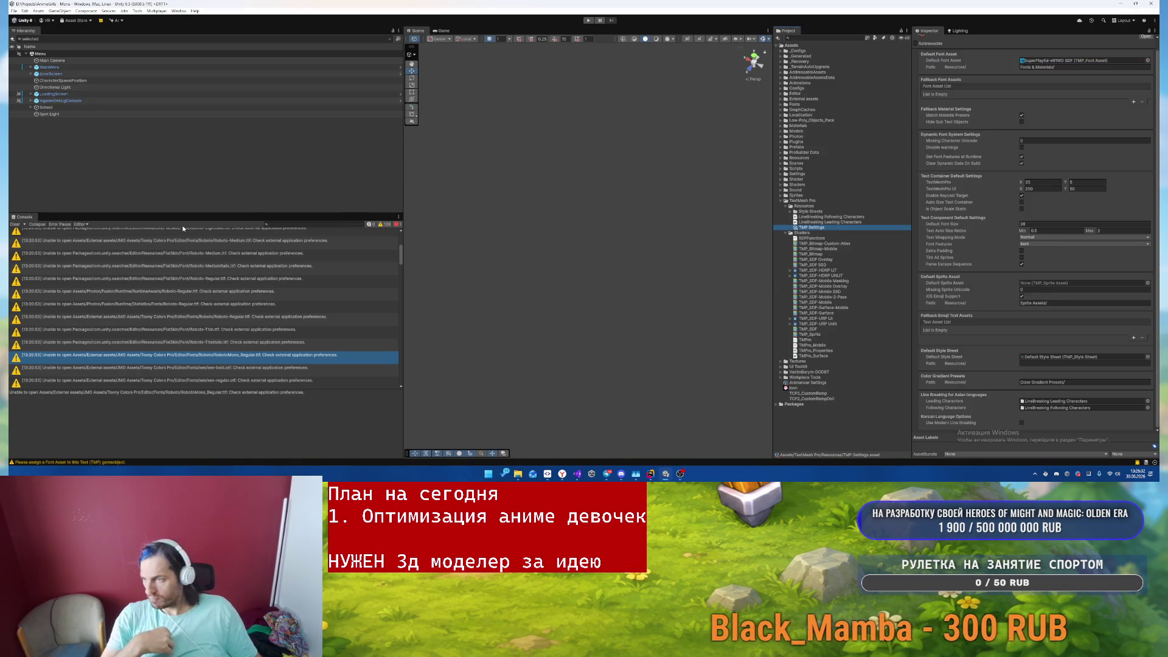
# - Play the game, flip through the Sound and Keyboard & Mouse settings pages, then stop
pyautogui.click(13, 224)
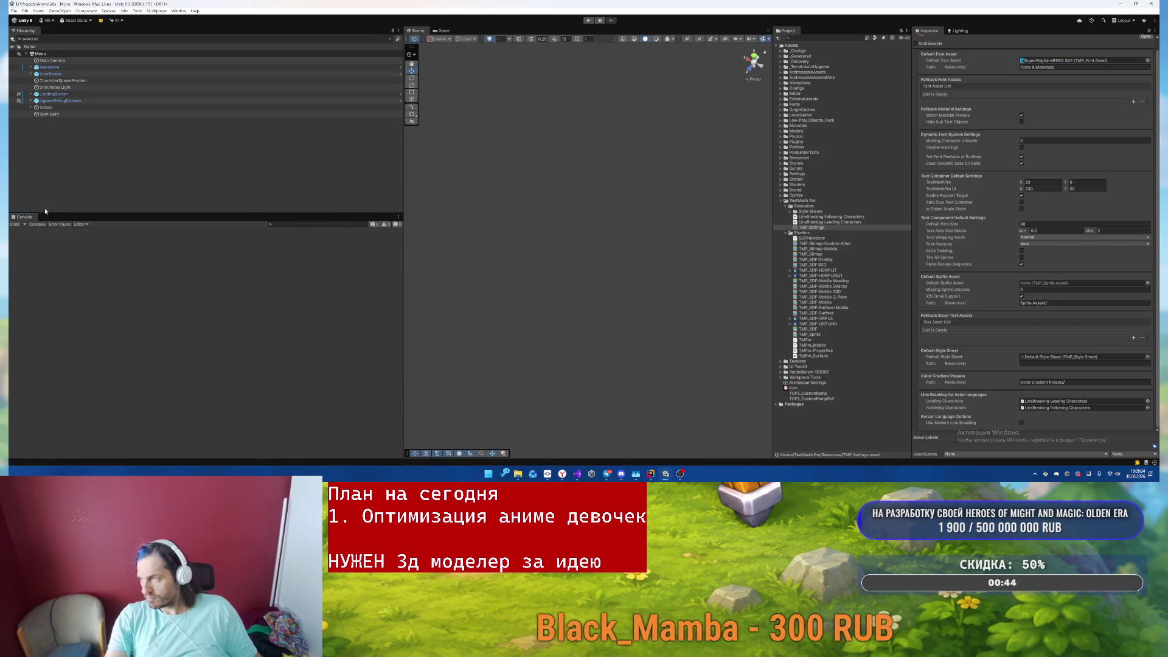
pyautogui.click(588, 20)
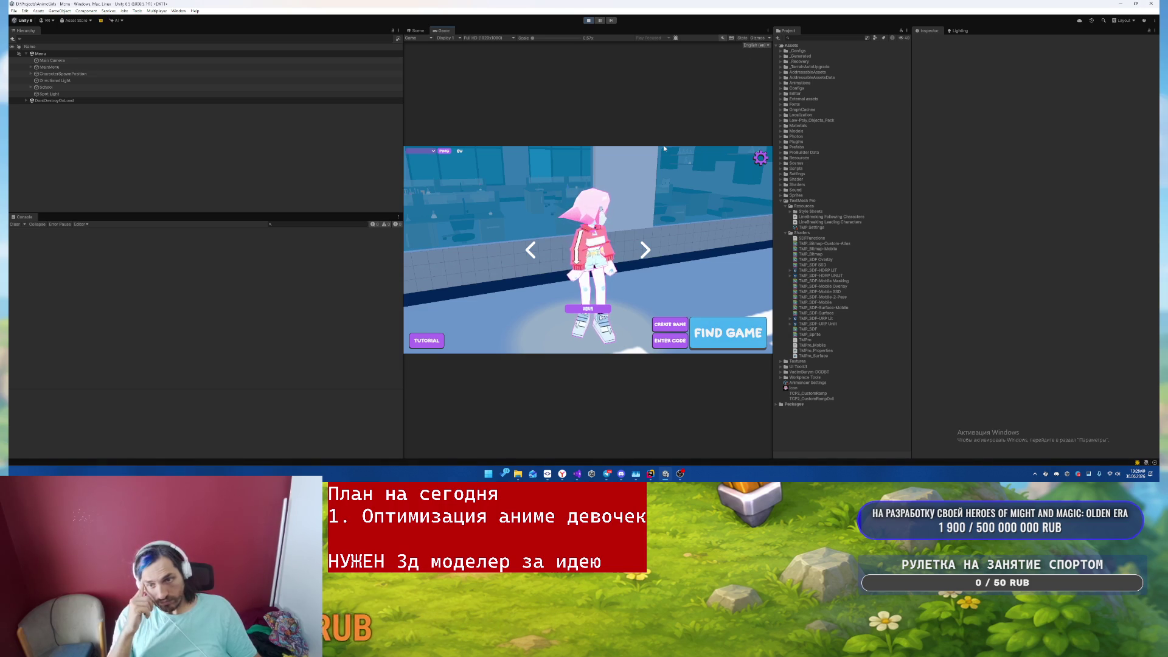
pyautogui.click(758, 162)
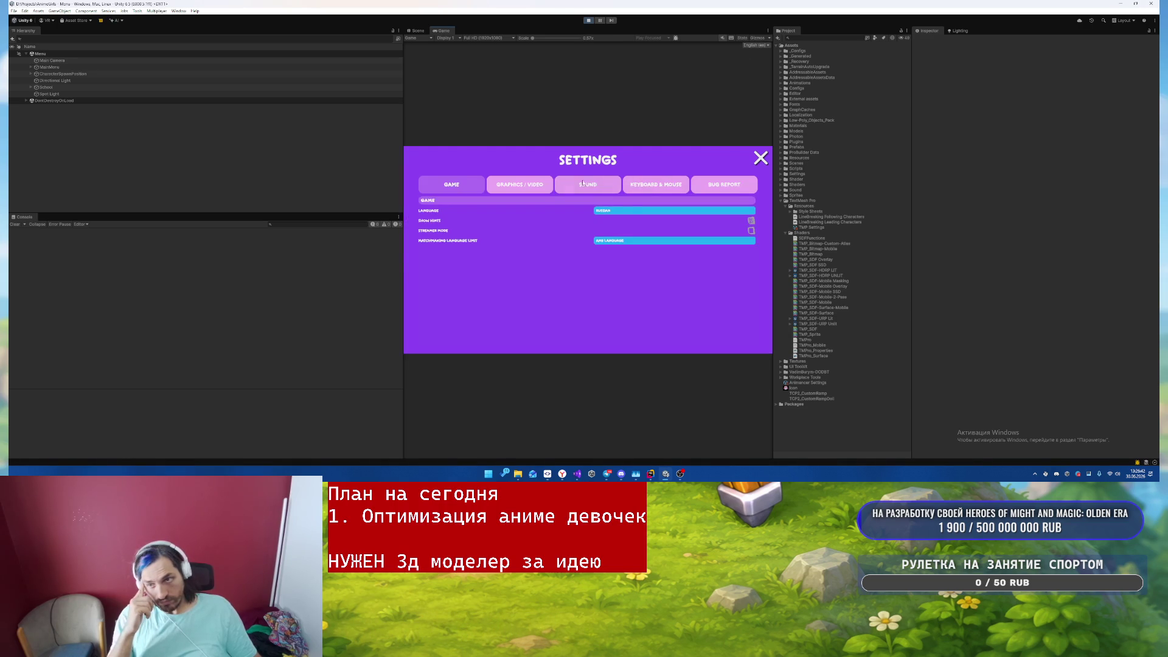
pyautogui.click(581, 185)
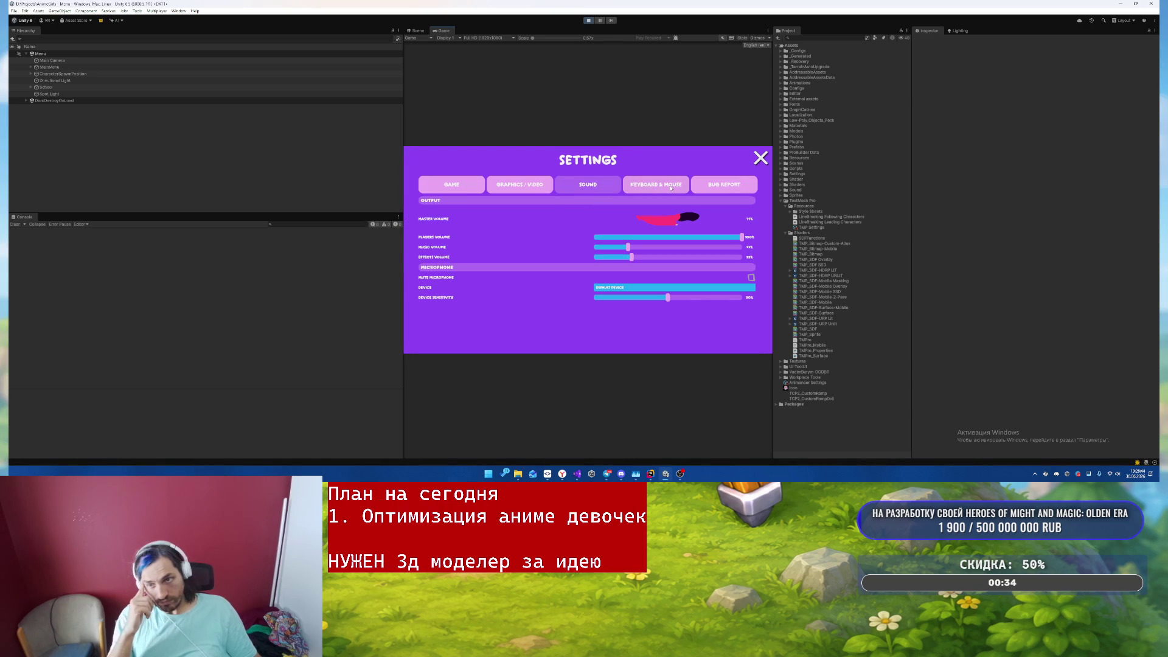
pyautogui.click(670, 187)
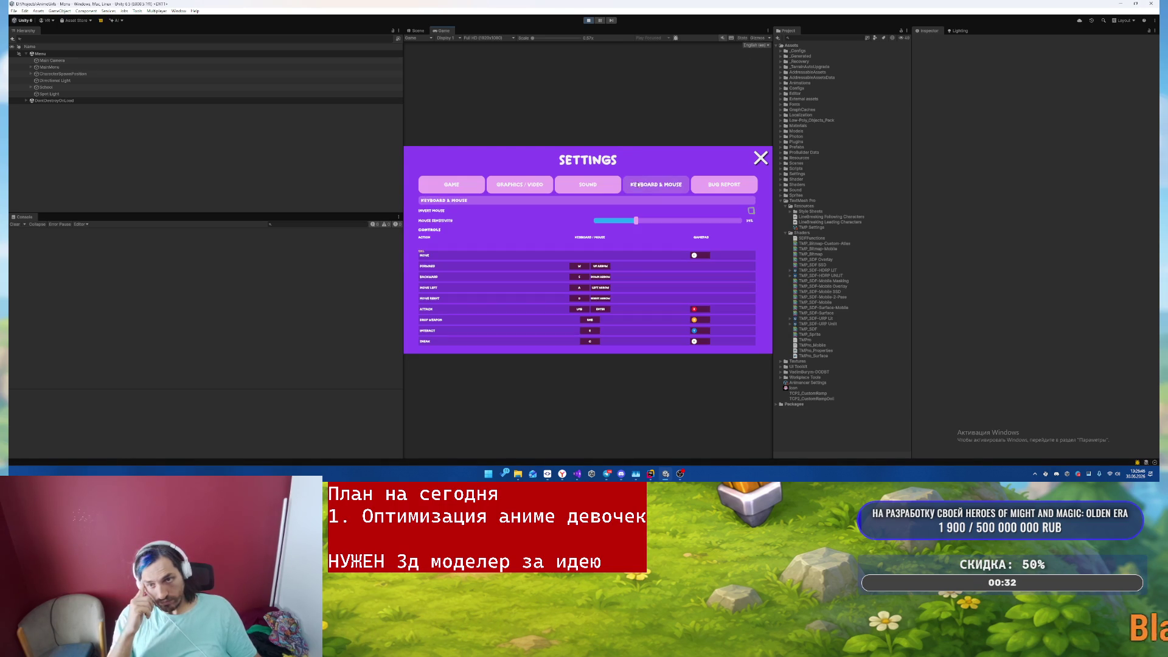
pyautogui.click(588, 184)
pyautogui.click(761, 158)
# - Search the project for SettingsPopup and open the prefab for editing
pyautogui.hotkey('ctrl', 'p')
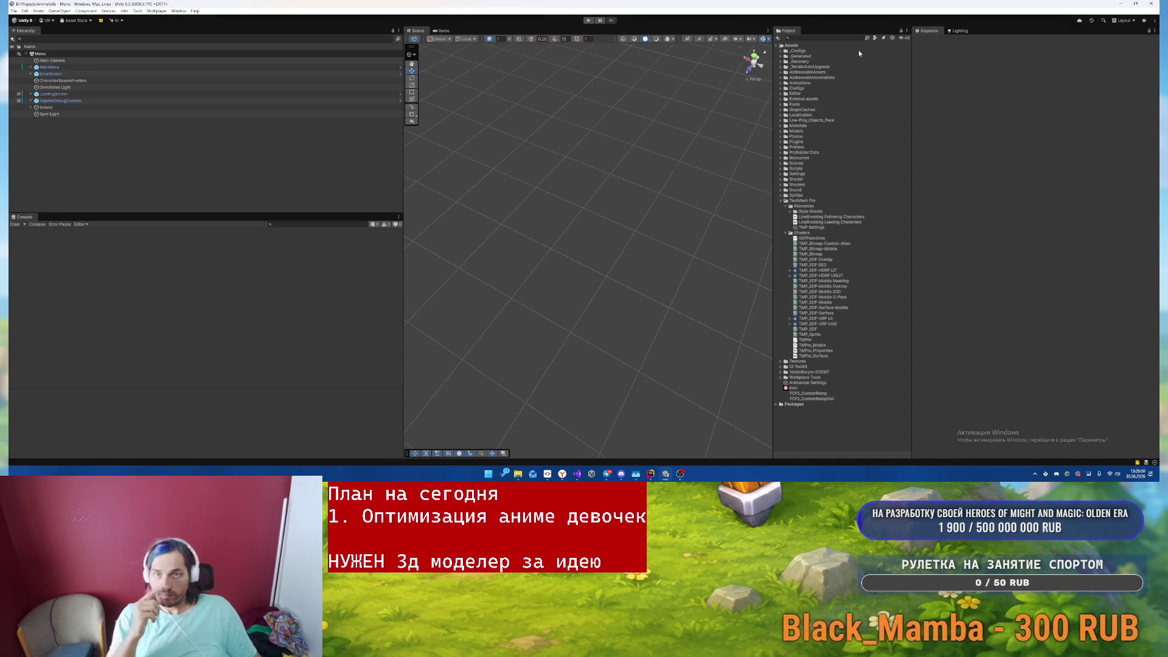
pyautogui.click(833, 38)
pyautogui.write('xe')
pyautogui.write('tings')
pyautogui.doubleClick(797, 217)
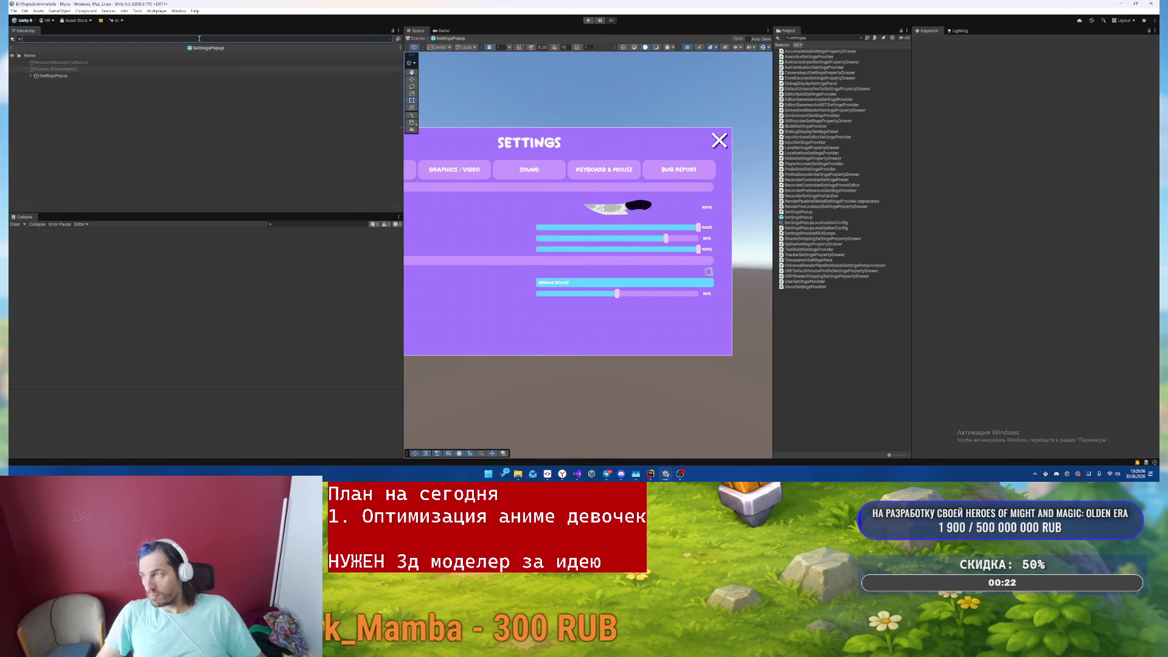
# - Filter the Hierarchy for 'sel' and select all five Selected objects
pyautogui.write('sel')
pyautogui.click(109, 62)
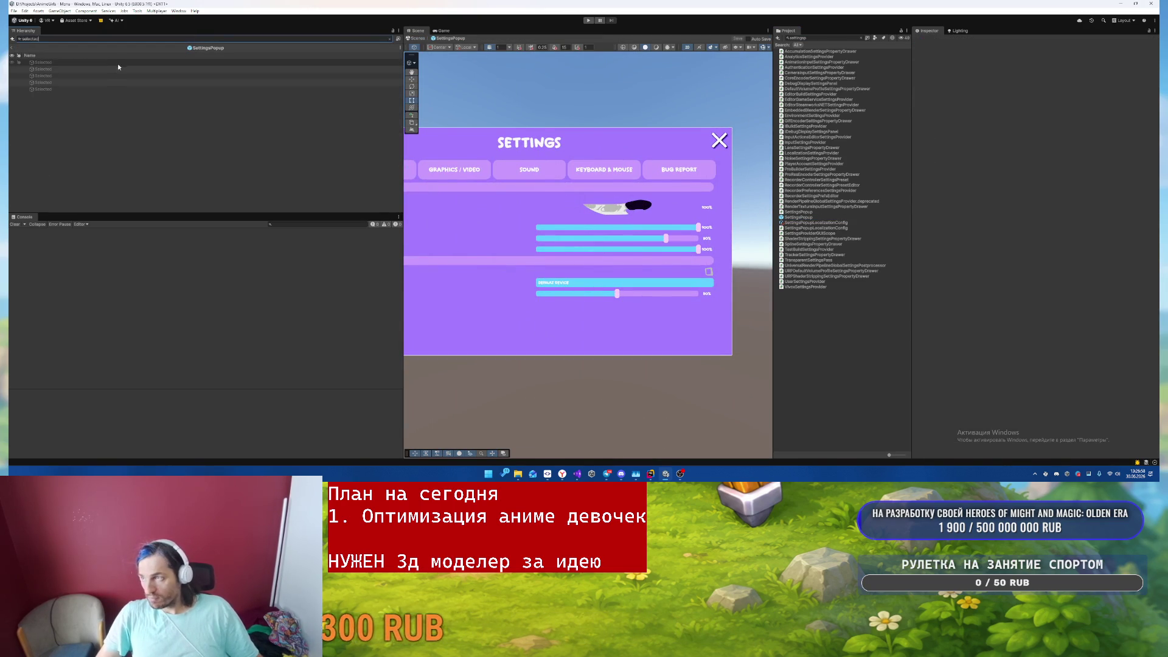
pyautogui.keyDown('shift'); pyautogui.click(106, 88); pyautogui.keyUp('shift')
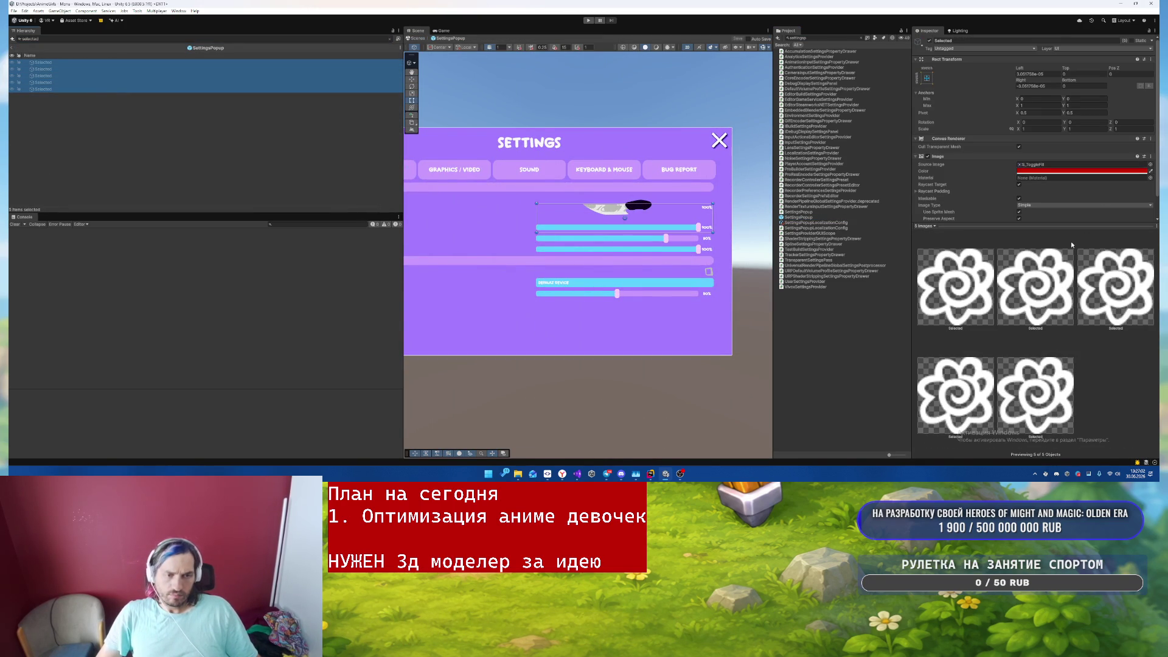
pyautogui.scroll(-1, 1037, 194)
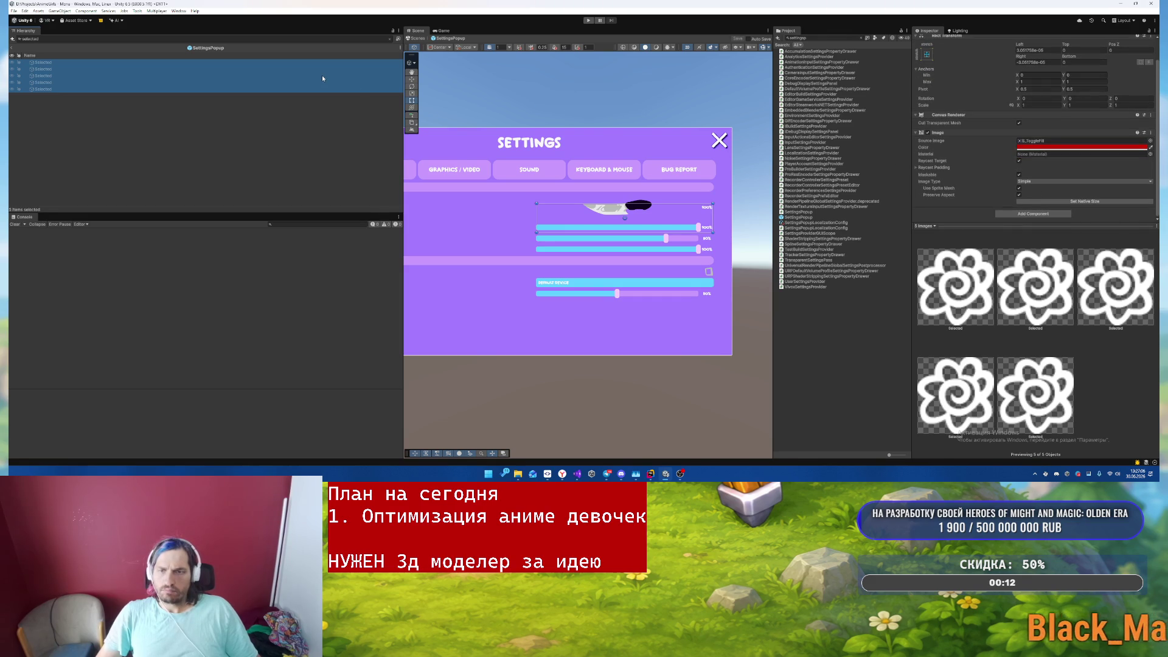
# - Filter for 'check', colour all three Checkmark images red, and save the prefab
pyautogui.click(112, 38)
pyautogui.write('check')
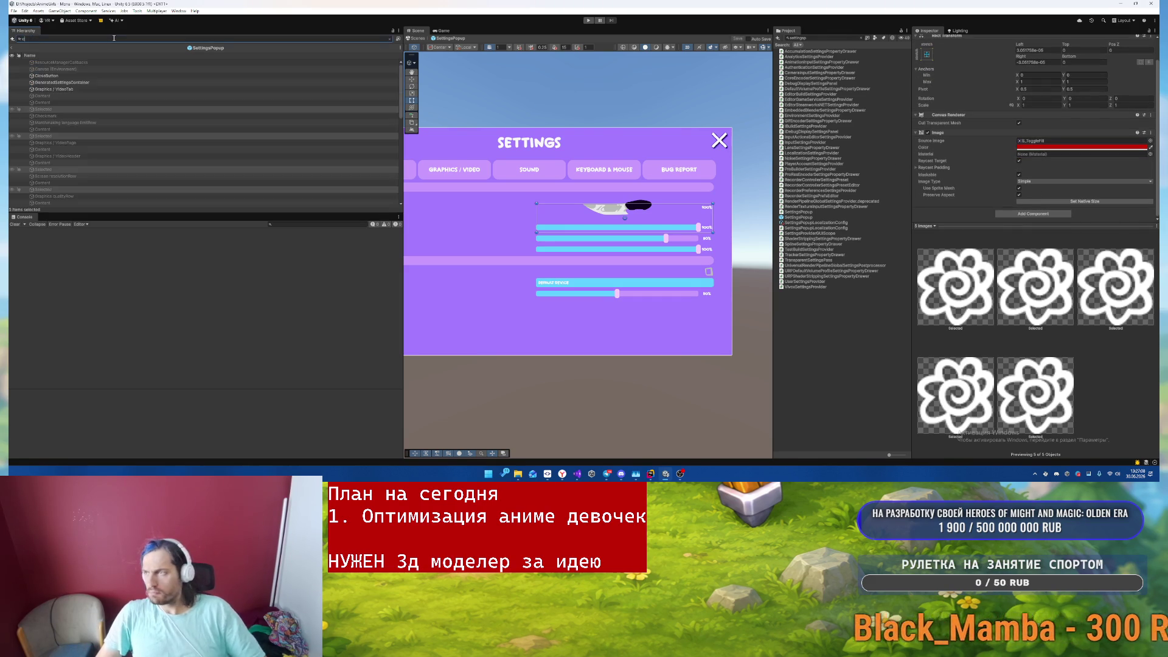
pyautogui.click(66, 62)
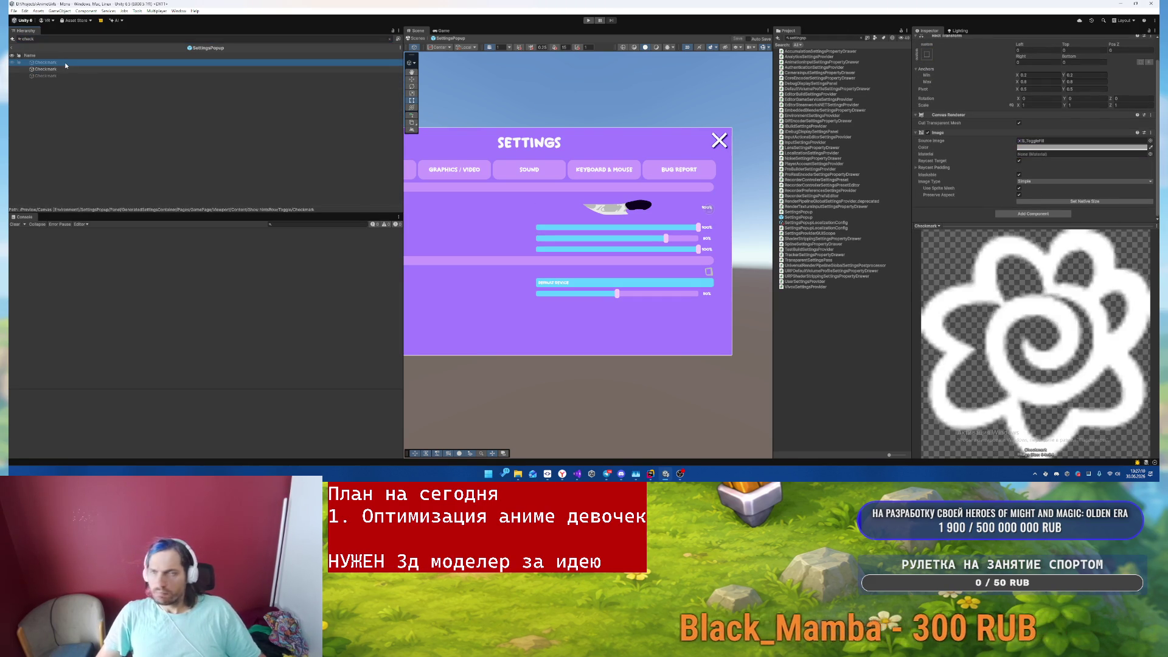
pyautogui.hotkey('ctrl', 'a')
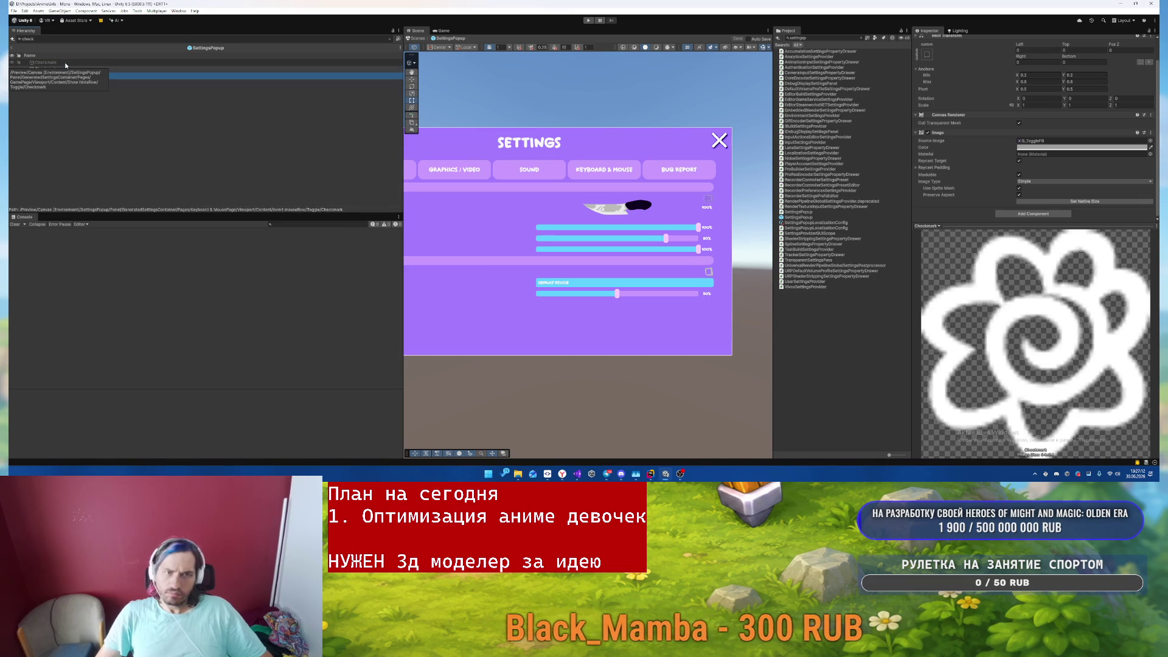
pyautogui.click(66, 63)
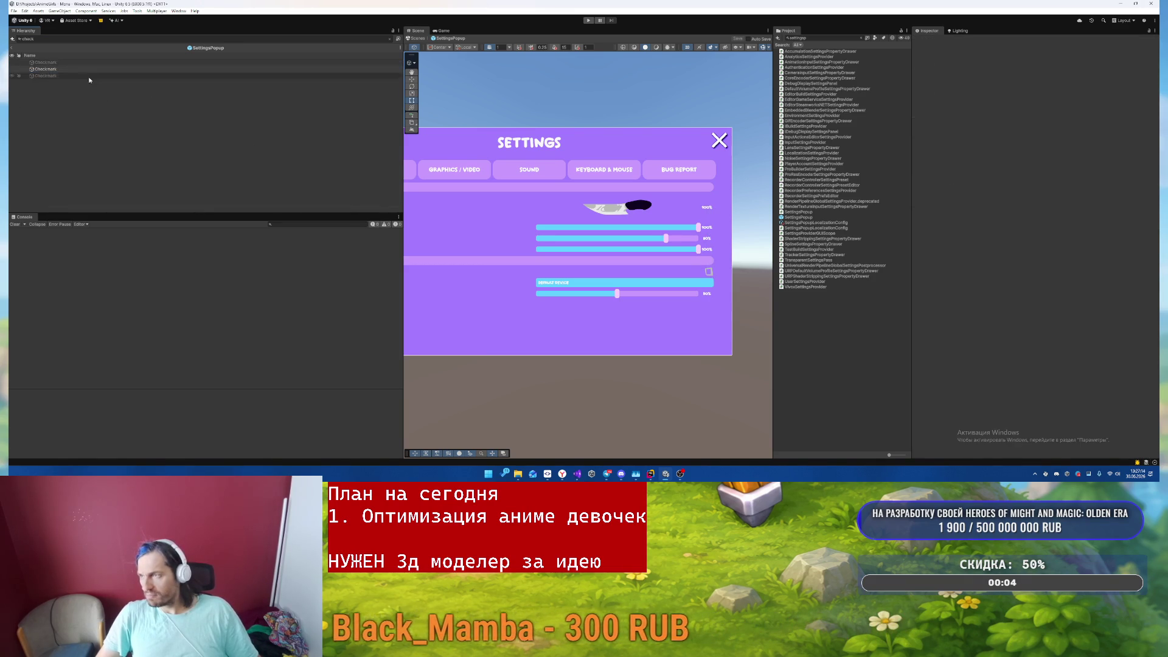
pyautogui.keyDown('shift'); pyautogui.click(88, 75); pyautogui.keyUp('shift')
pyautogui.click(1040, 171)
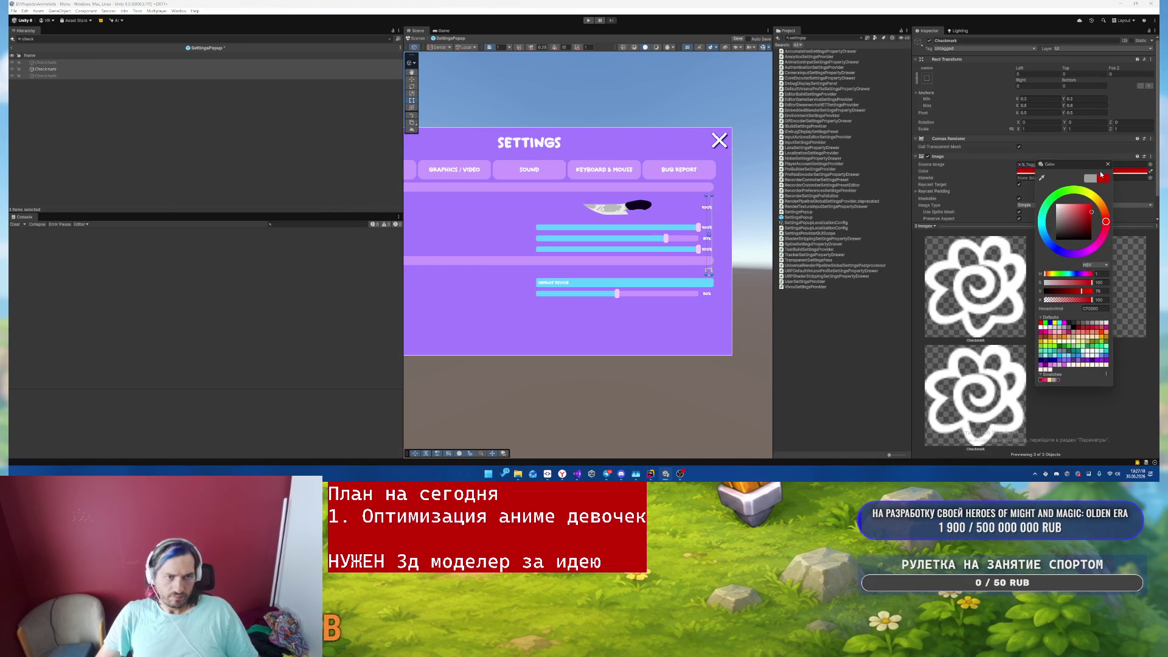
pyautogui.click(1108, 163)
pyautogui.hotkey('ctrl', 's')
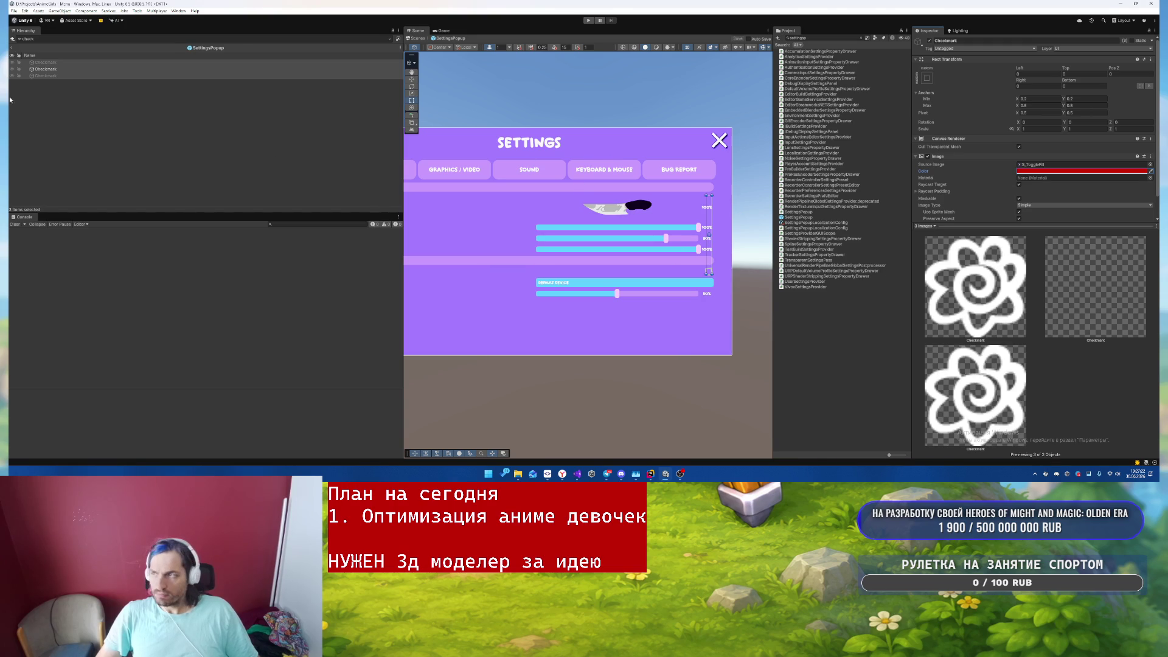
# - Step through the individual Checkmark objects, then start the game to test the change
pyautogui.click(46, 69)
pyautogui.press('Up')
pyautogui.press('Down')
pyautogui.press('Up')
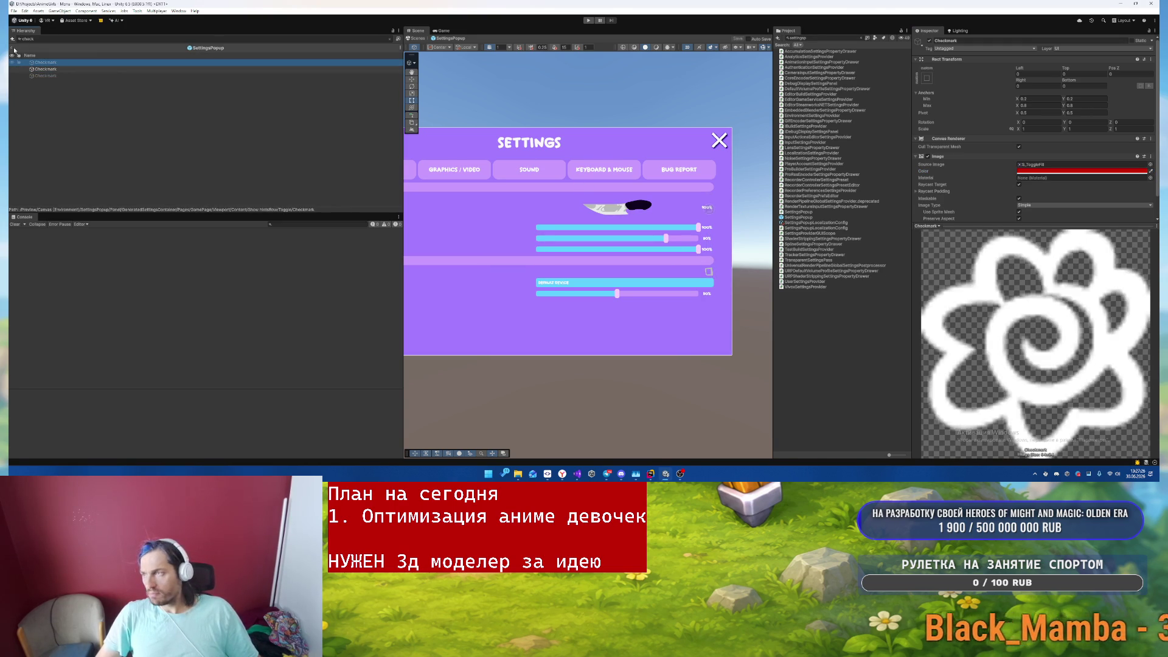
pyautogui.hotkey('ctrl', 'p')
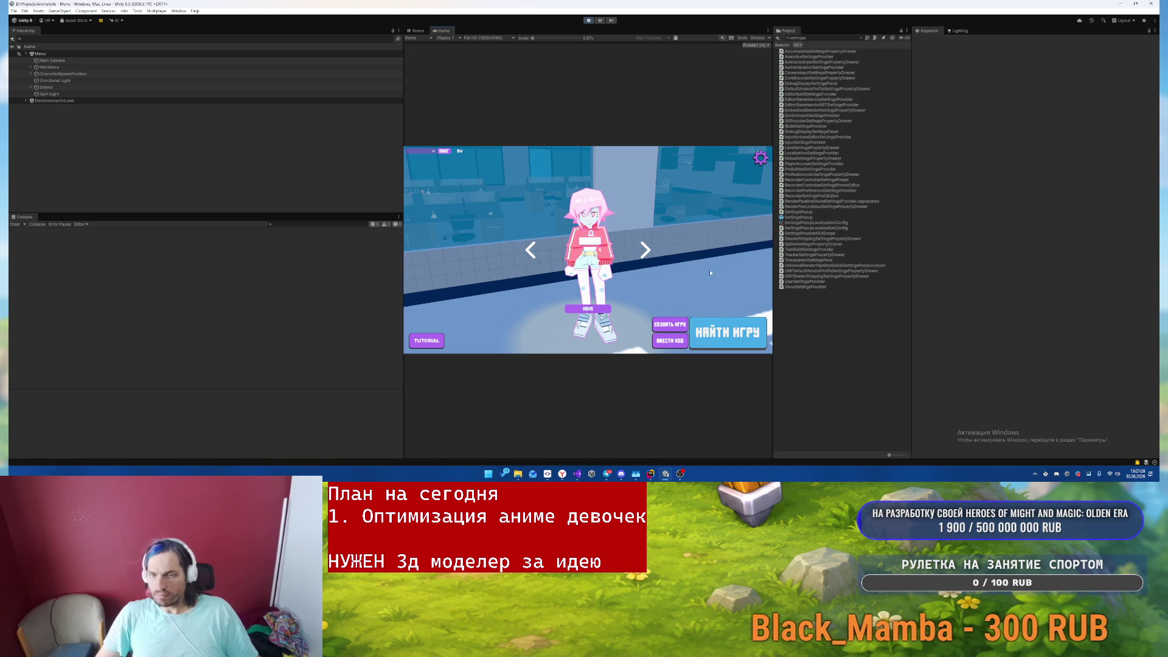
# - Browse the Звук, Клавиатура и мышь, bug report and Графика/Видео pages, then close settings and stop the game
pyautogui.click(761, 158)
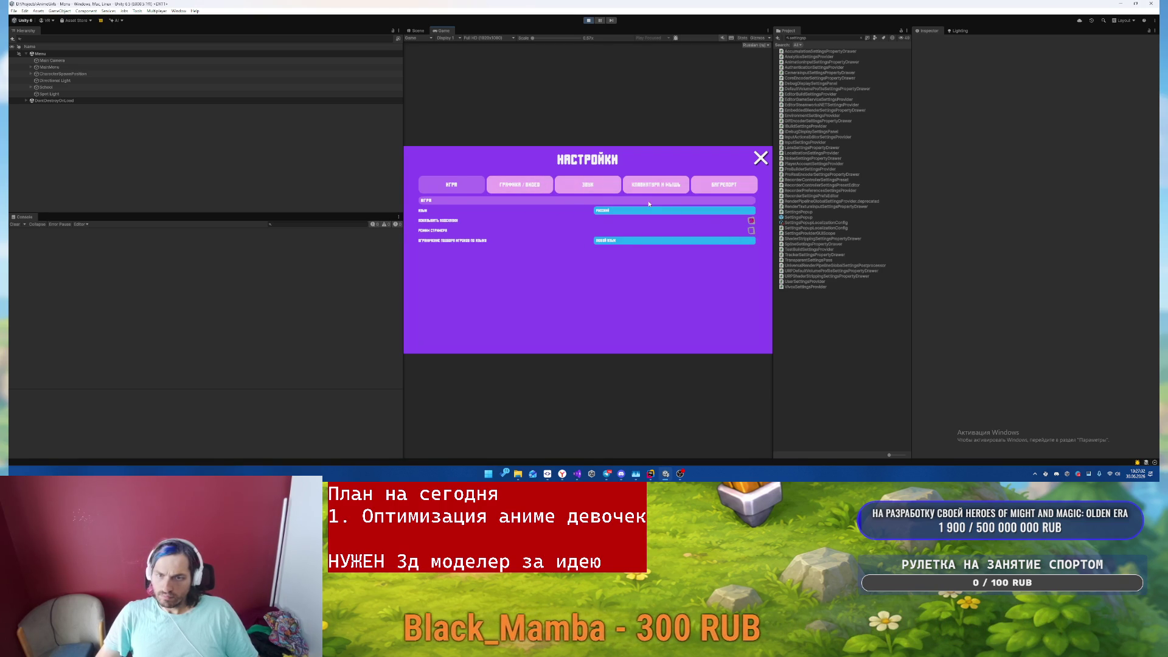
pyautogui.click(587, 184)
pyautogui.click(656, 185)
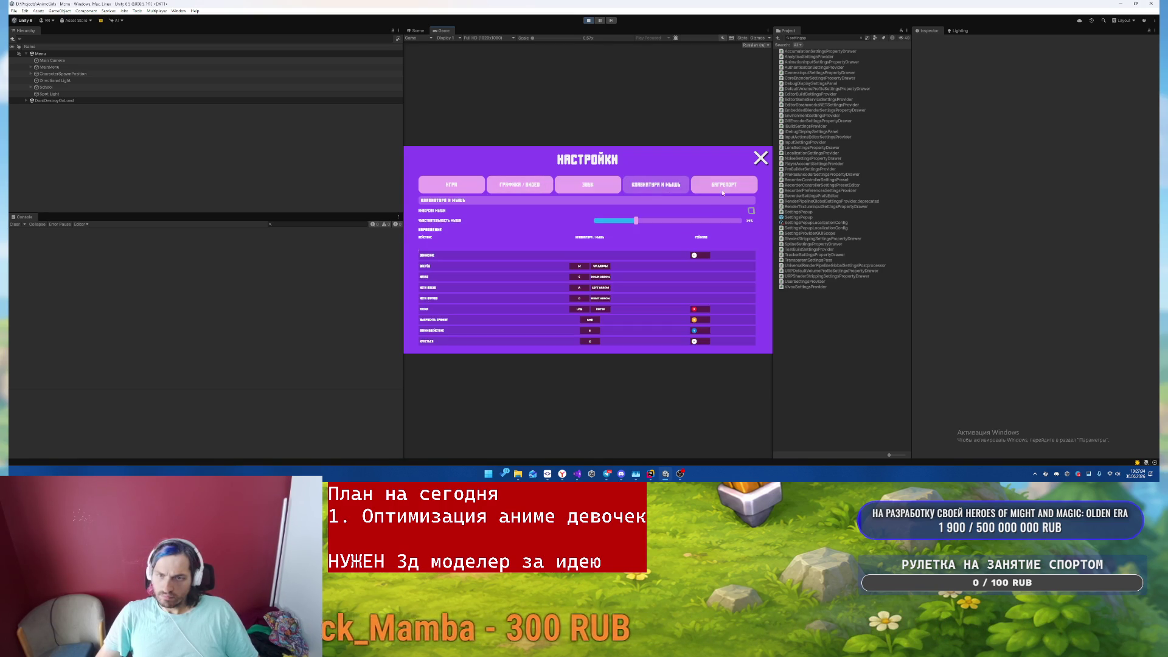
pyautogui.click(586, 184)
pyautogui.click(513, 186)
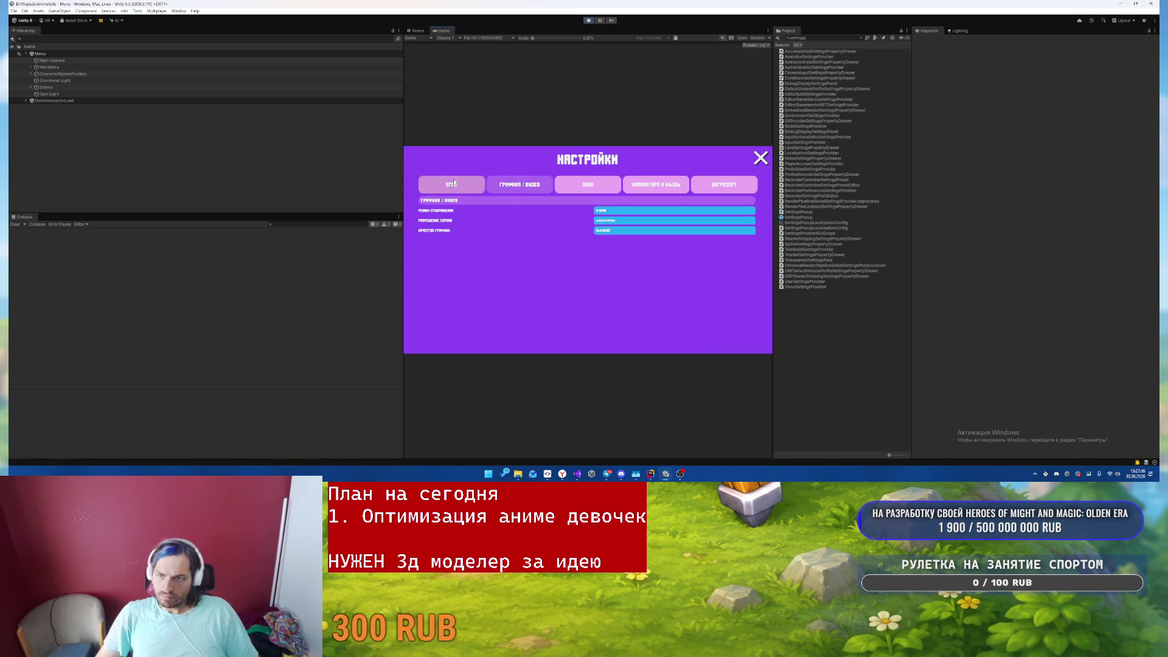
pyautogui.click(588, 184)
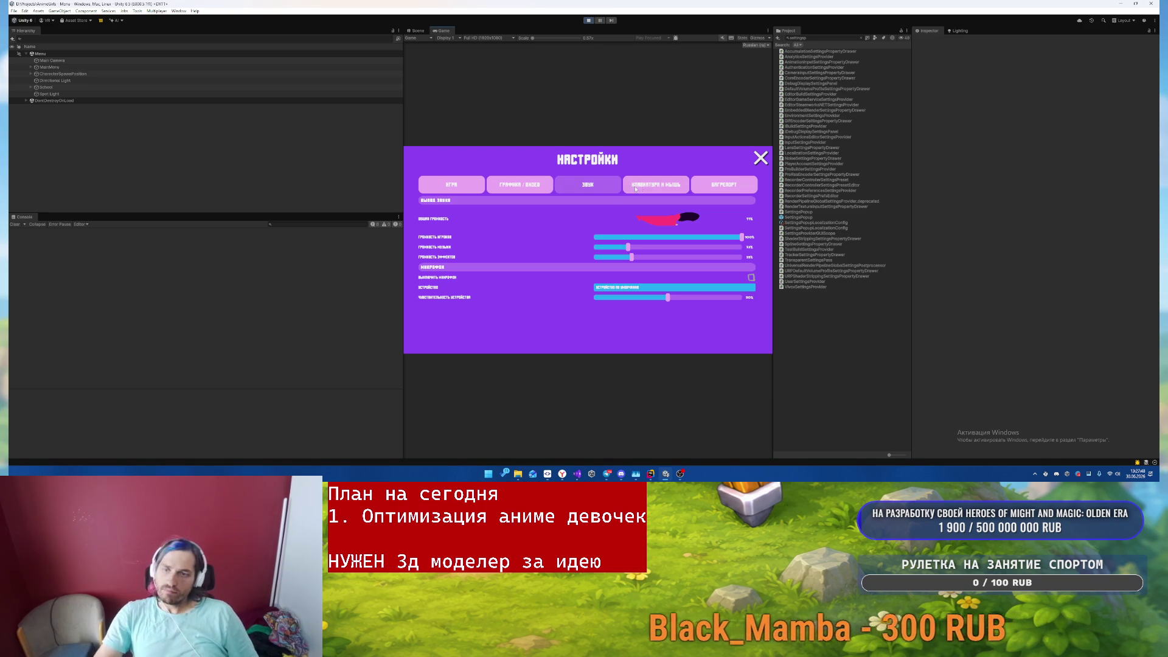
pyautogui.click(656, 185)
pyautogui.click(717, 186)
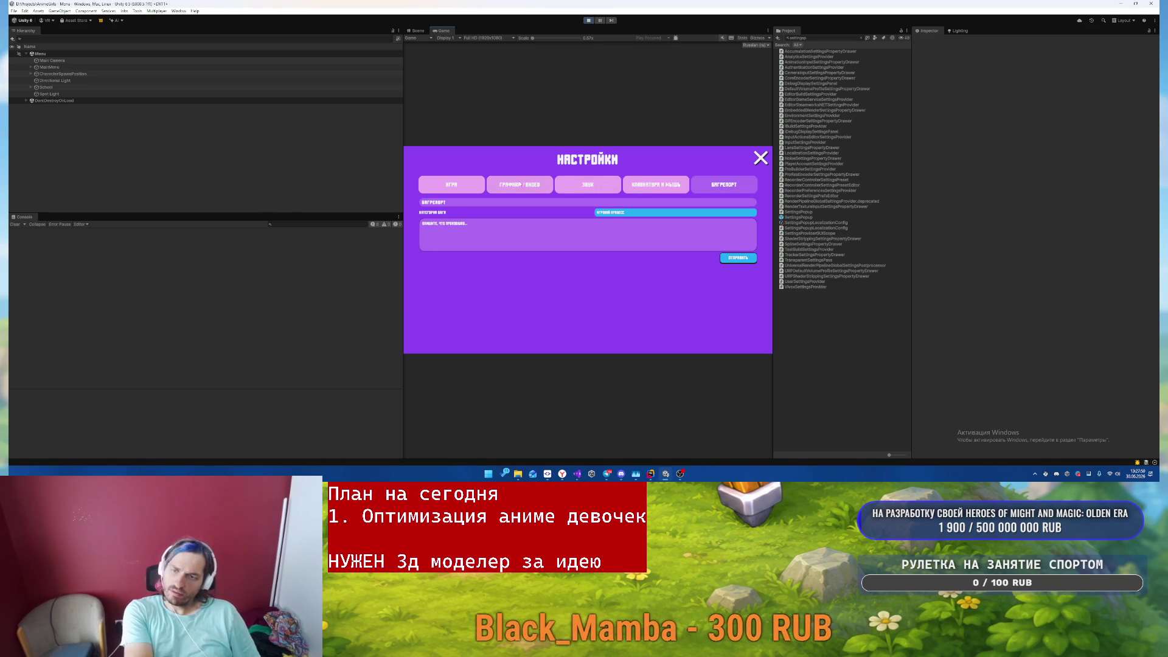
pyautogui.click(519, 185)
pyautogui.click(762, 159)
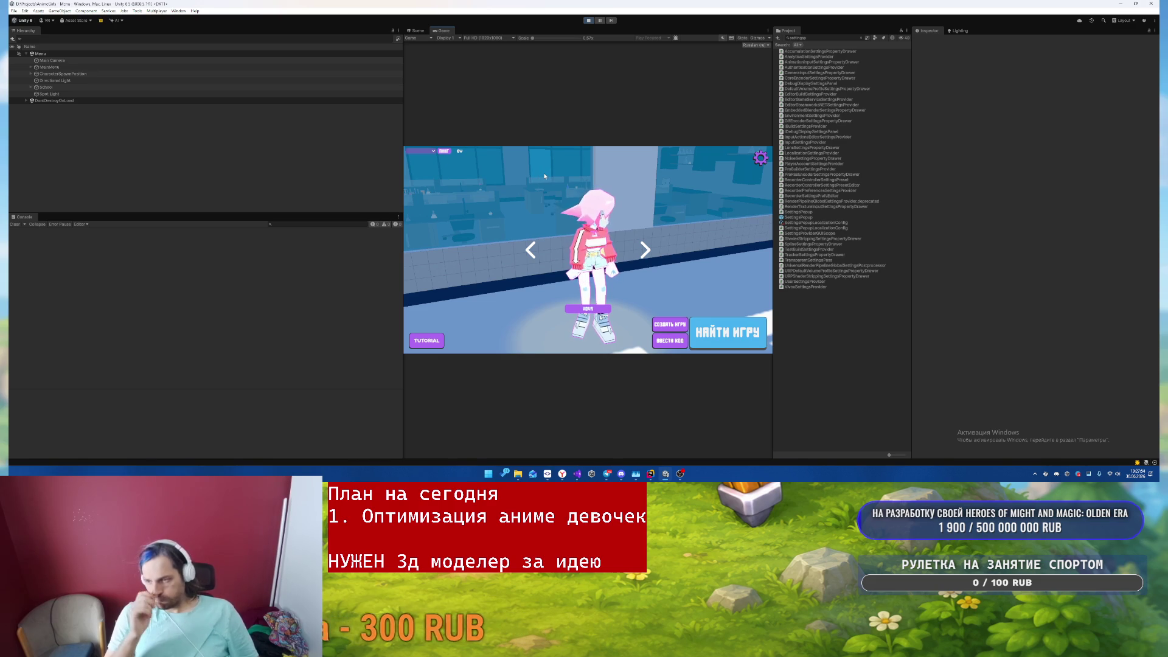
pyautogui.click(589, 20)
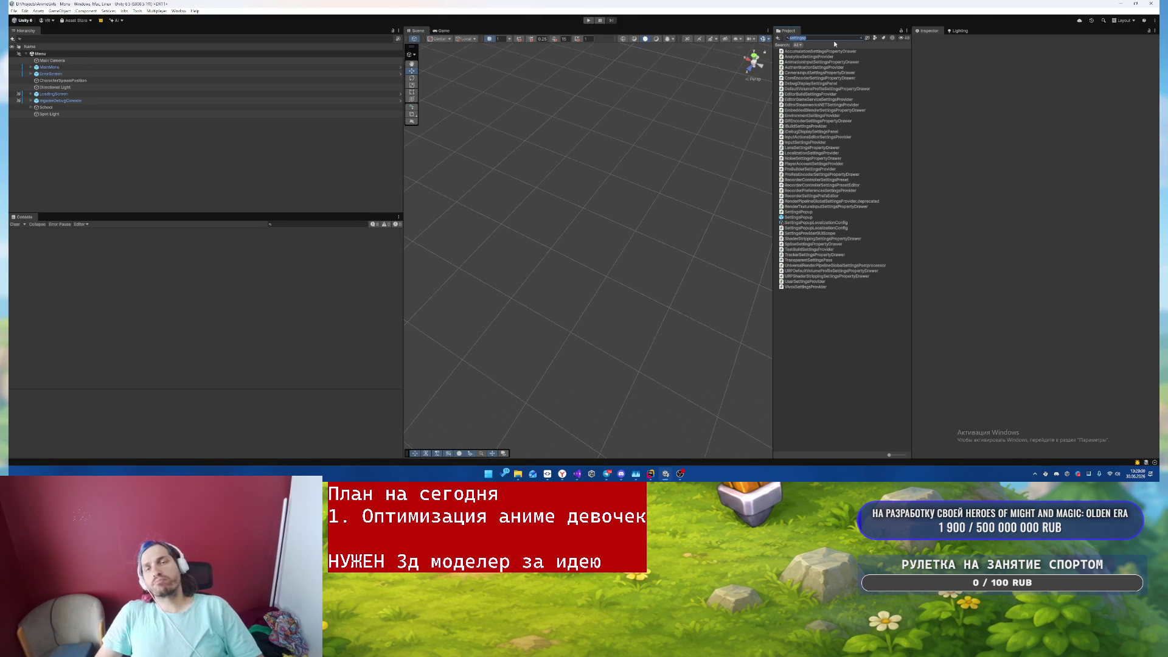
# - Clear the project search, select MainMenu, and review its prefab overrides
pyautogui.press('BackSpace')
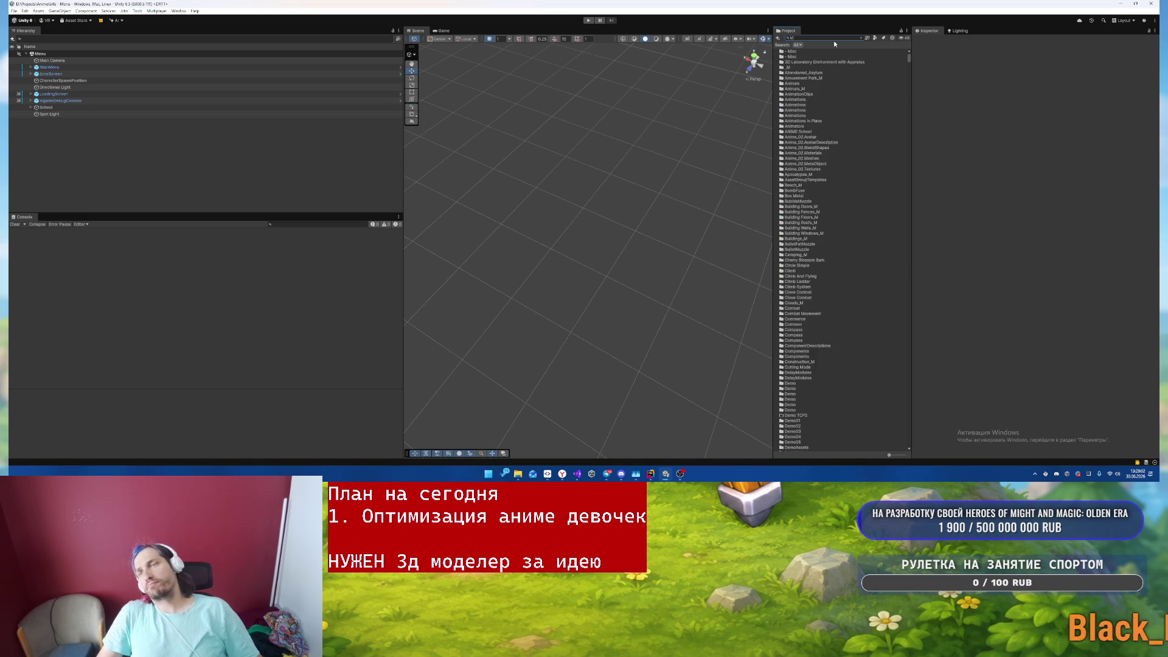
pyautogui.click(298, 67)
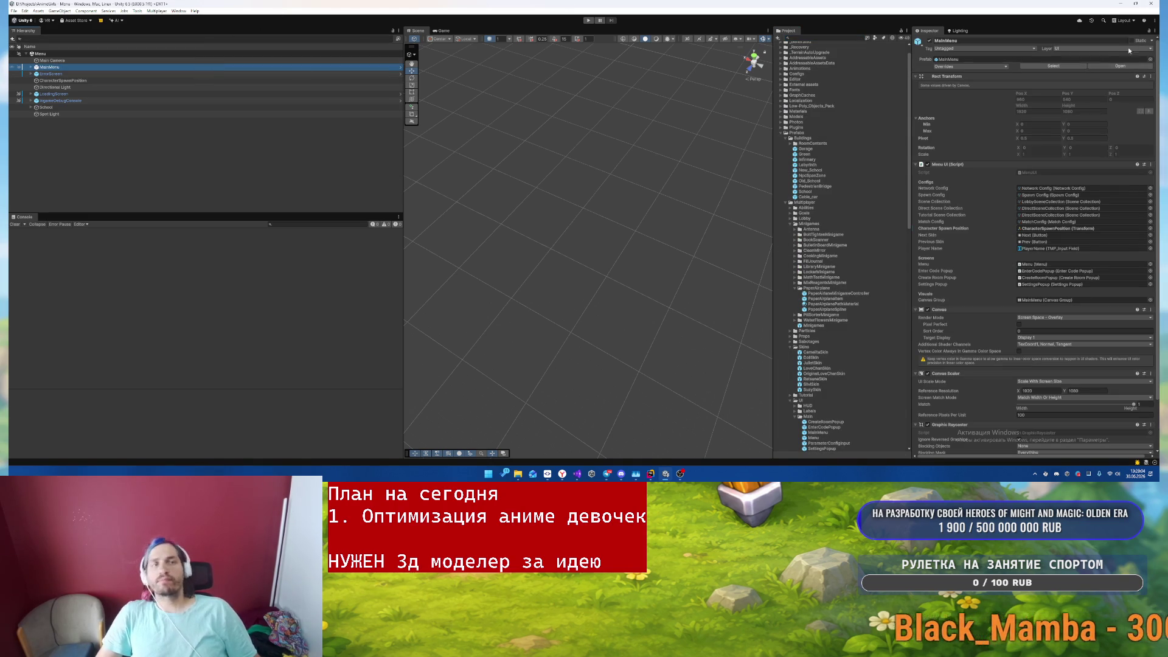
pyautogui.click(400, 67)
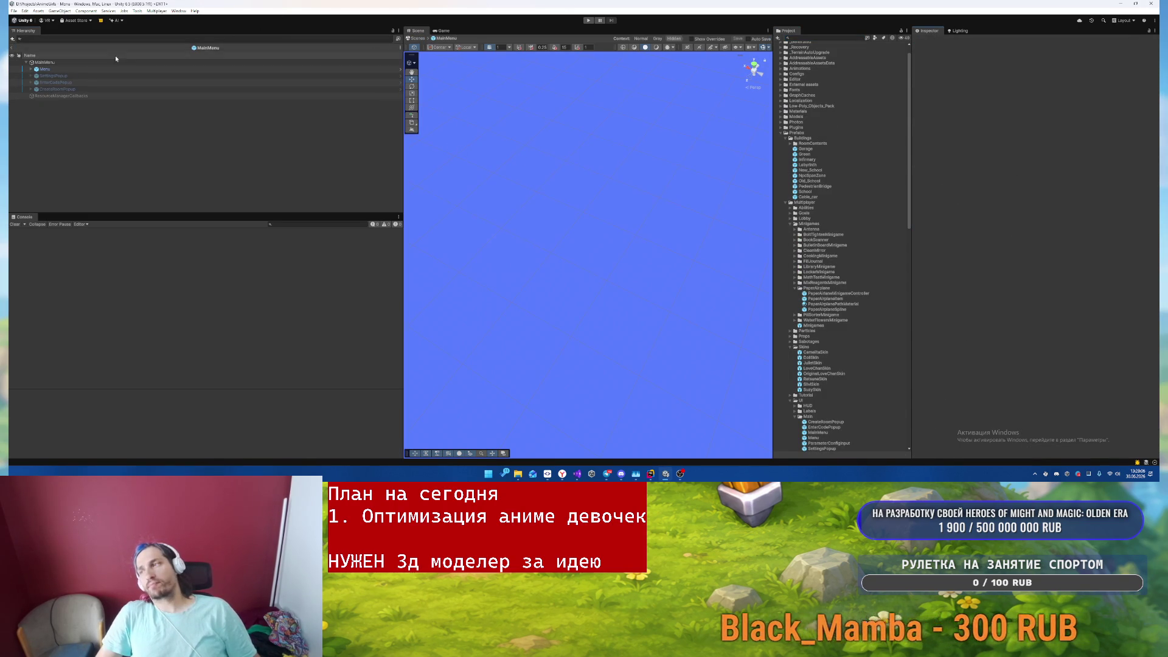
pyautogui.click(12, 47)
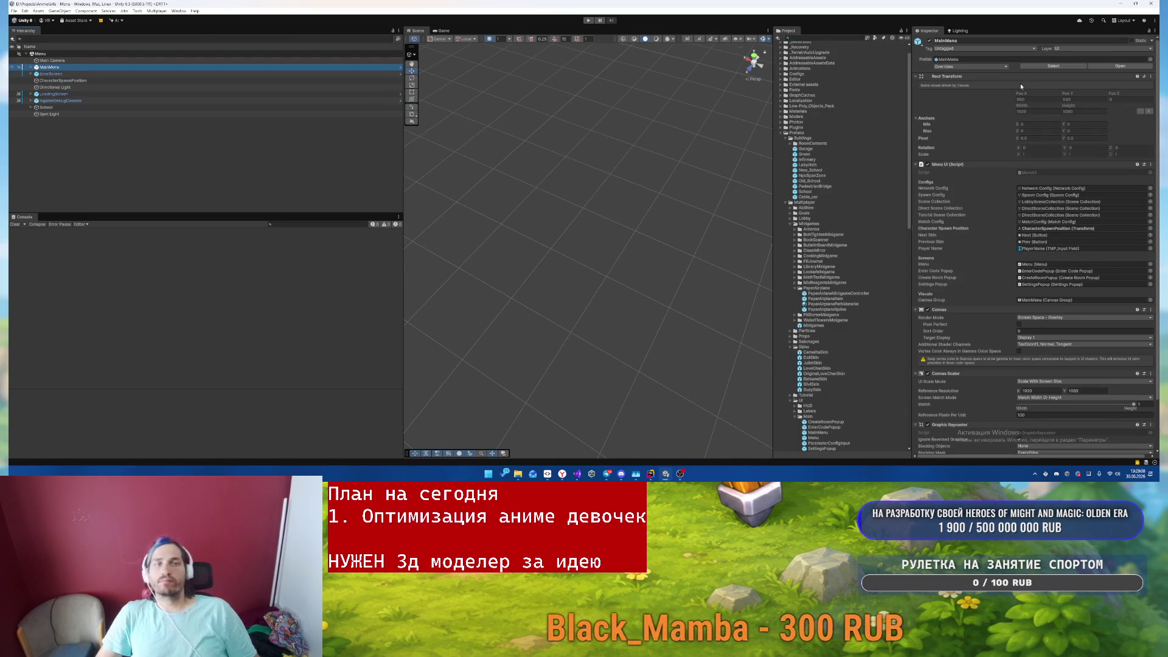
pyautogui.click(971, 65)
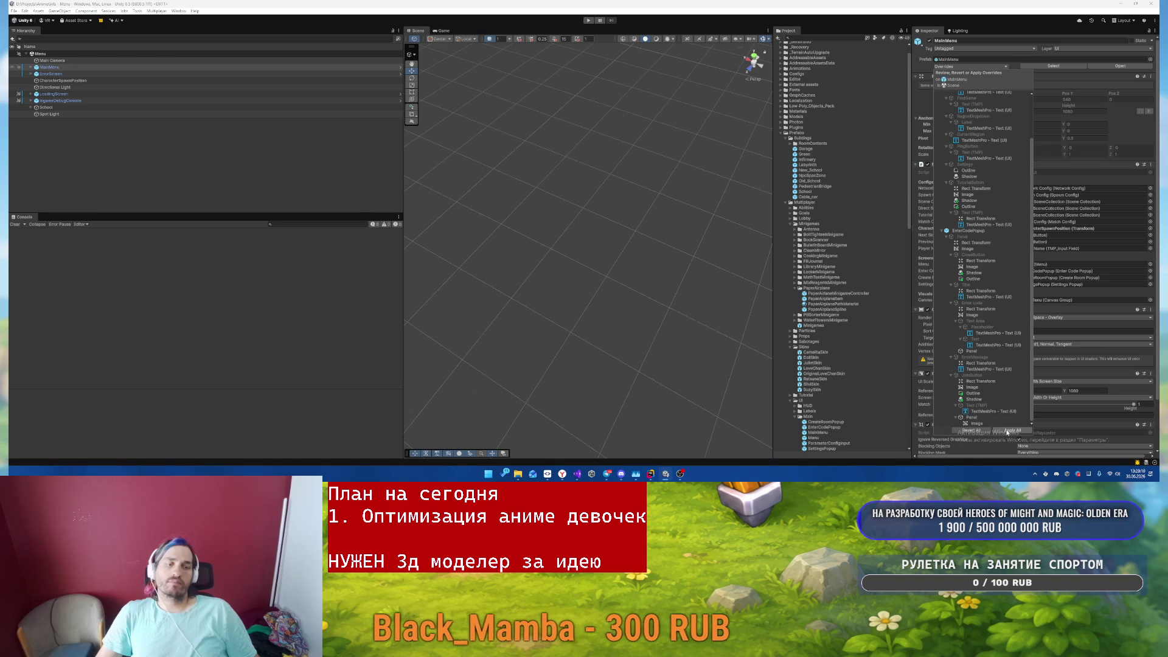
pyautogui.press('Escape')
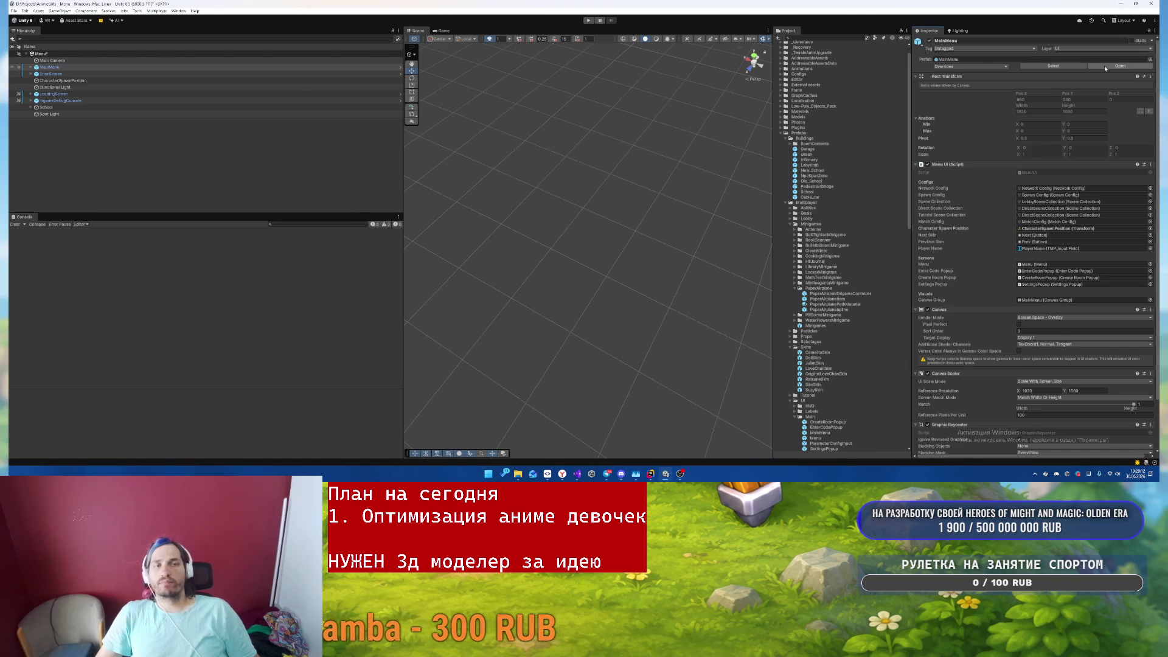
# - Open MainMenu in Prefab Mode, expand Menu to show its buttons, and check its overrides
pyautogui.click(1105, 67)
pyautogui.doubleClick(138, 71)
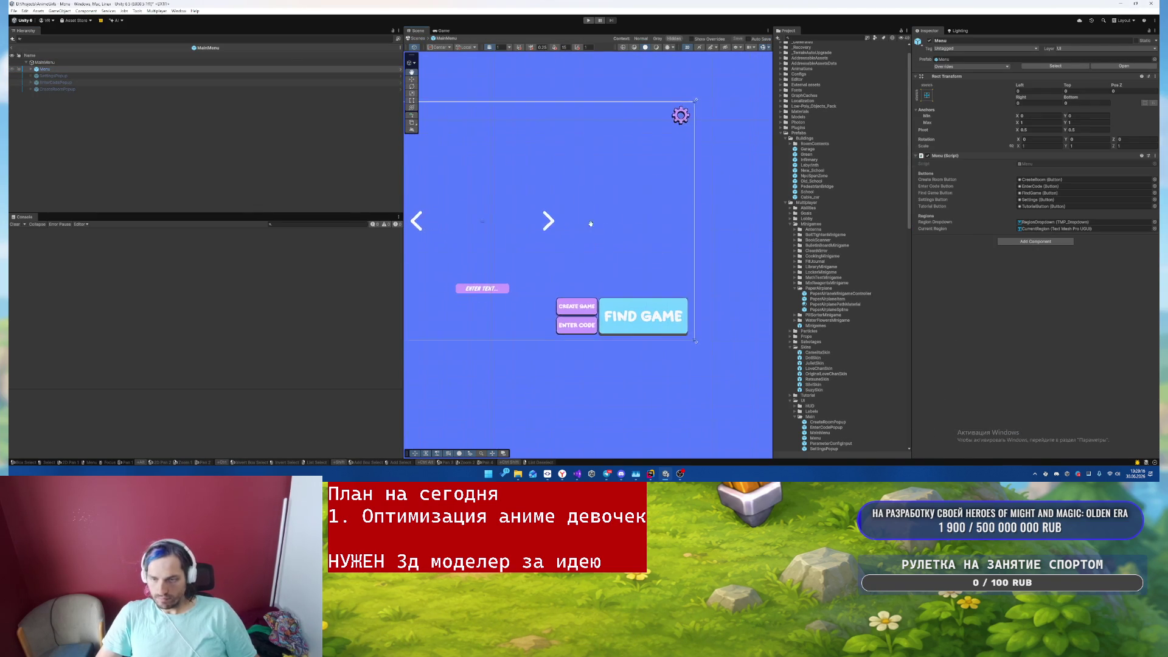
pyautogui.click(189, 69)
pyautogui.press('Right')
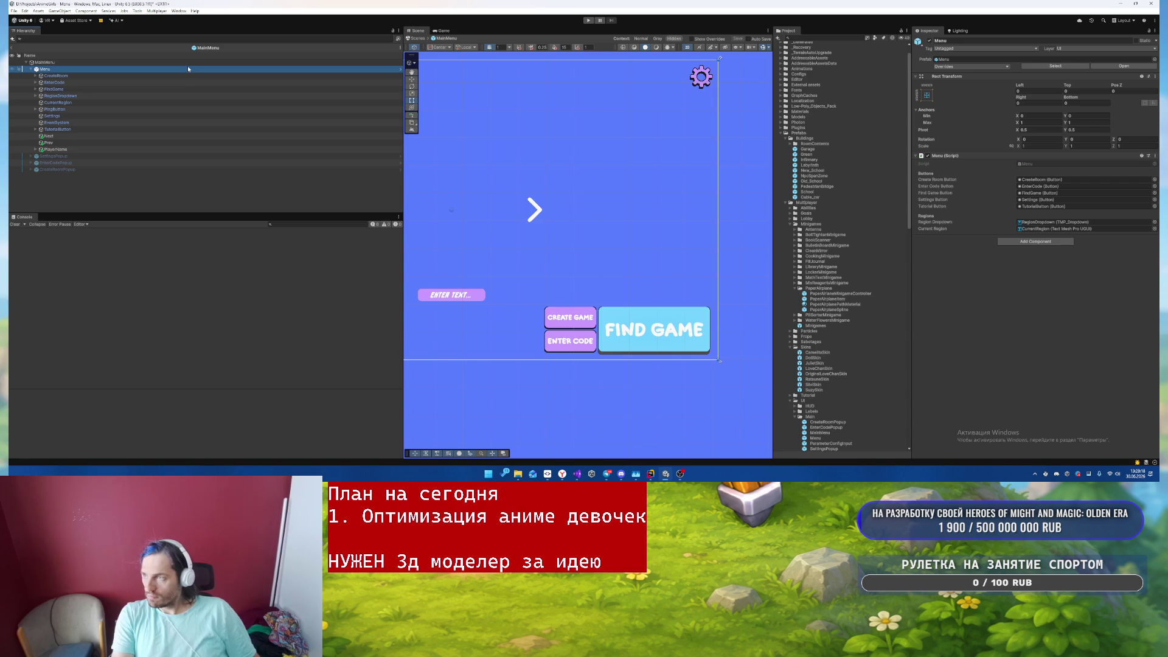
pyautogui.click(986, 66)
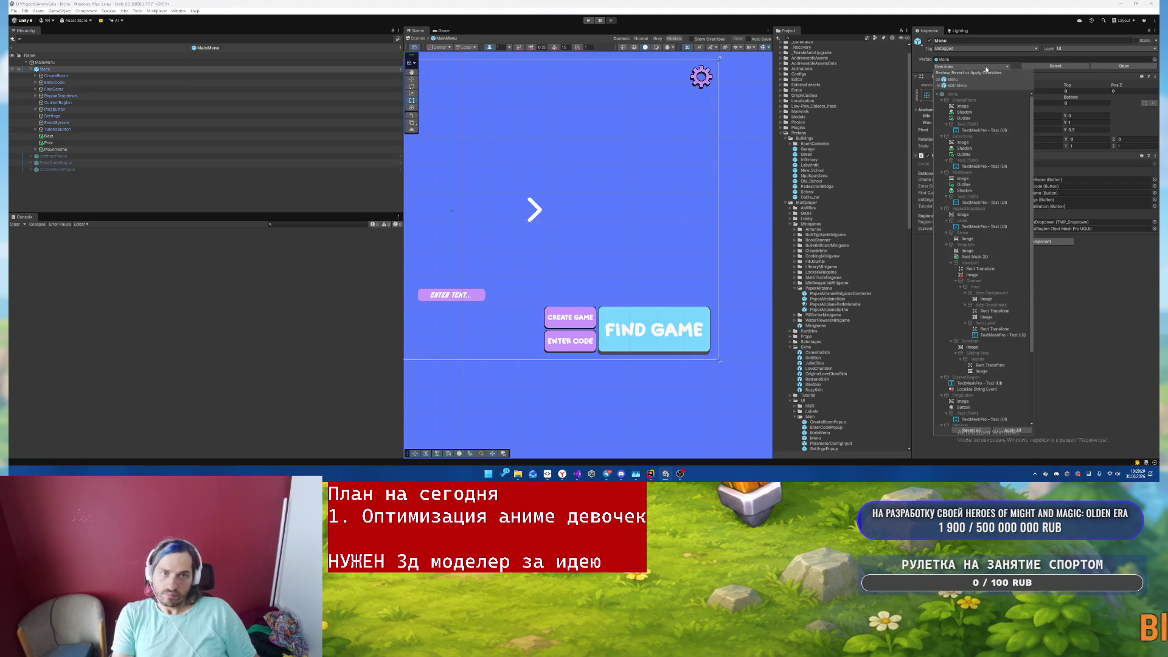
pyautogui.scroll(-5, 1004, 412)
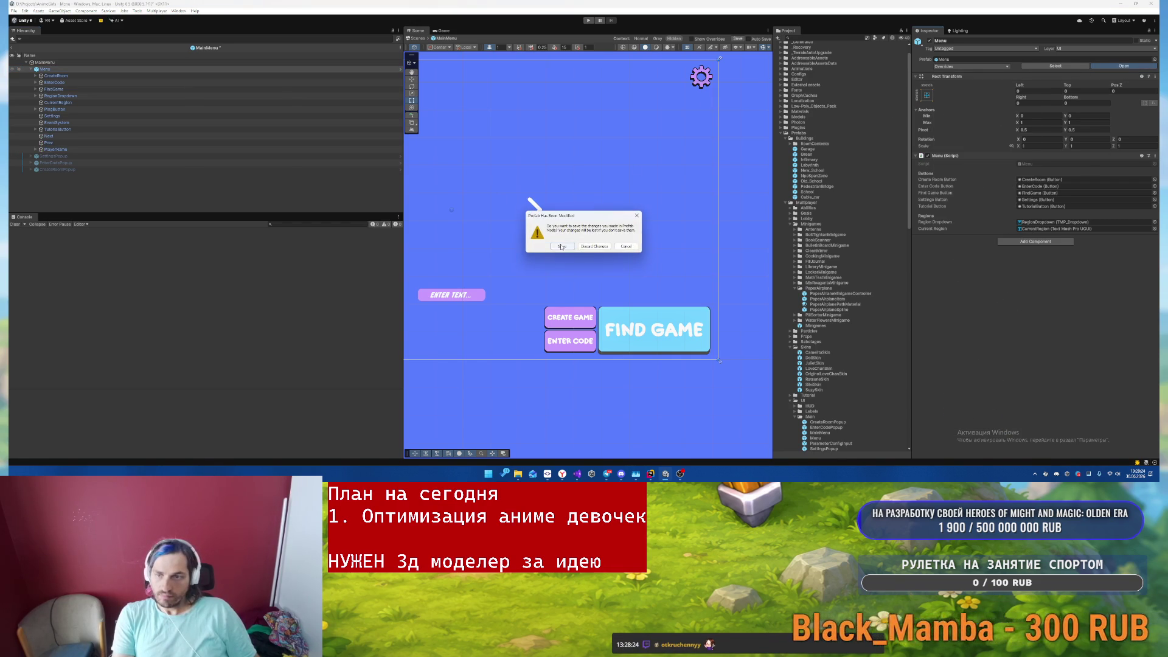
# - Save the modified prefab, inspect CreateRoom, and select the ENTER TEXT name field
pyautogui.click(562, 246)
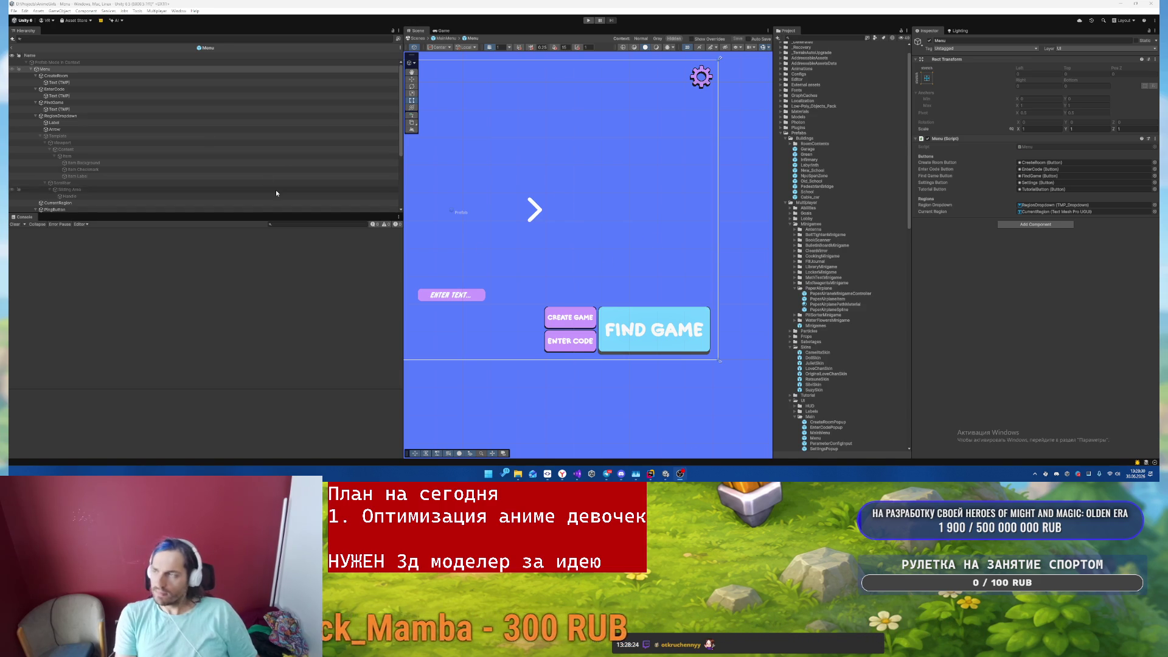
pyautogui.click(107, 75)
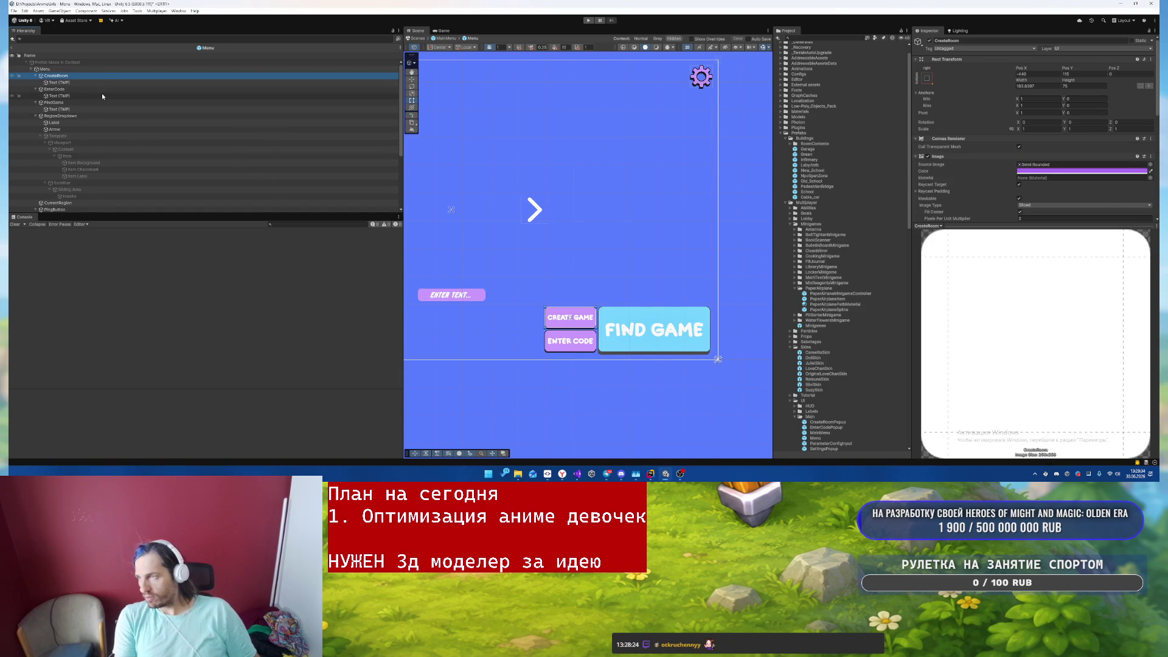
pyautogui.moveTo(559, 261)
pyautogui.mouseDown()
pyautogui.moveTo(720, 250)
pyautogui.moveTo(642, 110)
pyautogui.moveTo(663, 234)
pyautogui.mouseUp()
pyautogui.scroll(1, 503, 242)
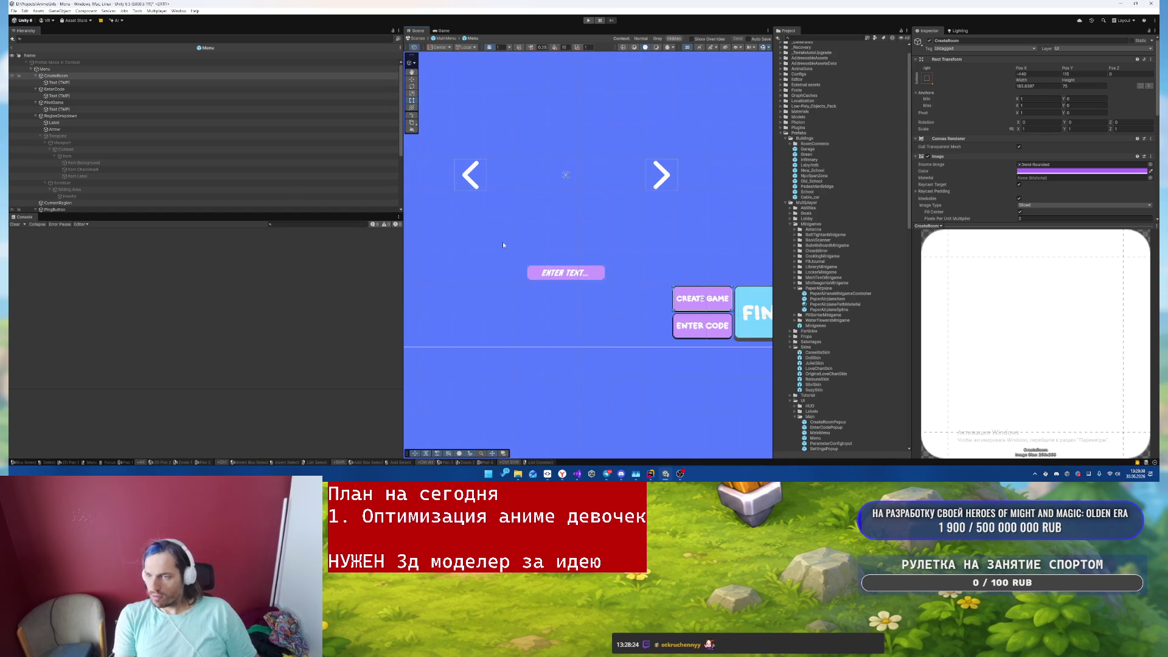
pyautogui.click(535, 279)
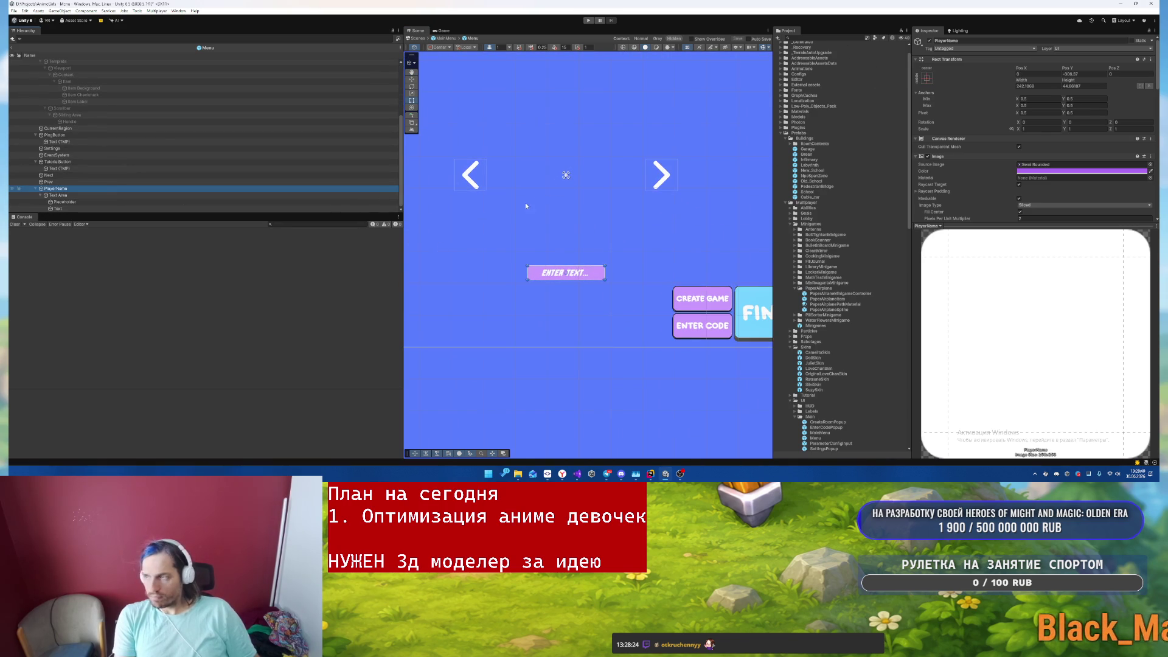
# - Collapse the Prefabs and TextMesh Pro folders and expand Sprites in the Project panel
pyautogui.scroll(-3, 1064, 164)
pyautogui.scroll(-15, 846, 286)
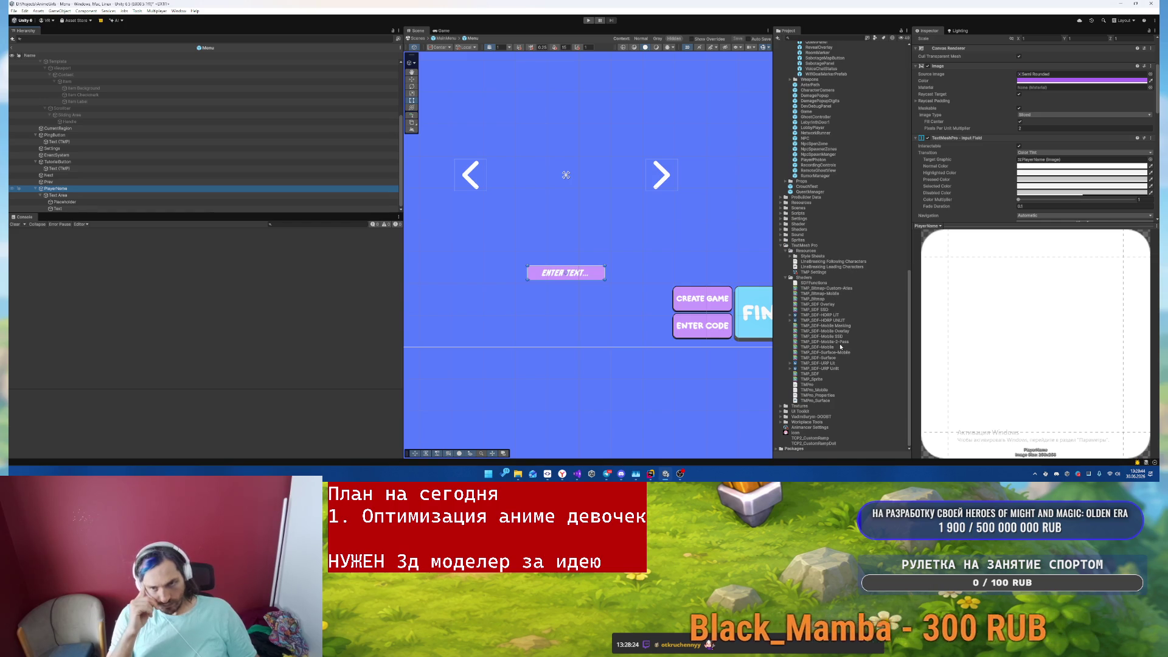
pyautogui.scroll(2, 840, 343)
pyautogui.scroll(20, 839, 344)
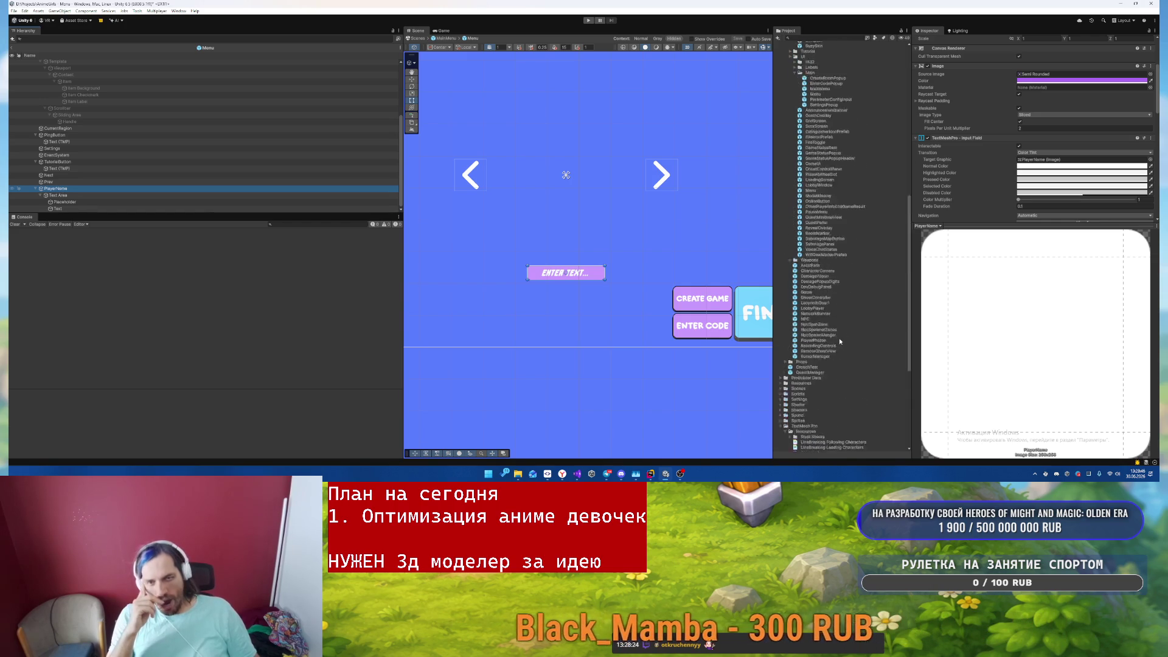
pyautogui.click(782, 50)
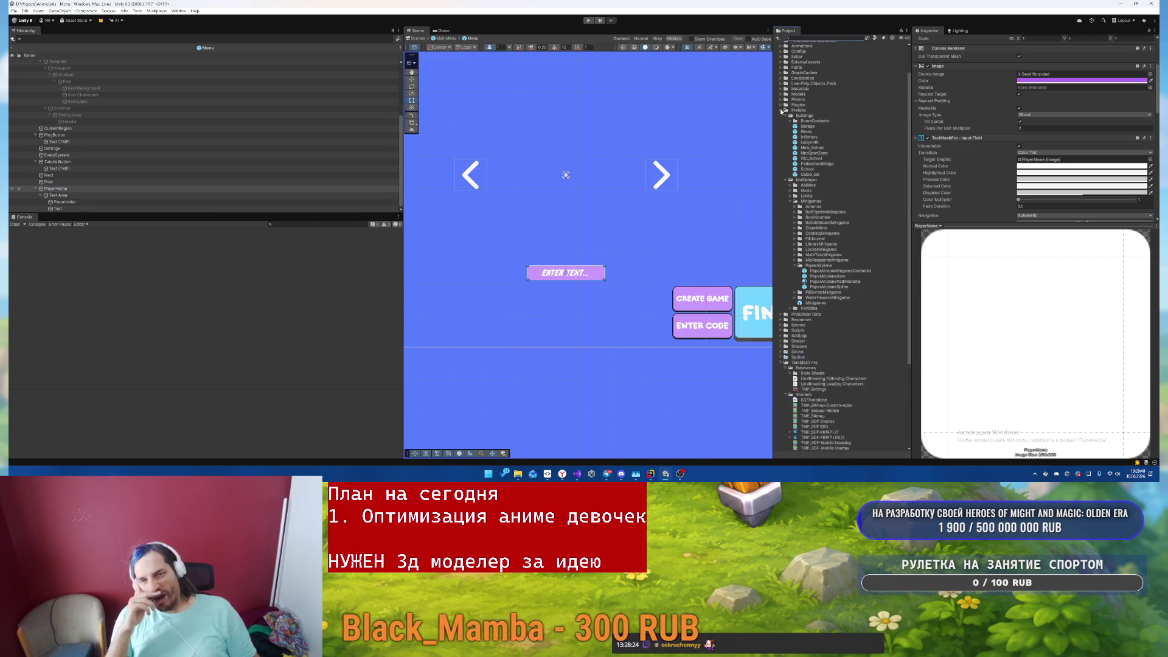
pyautogui.click(784, 206)
pyautogui.click(782, 201)
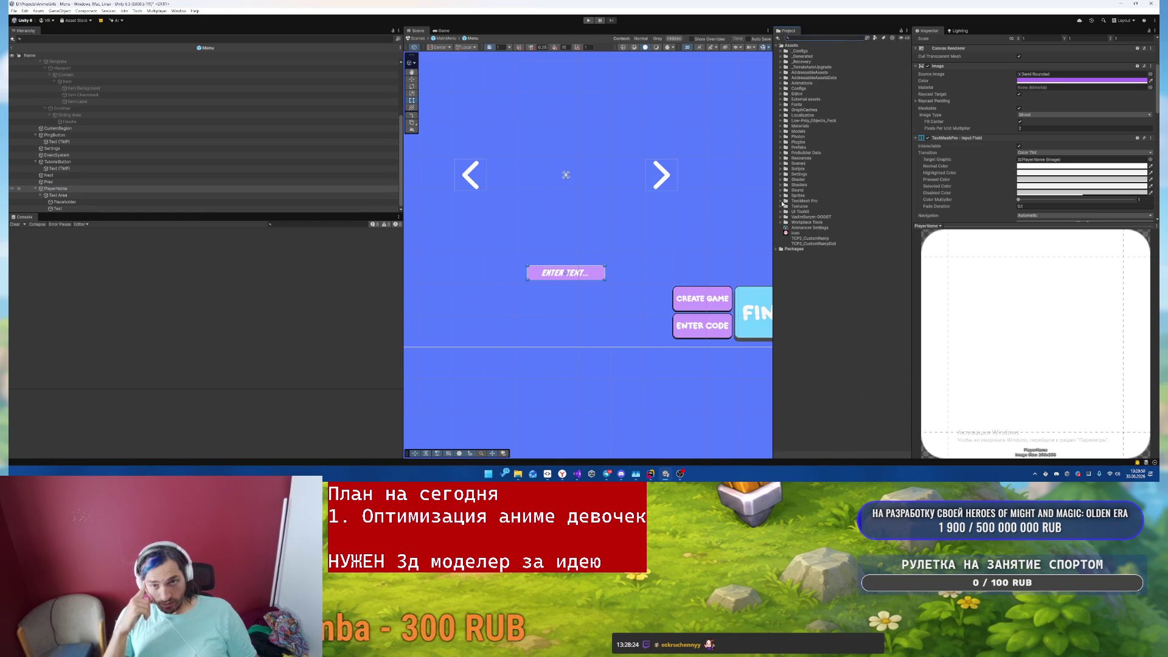
pyautogui.click(780, 196)
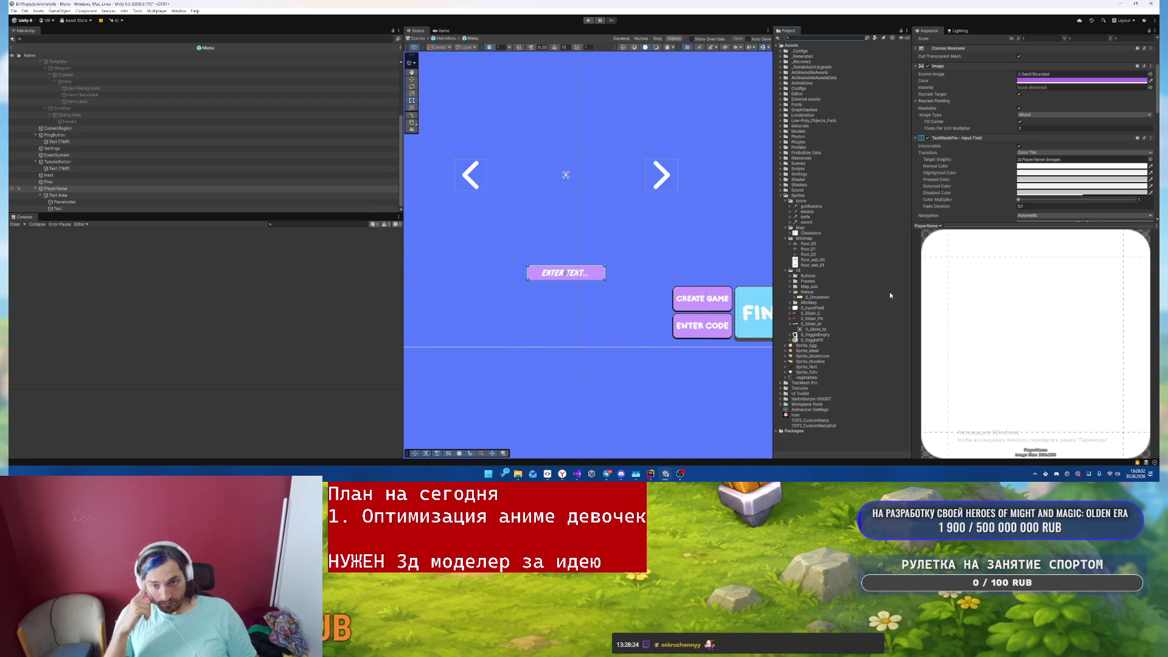
# - Drop the S_InputField sprite into PlayerName's Image Source Image slot
pyautogui.moveTo(802, 311)
pyautogui.mouseDown()
pyautogui.moveTo(974, 182)
pyautogui.moveTo(1075, 53)
pyautogui.moveTo(1048, 74)
pyautogui.mouseUp()
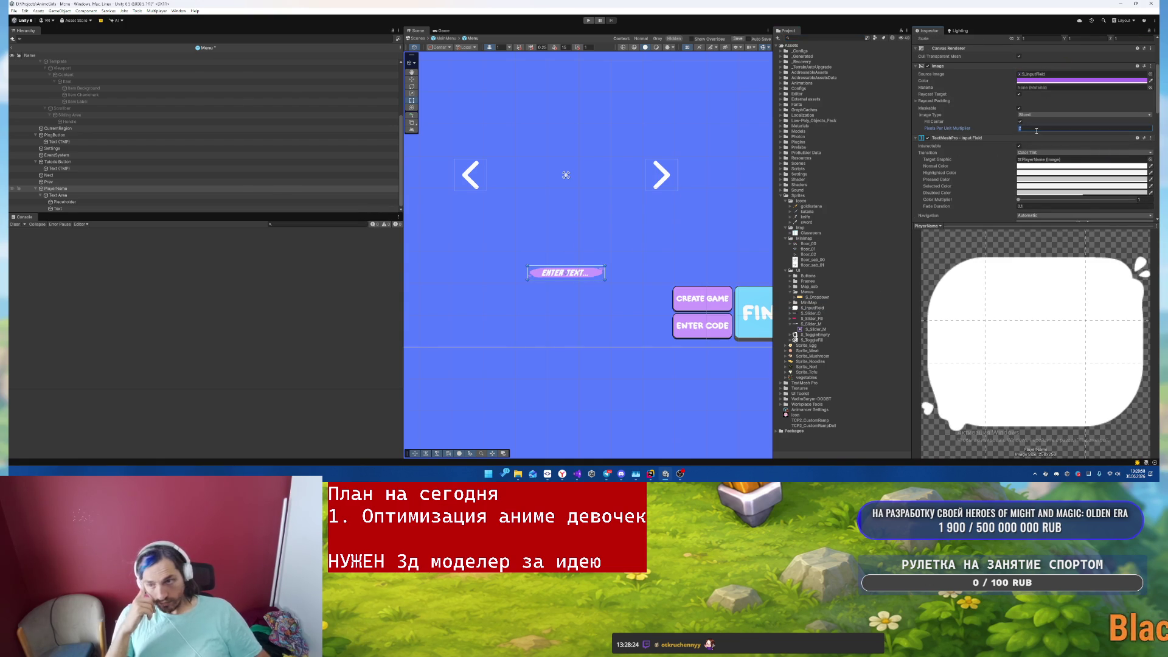
pyautogui.scroll(5, 583, 263)
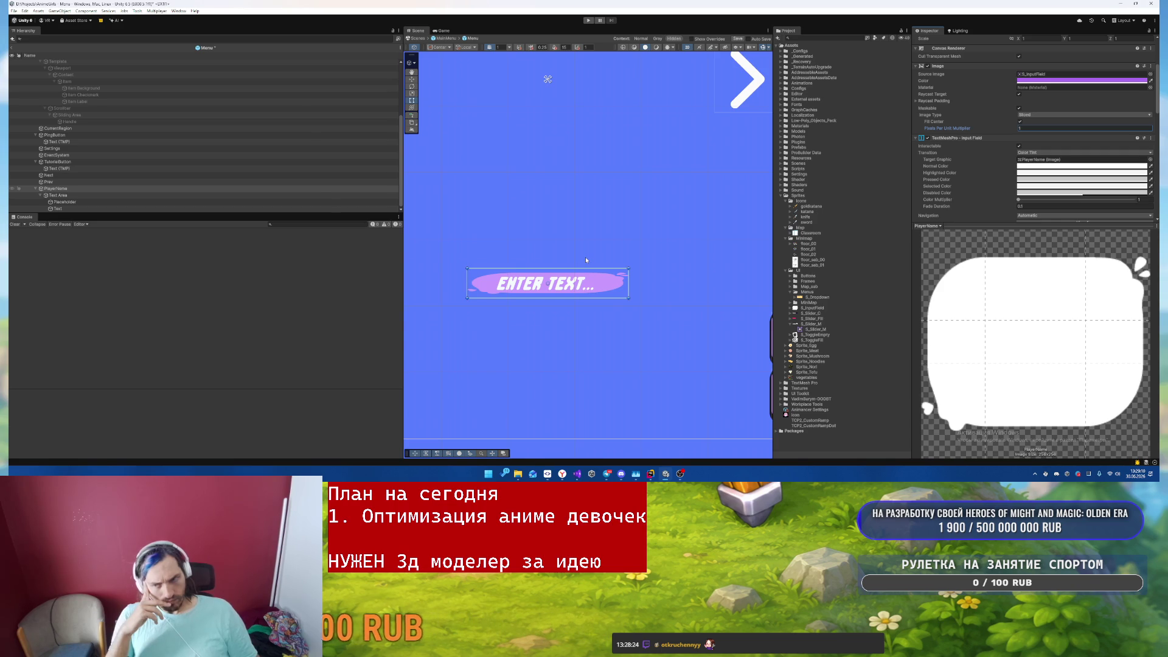
pyautogui.scroll(3, 1089, 124)
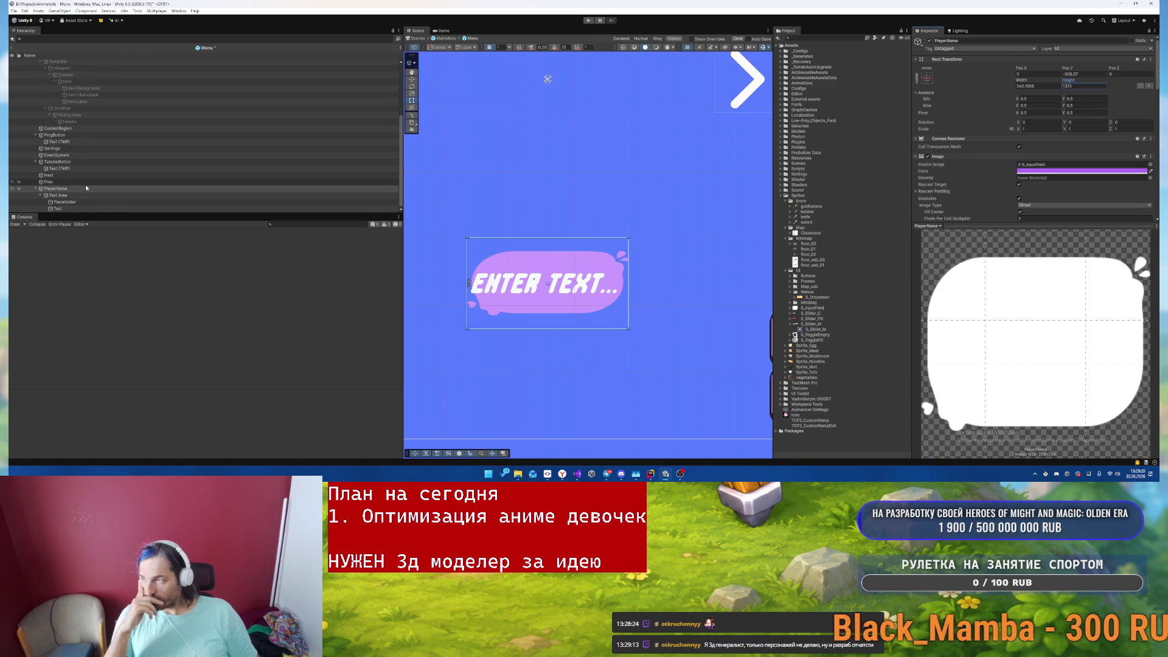
# - Inset the Text Area's left, top and bottom edges and set PlayerName's Pixels Per Unit Multiplier to 2
pyautogui.click(61, 195)
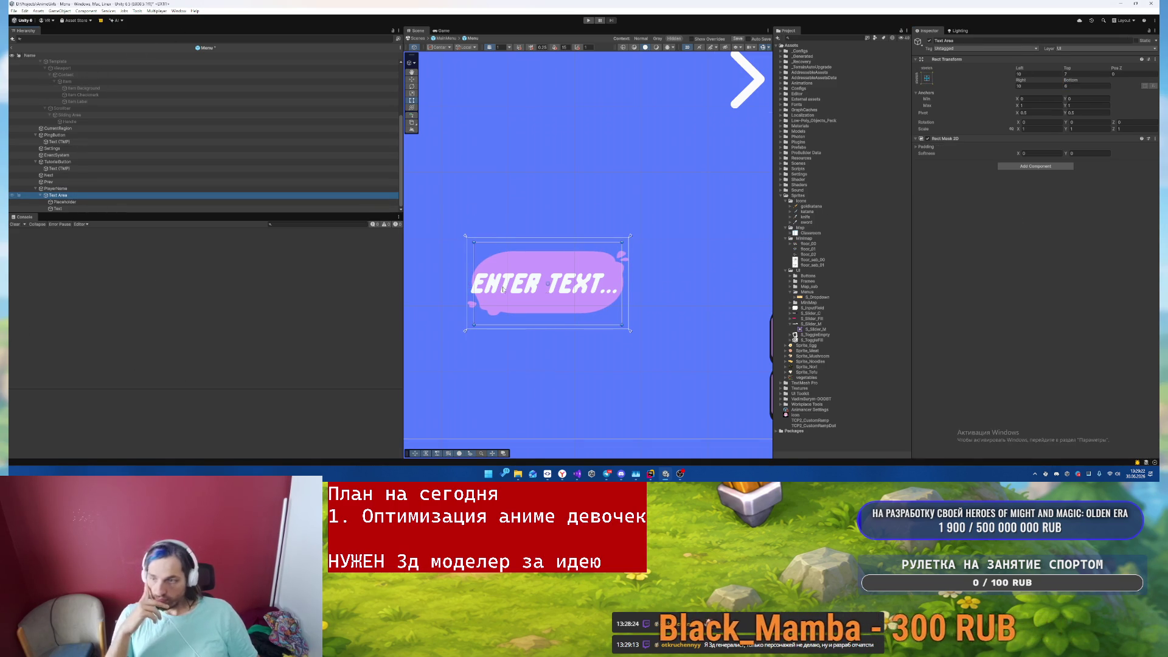
pyautogui.moveTo(474, 275); pyautogui.dragTo(489, 275)
pyautogui.moveTo(555, 243); pyautogui.dragTo(548, 258)
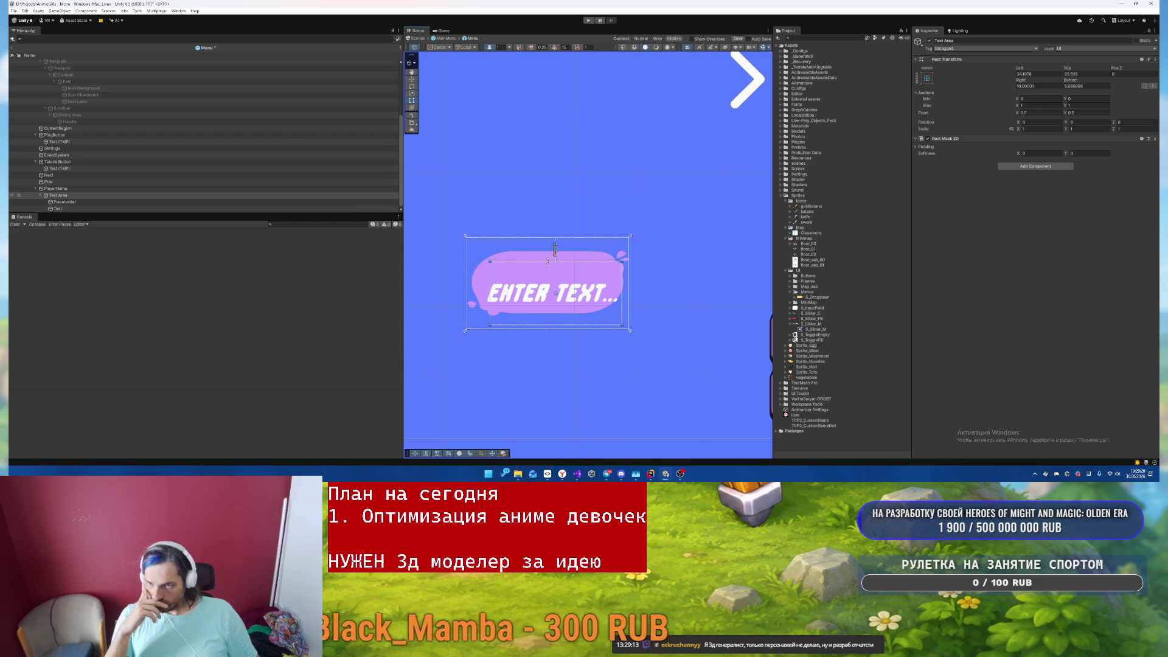
pyautogui.moveTo(554, 325); pyautogui.dragTo(560, 306)
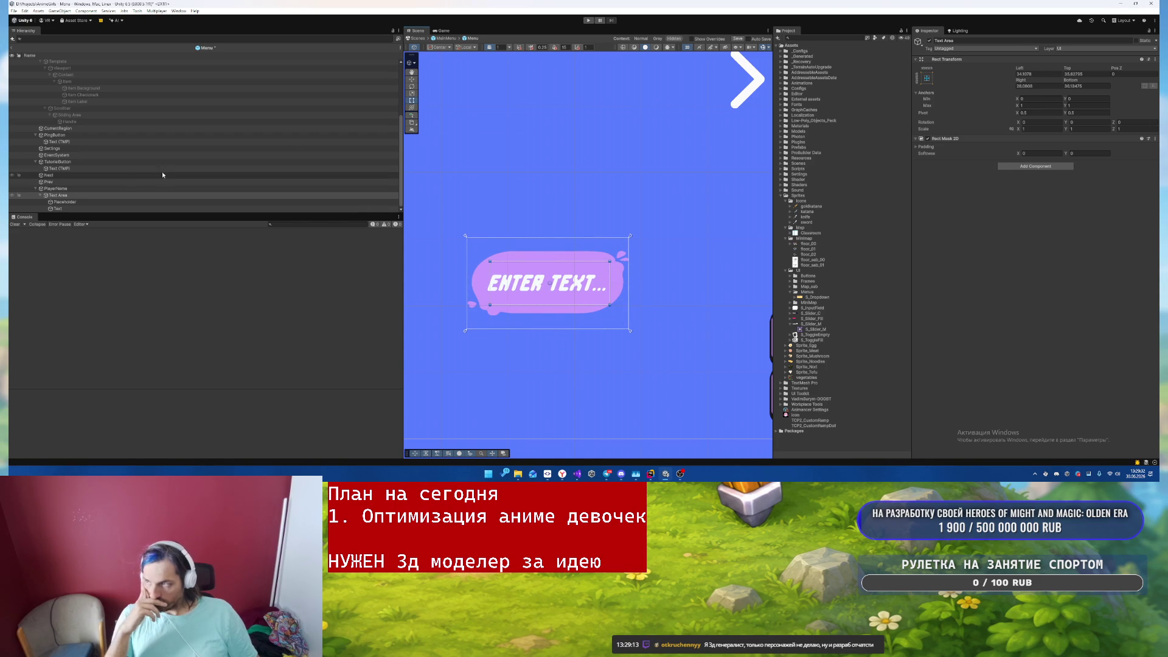
pyautogui.click(116, 191)
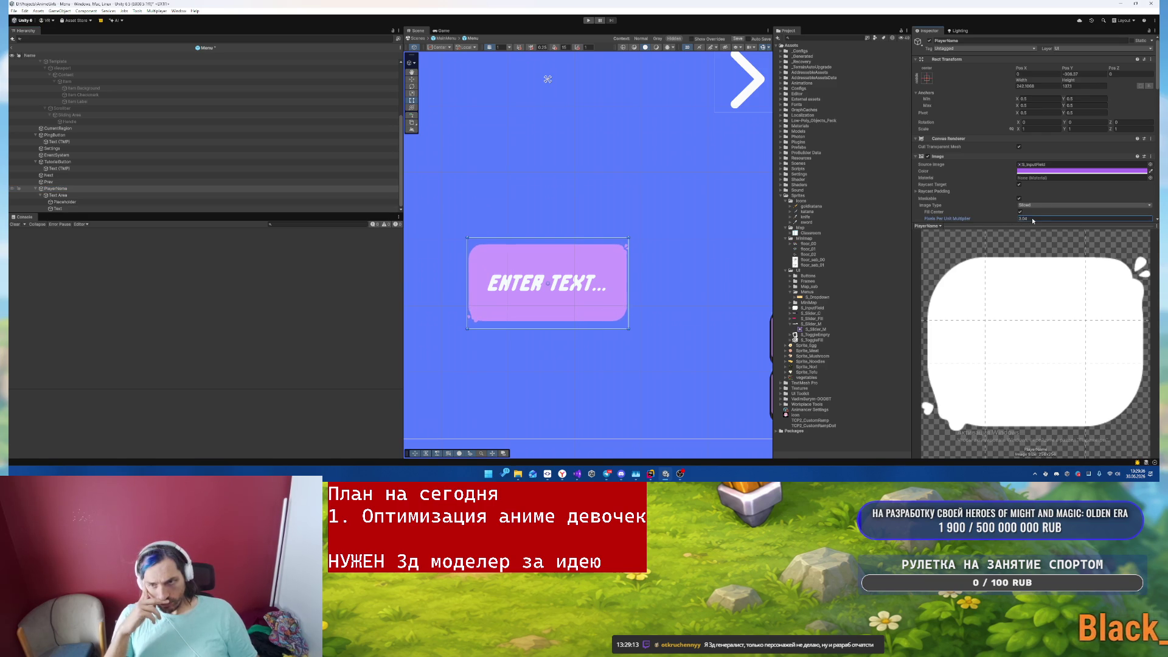
pyautogui.write('2')
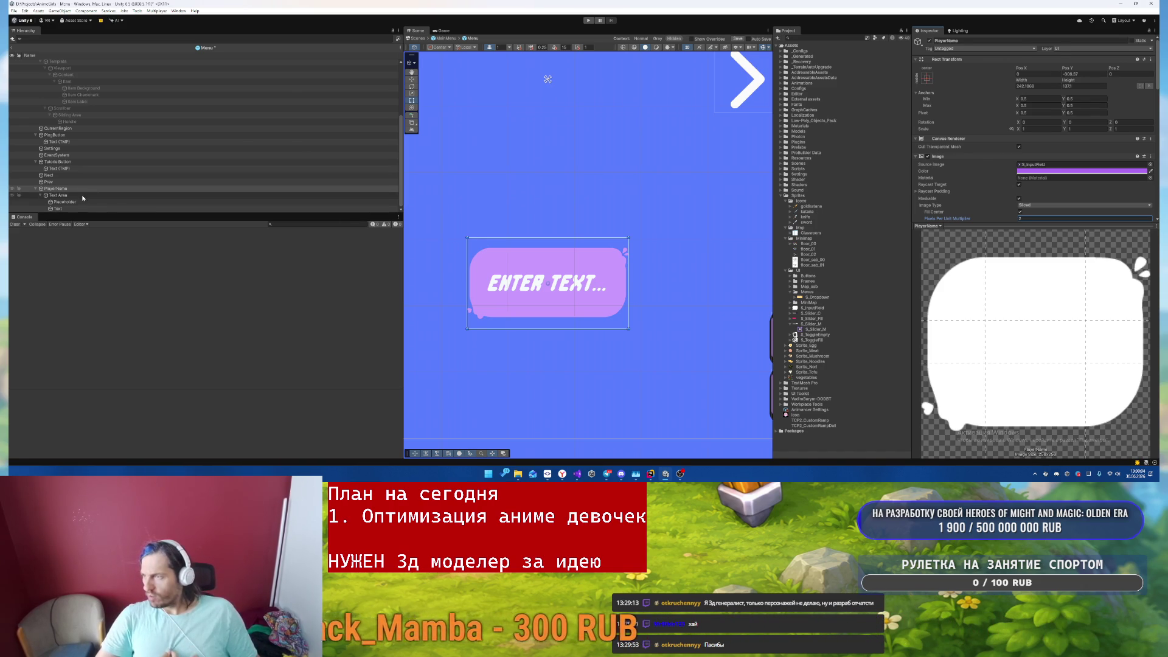
# - Set the name field Text's Font Asset to SuperPlayful SDF
pyautogui.click(183, 195)
pyautogui.click(71, 208)
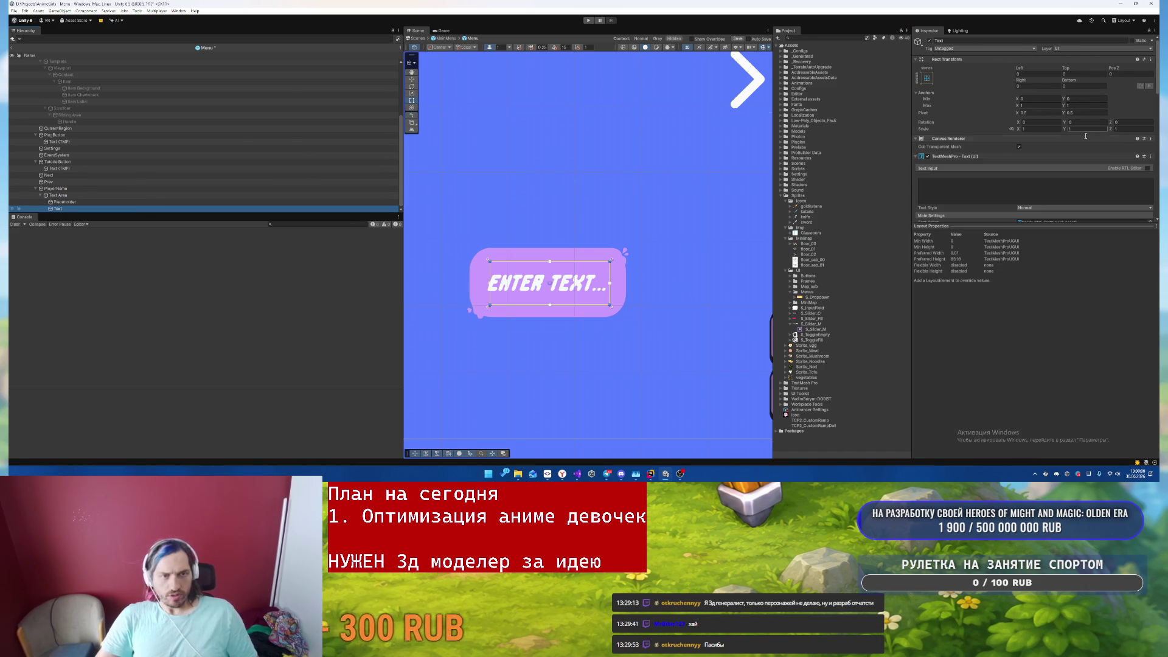
pyautogui.scroll(-3, 1083, 143)
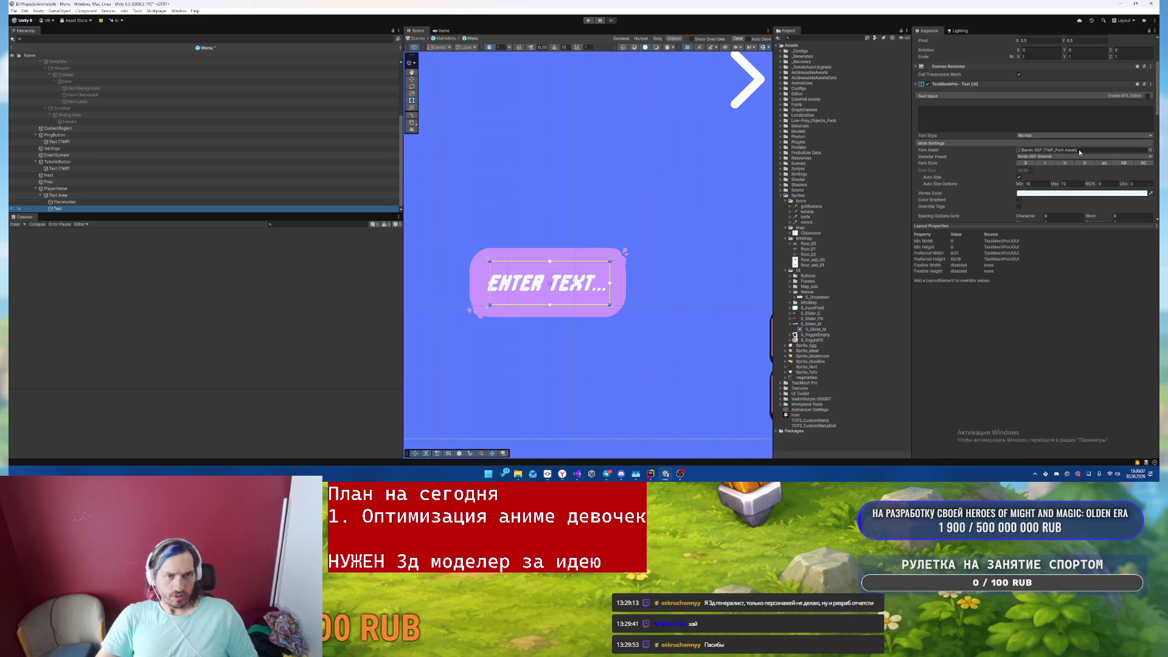
pyautogui.click(1152, 150)
pyautogui.doubleClick(849, 150)
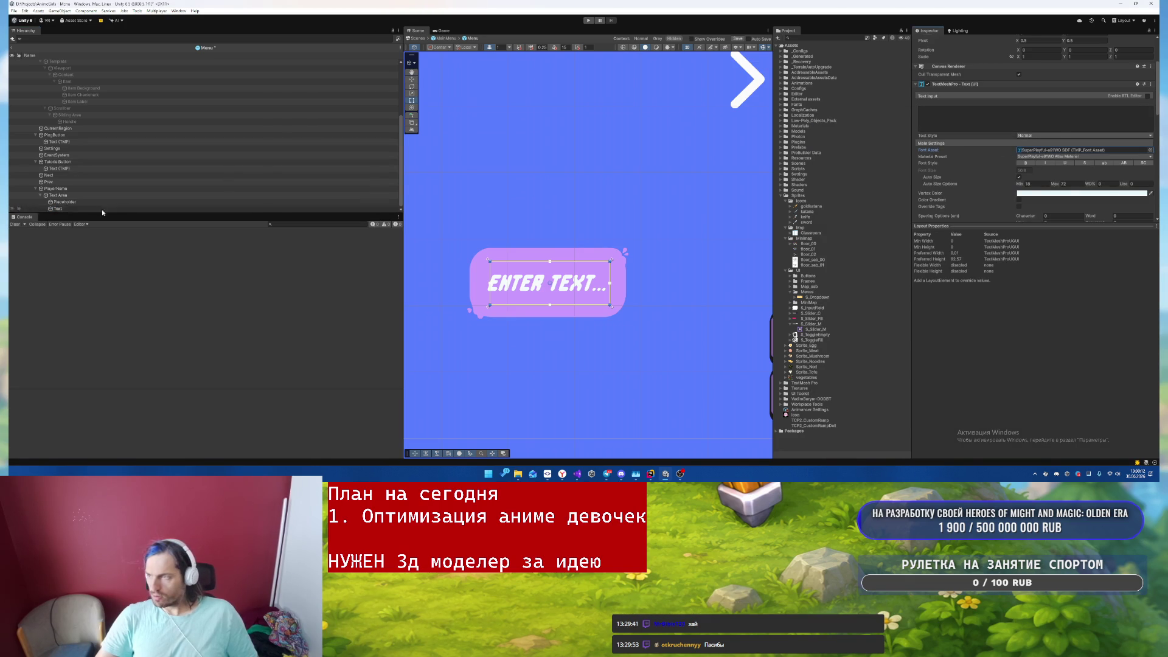
pyautogui.click(1150, 151)
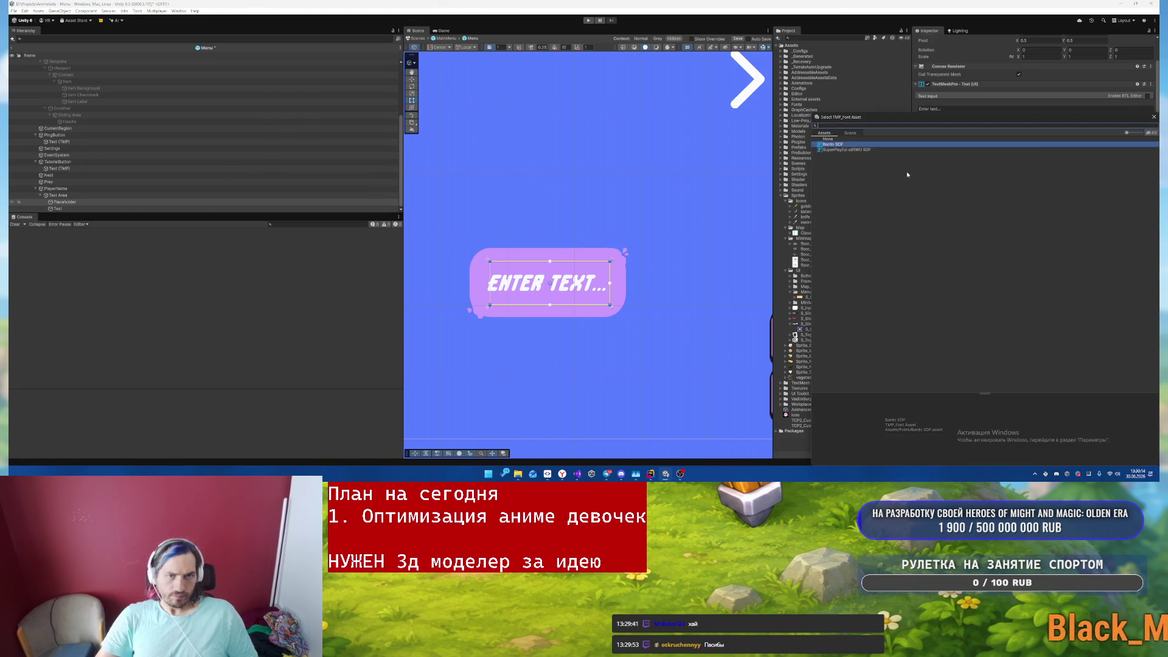
pyautogui.doubleClick(838, 150)
pyautogui.scroll(-5, 674, 220)
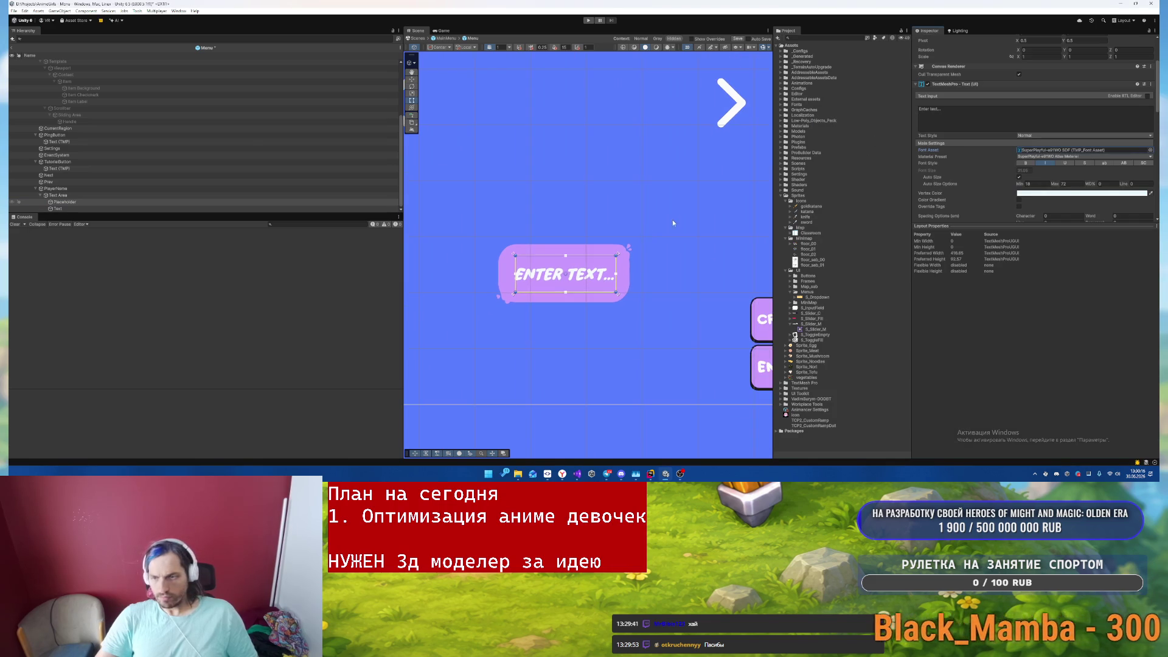
pyautogui.click(674, 220)
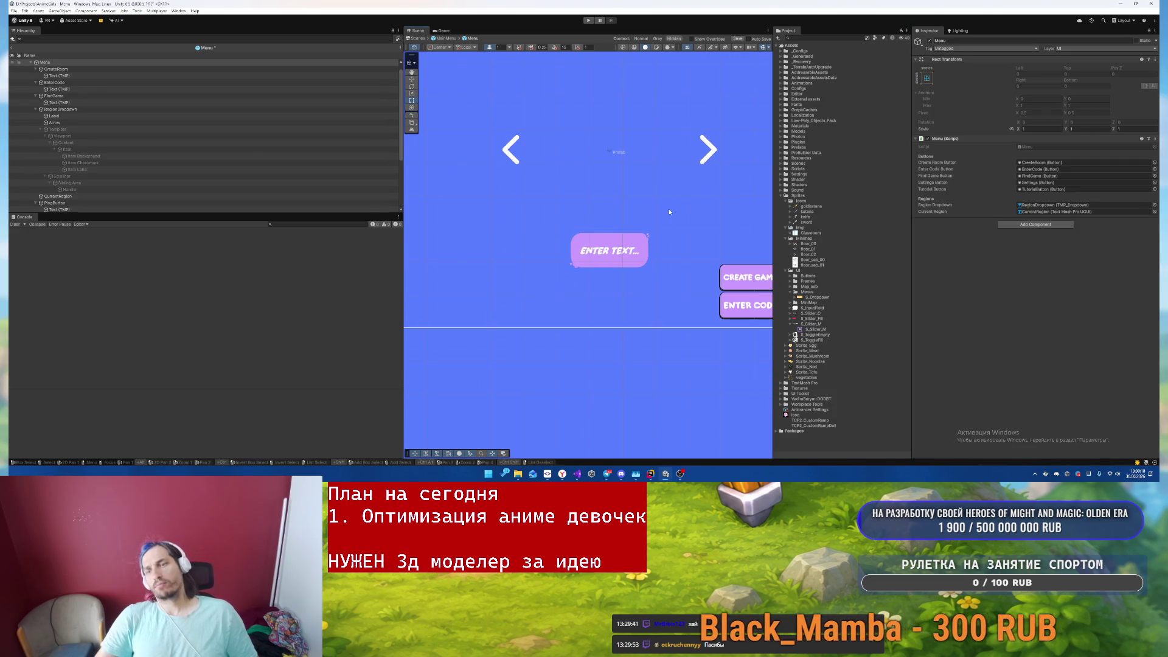
# - Inspect the dropdown's Label and Arrow sprite, then select TutorialButton to view its Semi Rounded image
pyautogui.scroll(2, 656, 226)
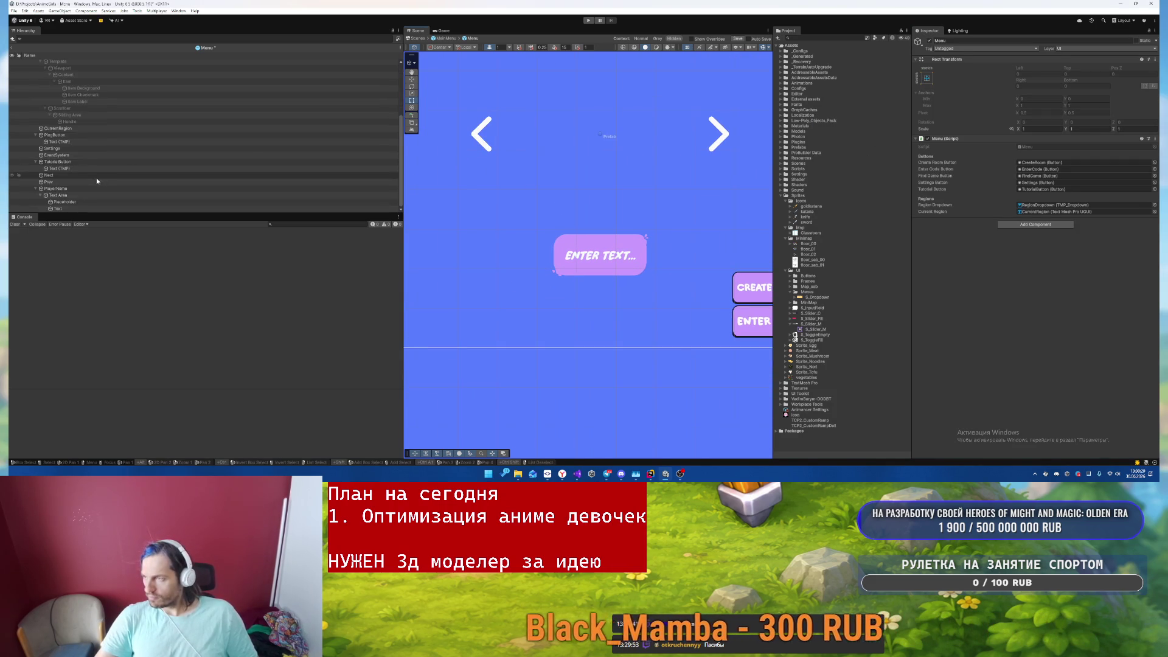
pyautogui.click(93, 122)
pyautogui.click(95, 129)
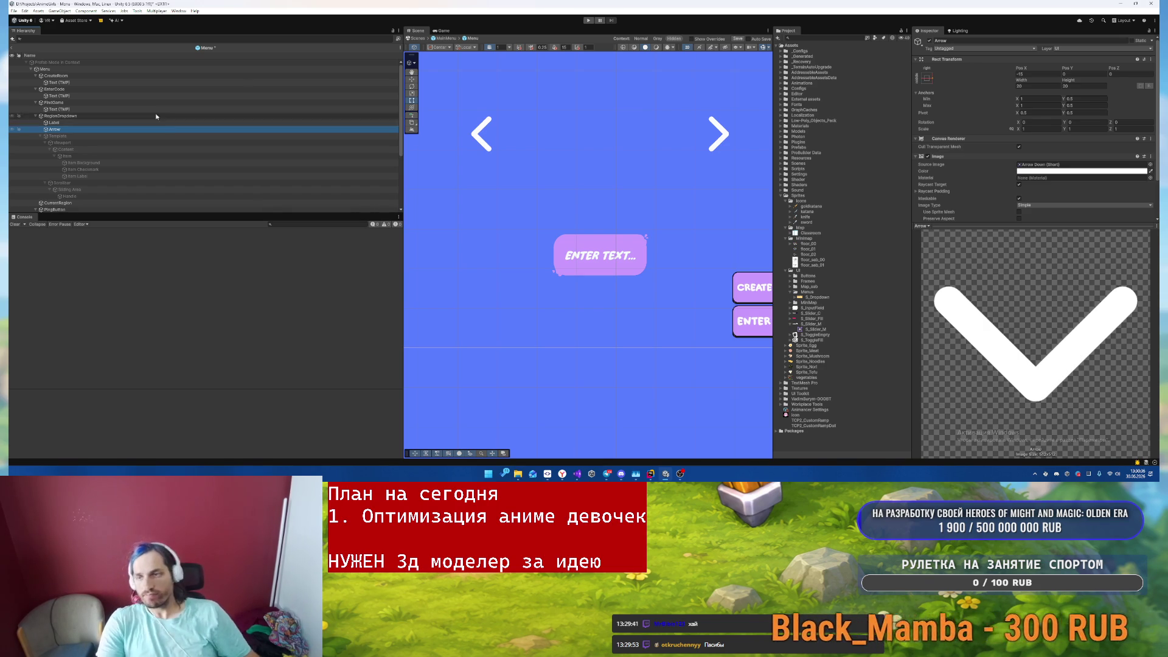
pyautogui.scroll(-4, 560, 250)
pyautogui.moveTo(527, 206); pyautogui.dragTo(637, 211)
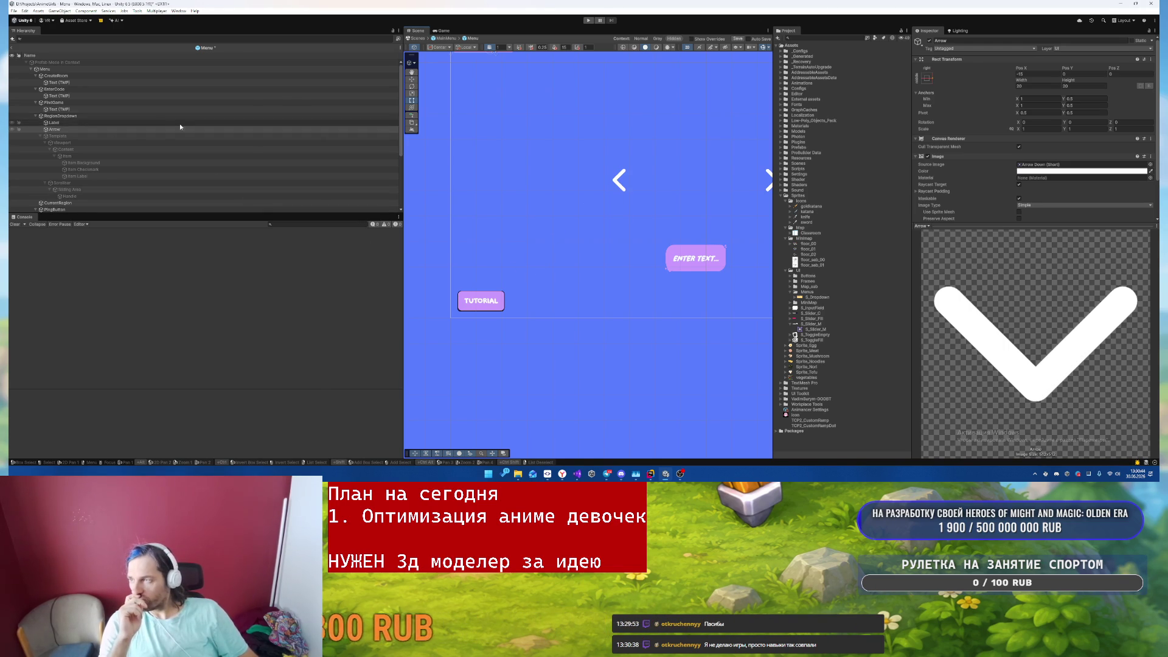
pyautogui.scroll(-3, 180, 127)
pyautogui.click(182, 162)
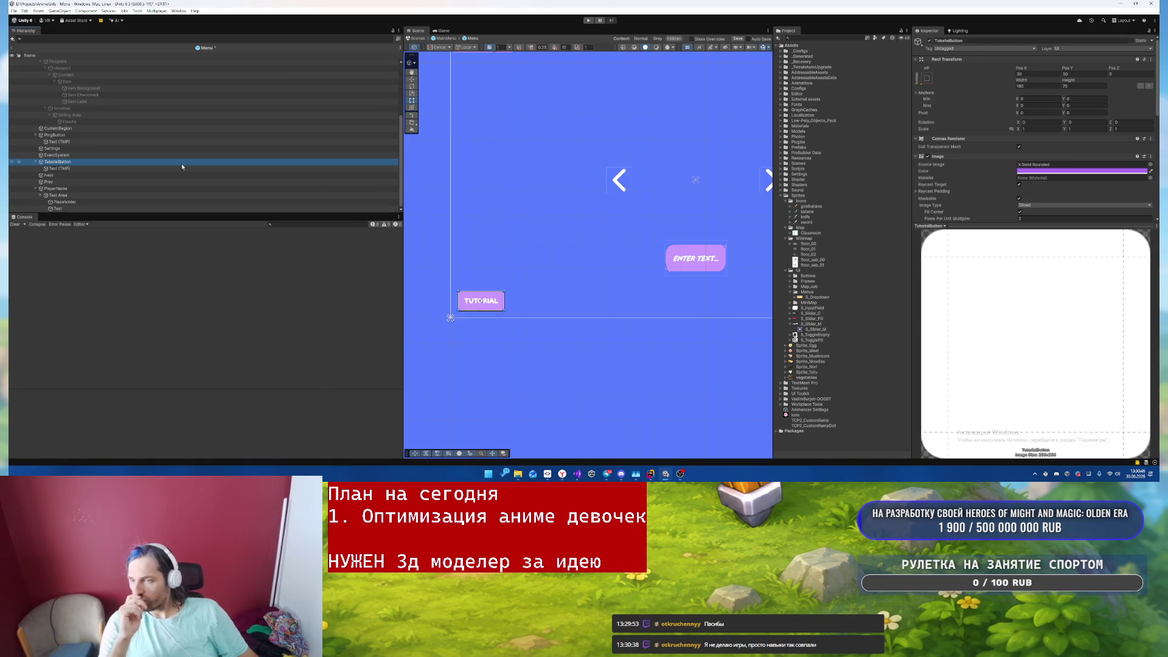
# - Browse Source Image sprites as thumbnails without changing any, then expand Buttons to preview S_Button3
pyautogui.click(1150, 165)
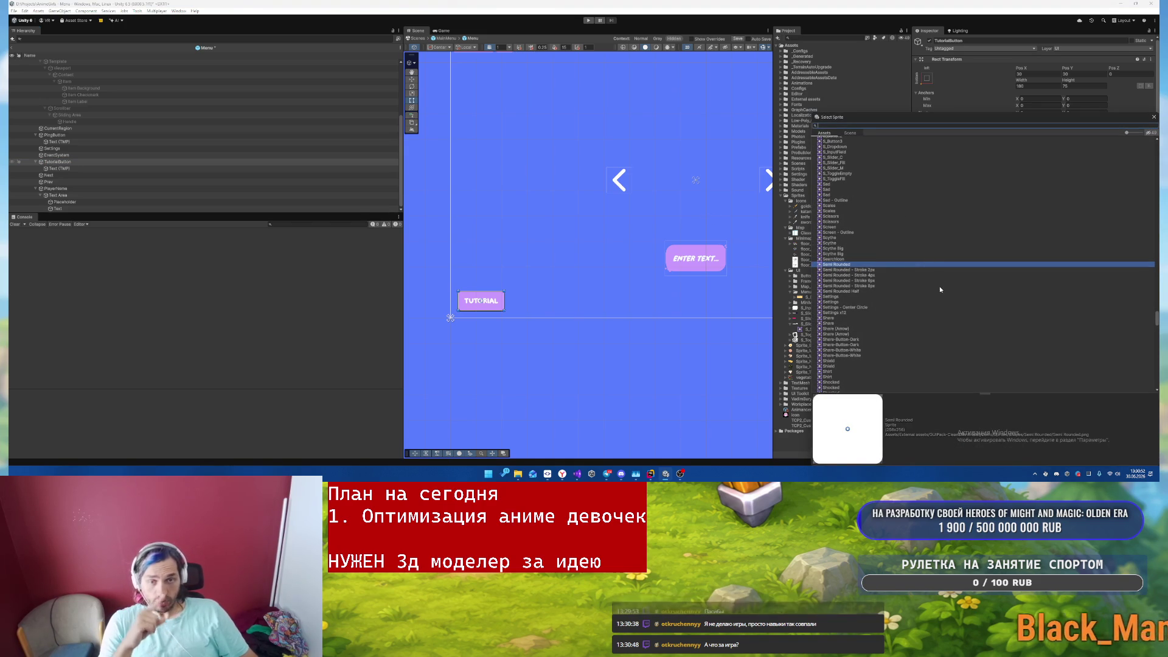
pyautogui.moveTo(936, 115)
pyautogui.mouseDown()
pyautogui.moveTo(827, 109)
pyautogui.moveTo(704, 70)
pyautogui.mouseUp()
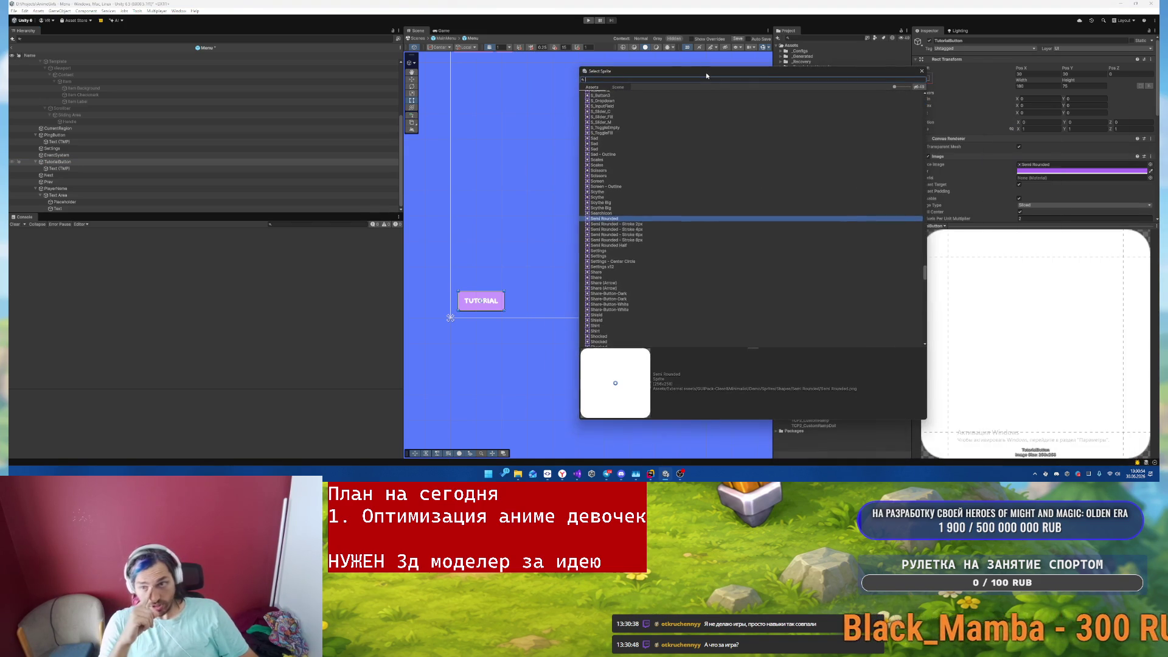
pyautogui.click(902, 88)
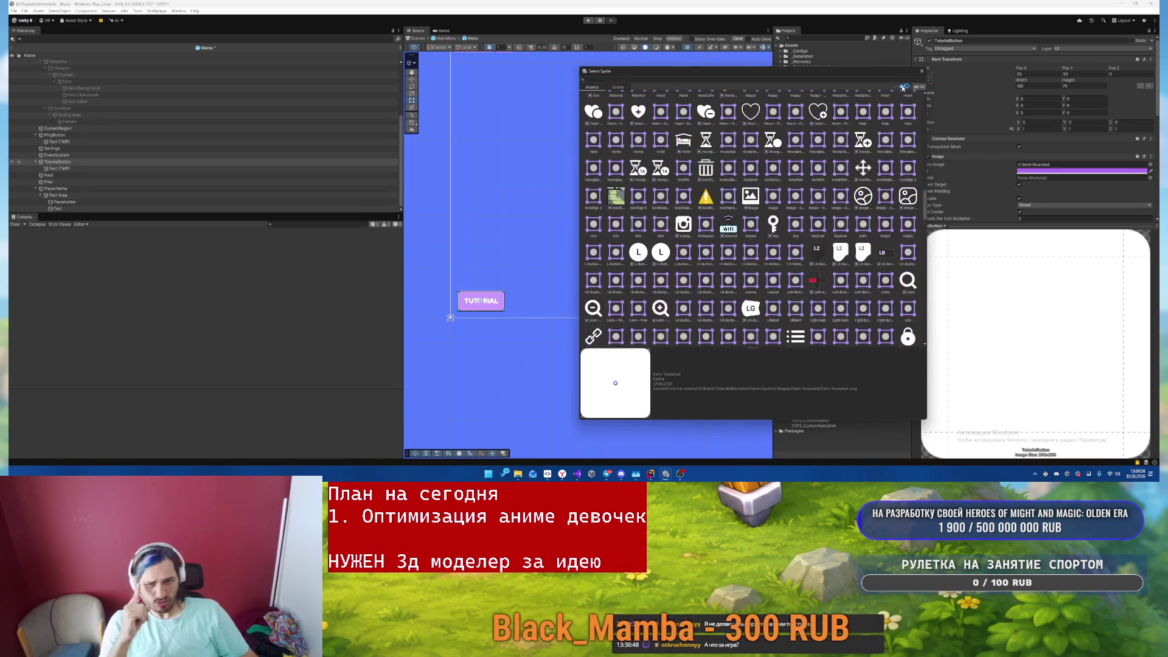
pyautogui.scroll(4, 800, 268)
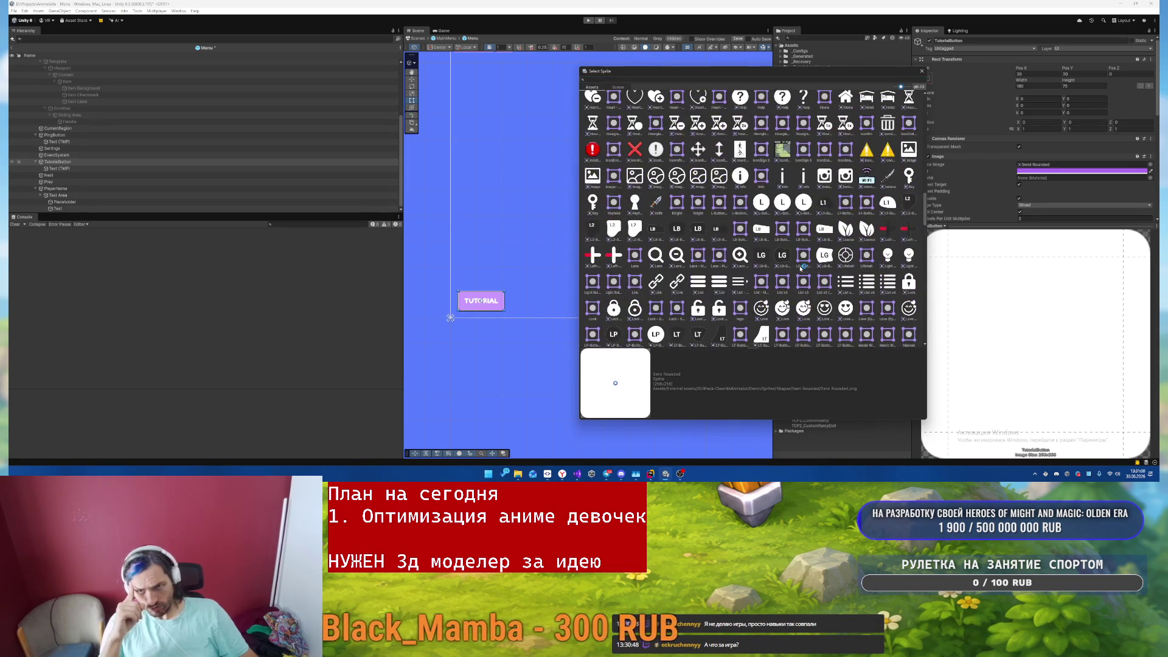
pyautogui.click(921, 71)
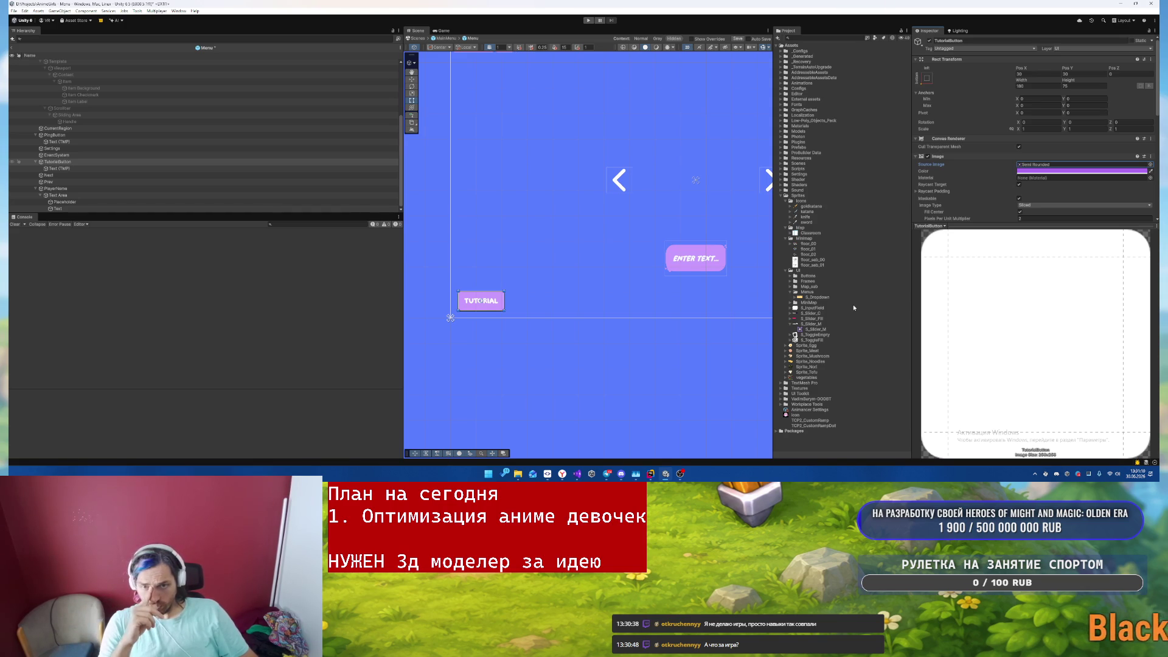
pyautogui.click(790, 277)
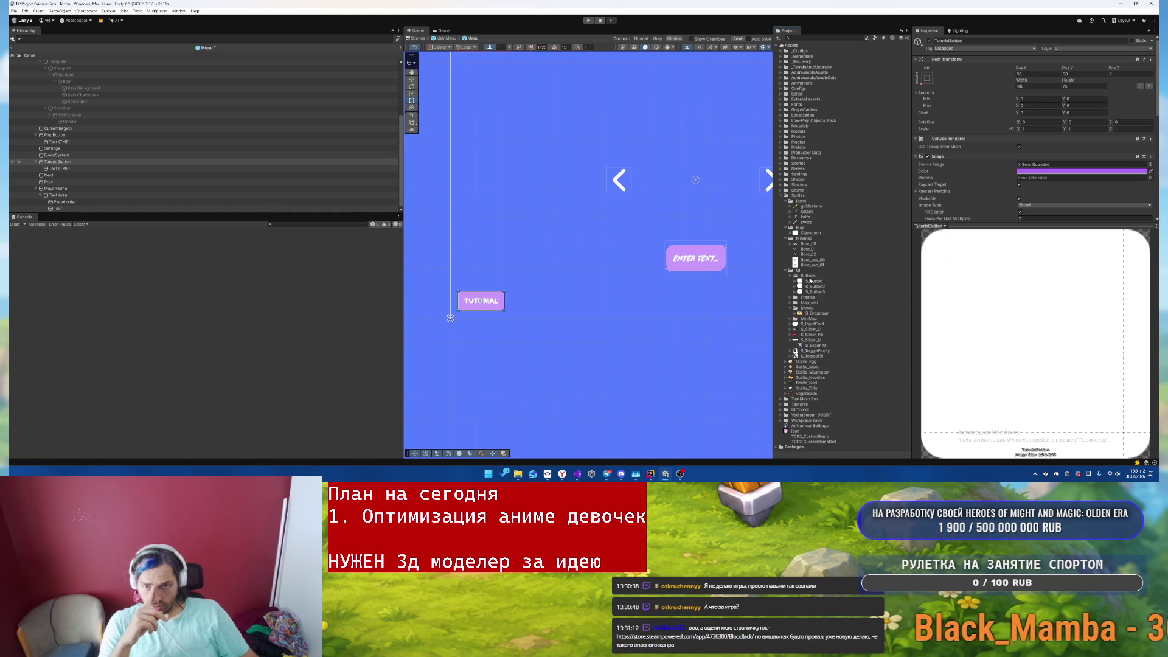
pyautogui.press('Down')
pyautogui.press('Down')
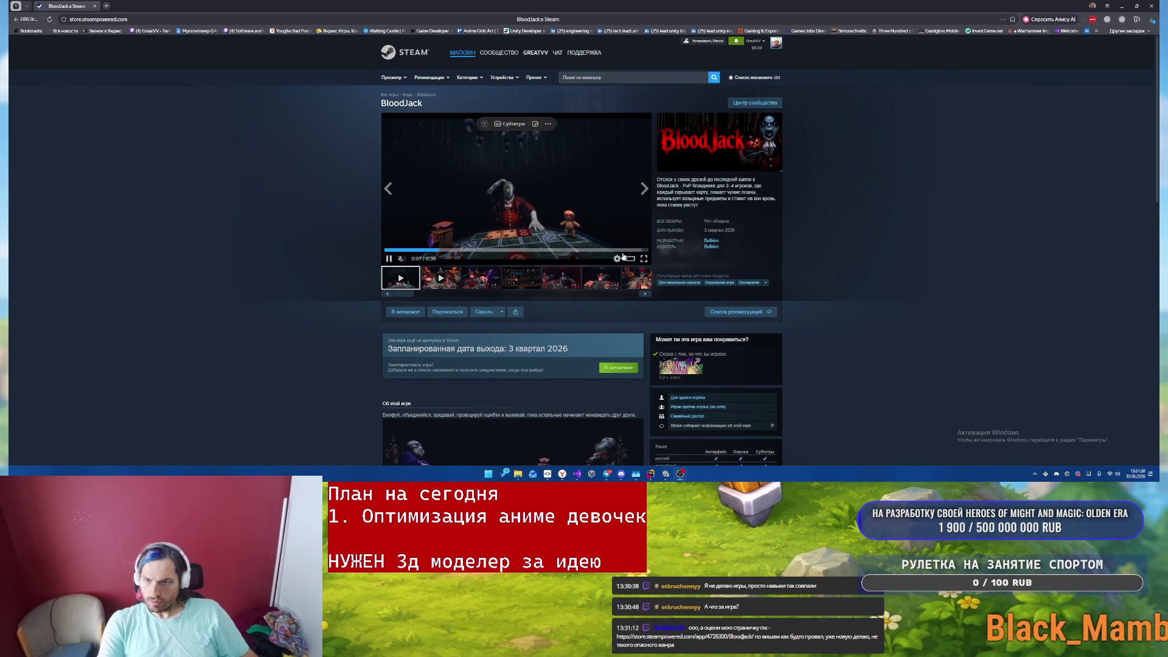
# - Watch the BloodJack trailer fullscreen, then exit back to the store page
pyautogui.click(644, 259)
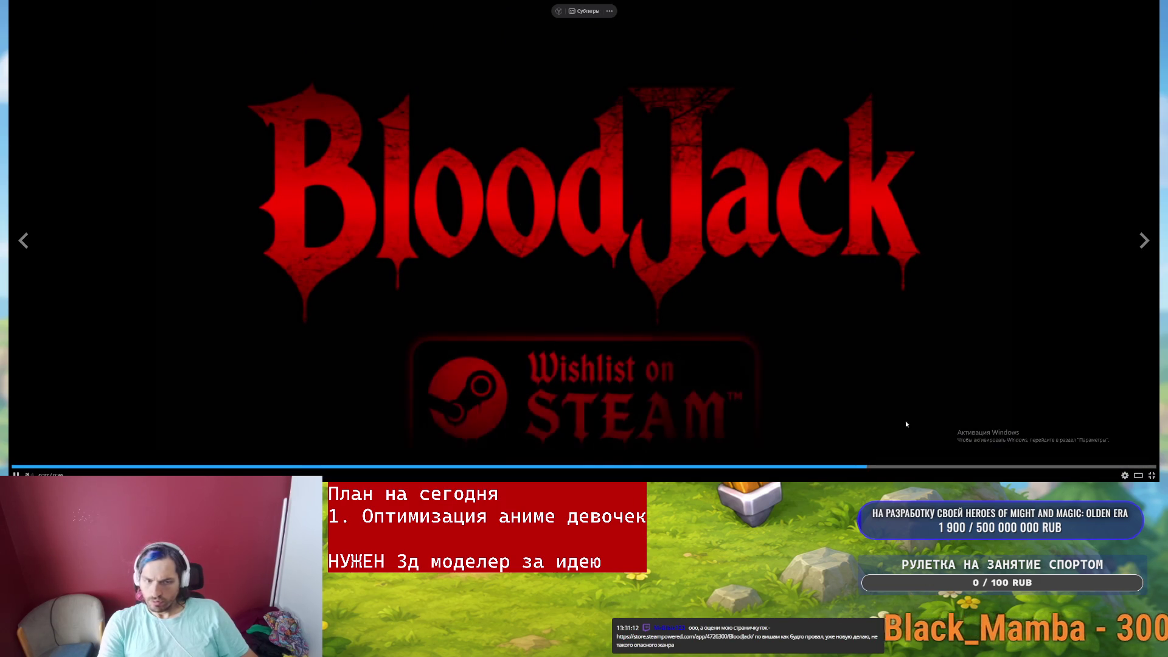
pyautogui.press('Escape')
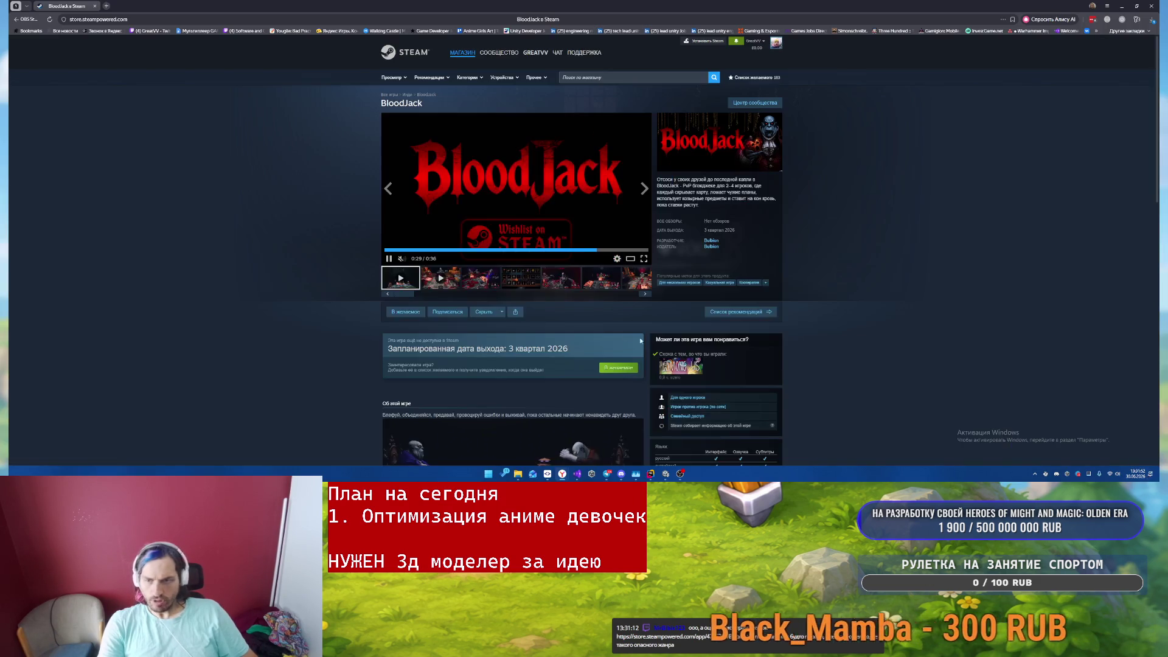
# - Pause the BloodJack trailer at 0:31 and play the 1:09 Gameplay video in fullscreen
pyautogui.click(576, 158)
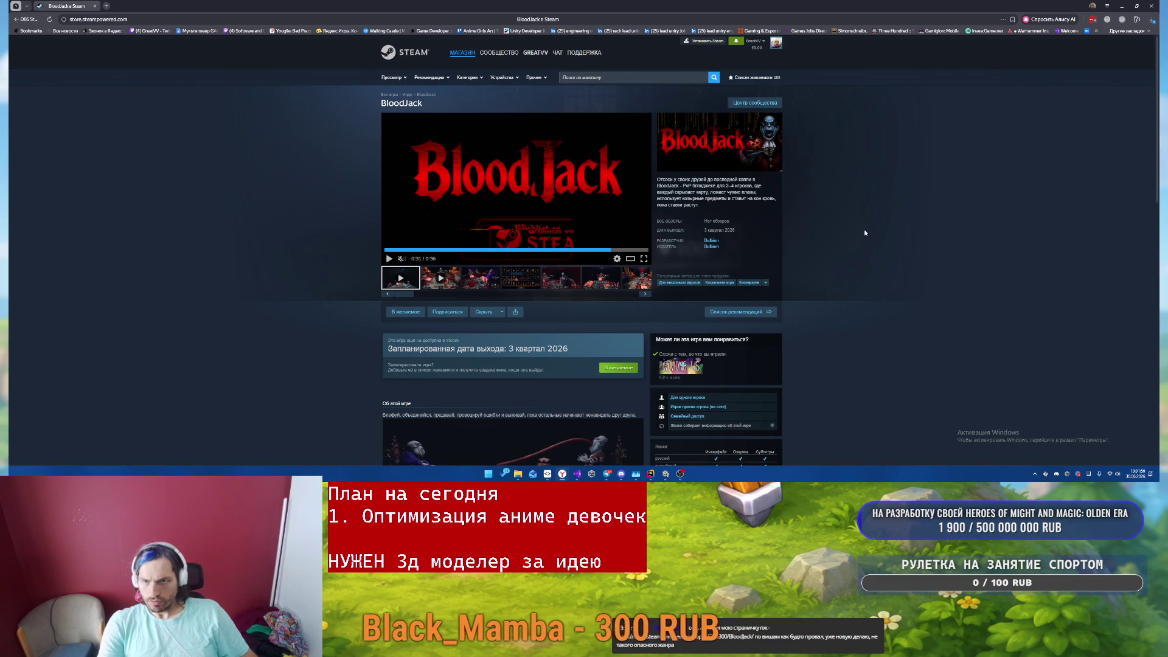
pyautogui.click(448, 290)
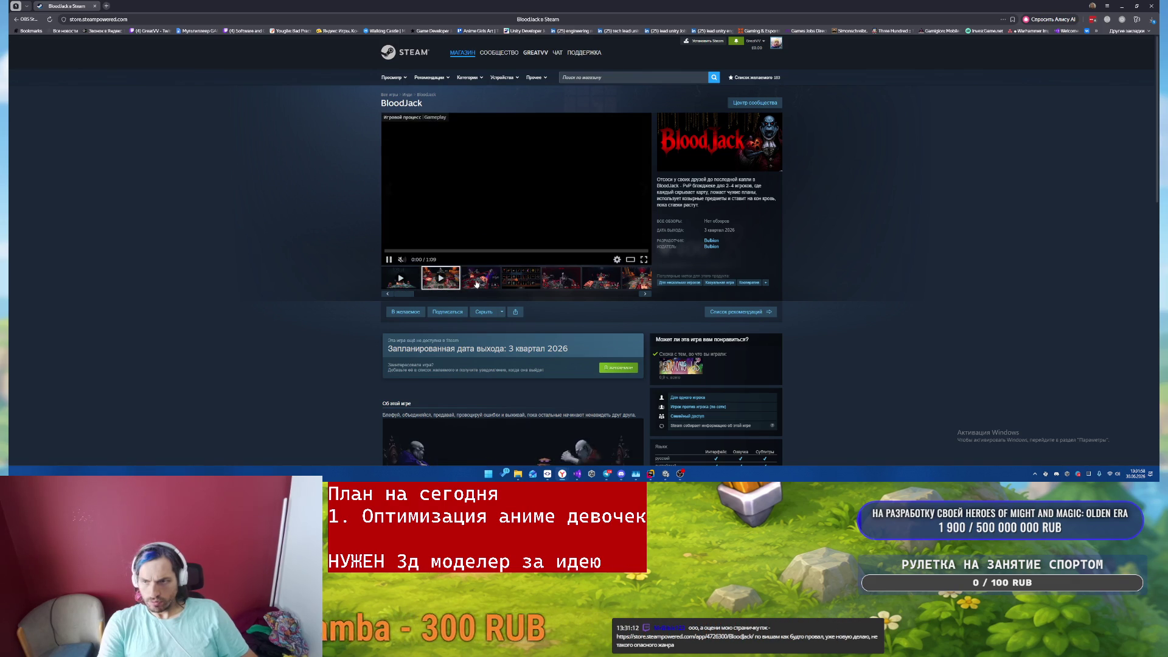
pyautogui.click(645, 259)
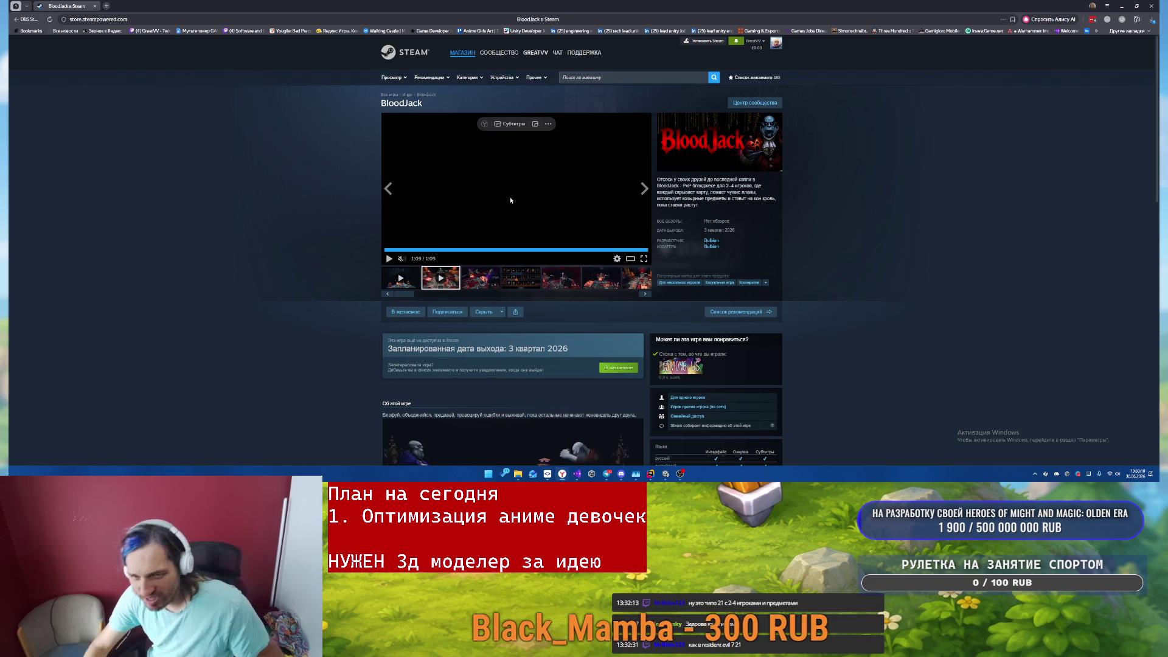
# - Click through BloodJack's screenshots, from the items grid to the red card-table shot
pyautogui.click(520, 283)
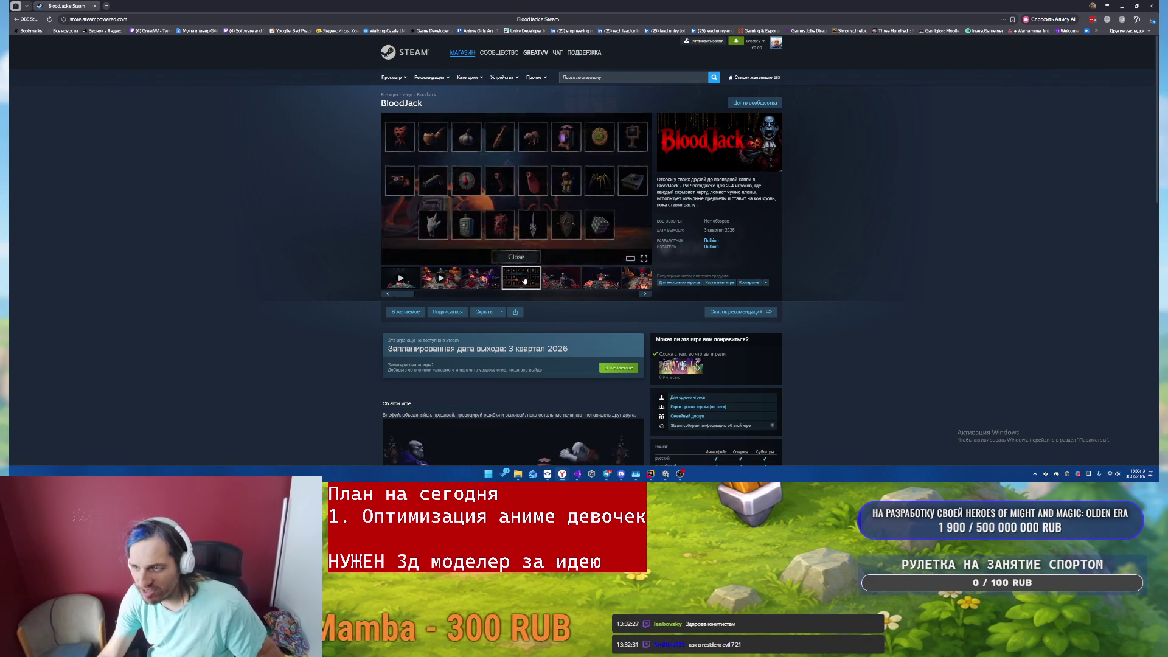
pyautogui.click(559, 281)
pyautogui.click(601, 278)
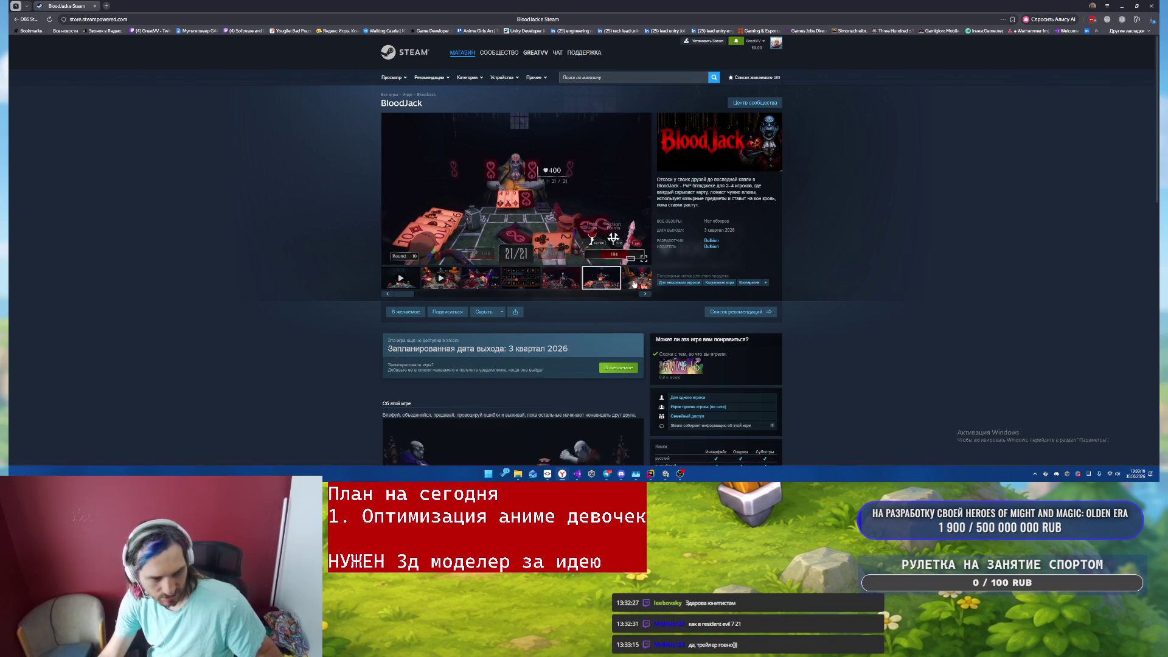
pyautogui.click(635, 284)
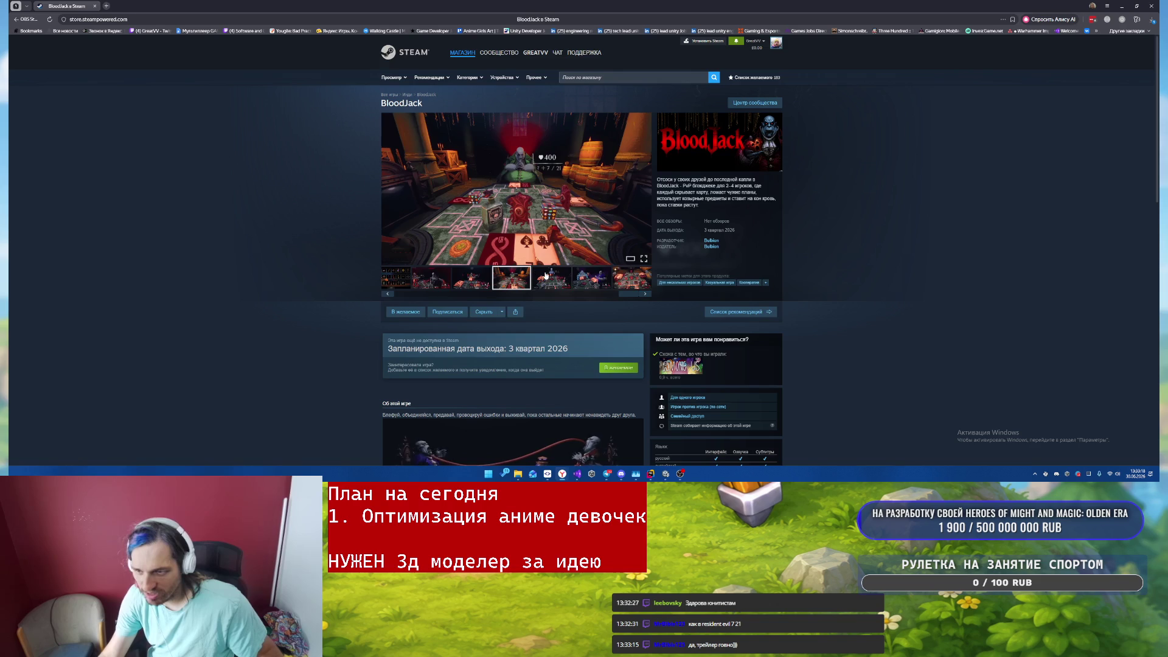
pyautogui.click(547, 277)
pyautogui.click(627, 283)
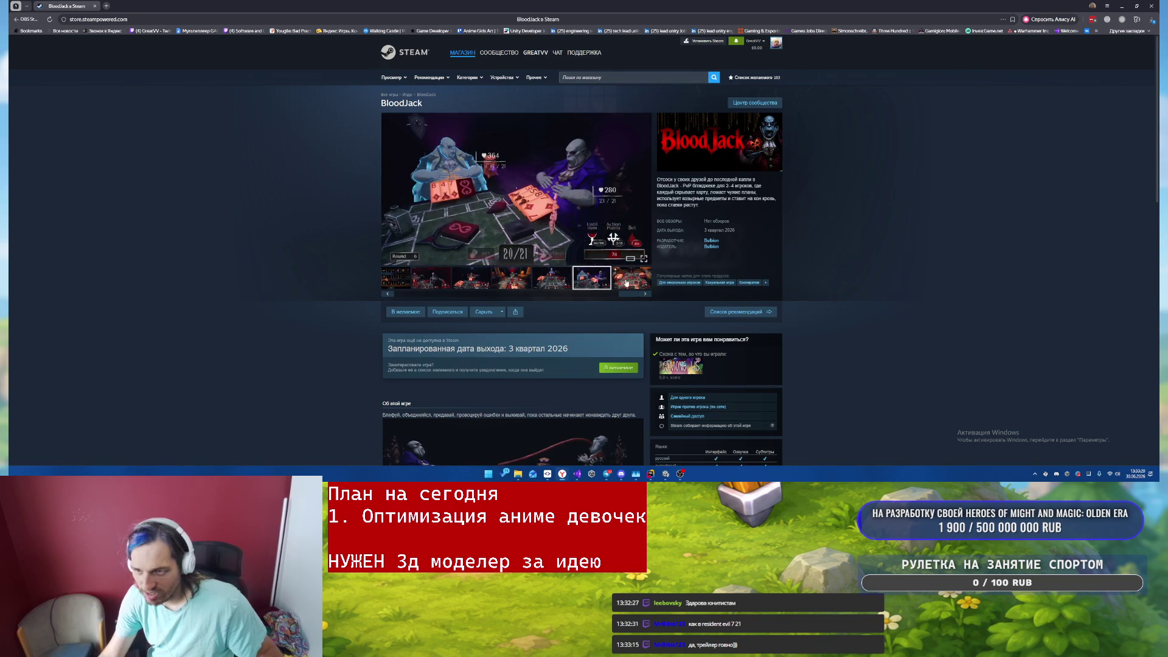
pyautogui.click(632, 284)
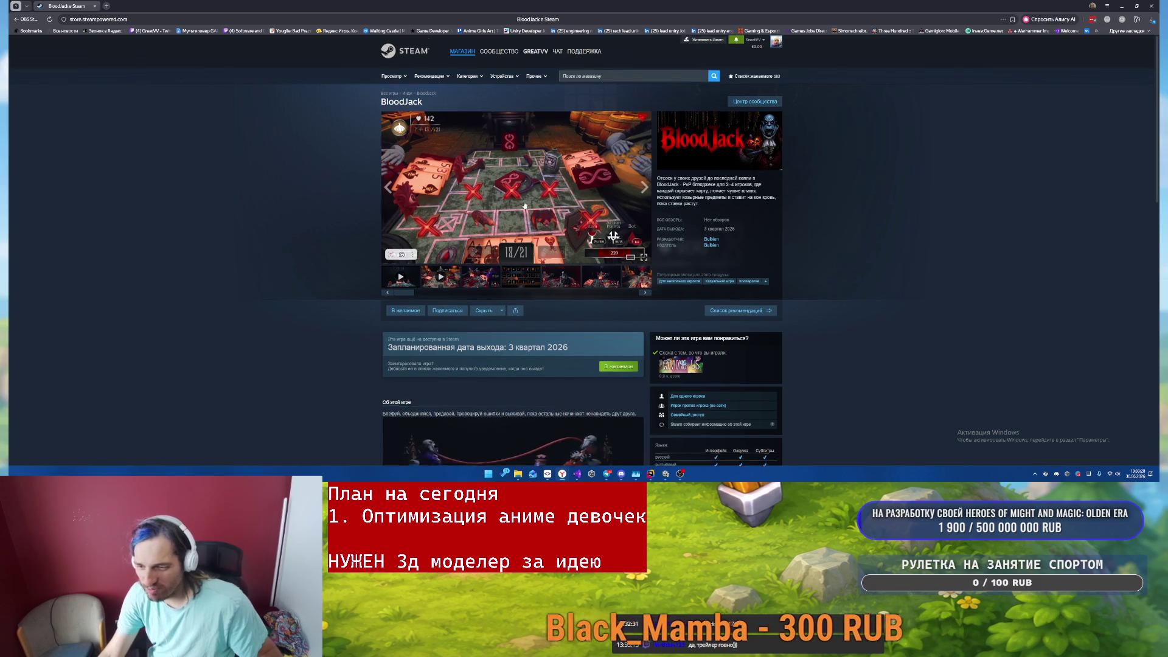
# - Scroll down the BloodJack store page toward the footer and back up
pyautogui.scroll(-2, 628, 415)
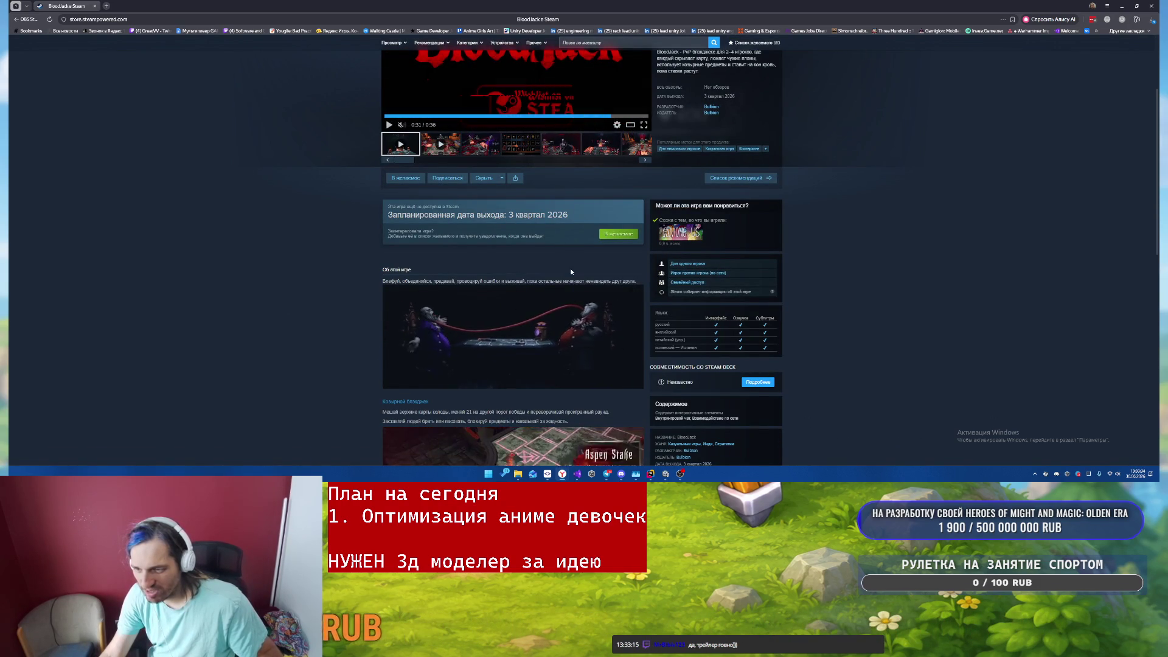
pyautogui.scroll(-3, 573, 267)
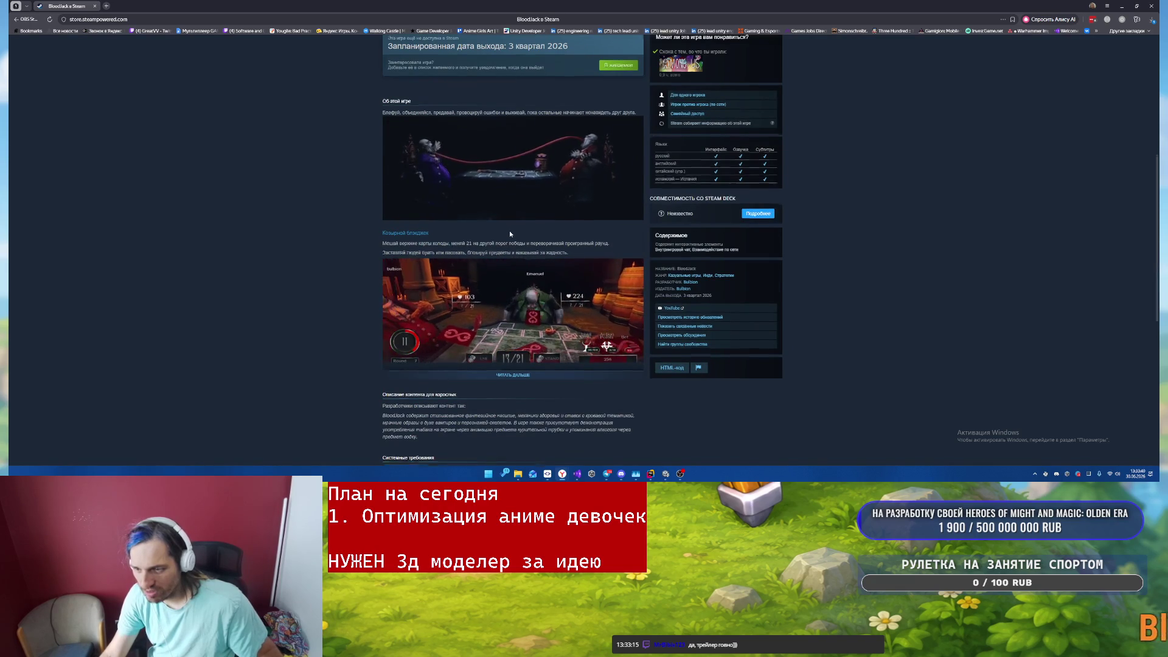
pyautogui.scroll(-10, 506, 268)
pyautogui.scroll(15, 502, 306)
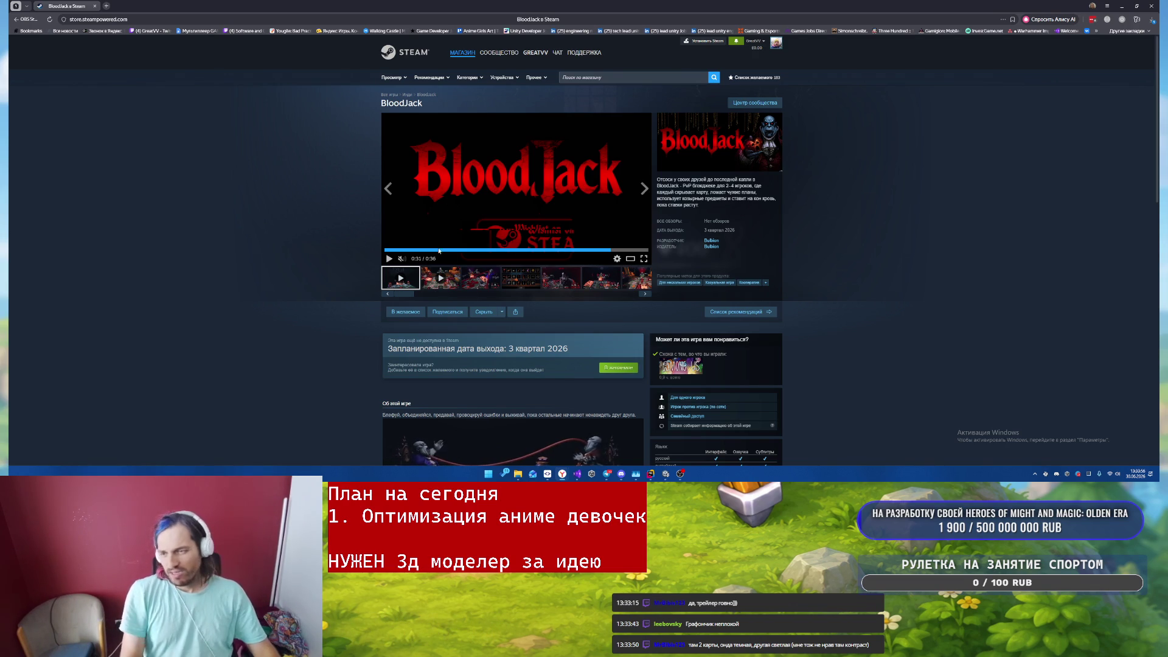
# - Replay the BloodJack trailer from the start in fullscreen, then exit fullscreen
pyautogui.click(644, 258)
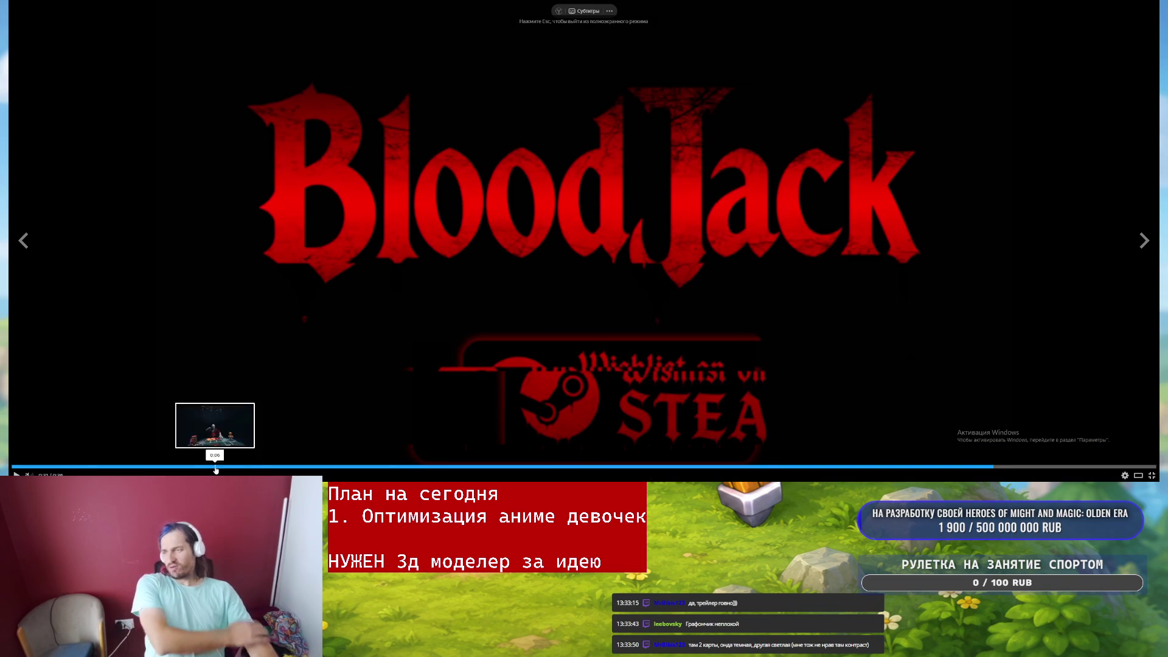
pyautogui.click(52, 467)
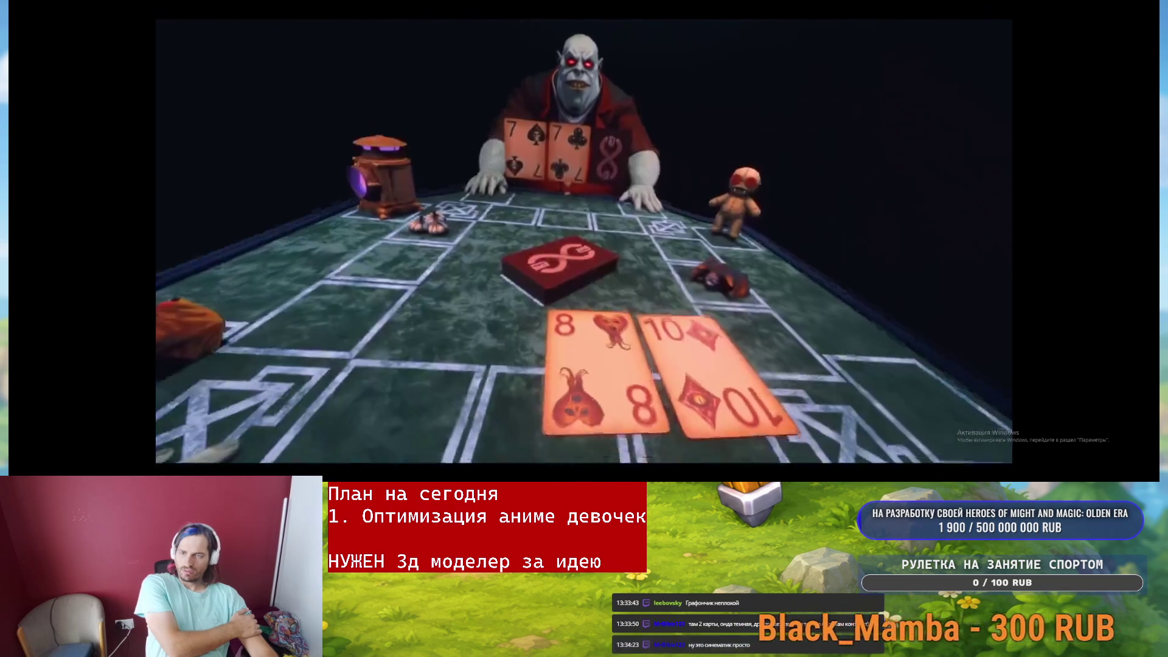
pyautogui.moveTo(447, 340)
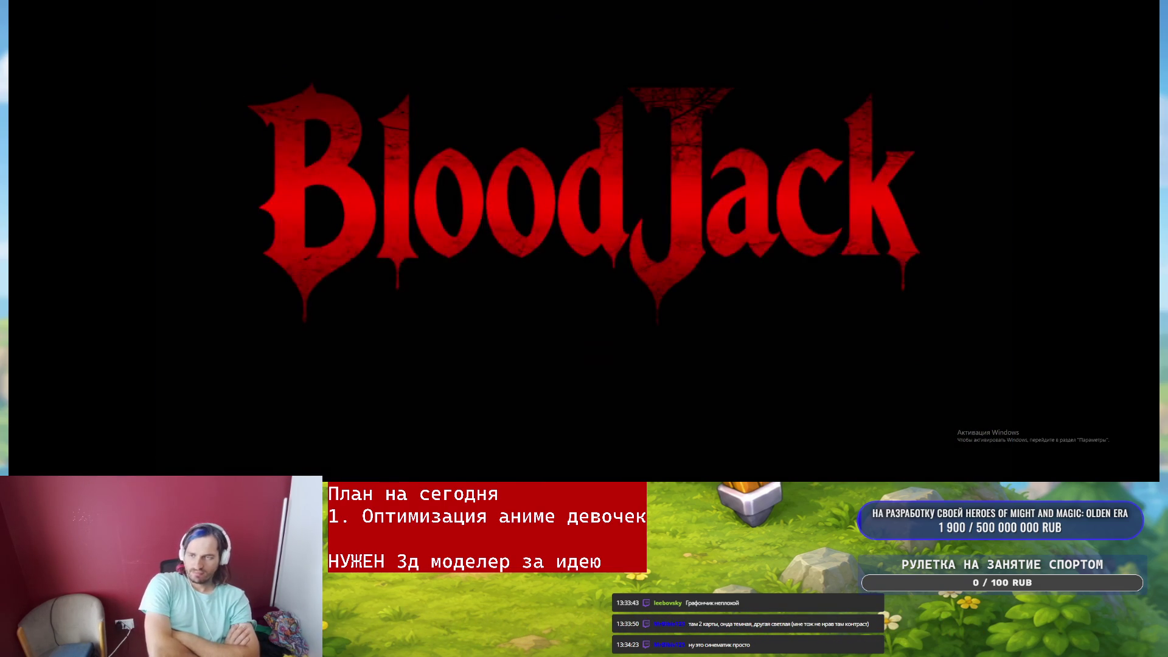
pyautogui.press('Escape')
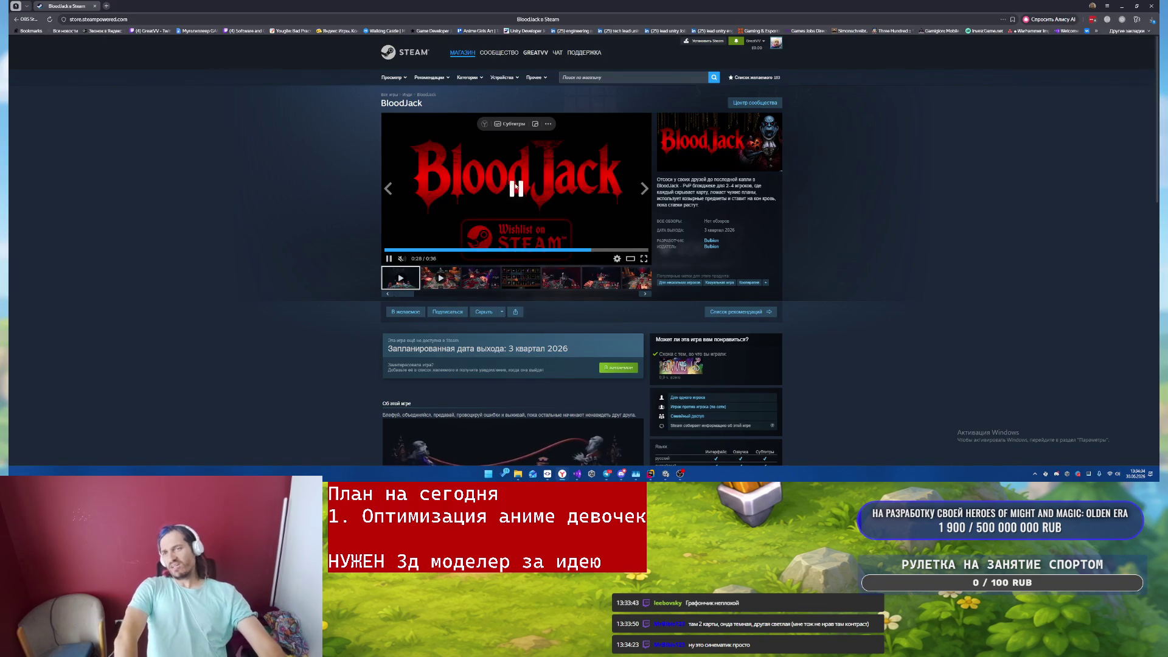
# - View the fourth BloodJack screenshot and advance through later gameplay screenshots
pyautogui.click(481, 280)
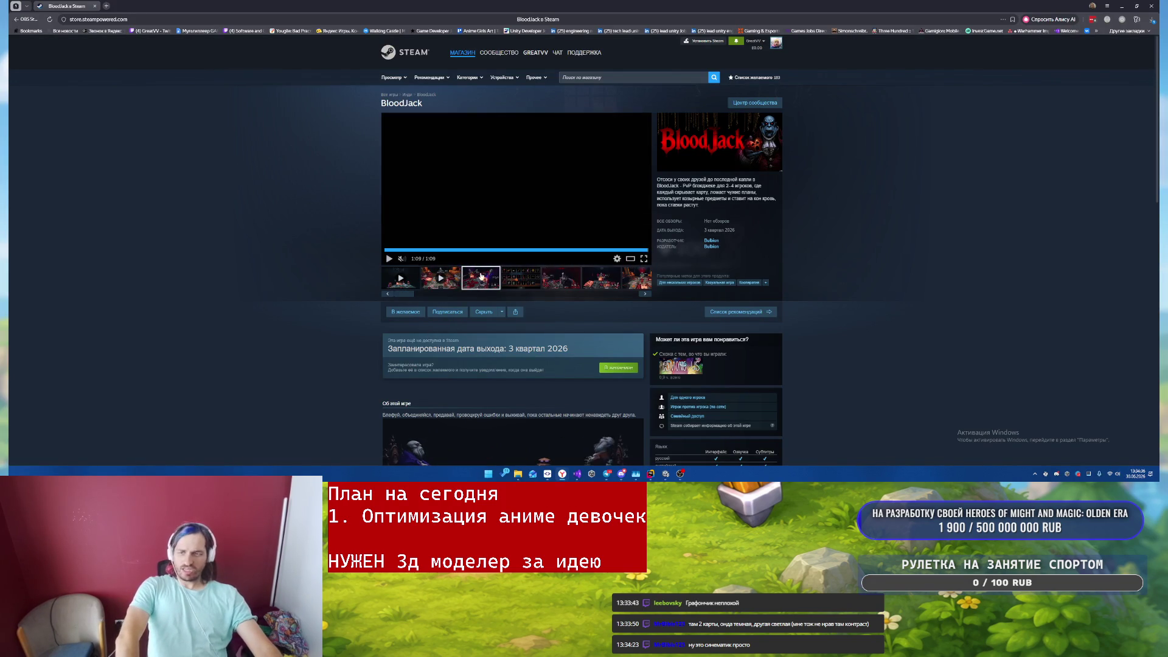
pyautogui.click(518, 280)
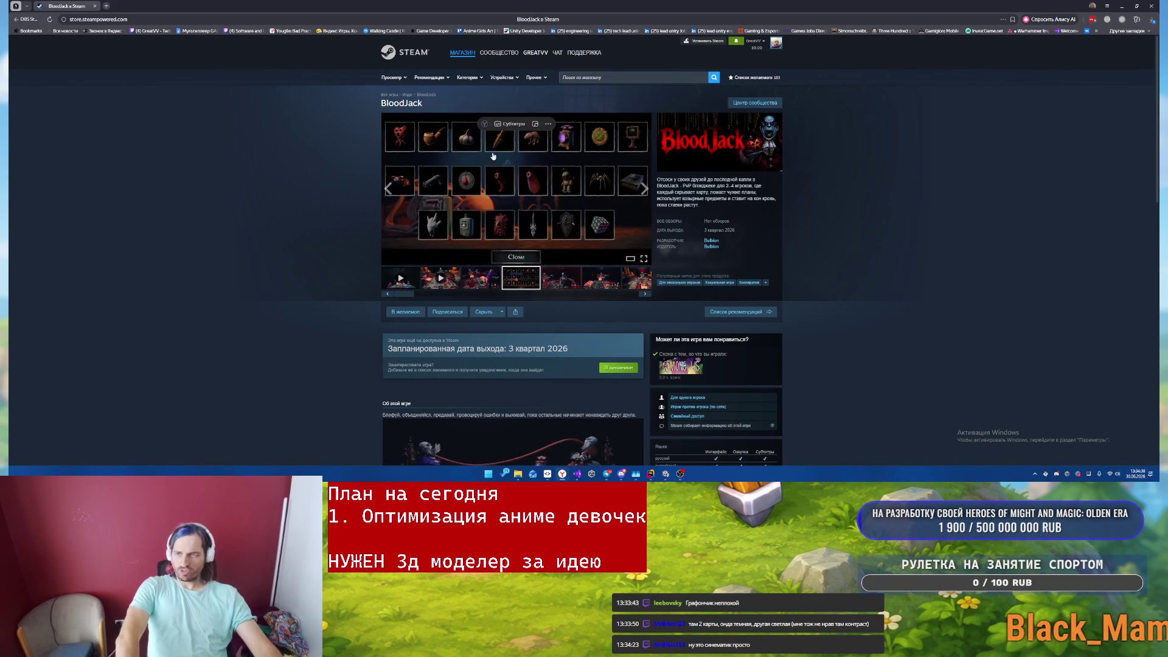
pyautogui.click(645, 189)
pyautogui.click(645, 188)
pyautogui.click(644, 189)
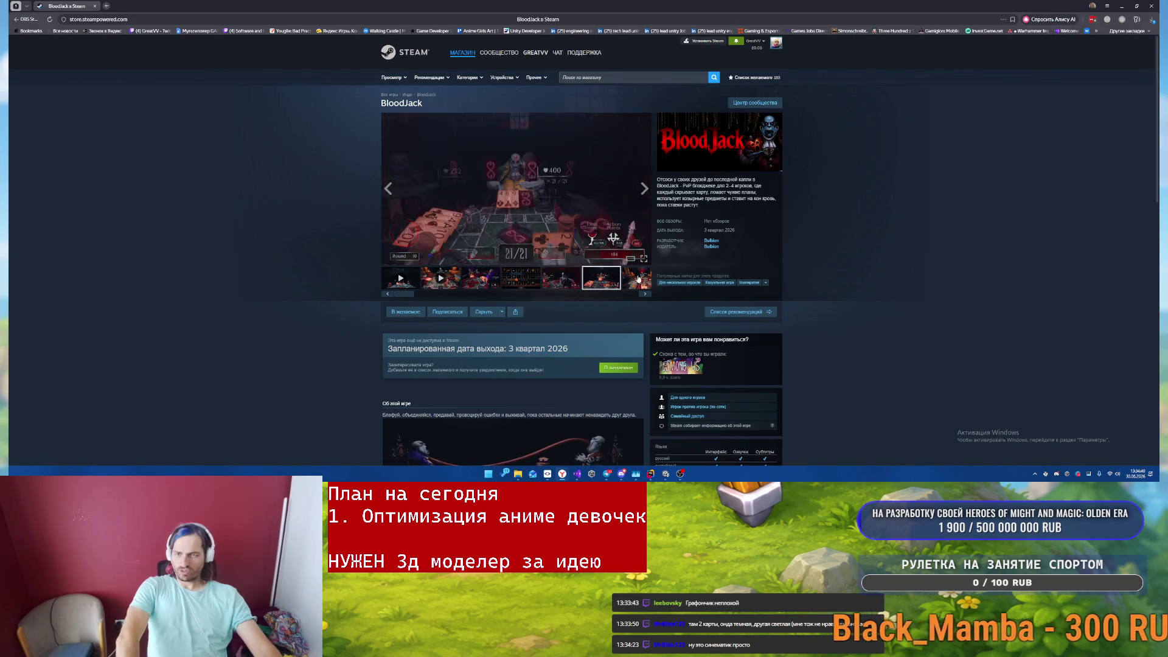
# - Scroll the page down and up, then close the BloodJack tab and the browser
pyautogui.scroll(-15, 633, 259)
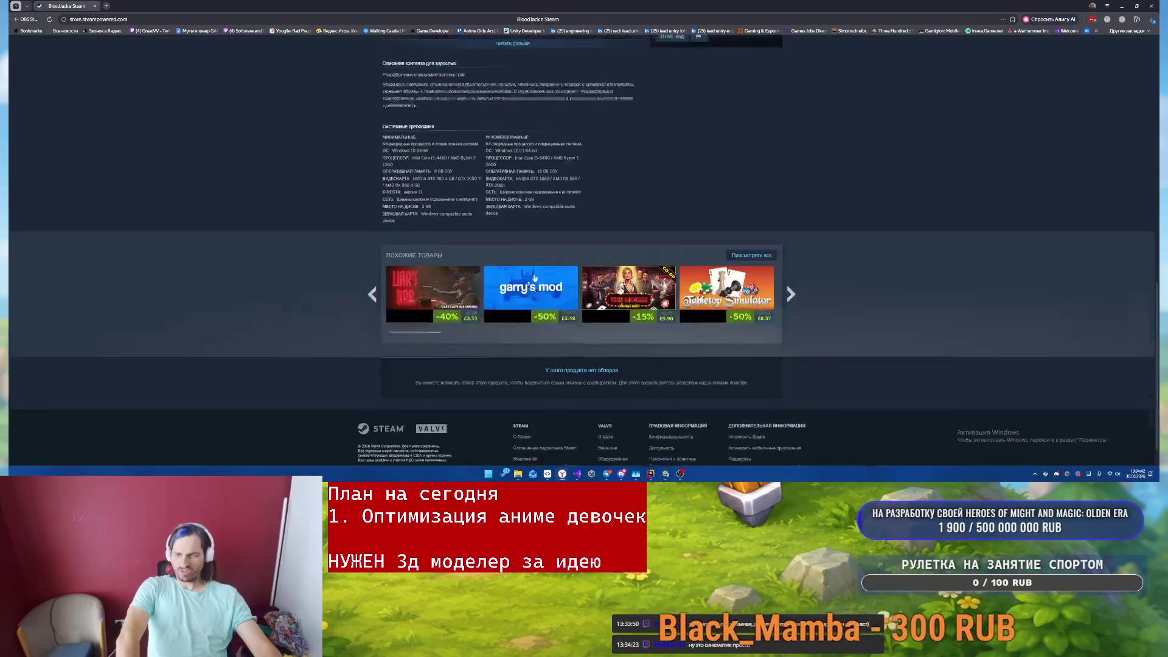
pyautogui.scroll(15, 762, 254)
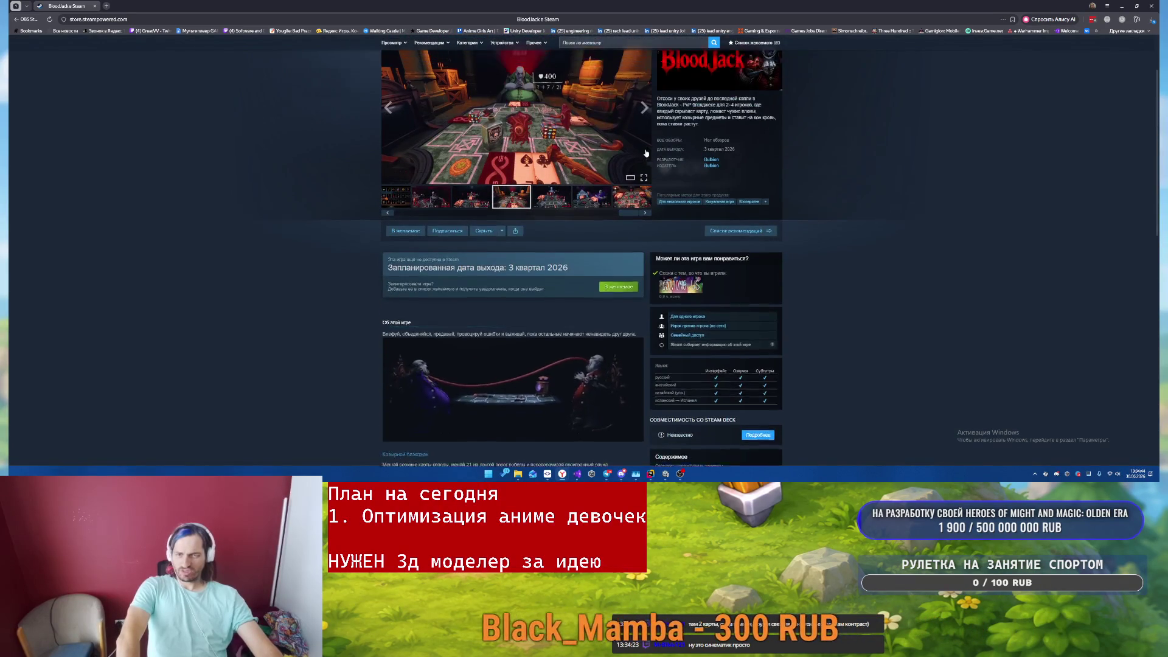
pyautogui.hotkey('ctrl', 'w')
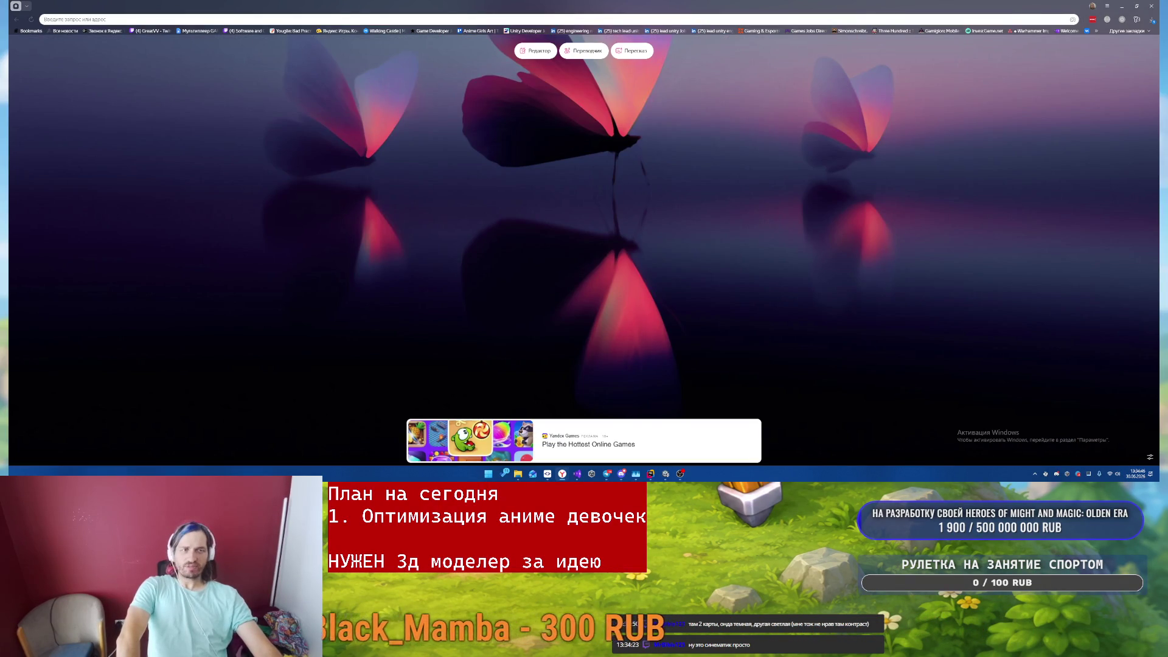
pyautogui.click(1146, 10)
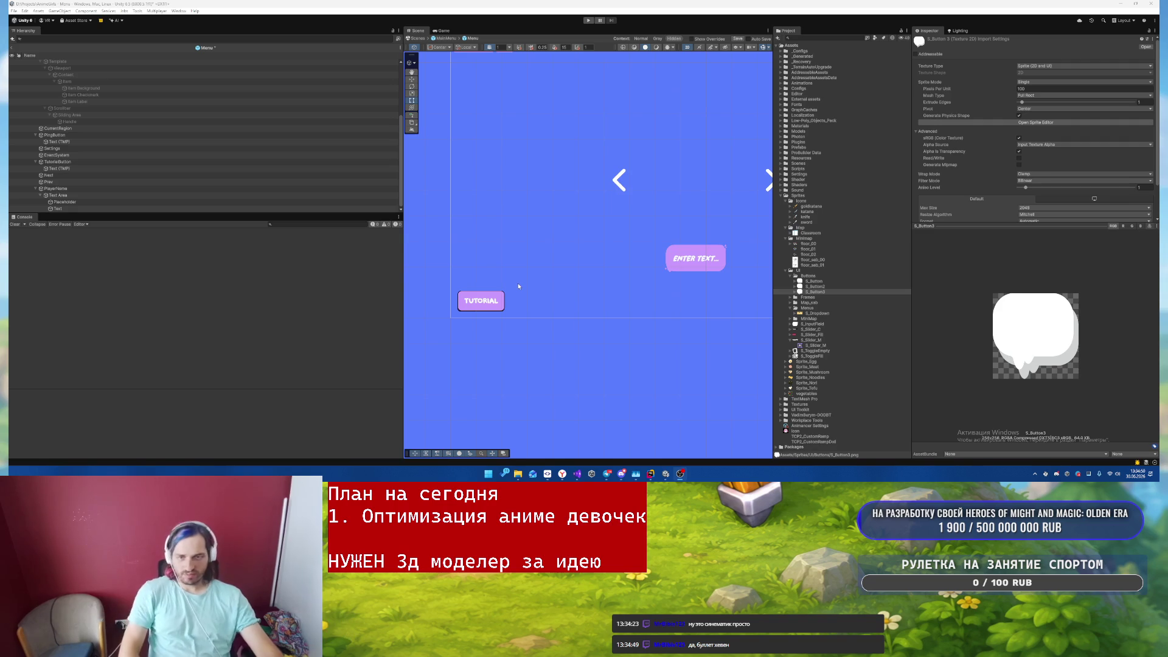
# - Drag the S_Button sprite into TutorialButton's Image Source Image, replacing Semi Rounded, and frame it
pyautogui.scroll(-2, 519, 286)
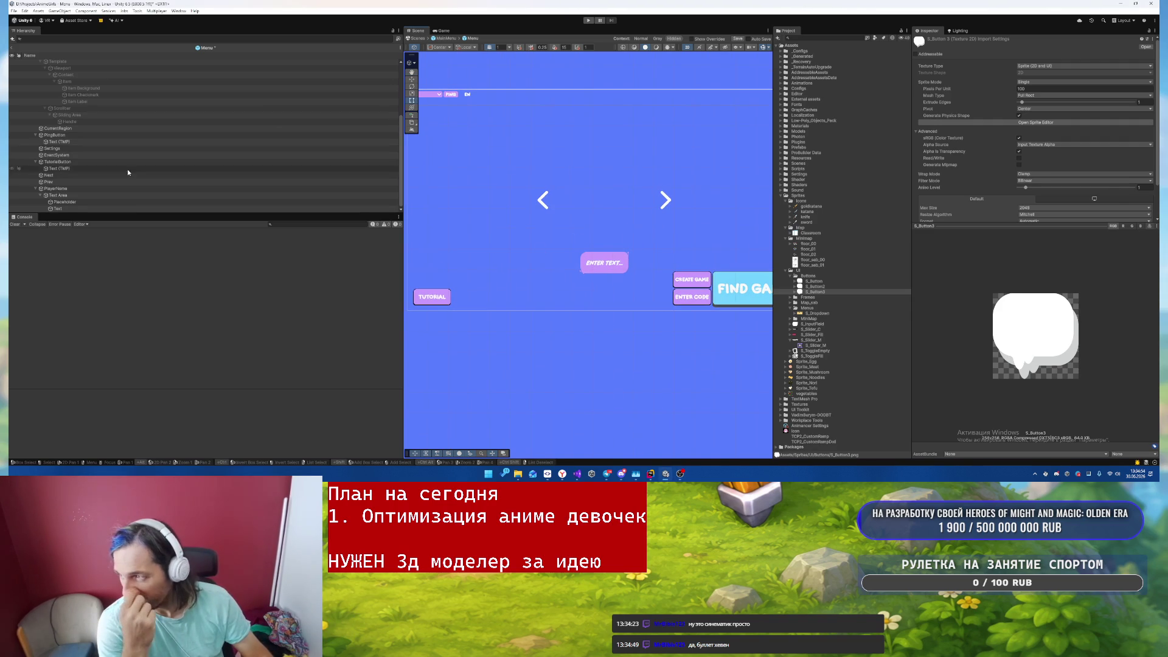
pyautogui.click(430, 294)
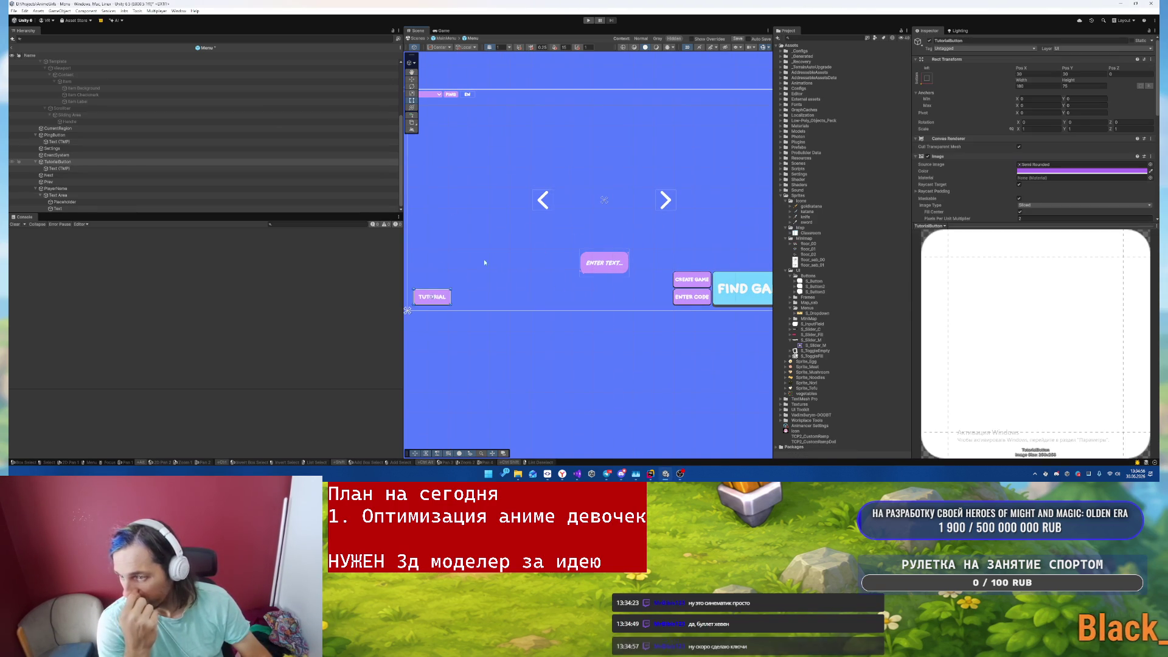
pyautogui.scroll(-4, 1030, 187)
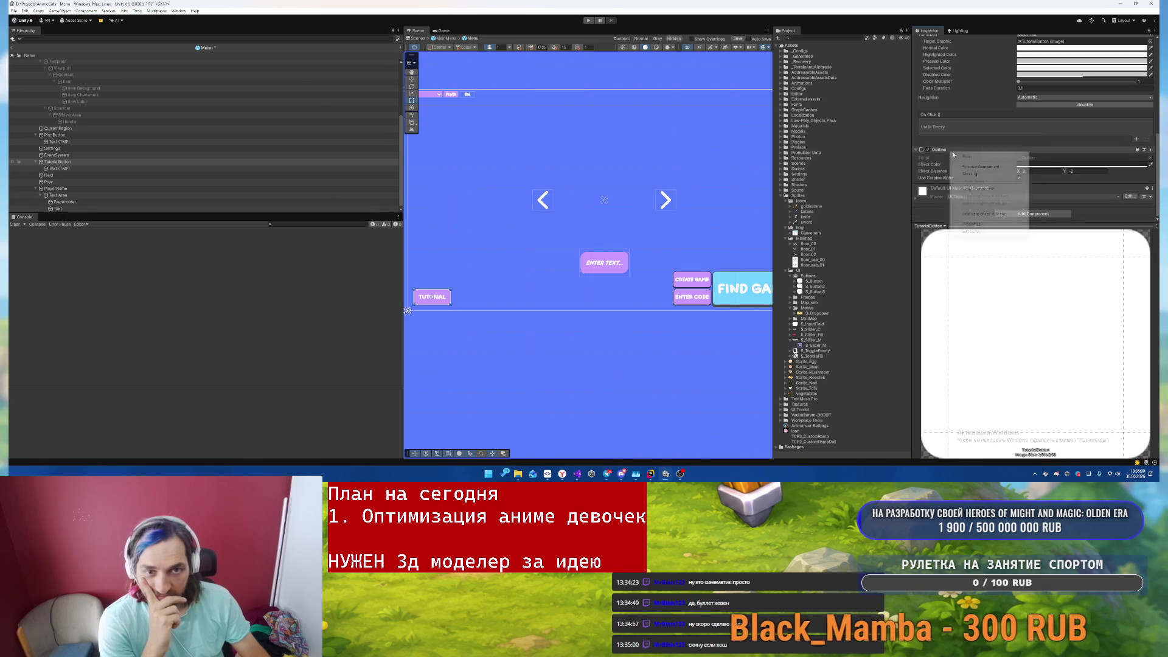
pyautogui.scroll(5, 997, 149)
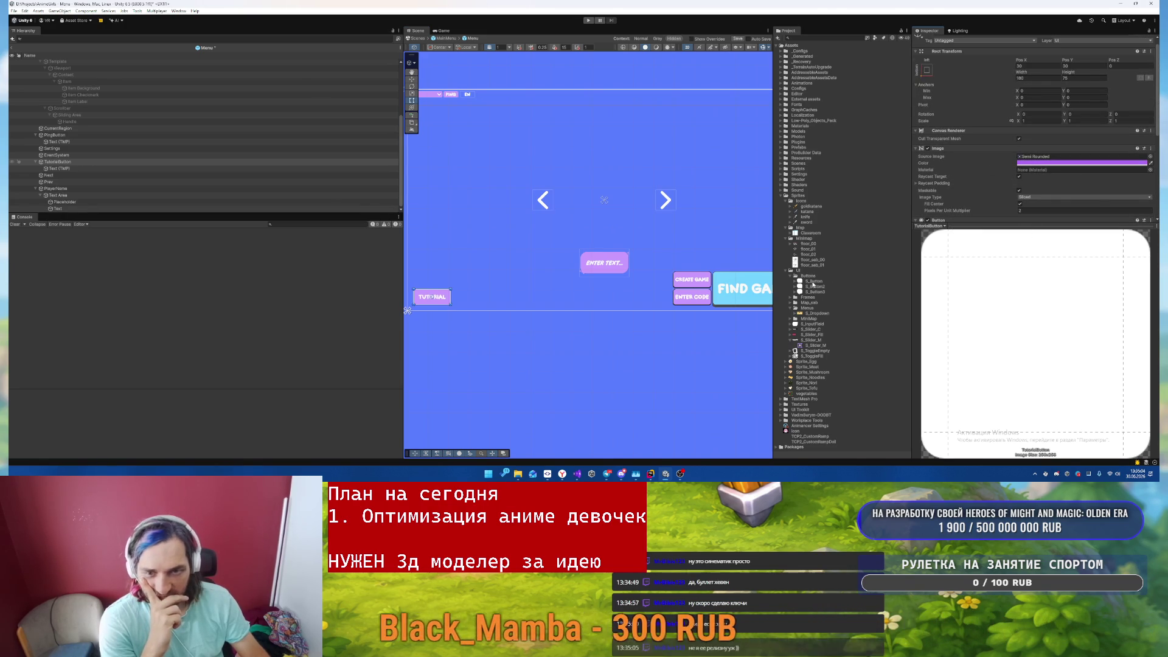
pyautogui.scroll(-1, 1035, 183)
pyautogui.moveTo(814, 281); pyautogui.dragTo(1083, 116)
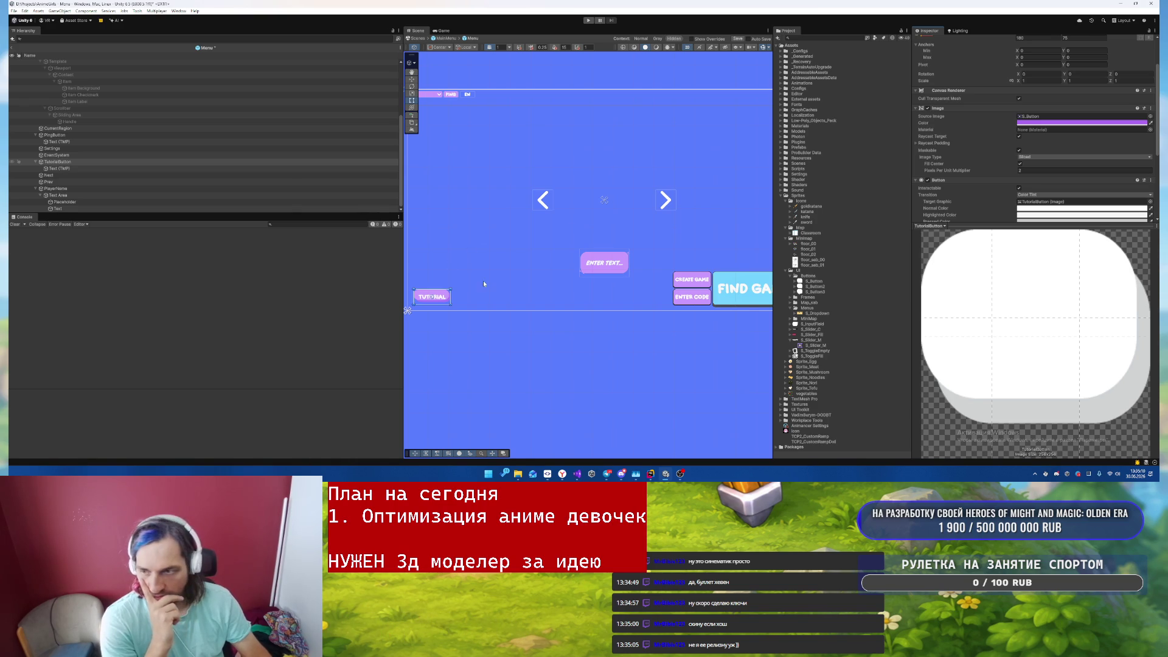
pyautogui.scroll(2, 1019, 173)
pyautogui.scroll(-2, 1039, 169)
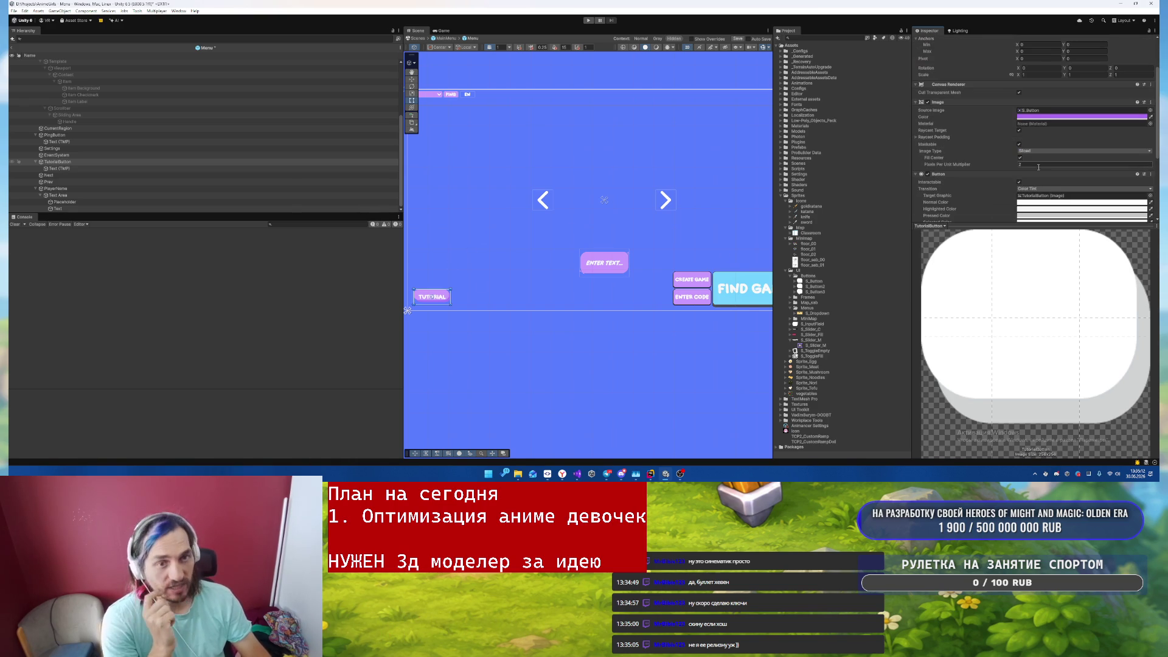
pyautogui.scroll(3, 721, 216)
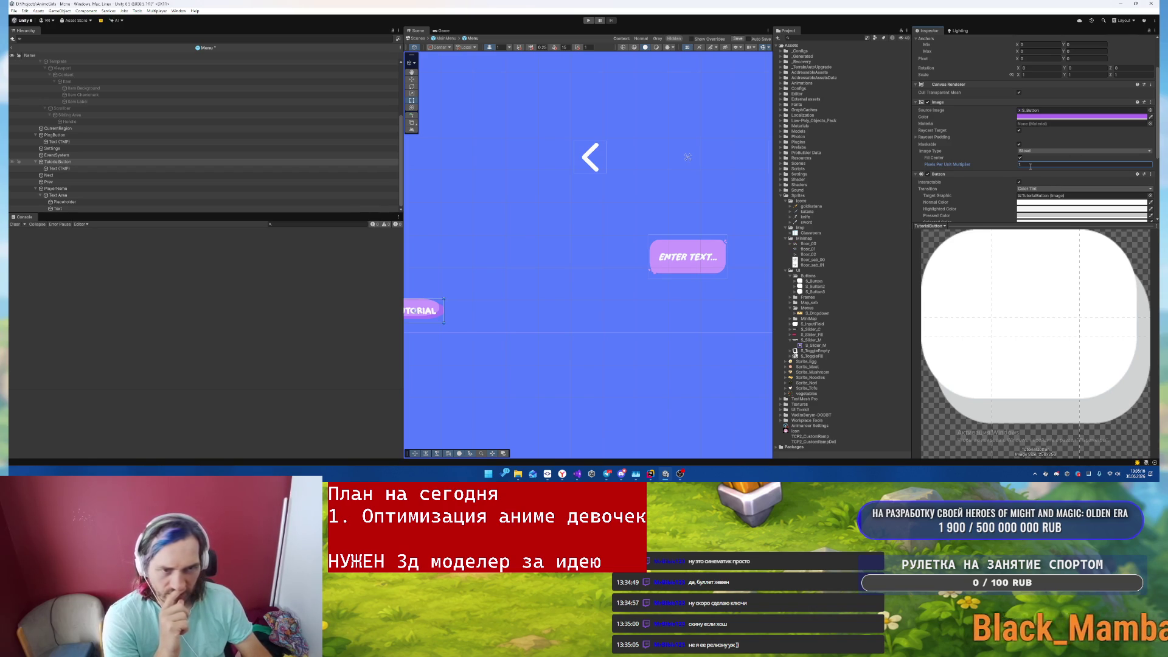
pyautogui.press('f')
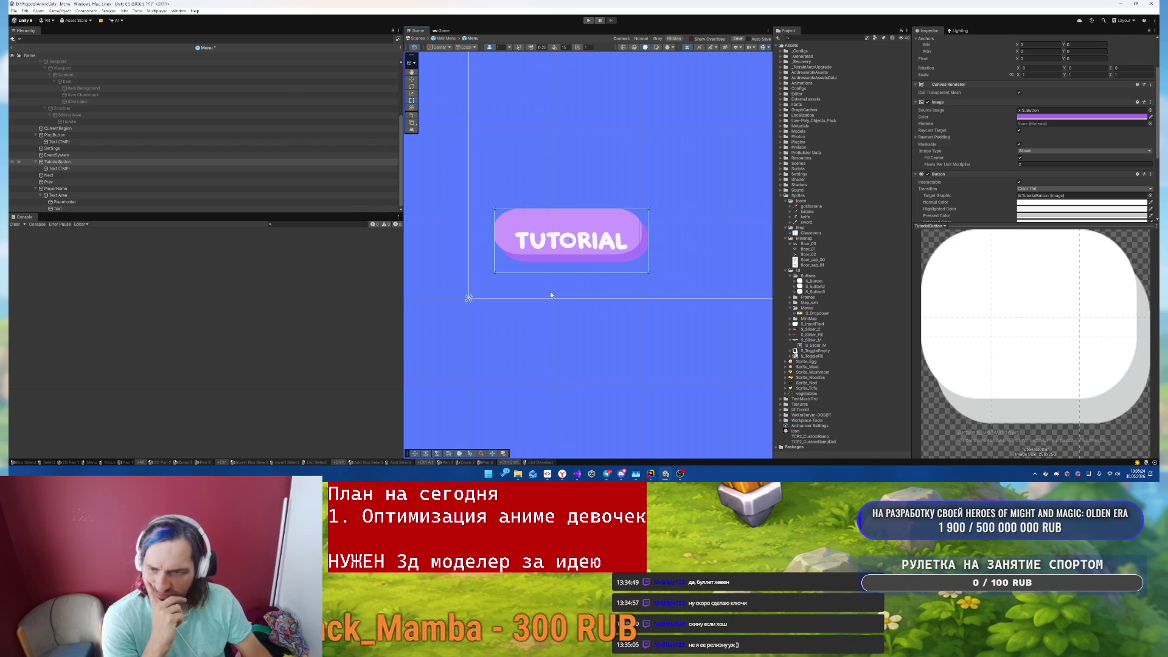
# - Drag the TUTORIAL button's top edge up and resize its Text (TMP) label area to fit
pyautogui.moveTo(590, 208); pyautogui.dragTo(598, 146)
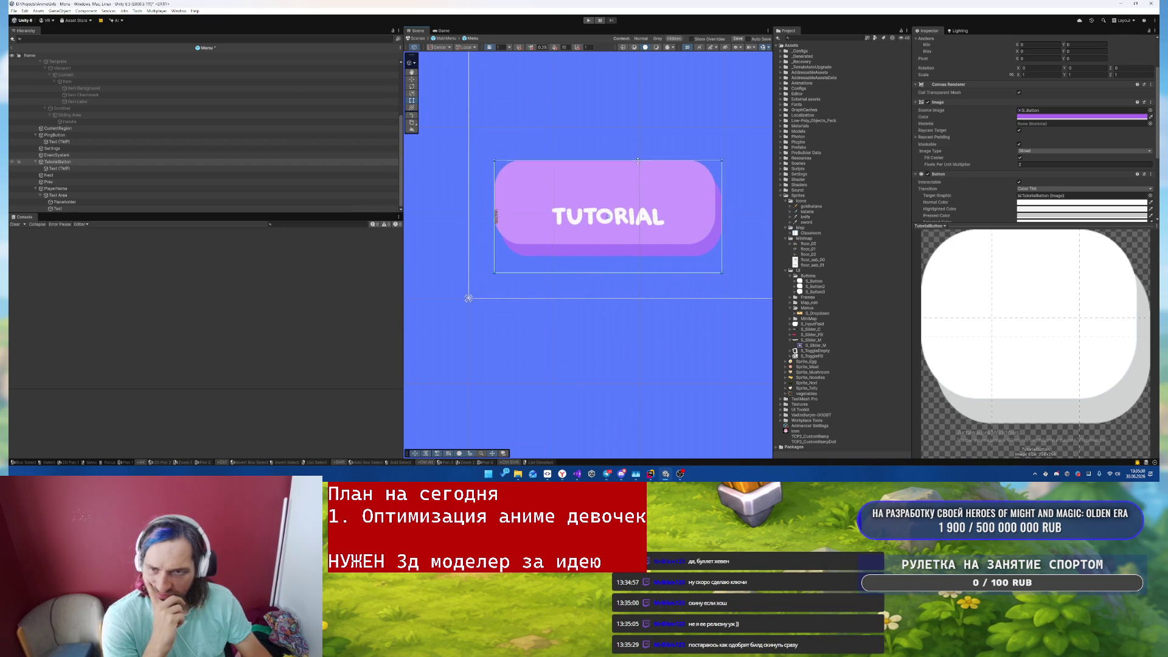
pyautogui.click(579, 207)
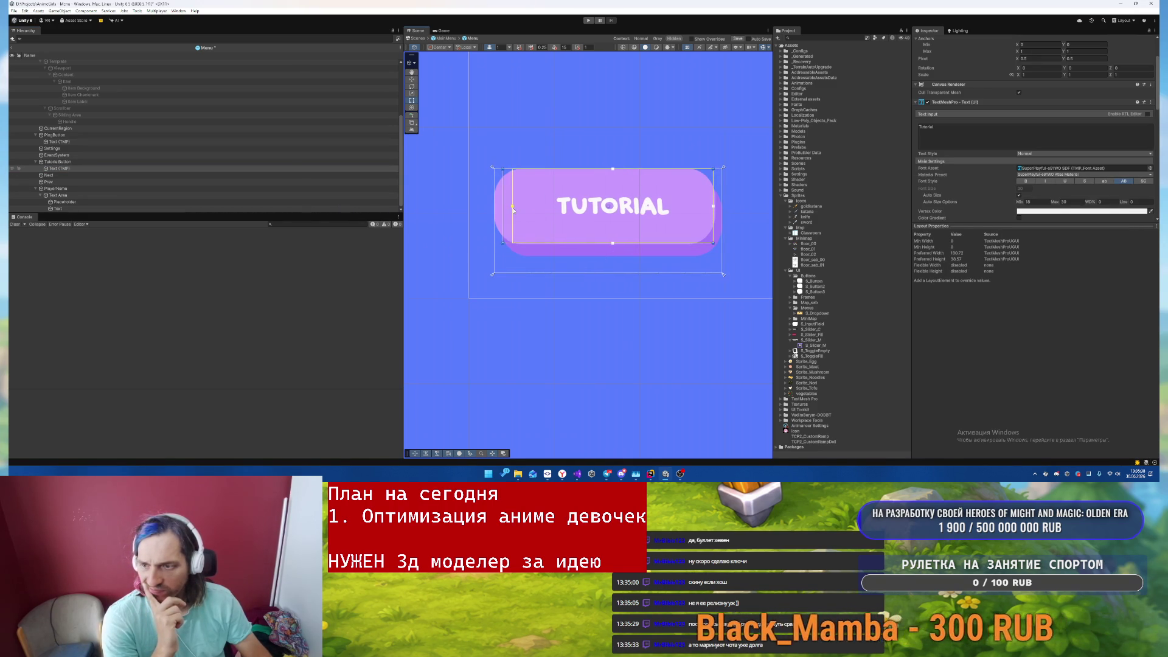
pyautogui.moveTo(503, 207); pyautogui.dragTo(503, 207)
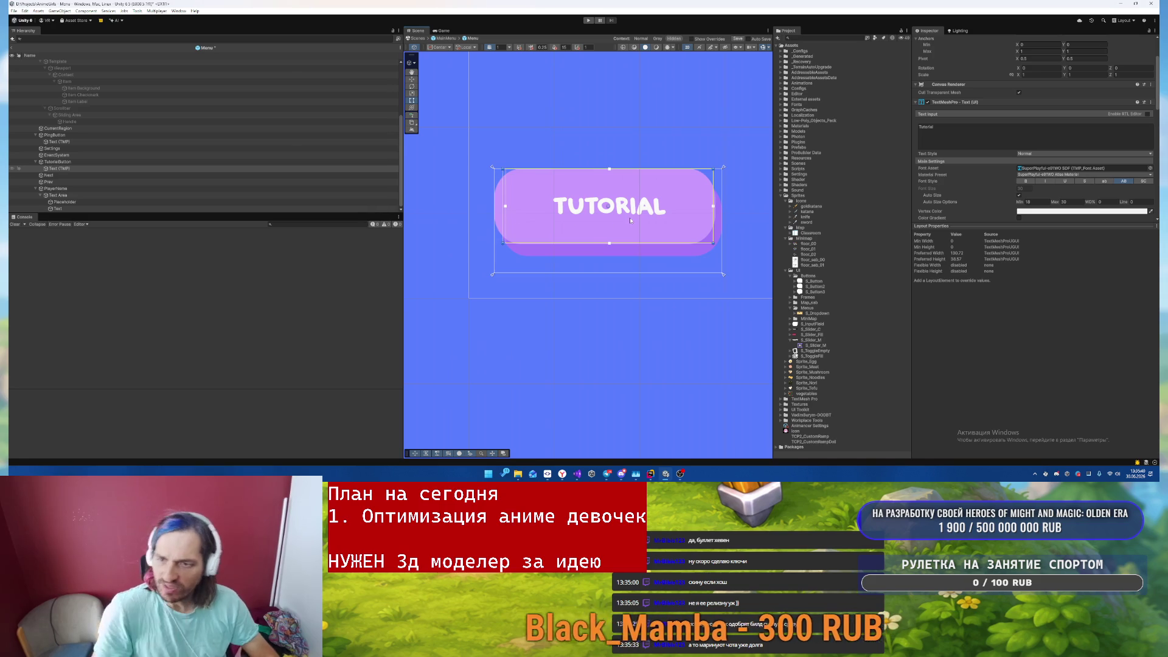
pyautogui.click(80, 168)
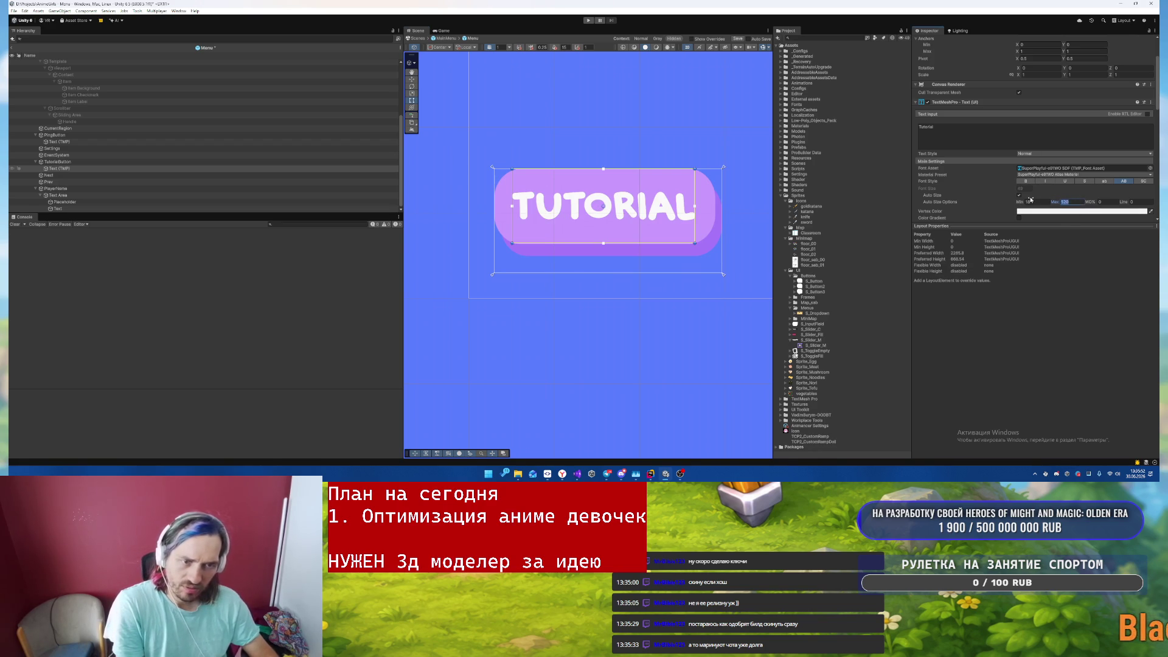
pyautogui.scroll(-2, 664, 156)
pyautogui.scroll(-3, 1103, 197)
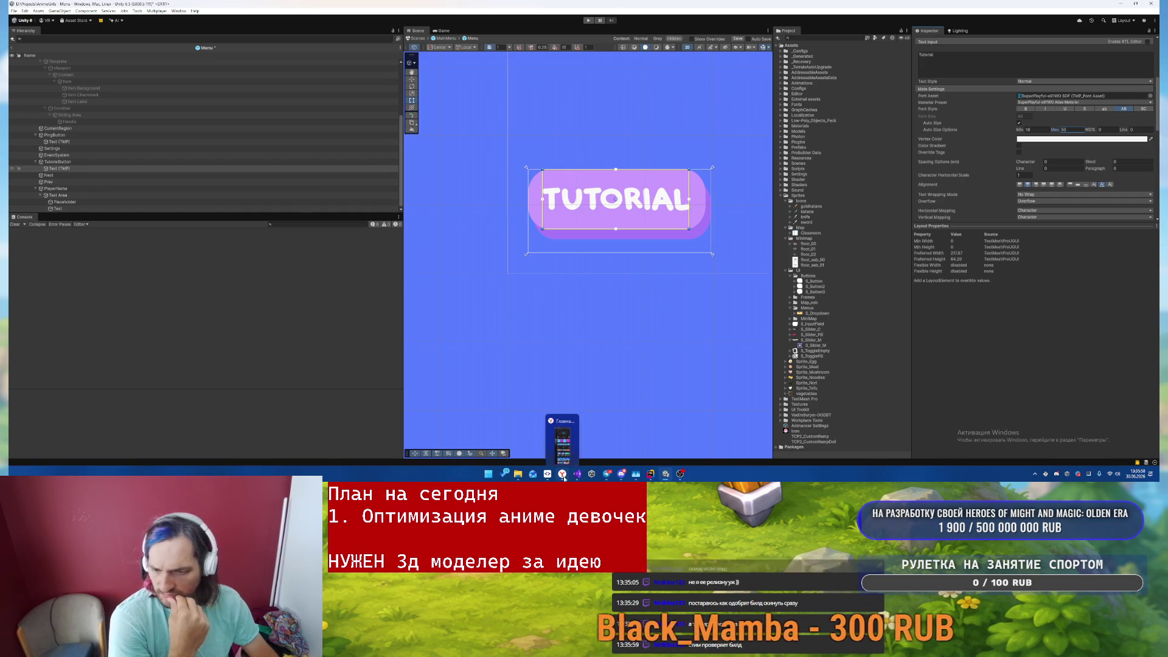
pyautogui.moveTo(621, 478)
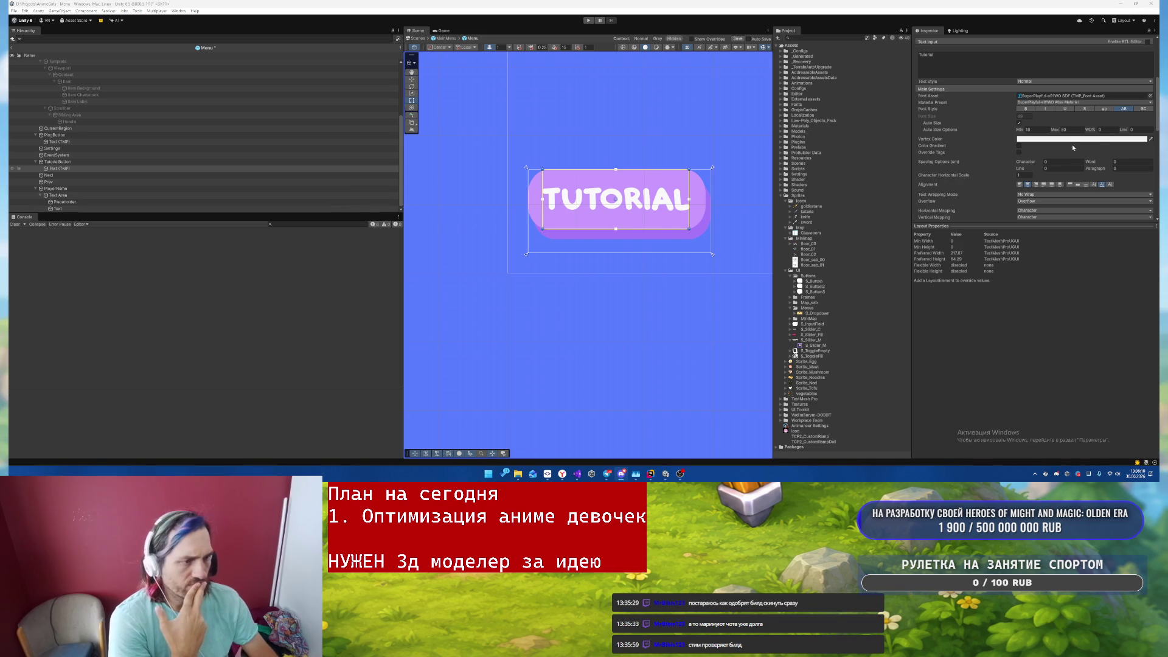
pyautogui.click(78, 162)
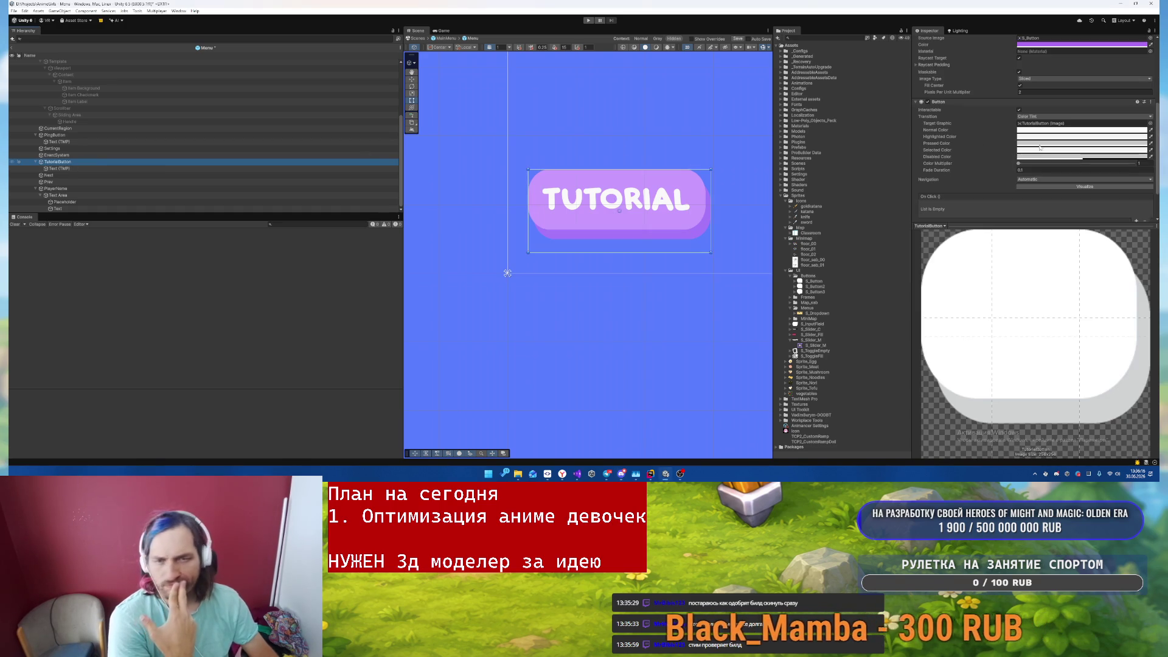
# - Try light yellow, peach and several red swatches on TutorialButton's Image Color, ending on orange-red
pyautogui.click(1067, 45)
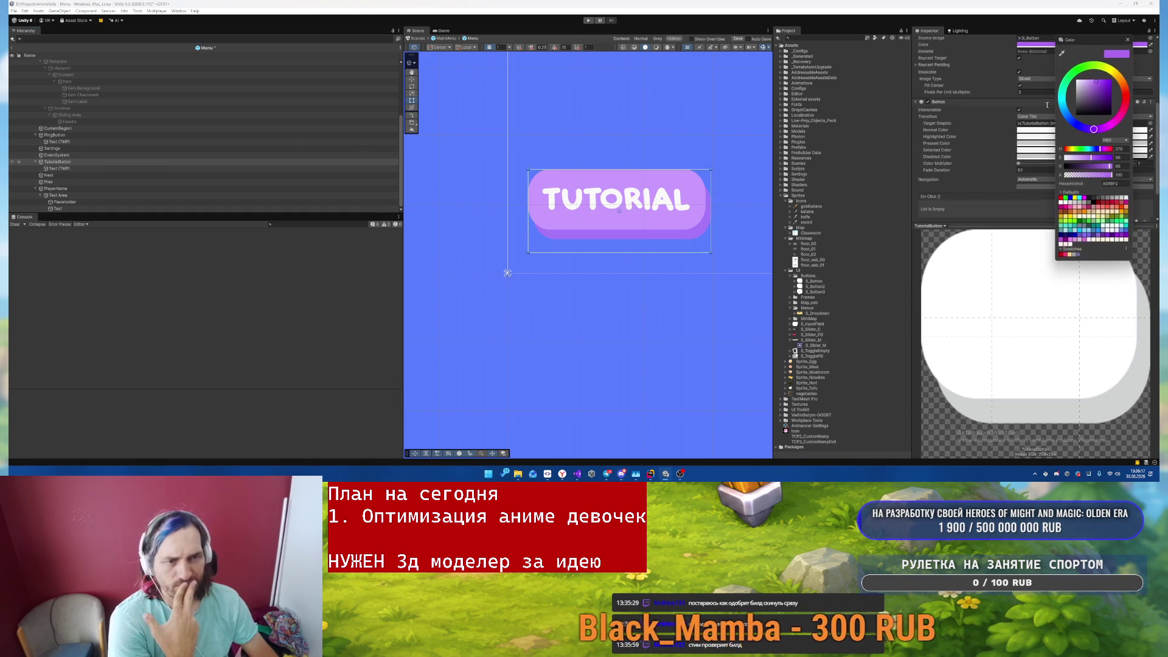
pyautogui.click(1070, 254)
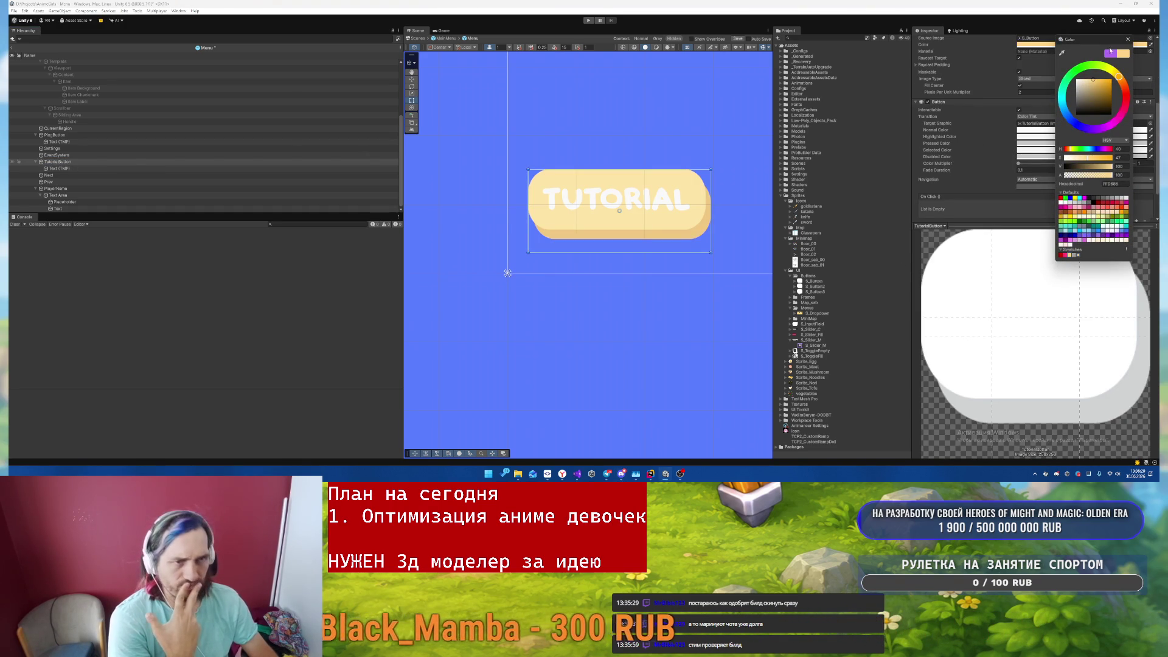
pyautogui.click(1062, 54)
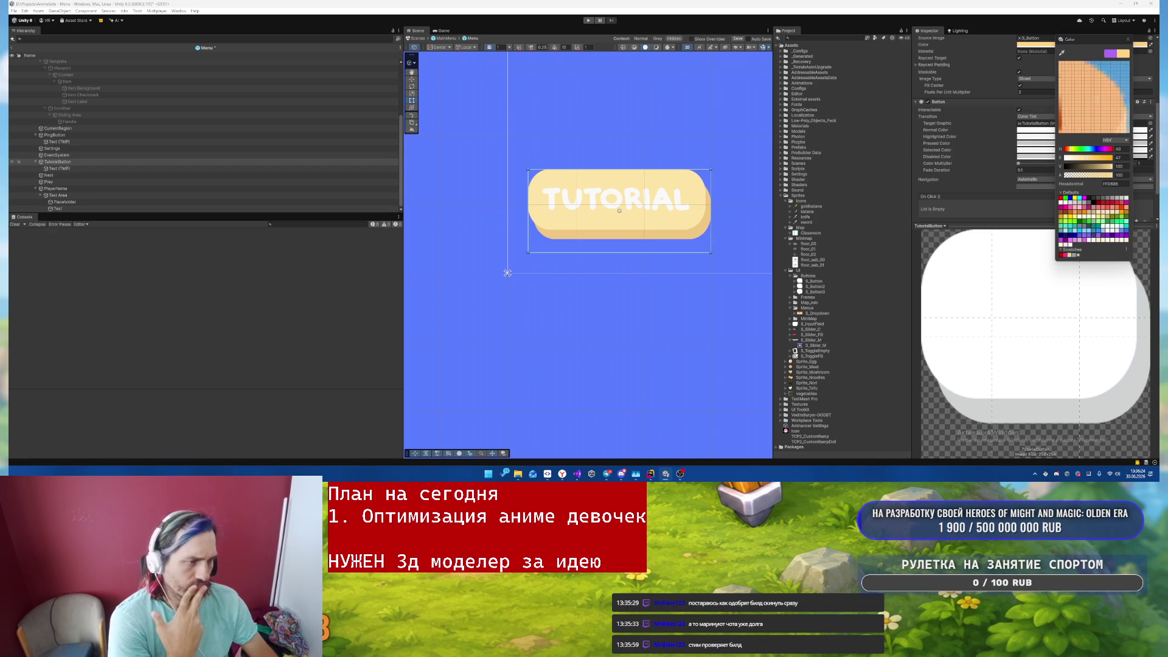
pyautogui.click(183, 528)
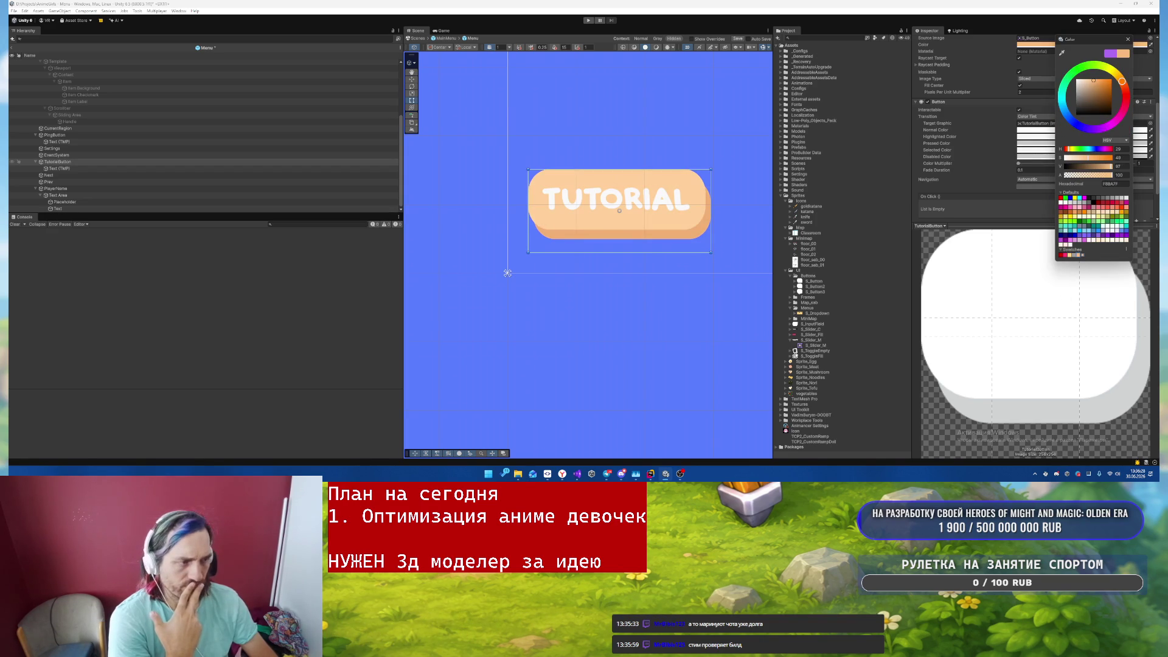
pyautogui.click(1062, 55)
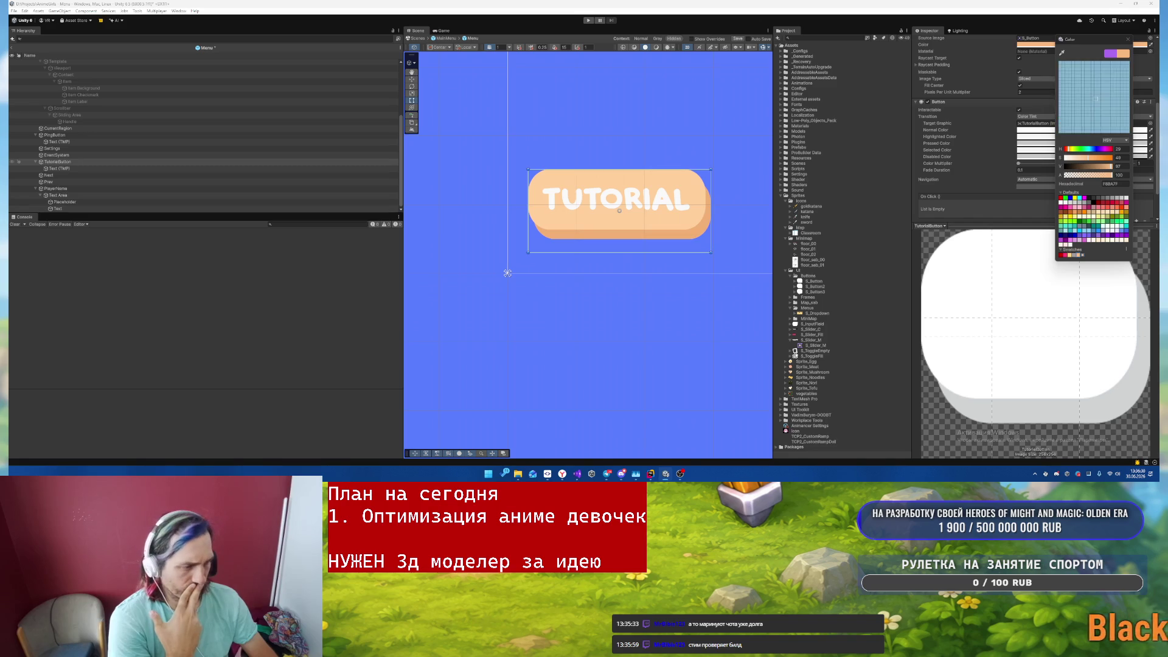
pyautogui.click(1062, 204)
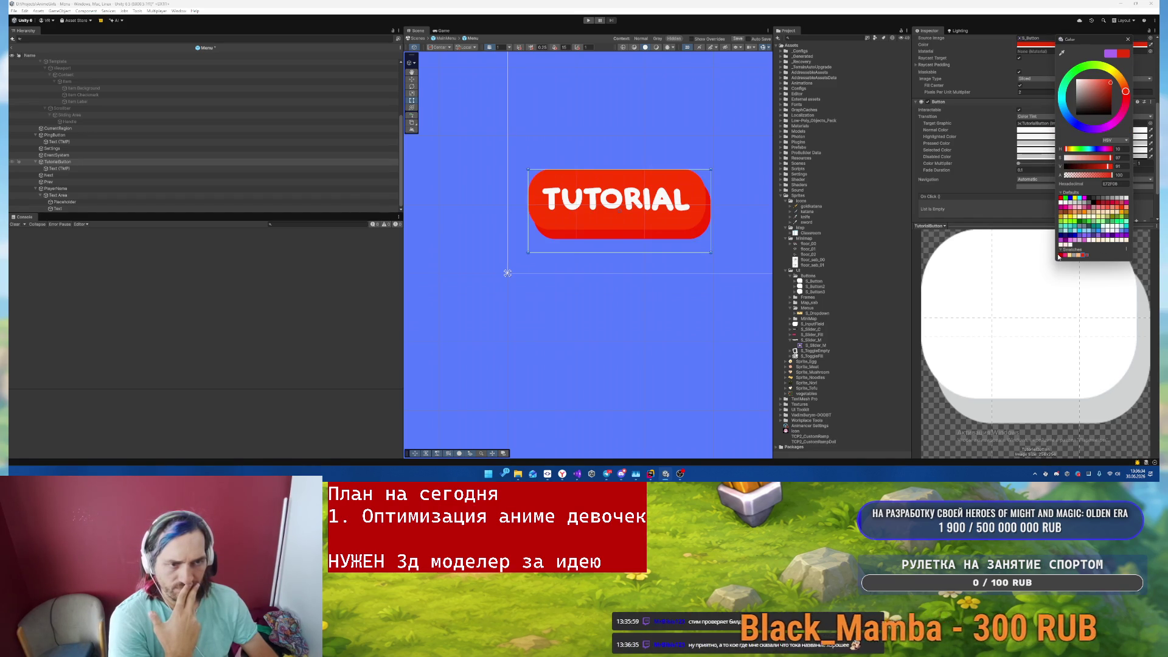
pyautogui.click(1061, 255)
pyautogui.click(1085, 255)
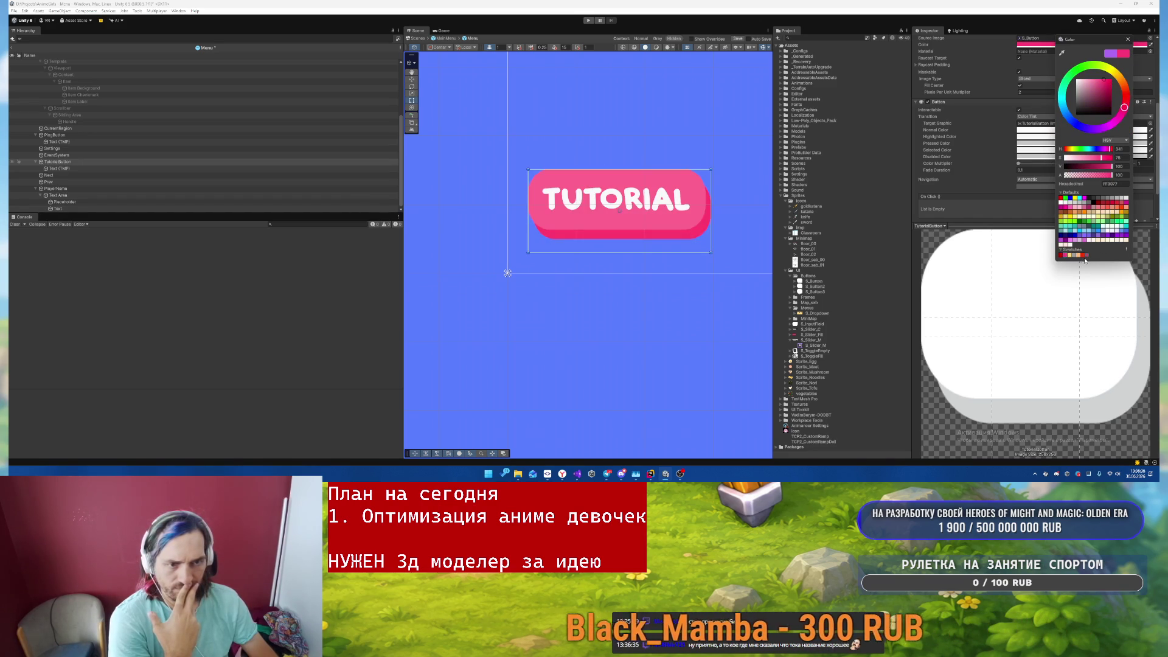
pyautogui.click(1065, 255)
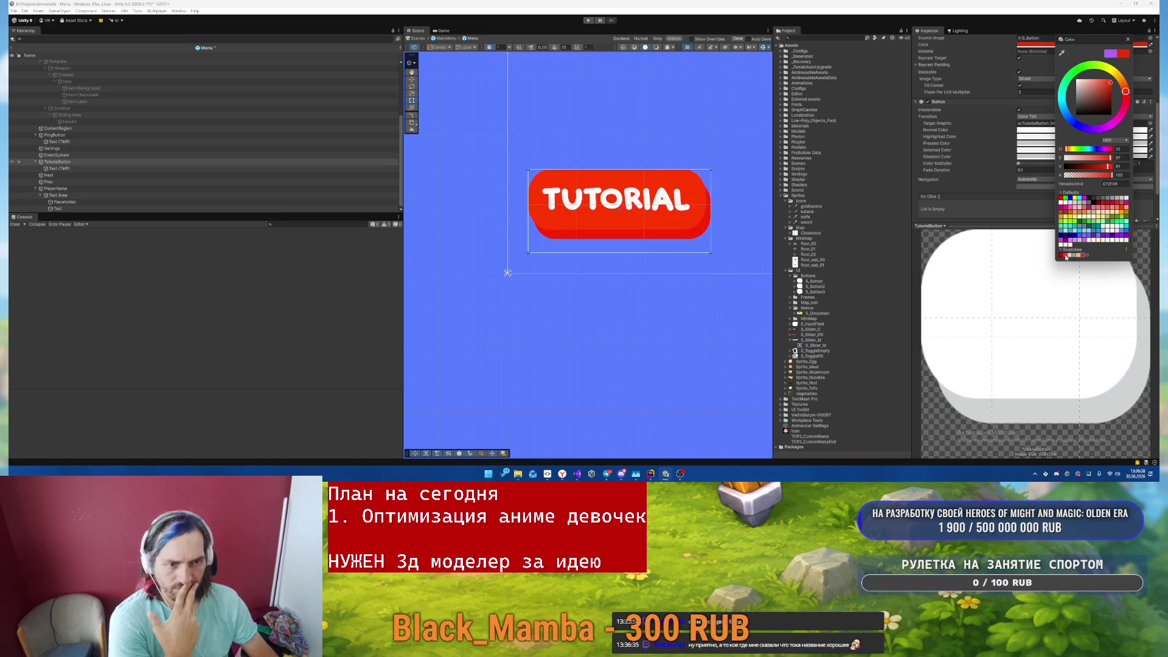
pyautogui.click(1079, 256)
pyautogui.click(1083, 255)
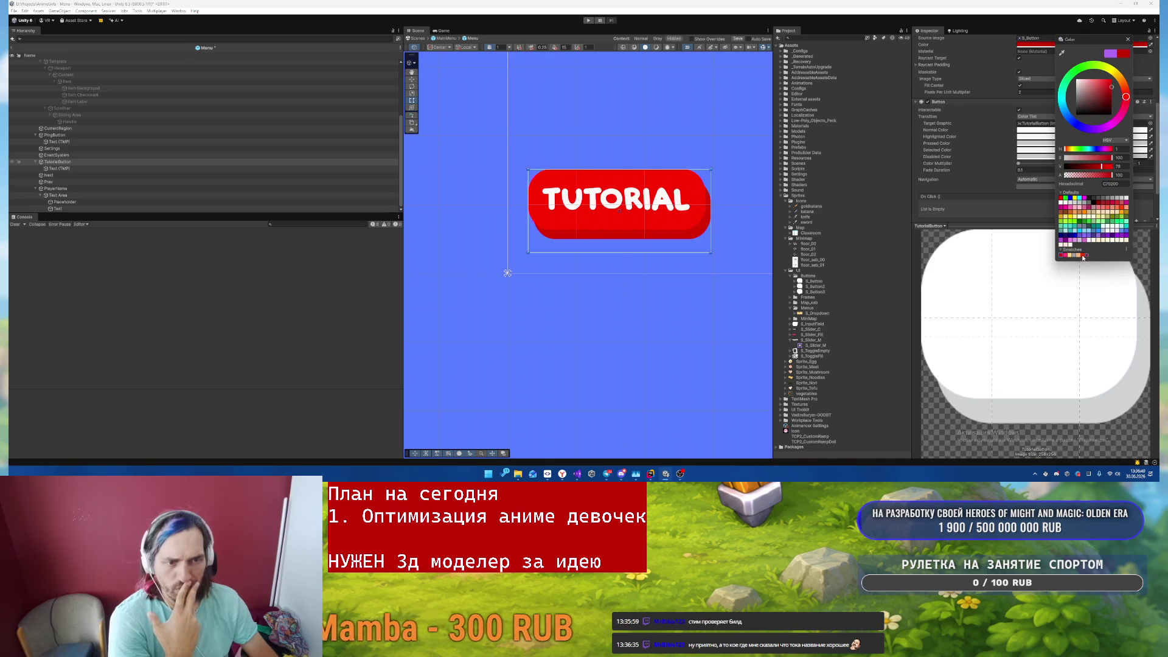
pyautogui.click(1065, 255)
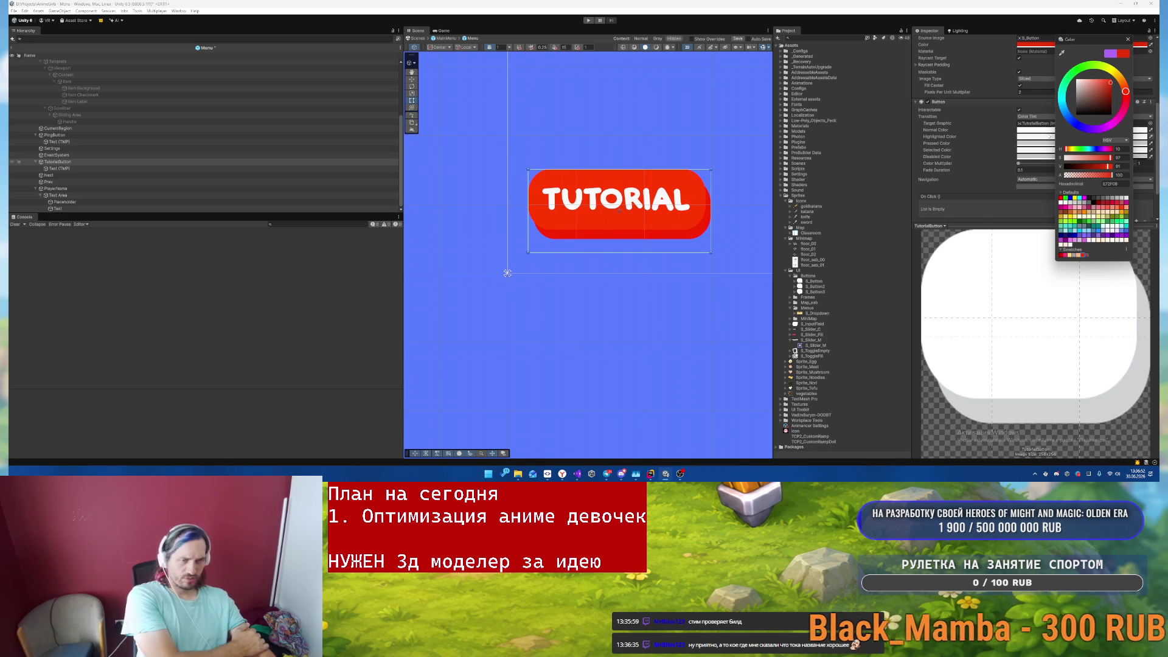
# - Sample pale yellow, orange and cream, then drag the hue to pink FF3877
pyautogui.click(1062, 53)
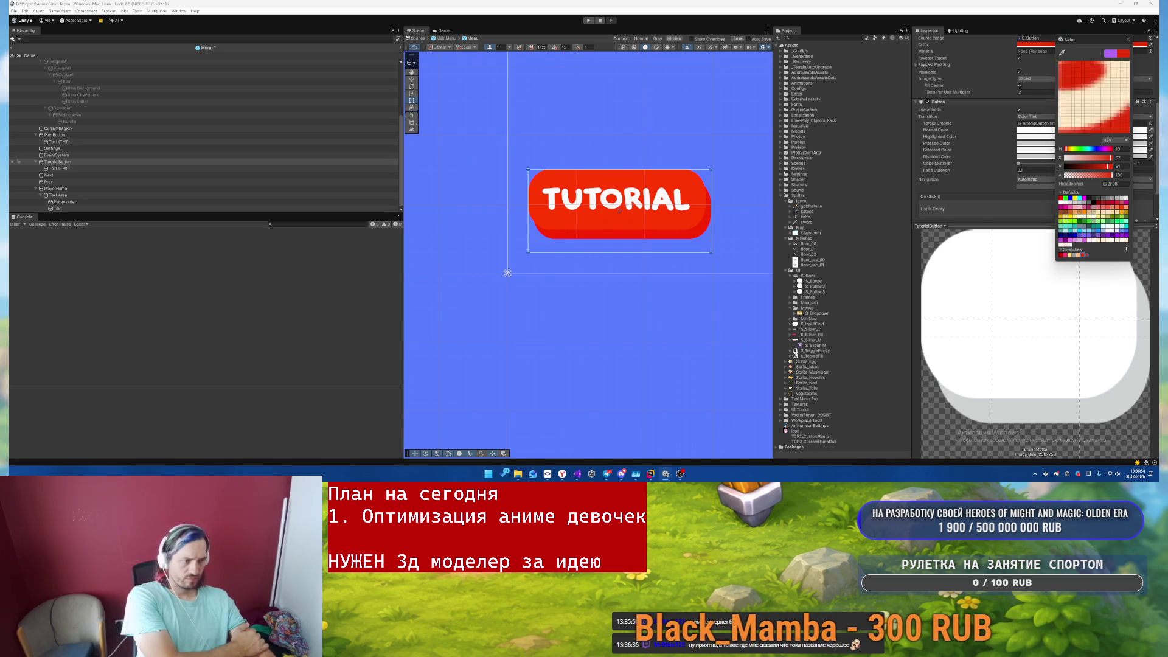
pyautogui.click(946, 281)
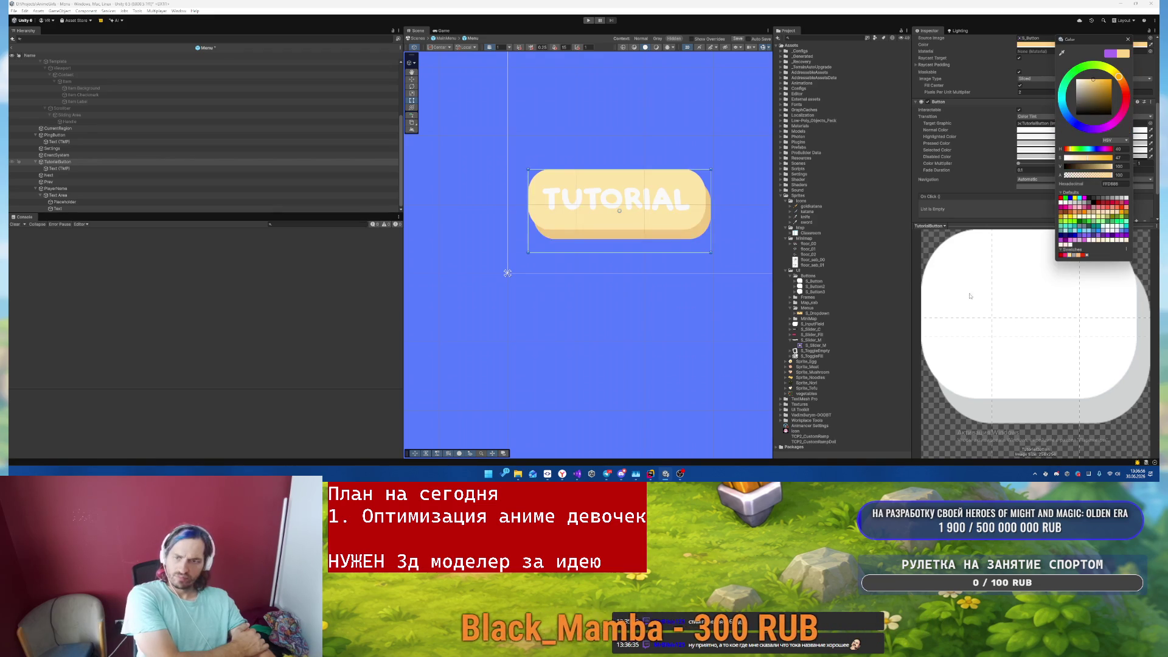
pyautogui.click(1086, 255)
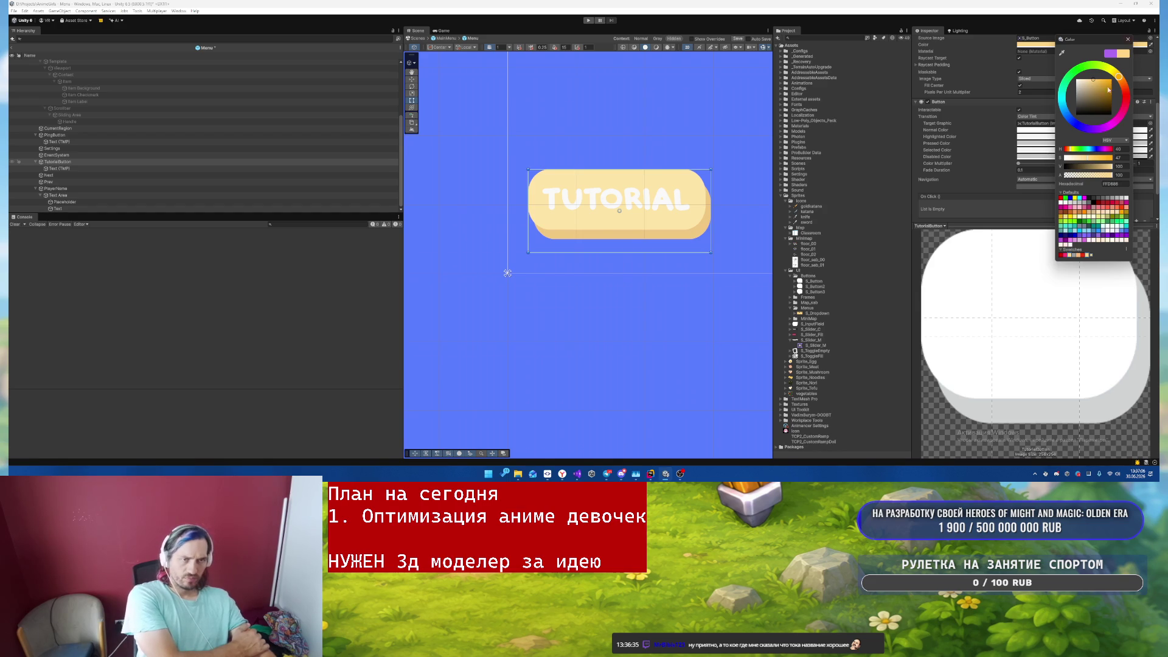
pyautogui.click(1062, 55)
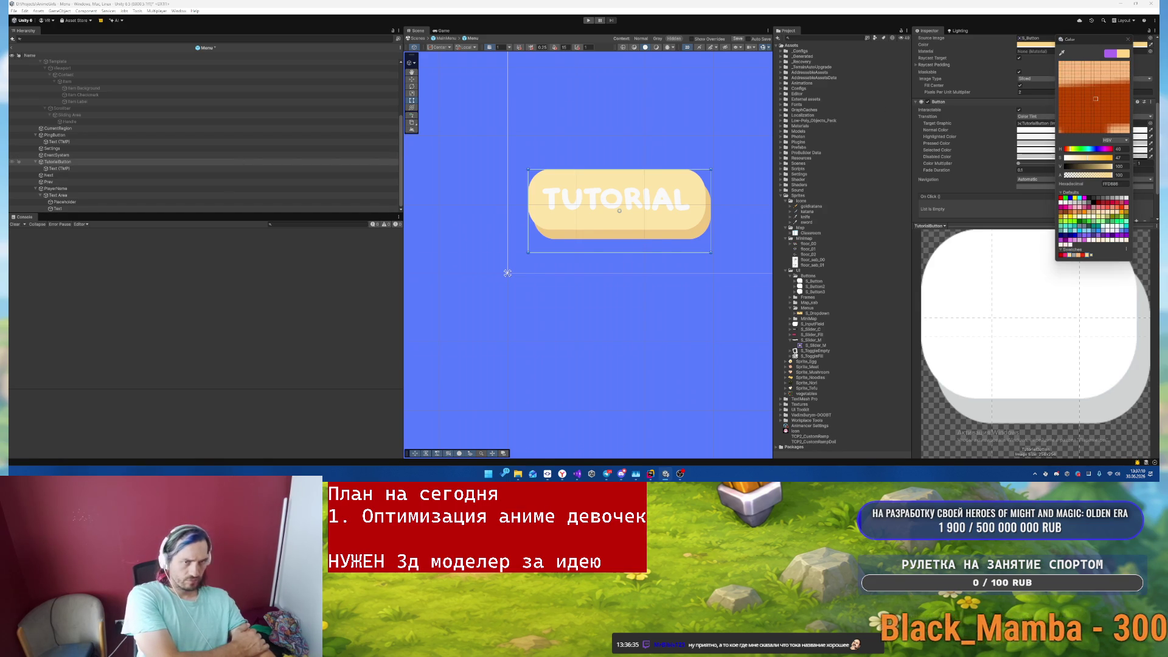
pyautogui.click(1062, 55)
pyautogui.click(1062, 55)
pyautogui.click(960, 257)
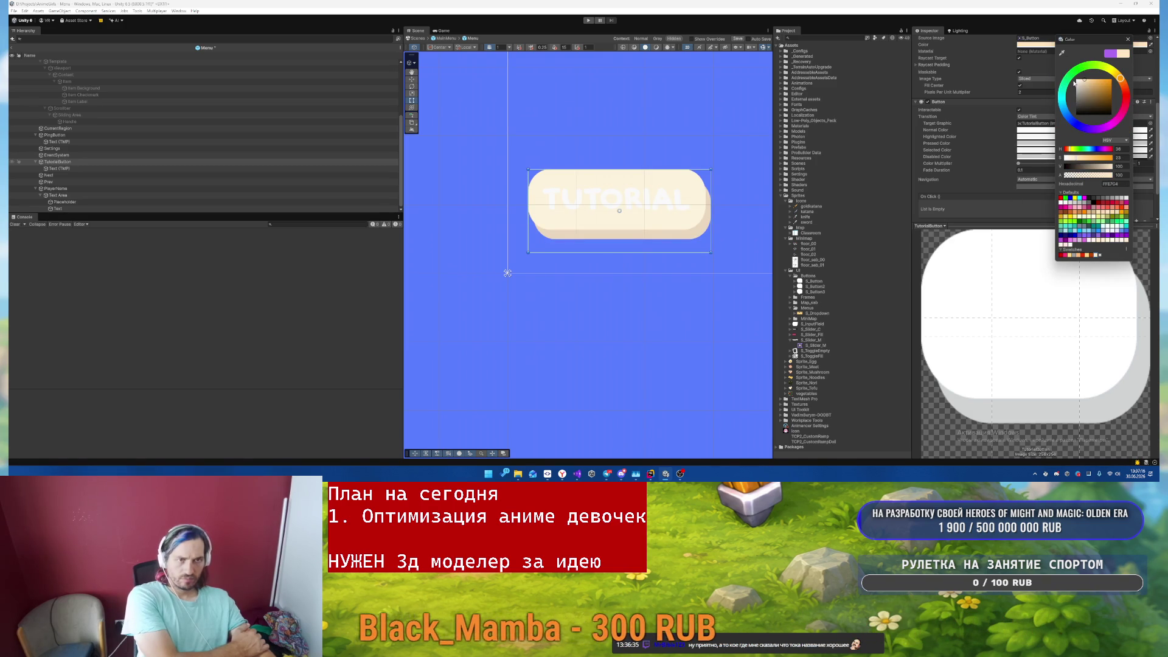
pyautogui.moveTo(1119, 79); pyautogui.dragTo(1124, 108)
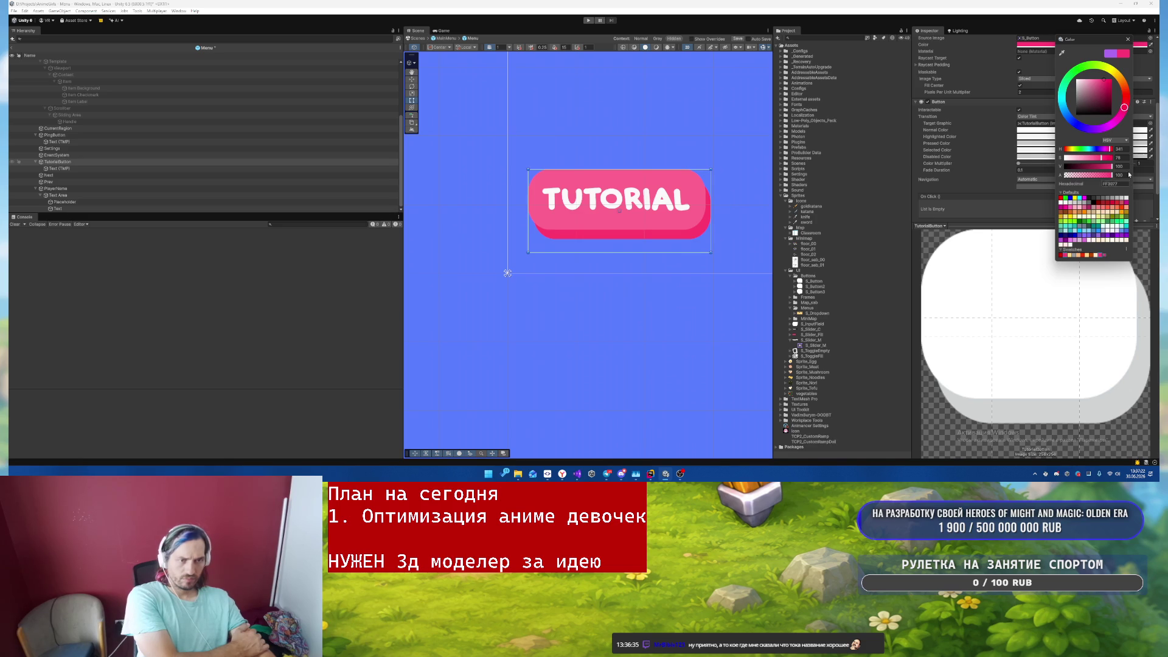
pyautogui.click(1128, 39)
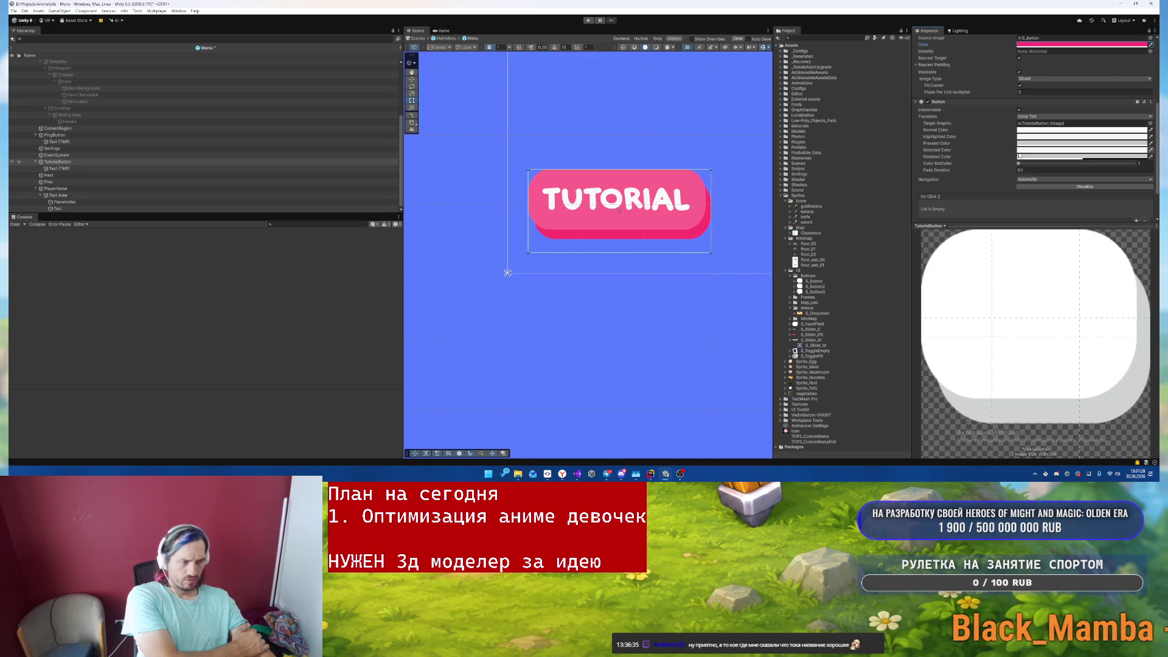
pyautogui.scroll(1, 1045, 64)
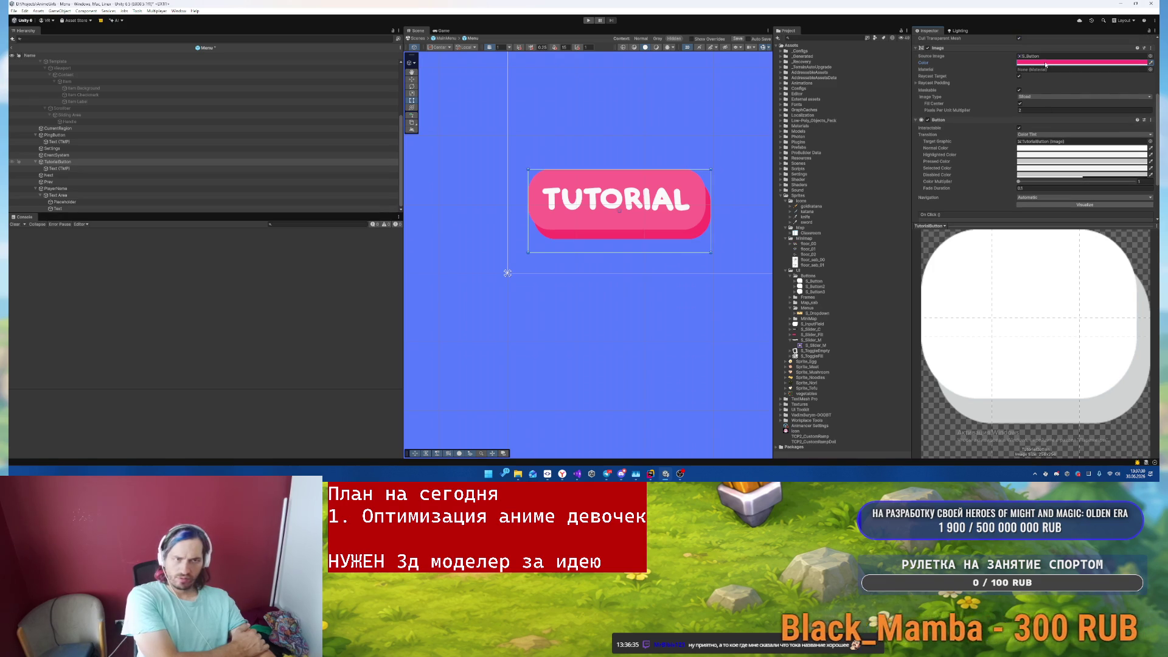
# - Set the TUTORIAL button's Image Color back to the orange-red swatch
pyautogui.click(1045, 63)
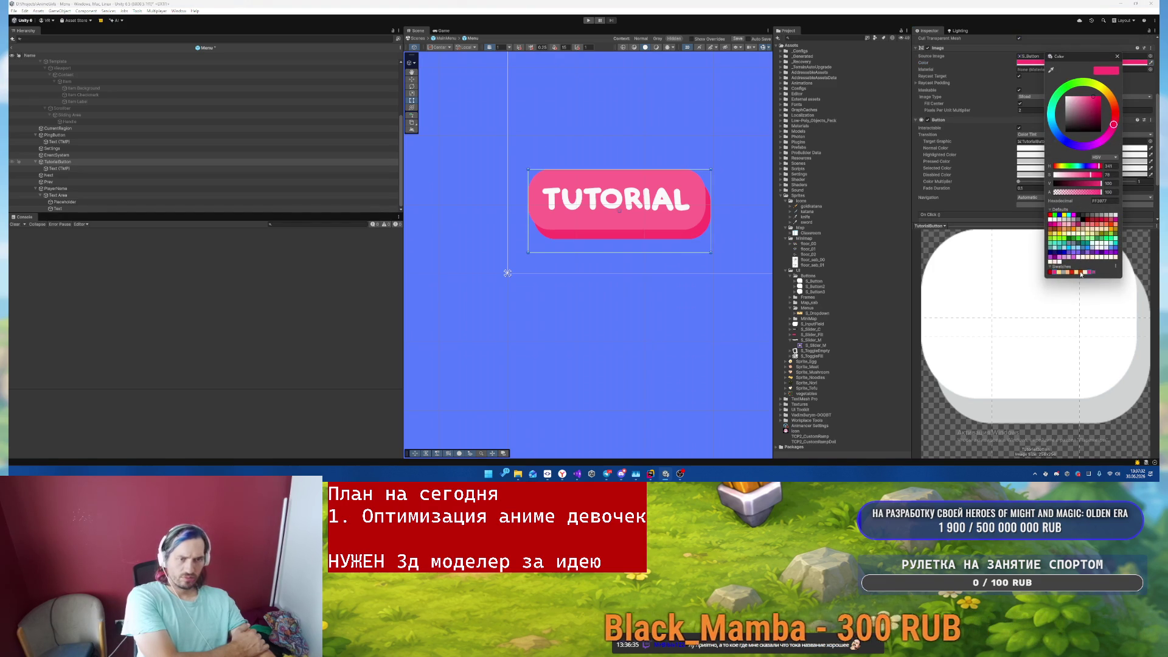
pyautogui.click(1081, 273)
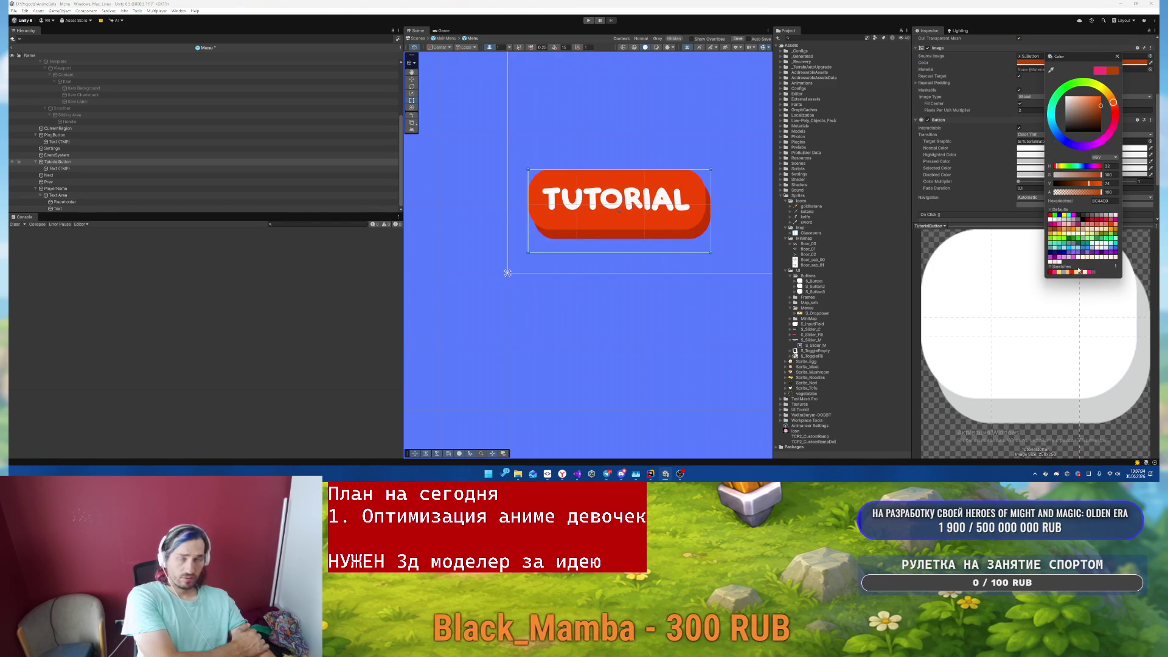
pyautogui.click(1118, 56)
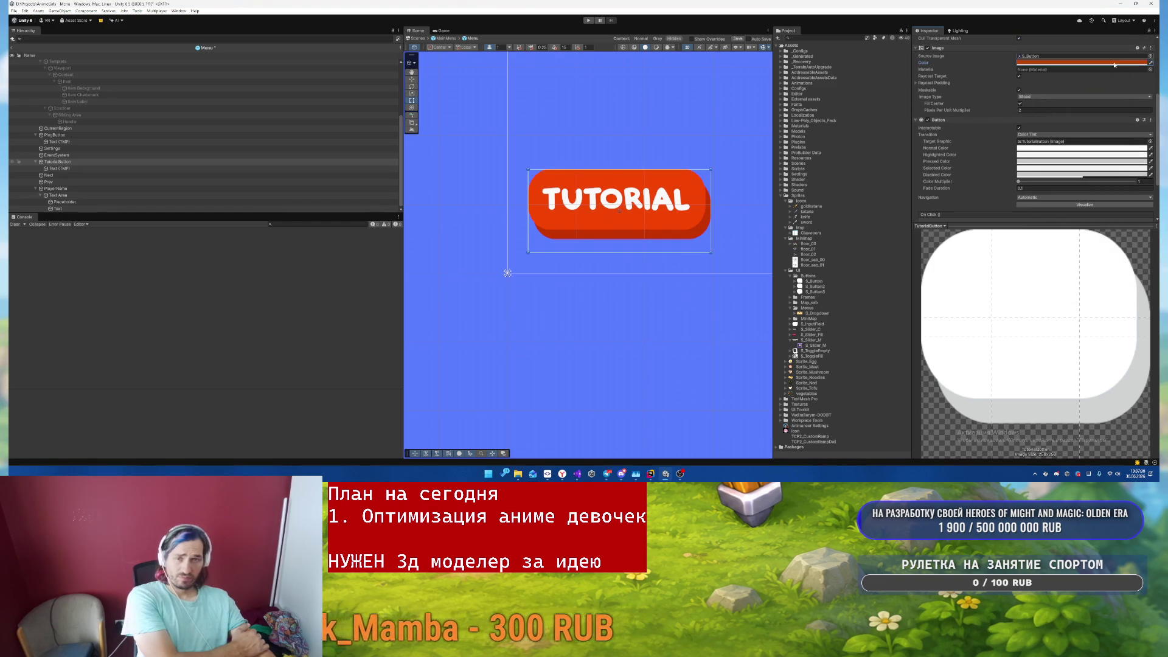
# - Check the Text (TMP) Vertex Color, then select Menu and pan to see the whole canvas
pyautogui.click(370, 169)
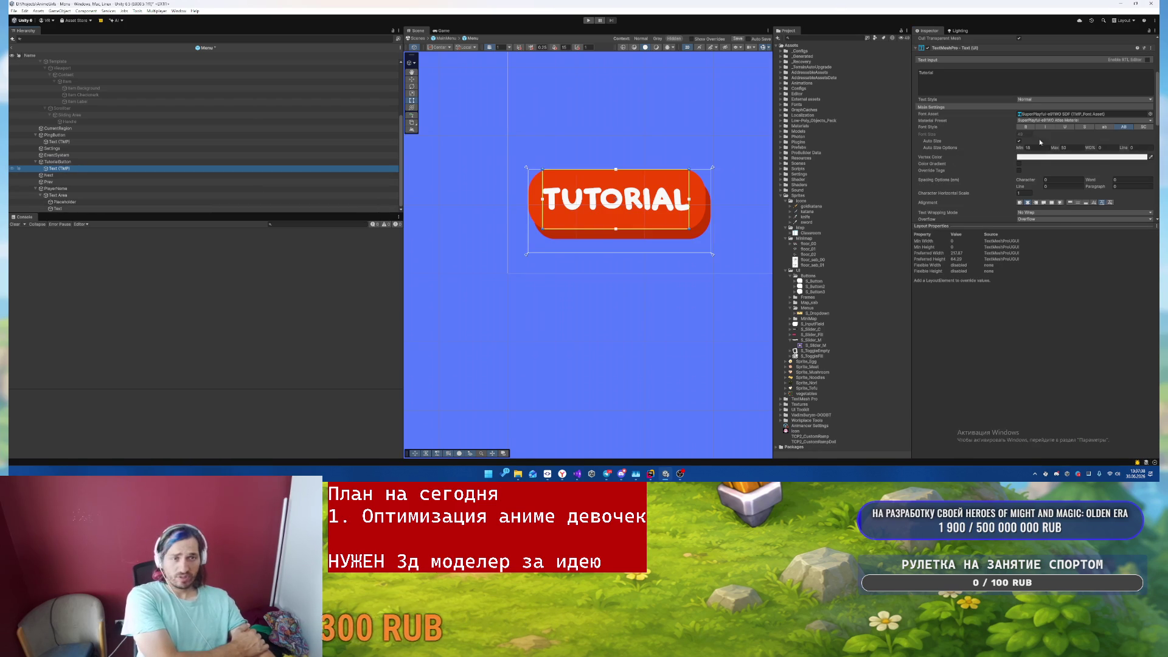
pyautogui.click(1041, 158)
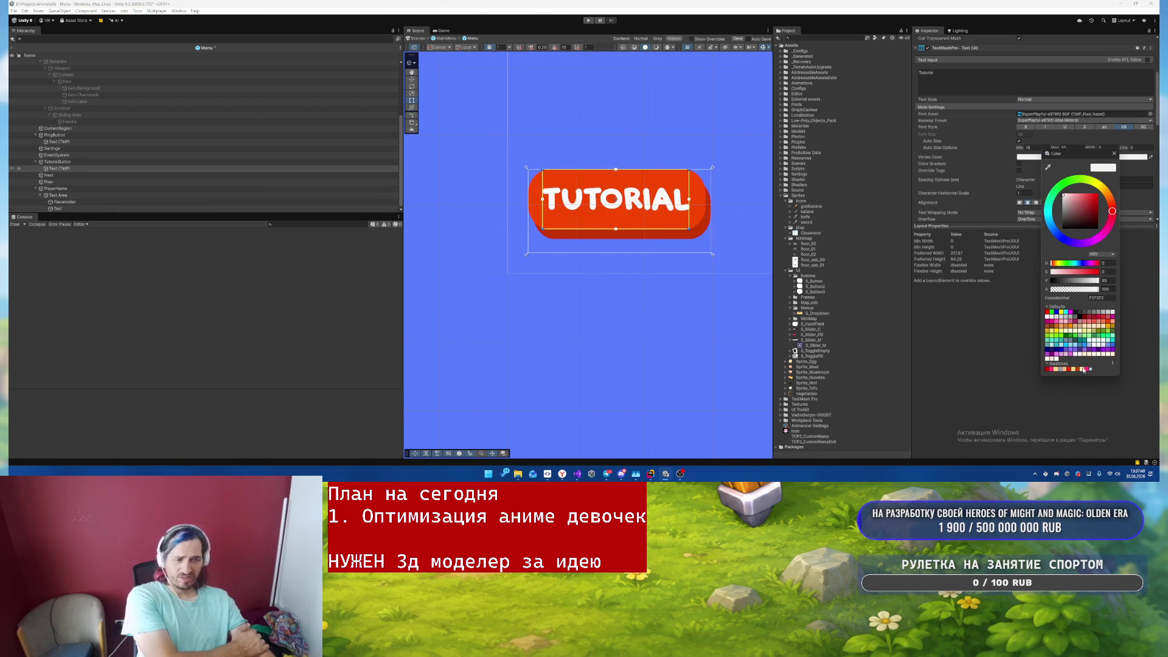
pyautogui.click(1115, 154)
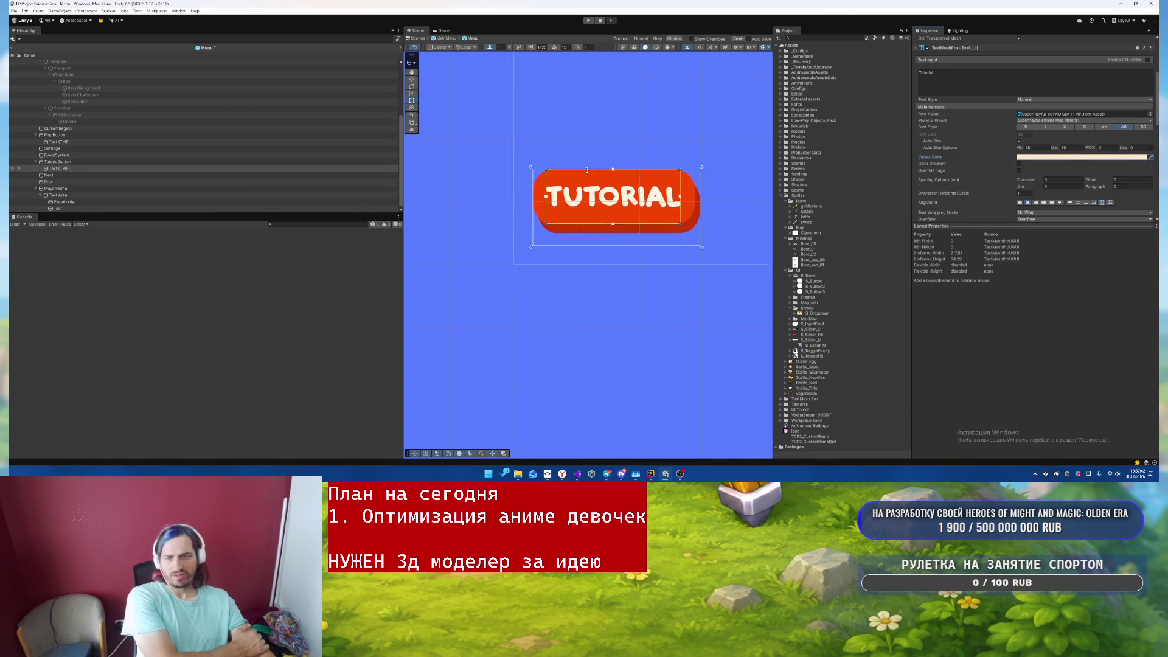
pyautogui.scroll(-5, 677, 146)
pyautogui.click(676, 146)
pyautogui.moveTo(680, 152); pyautogui.dragTo(575, 277)
pyautogui.moveTo(670, 227)
pyautogui.mouseDown()
pyautogui.moveTo(480, 170)
pyautogui.moveTo(601, 193)
pyautogui.mouseUp()
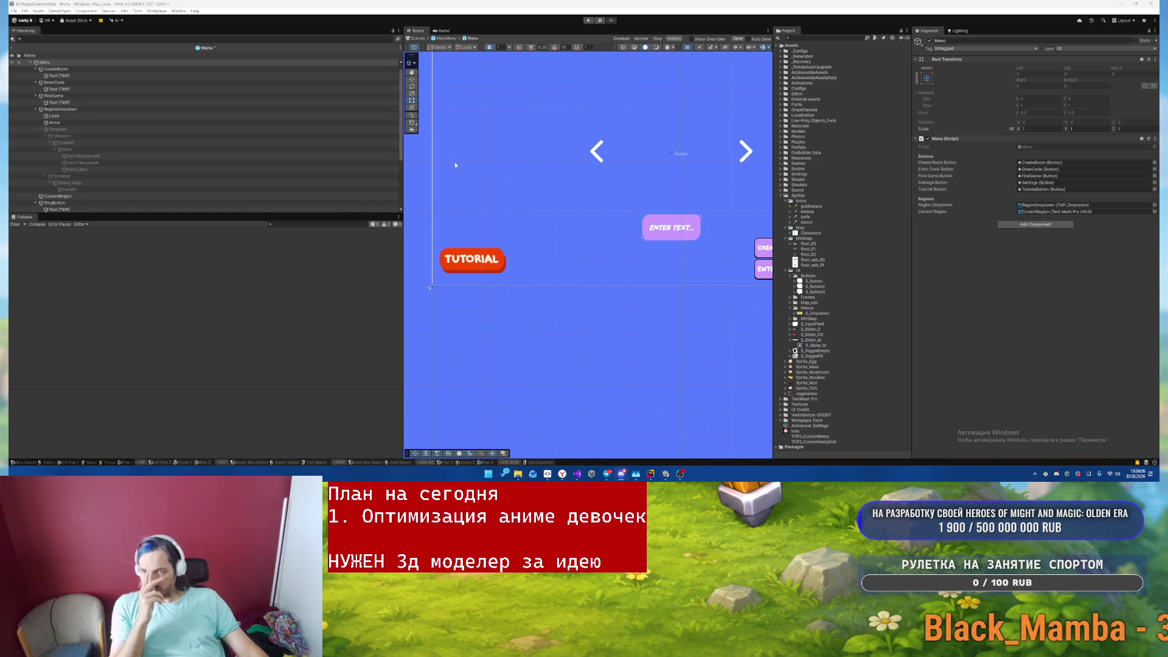
# - Frame the RegionDropdown and set the PlayerName field's Image Color to cream
pyautogui.click(67, 110)
pyautogui.press('f')
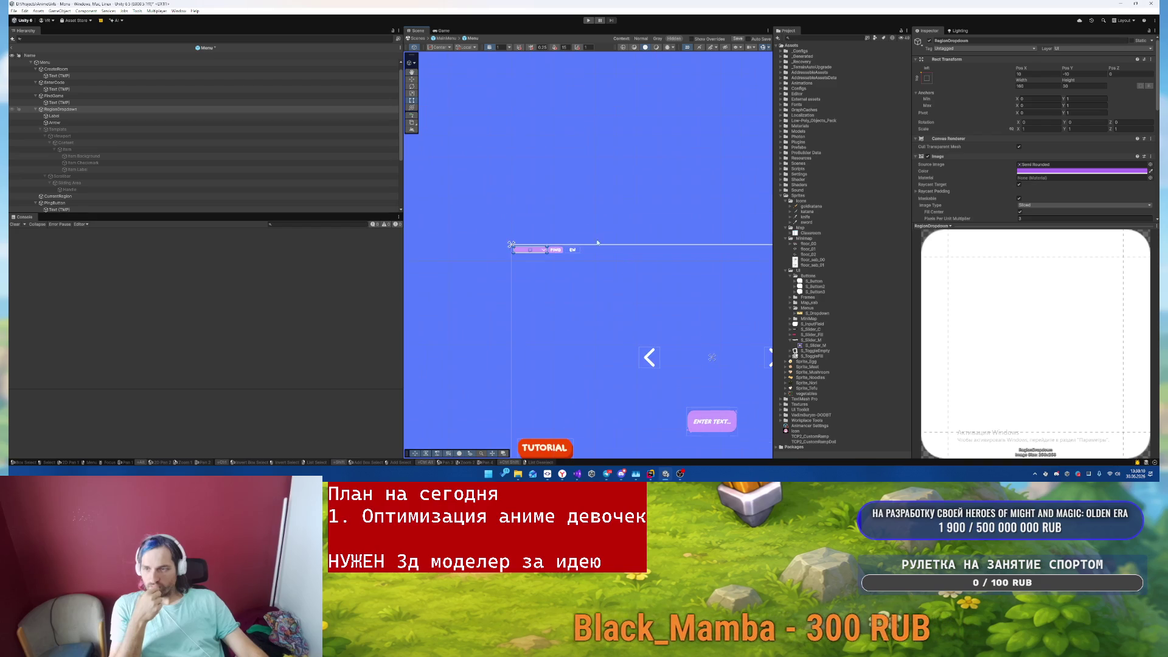
pyautogui.click(557, 245)
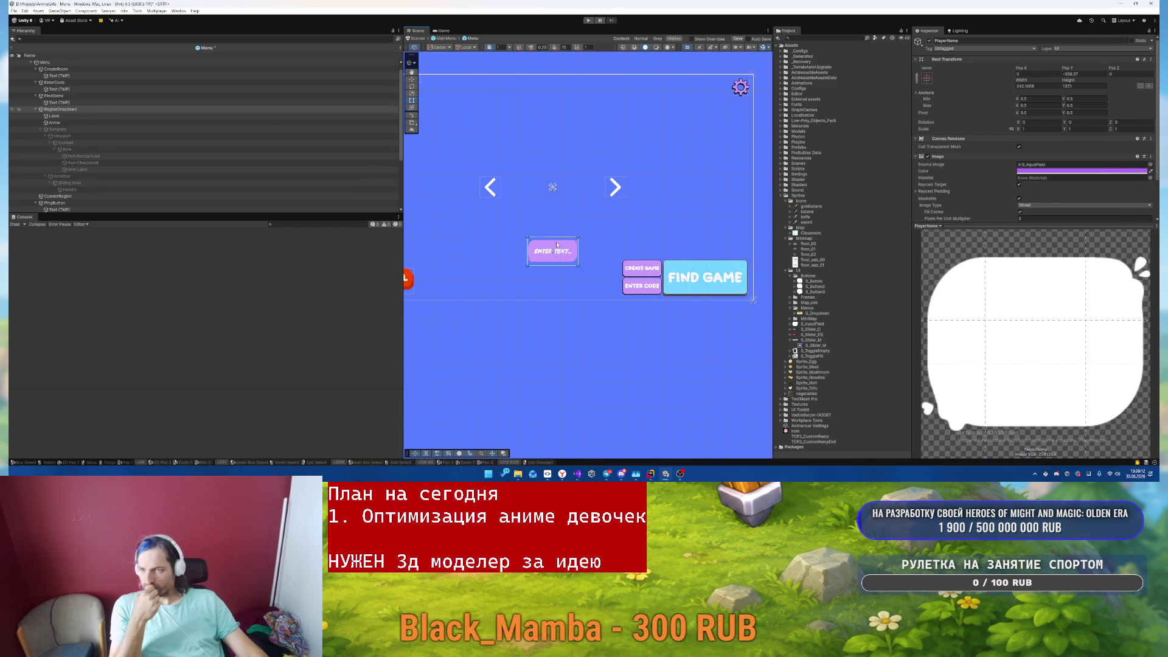
pyautogui.click(1083, 172)
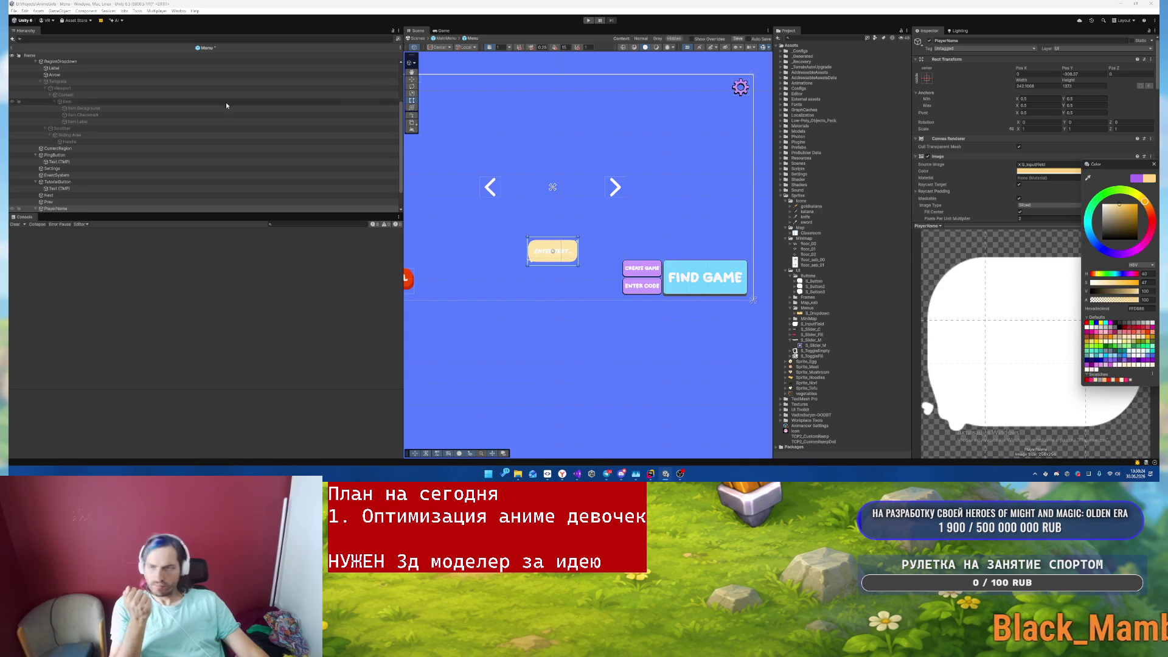
# - Set the Placeholder and Text children's Vertex Color to orange, then reselect PlayerName
pyautogui.click(36, 209)
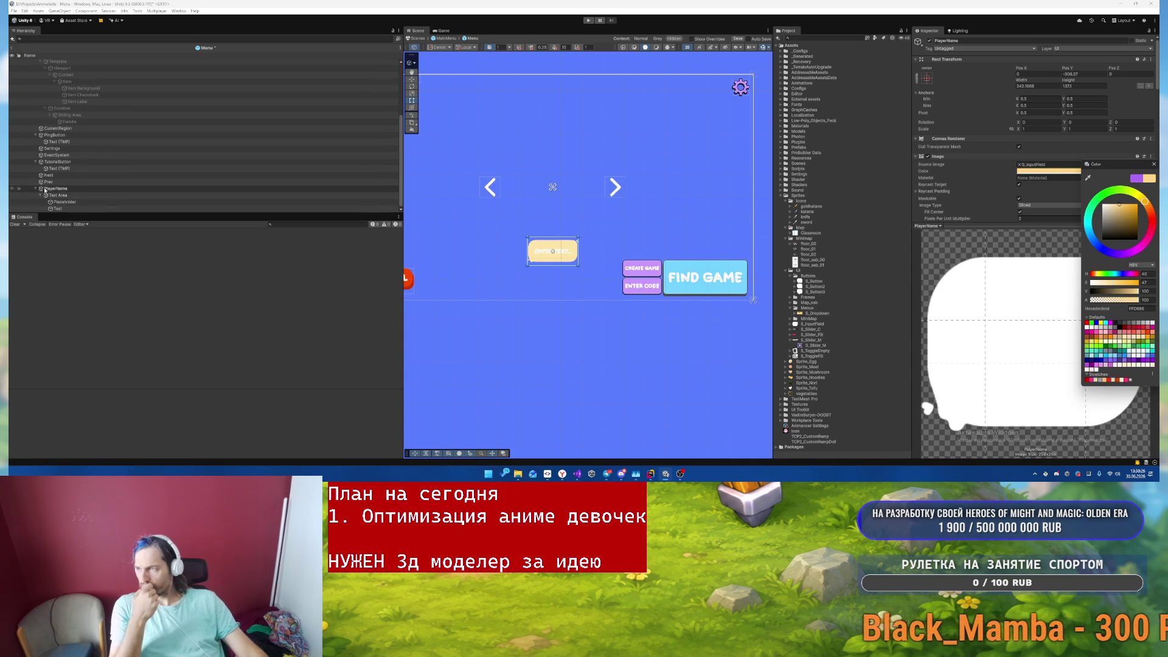
pyautogui.click(74, 203)
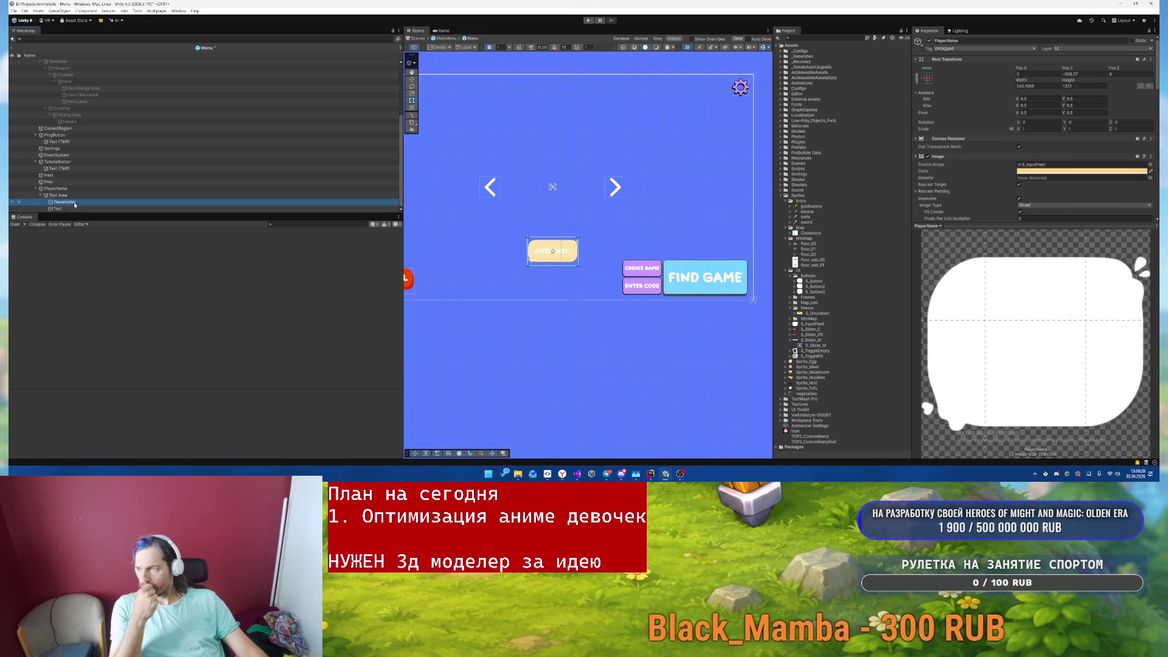
pyautogui.click(58, 209)
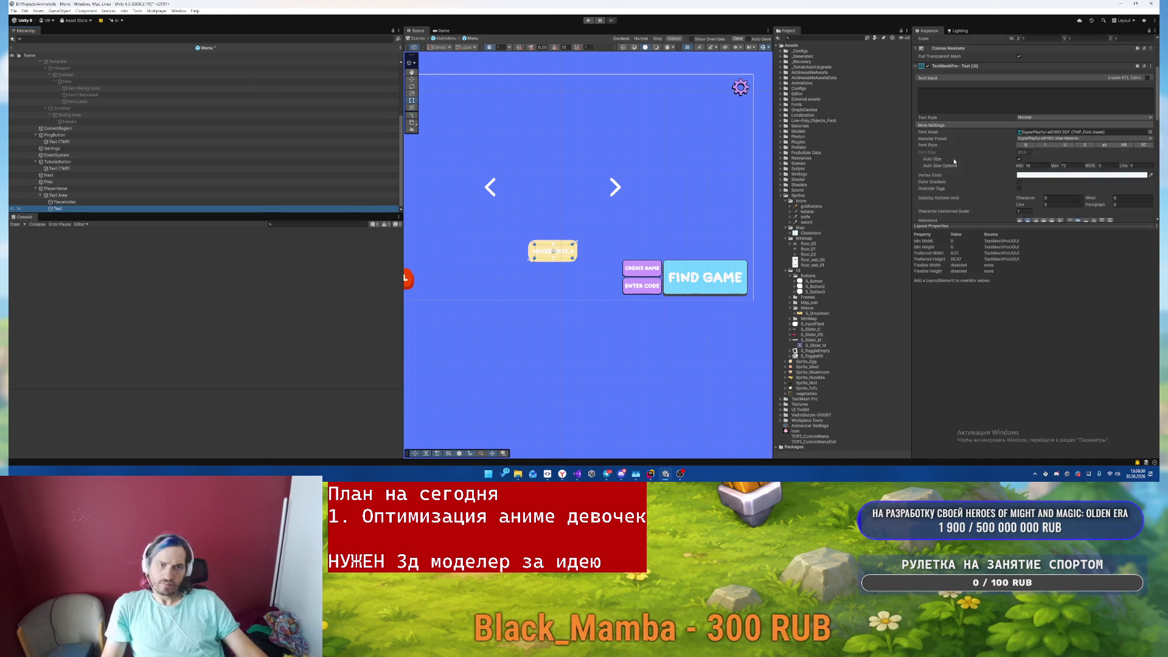
pyautogui.scroll(-2, 954, 161)
pyautogui.keyDown('ctrl'); pyautogui.click(64, 202); pyautogui.keyUp('ctrl')
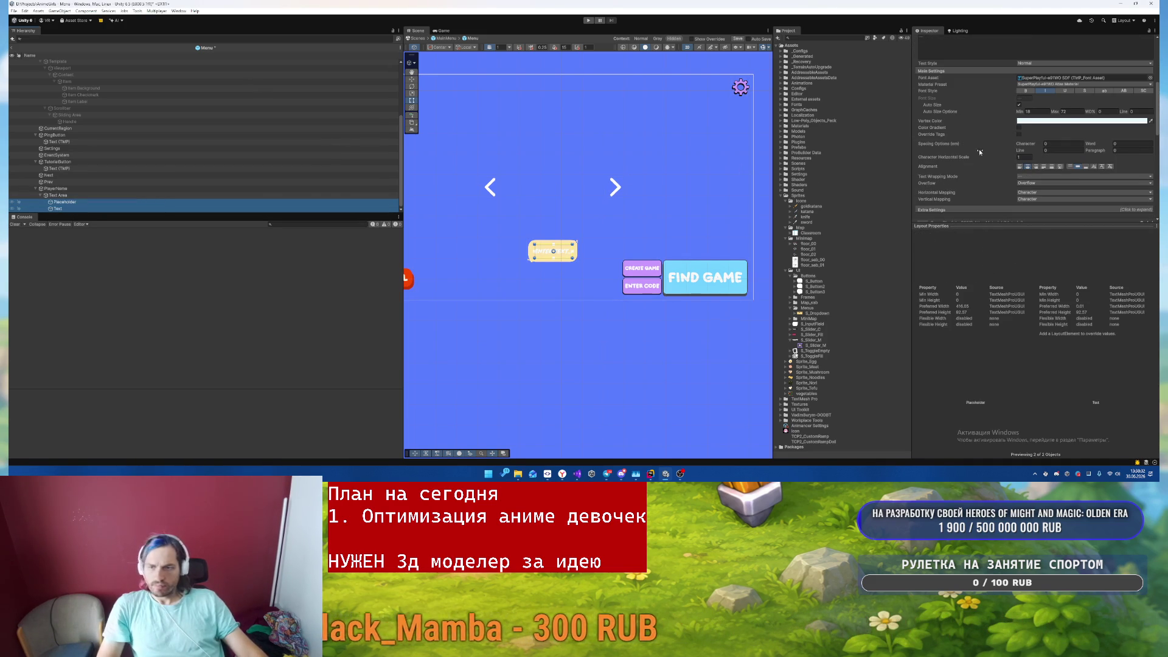
pyautogui.click(1072, 121)
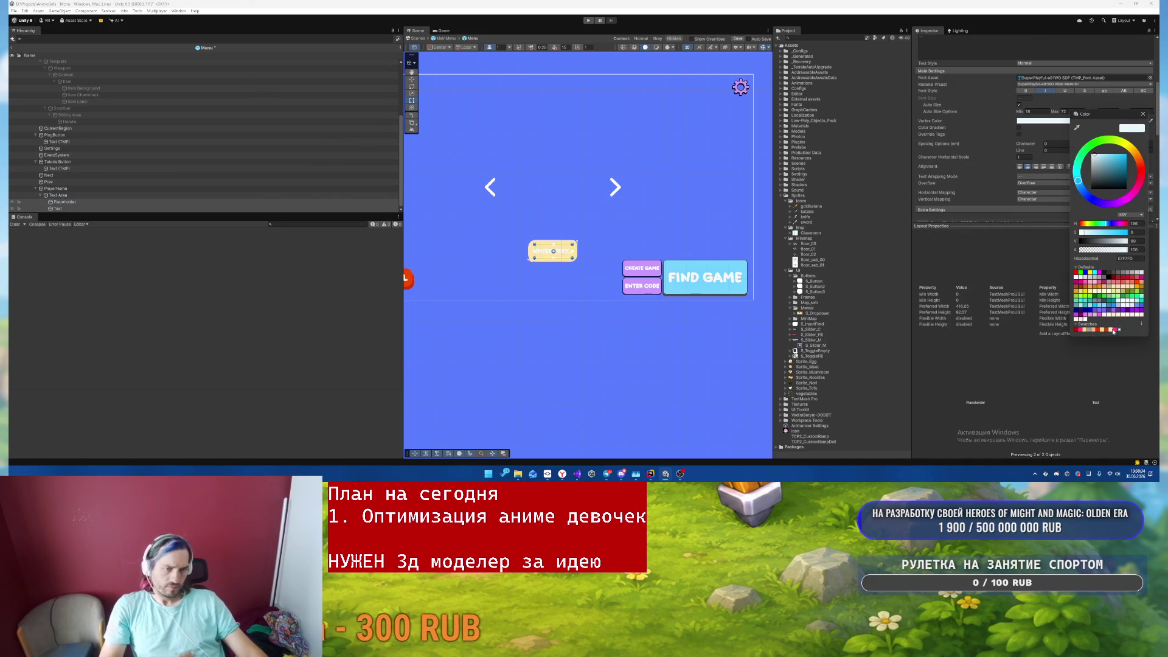
pyautogui.click(1144, 115)
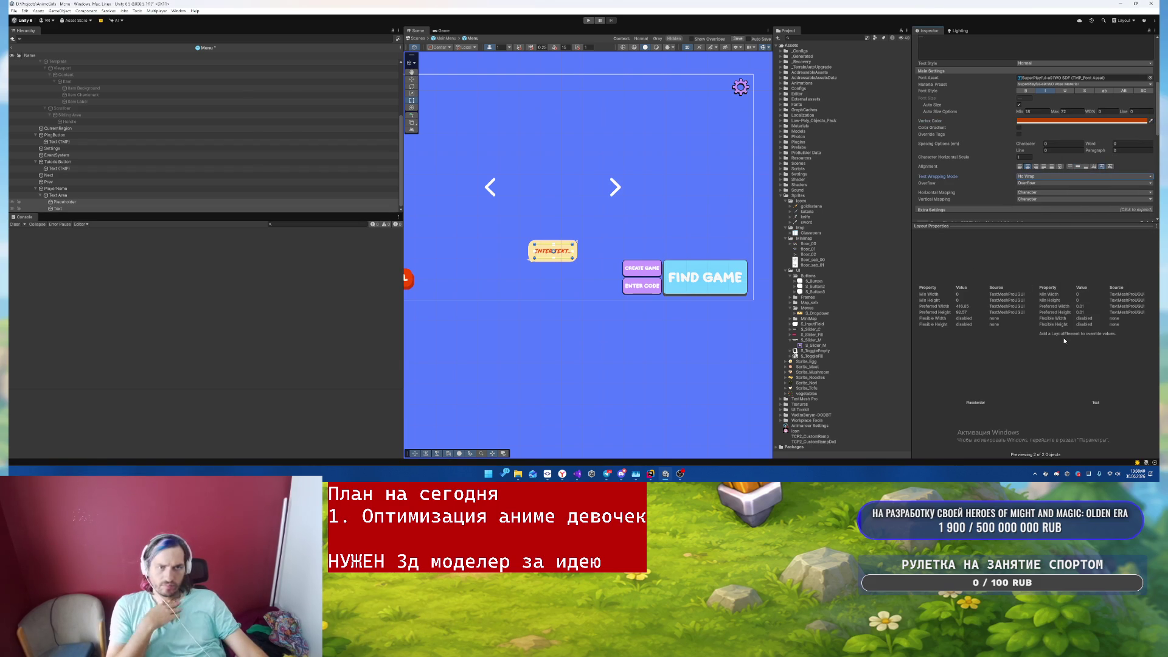
pyautogui.scroll(-5, 1055, 179)
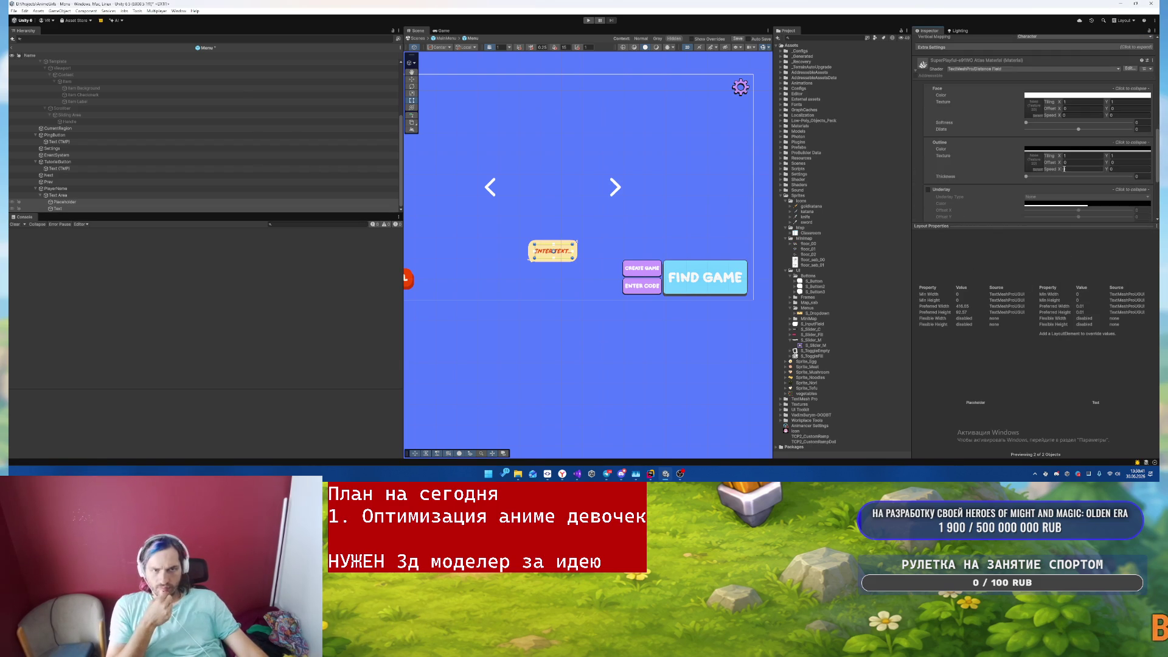
pyautogui.click(76, 190)
# - Scroll the Inspector through PlayerName's TMP Input Field settings
pyautogui.scroll(-5, 937, 173)
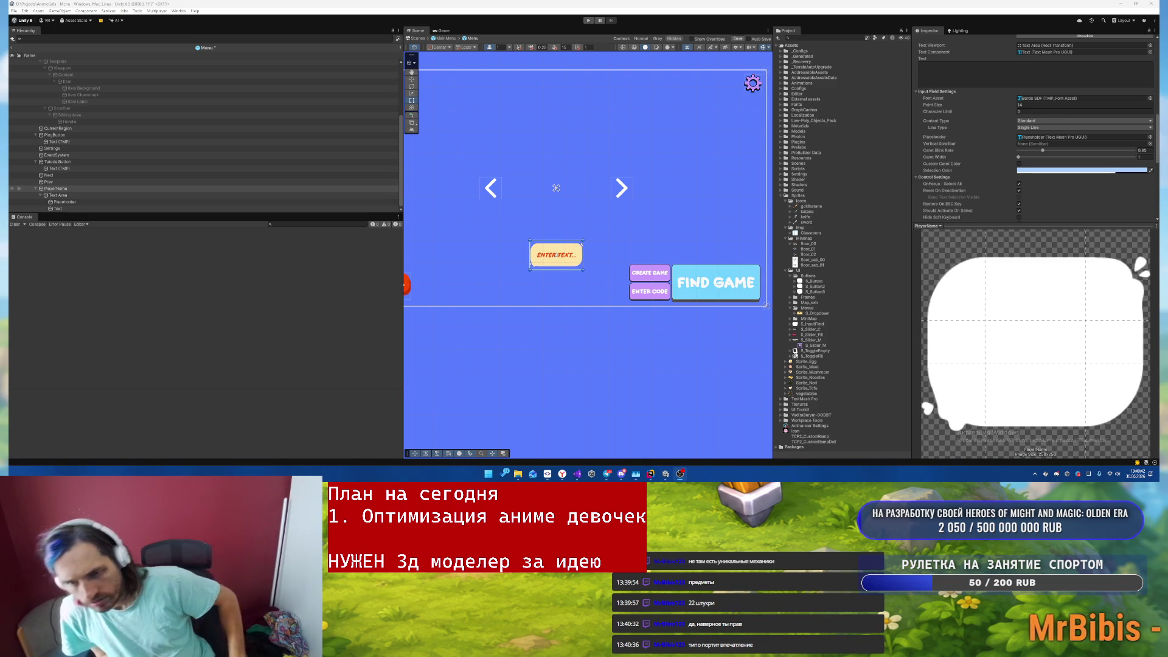
# - Browse the button sprites, inspecting f1, S_Button and S_Button3
pyautogui.click(170, 189)
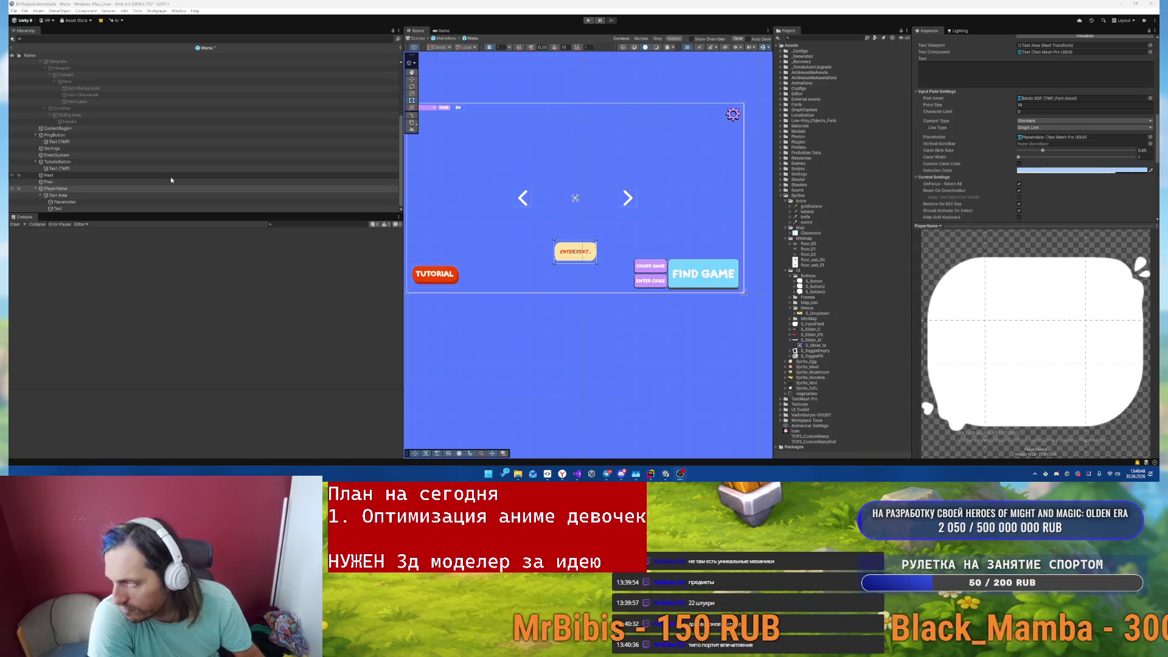
pyautogui.scroll(-2, 634, 218)
pyautogui.moveTo(634, 218); pyautogui.dragTo(505, 226)
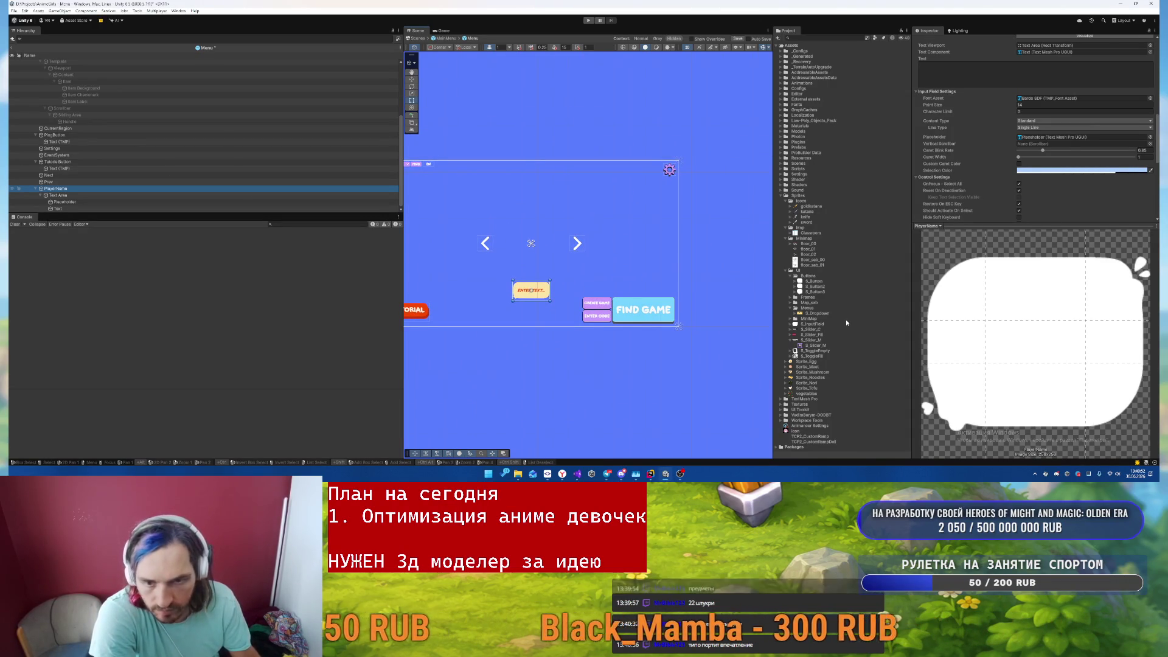
pyautogui.click(790, 319)
pyautogui.click(792, 319)
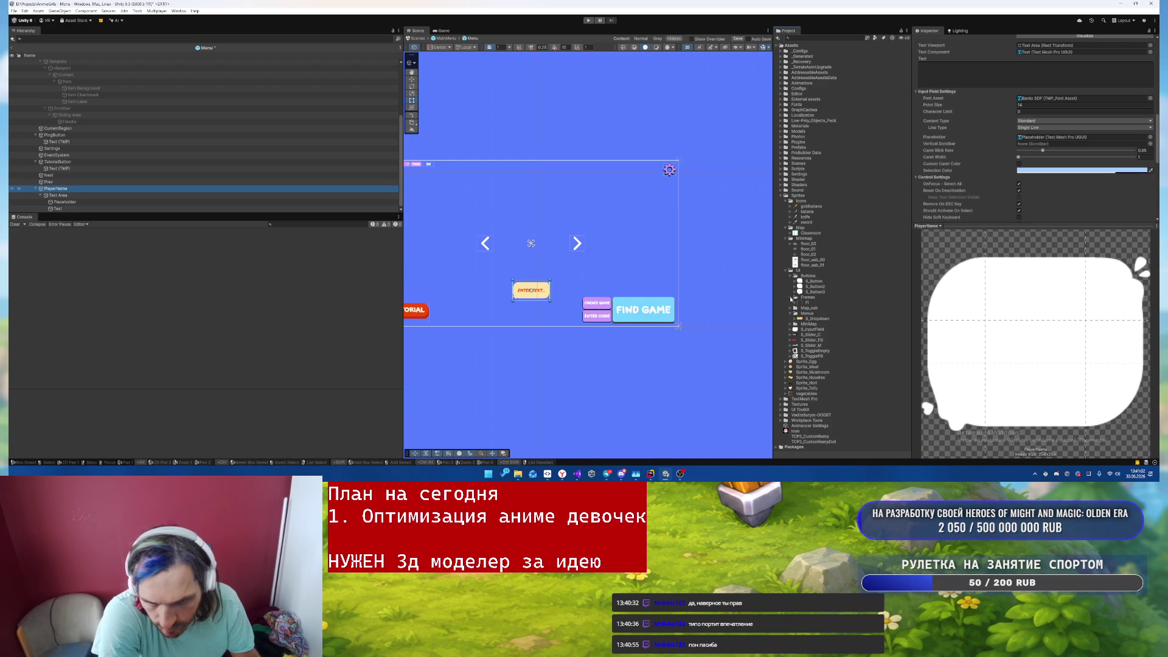
pyautogui.click(807, 303)
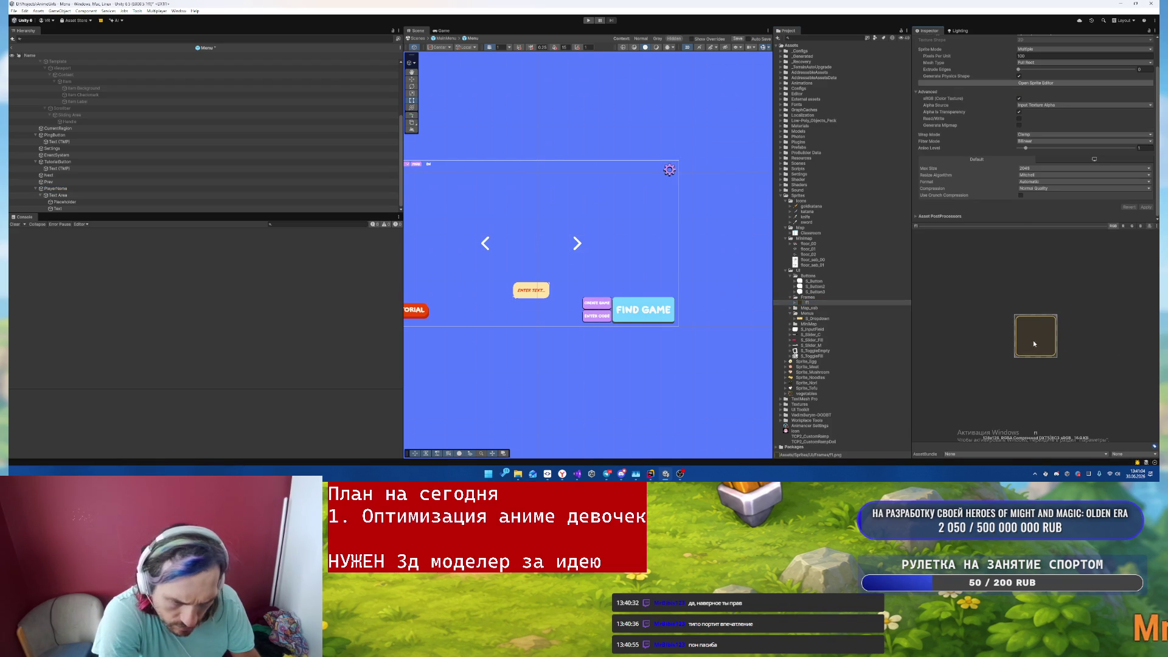
pyautogui.click(814, 282)
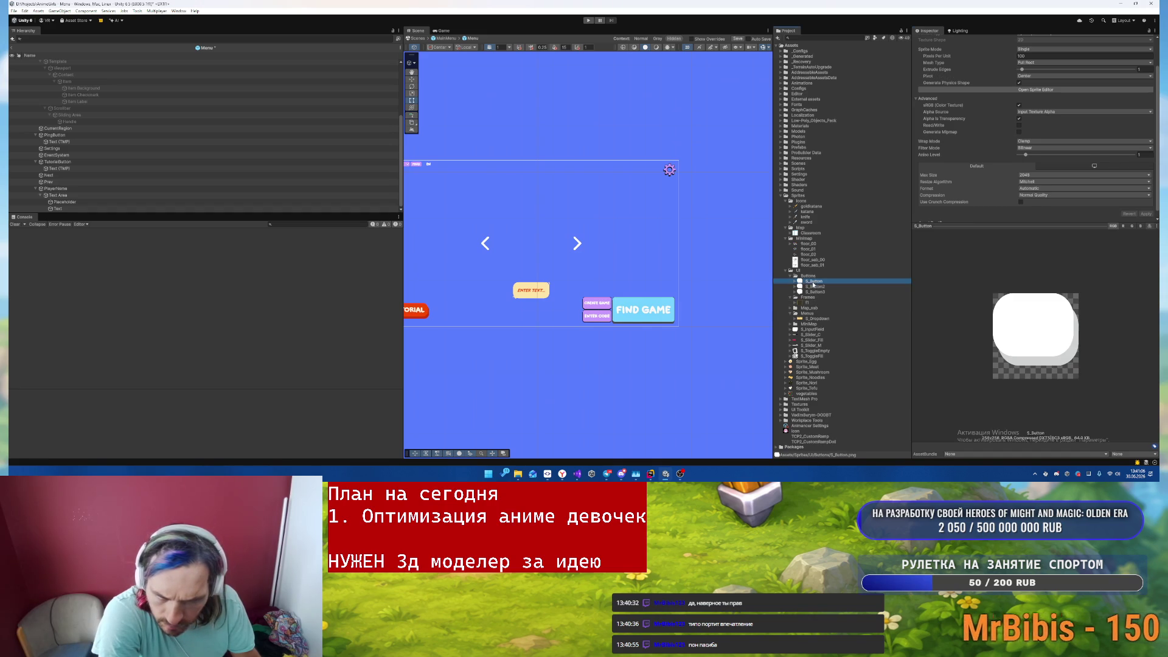
pyautogui.click(812, 293)
pyautogui.click(814, 282)
# - Pan the Scene view to the canvas's top-left area and select the PING button
pyautogui.moveTo(653, 268); pyautogui.dragTo(753, 262)
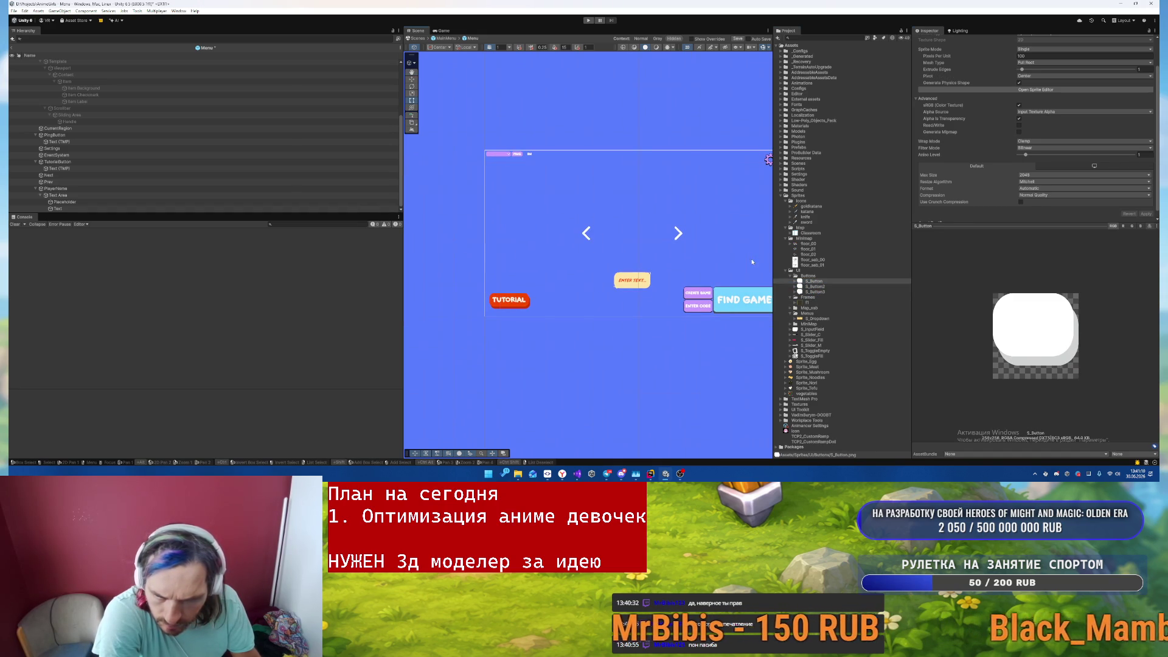
pyautogui.scroll(5, 521, 148)
pyautogui.moveTo(521, 149); pyautogui.dragTo(682, 269)
pyautogui.scroll(2, 681, 267)
pyautogui.click(672, 283)
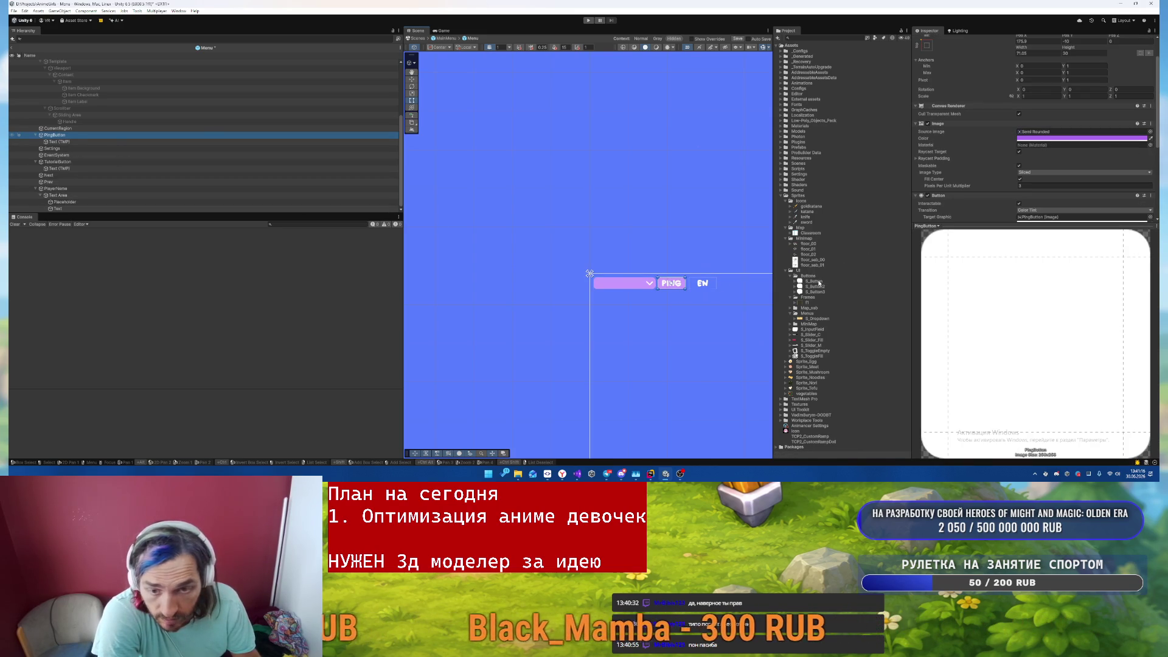
# - Give the PING button the S_Button2 speech-bubble sprite with pixels-per-unit multiplier 4
pyautogui.scroll(-2, 1030, 122)
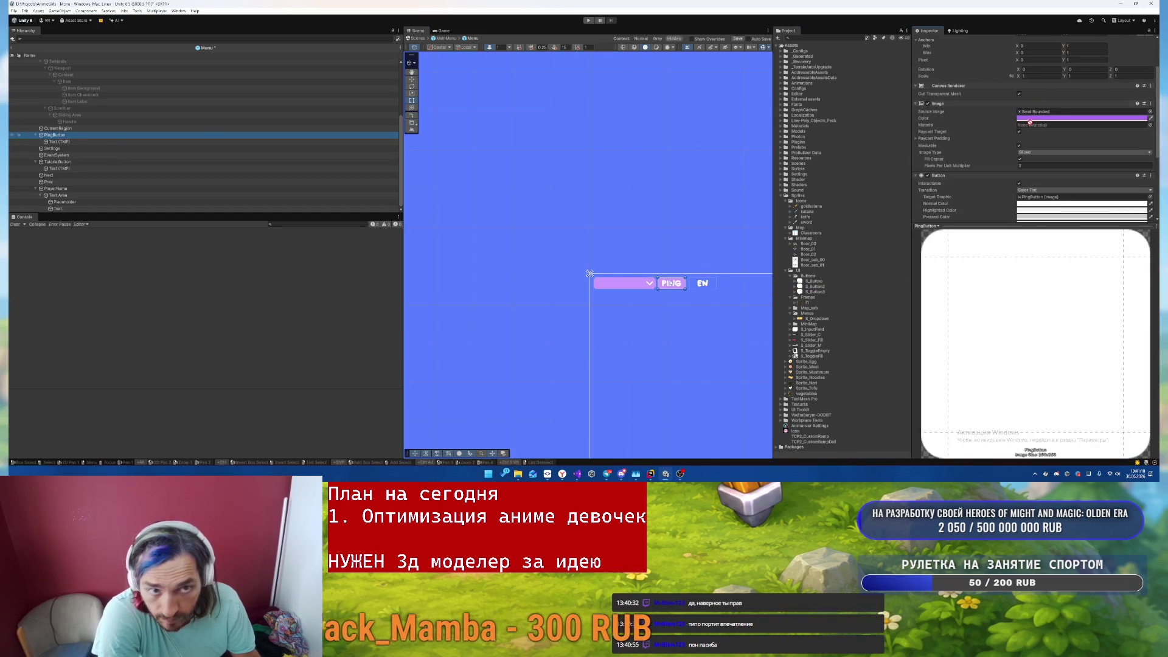
pyautogui.moveTo(1054, 114); pyautogui.dragTo(1054, 114)
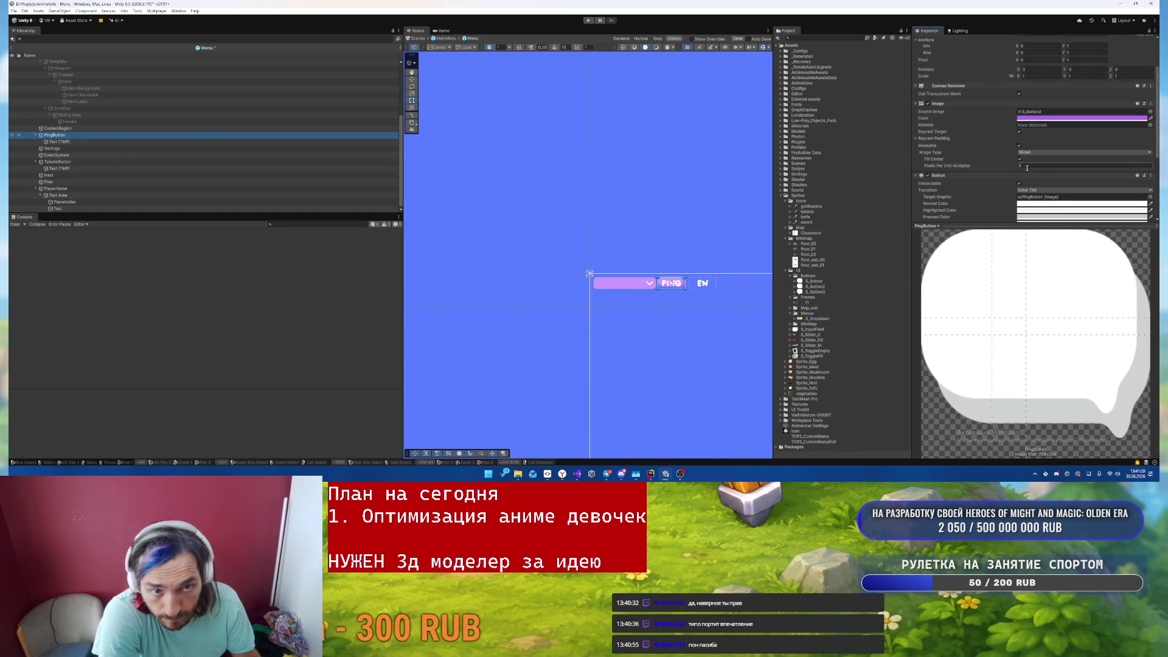
pyautogui.scroll(3, 702, 271)
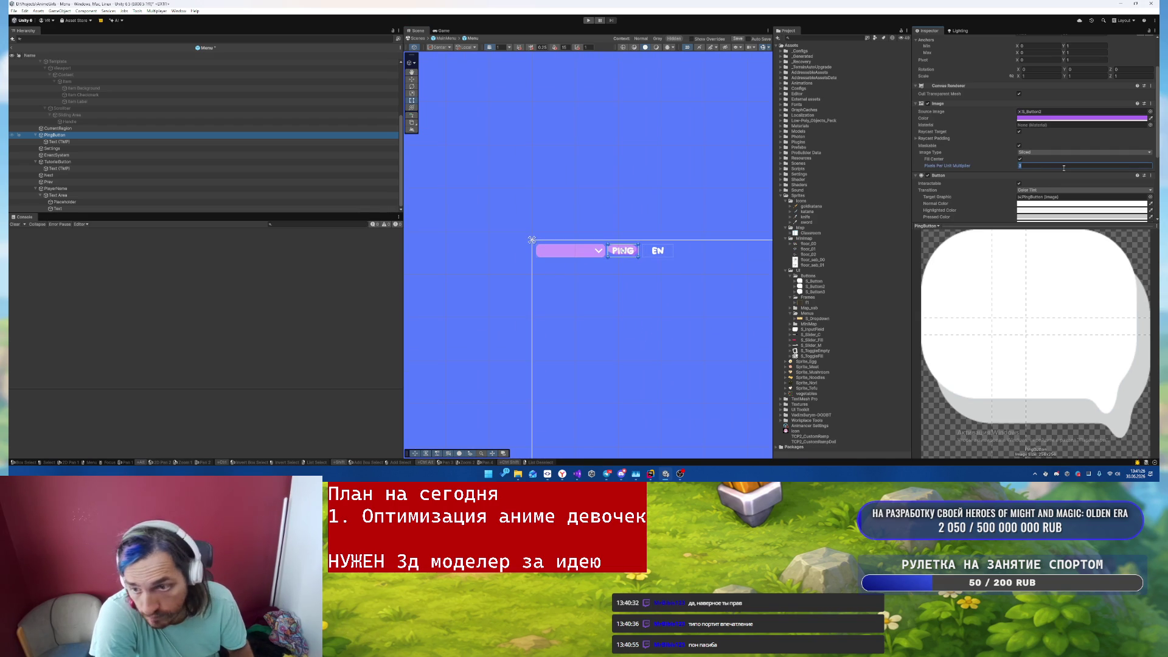
pyautogui.scroll(-1, 1070, 163)
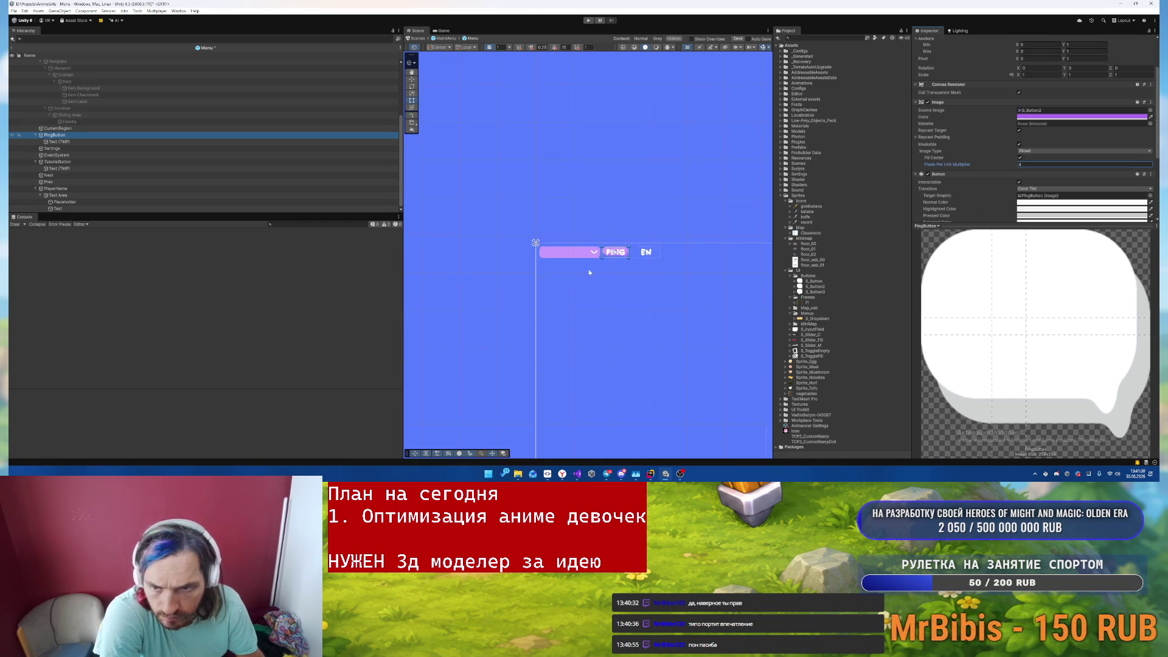
pyautogui.scroll(-2, 589, 269)
# - Stretch the PING button's rect to about 50 high
pyautogui.moveTo(608, 116); pyautogui.dragTo(674, 297)
pyautogui.scroll(3, 673, 301)
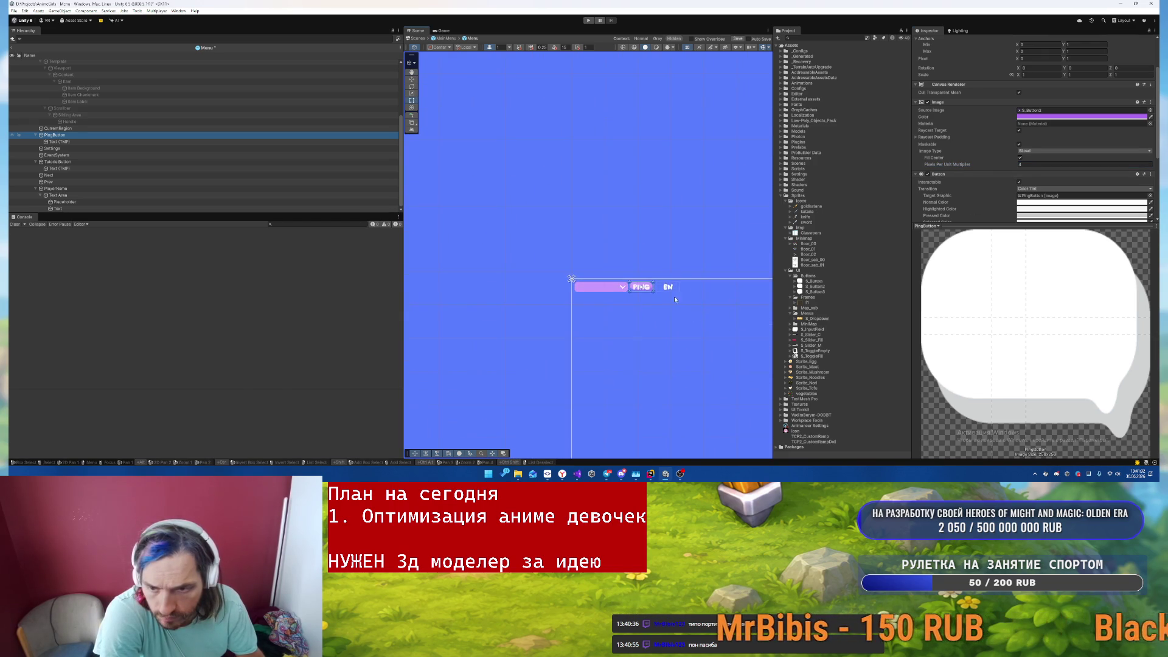
pyautogui.scroll(2, 673, 302)
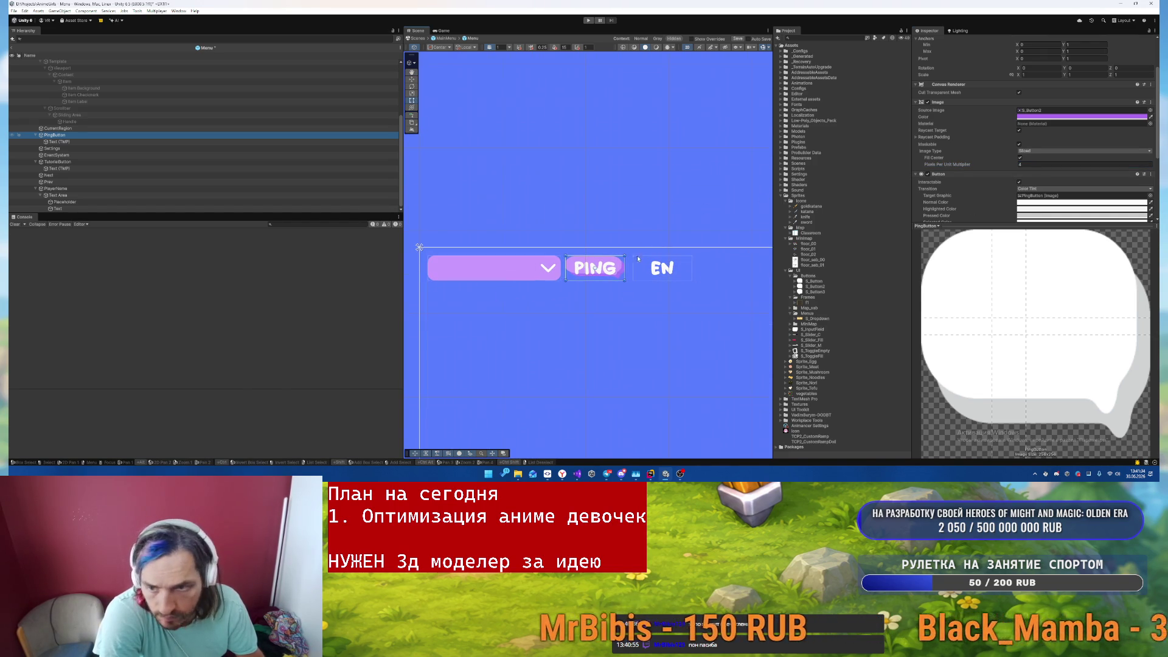
pyautogui.scroll(3, 1006, 175)
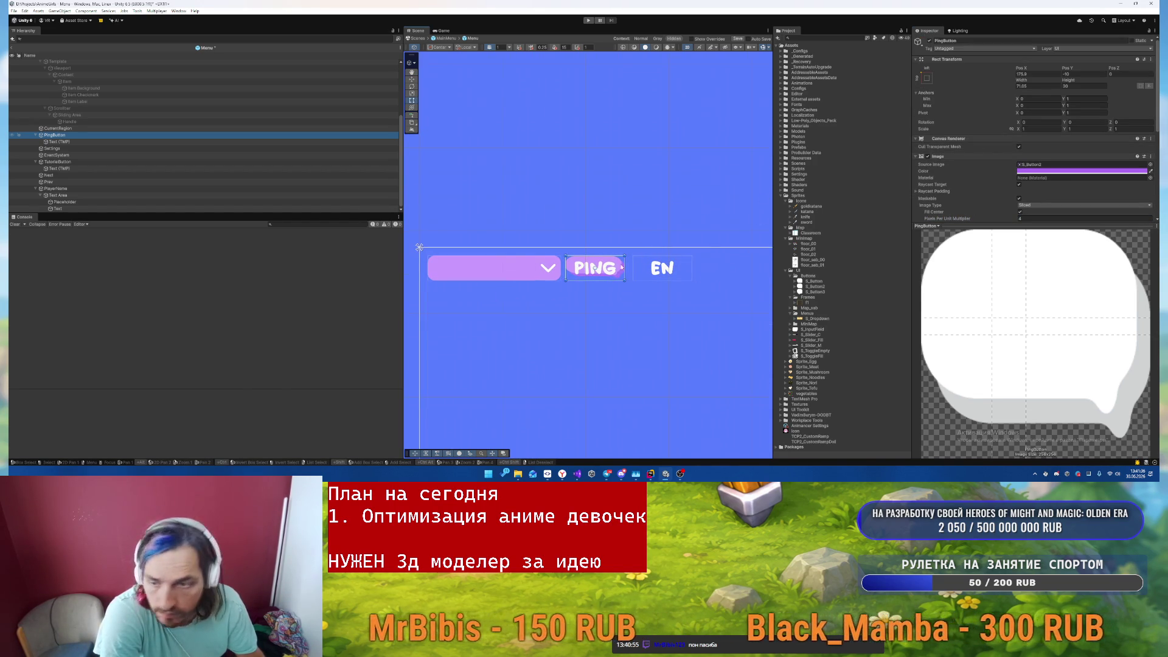
pyautogui.moveTo(599, 280)
pyautogui.mouseDown()
pyautogui.moveTo(599, 297)
pyautogui.moveTo(630, 275)
pyautogui.moveTo(602, 289)
pyautogui.mouseUp()
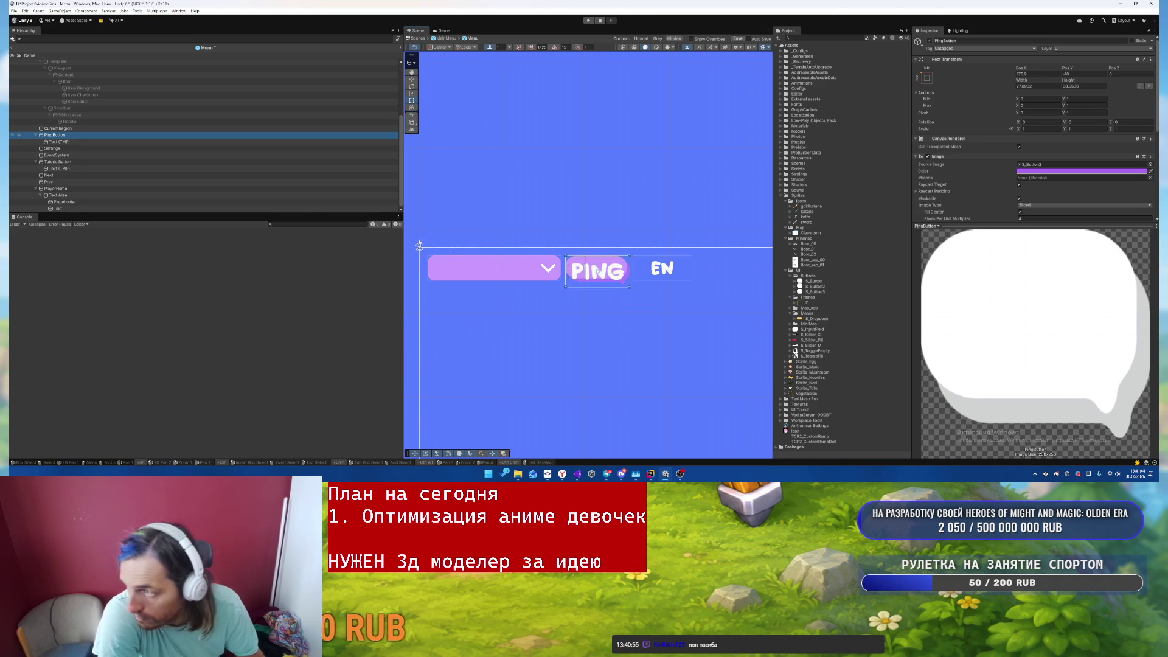
# - Nudge the PING label's top edge down slightly so it fits inside the bubble
pyautogui.click(81, 141)
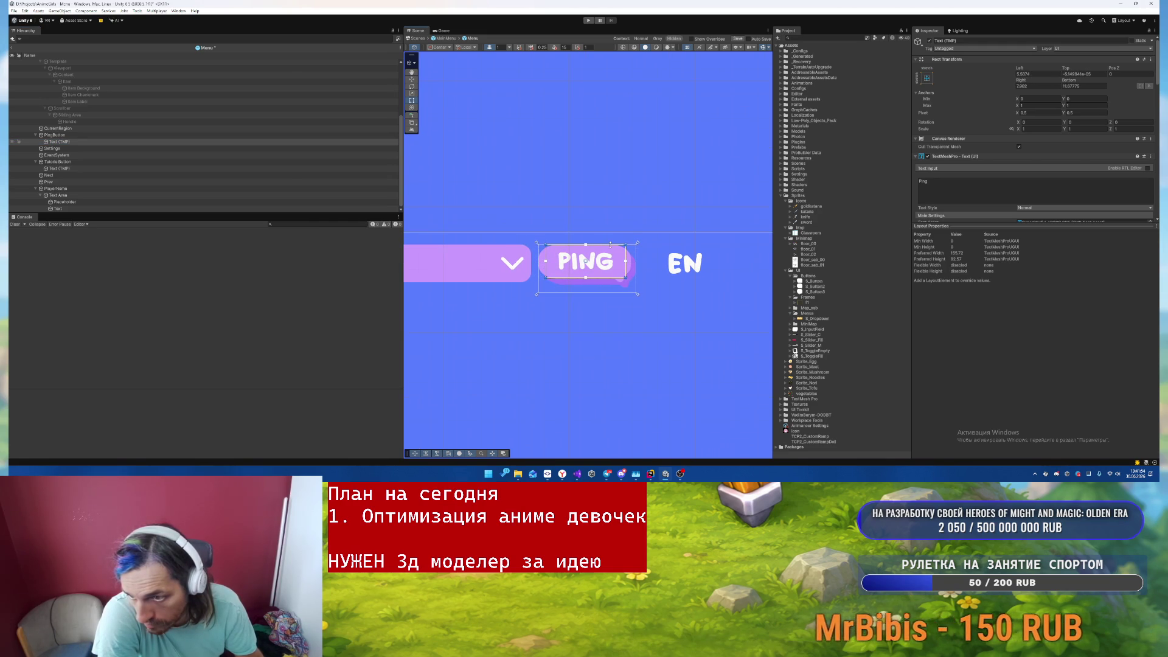
pyautogui.moveTo(611, 245); pyautogui.dragTo(612, 248)
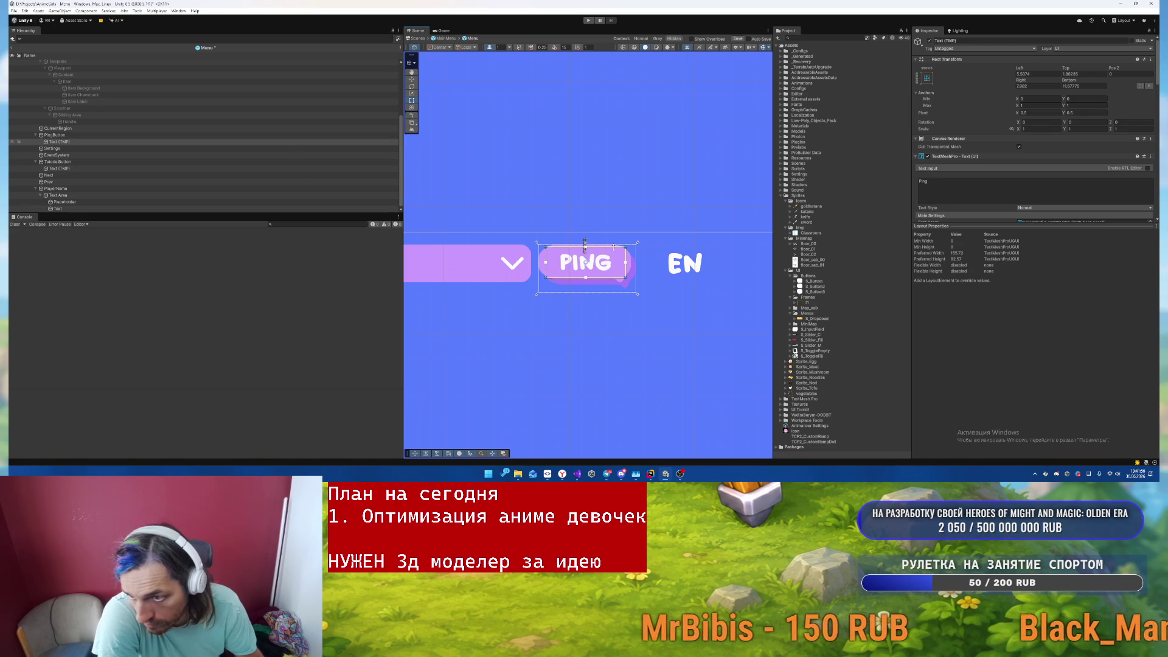
pyautogui.click(612, 248)
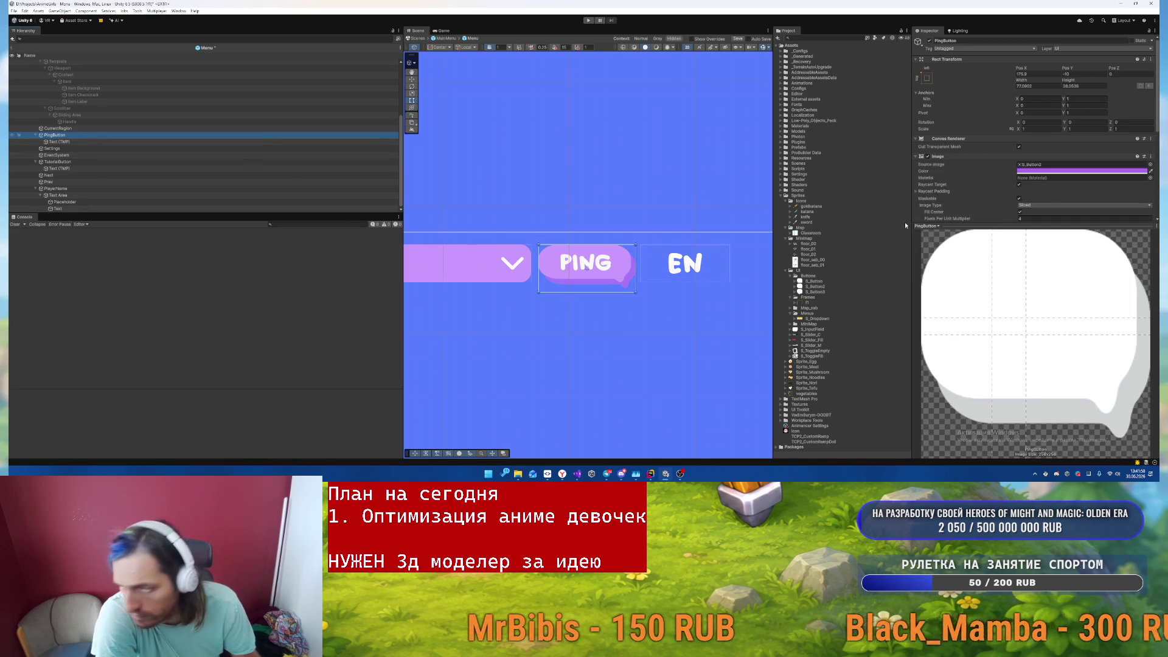
# - Tint the PING button's image red
pyautogui.click(1077, 171)
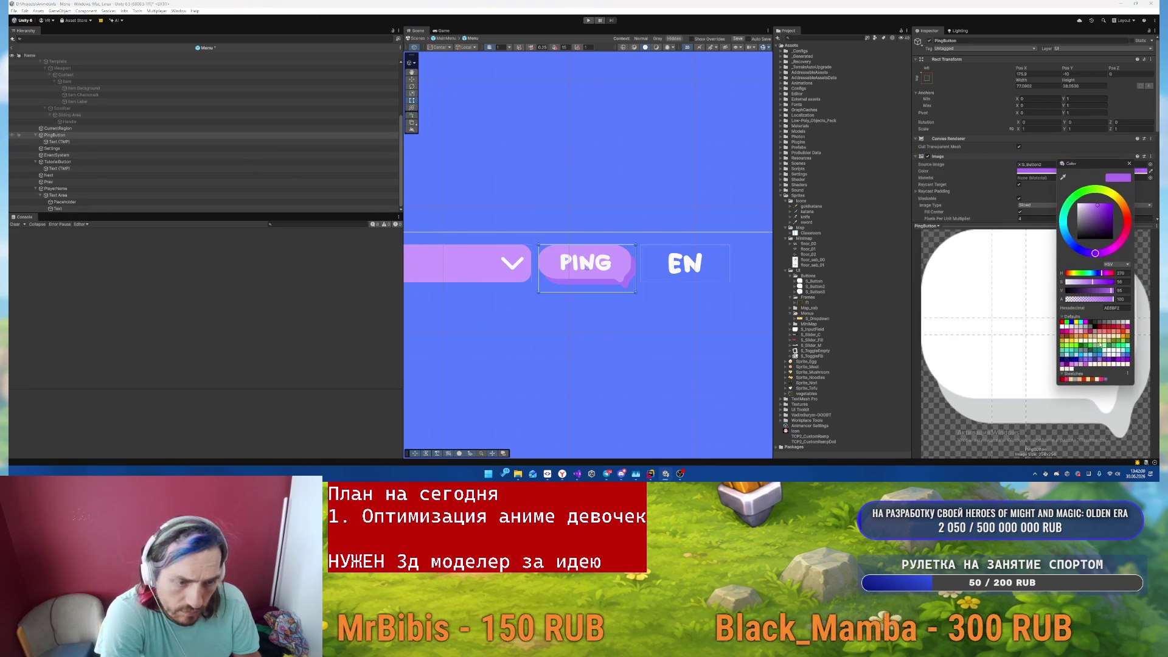
pyautogui.click(1094, 381)
pyautogui.rightClick(619, 149)
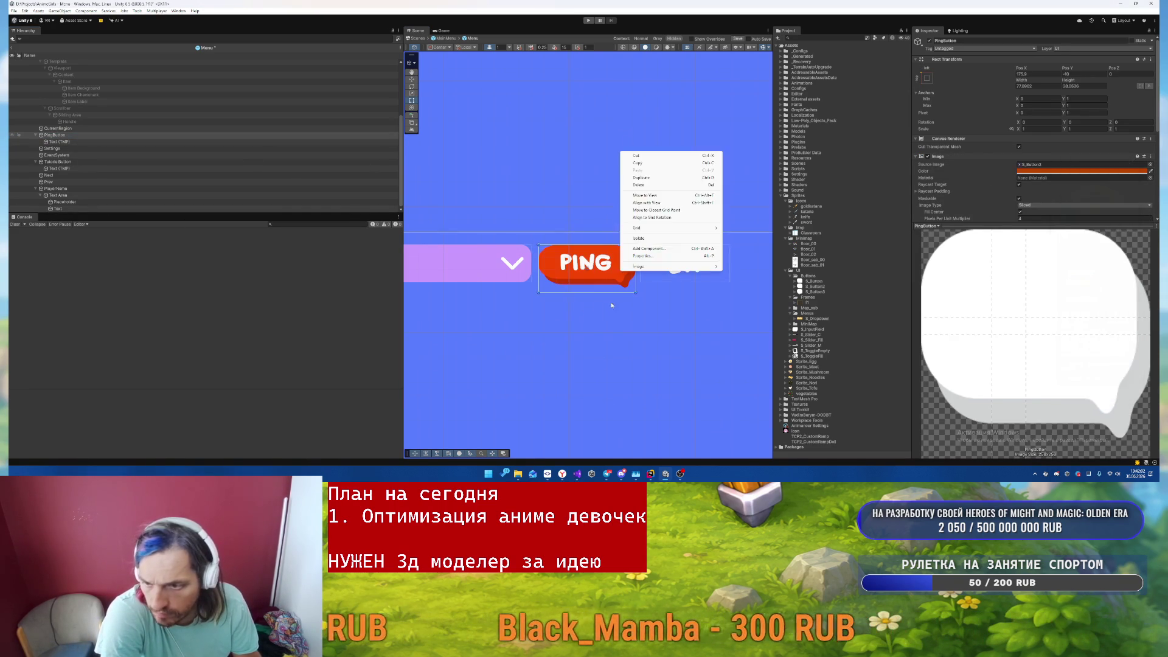
pyautogui.click(582, 341)
pyautogui.moveTo(583, 341)
pyautogui.mouseDown()
pyautogui.moveTo(589, 261)
pyautogui.moveTo(636, 143)
pyautogui.moveTo(652, 311)
pyautogui.mouseUp()
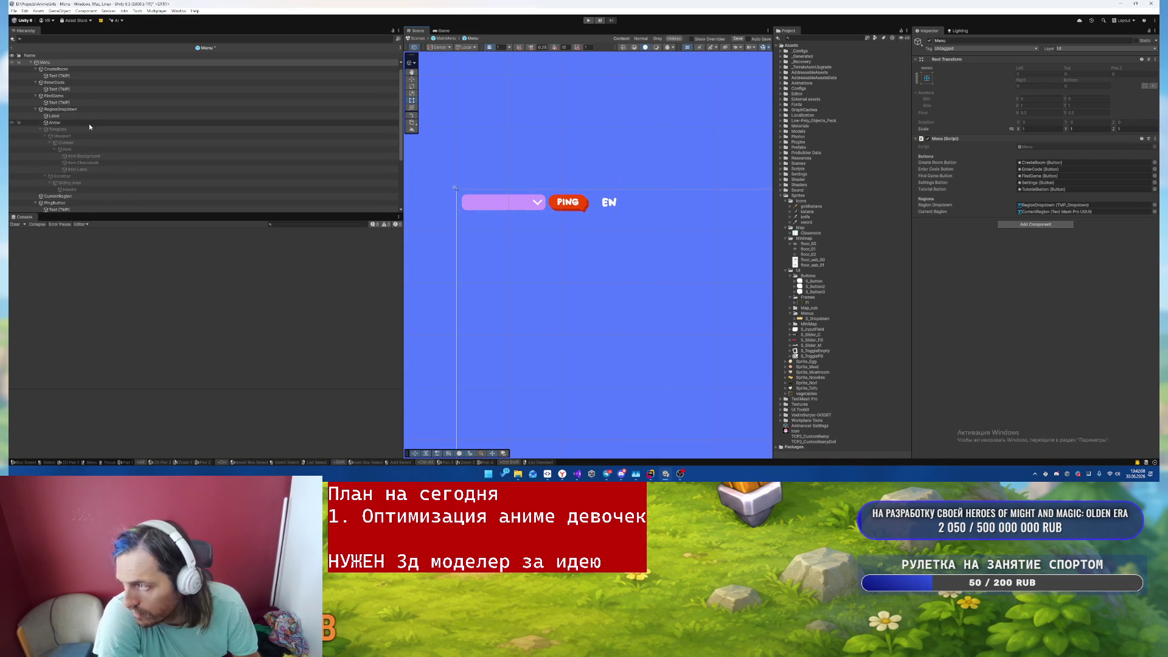
# - Check the PING label's text colour, leaving it unchanged
pyautogui.click(575, 207)
pyautogui.scroll(-3, 146, 165)
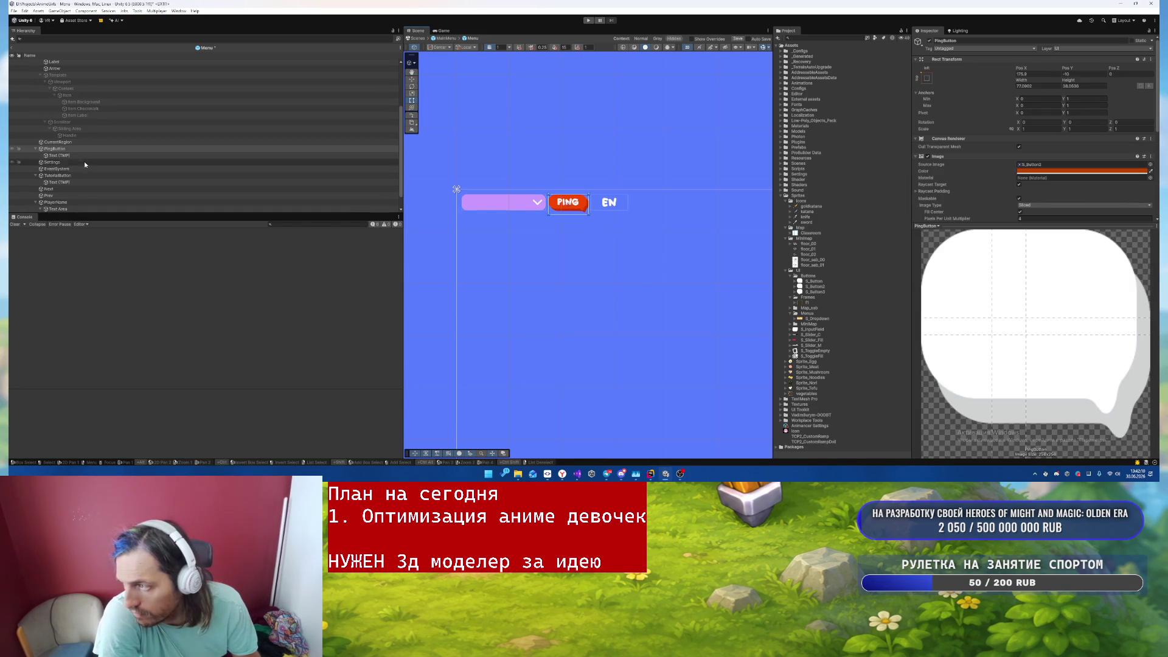
pyautogui.click(91, 156)
pyautogui.scroll(-5, 954, 119)
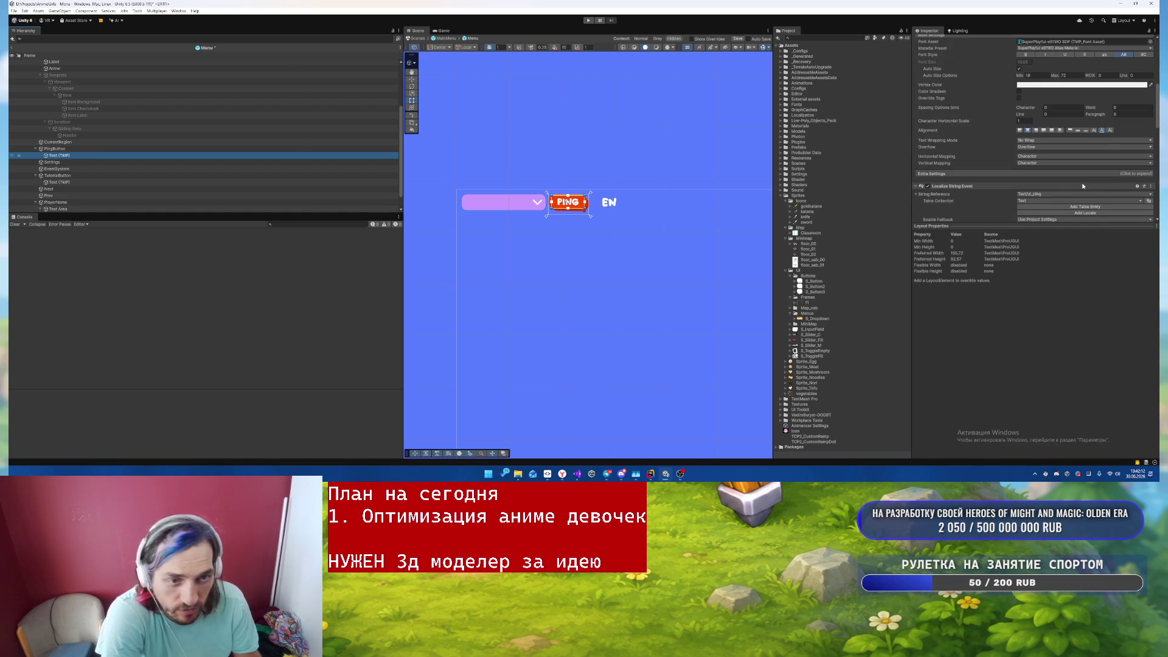
pyautogui.scroll(2, 1078, 182)
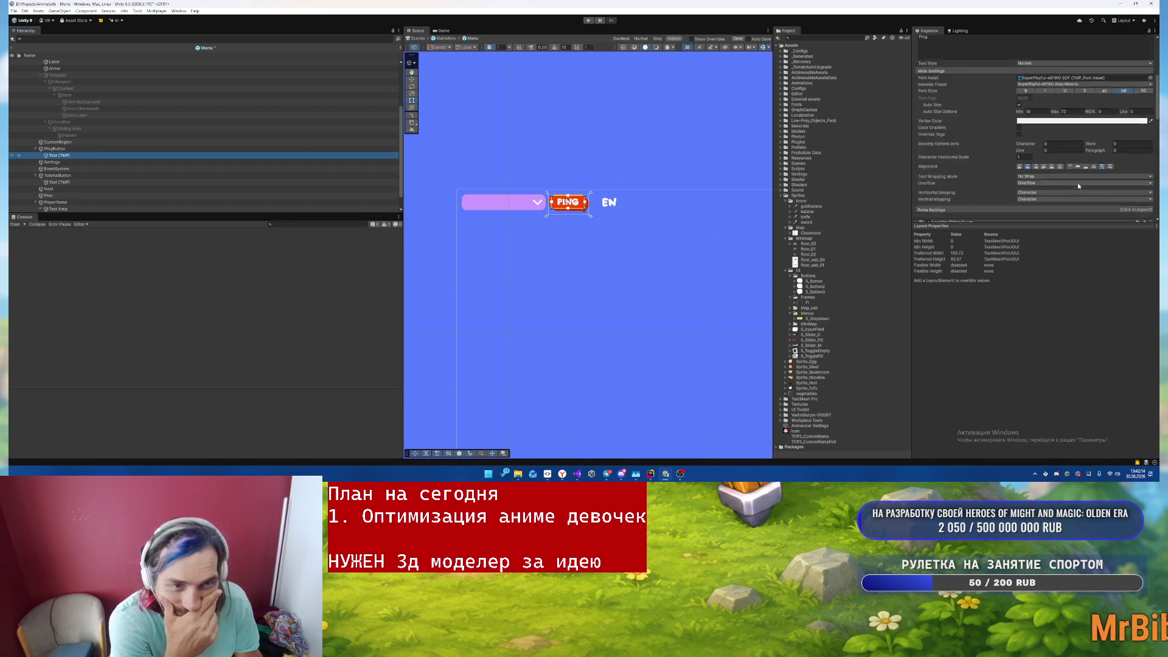
pyautogui.click(1029, 157)
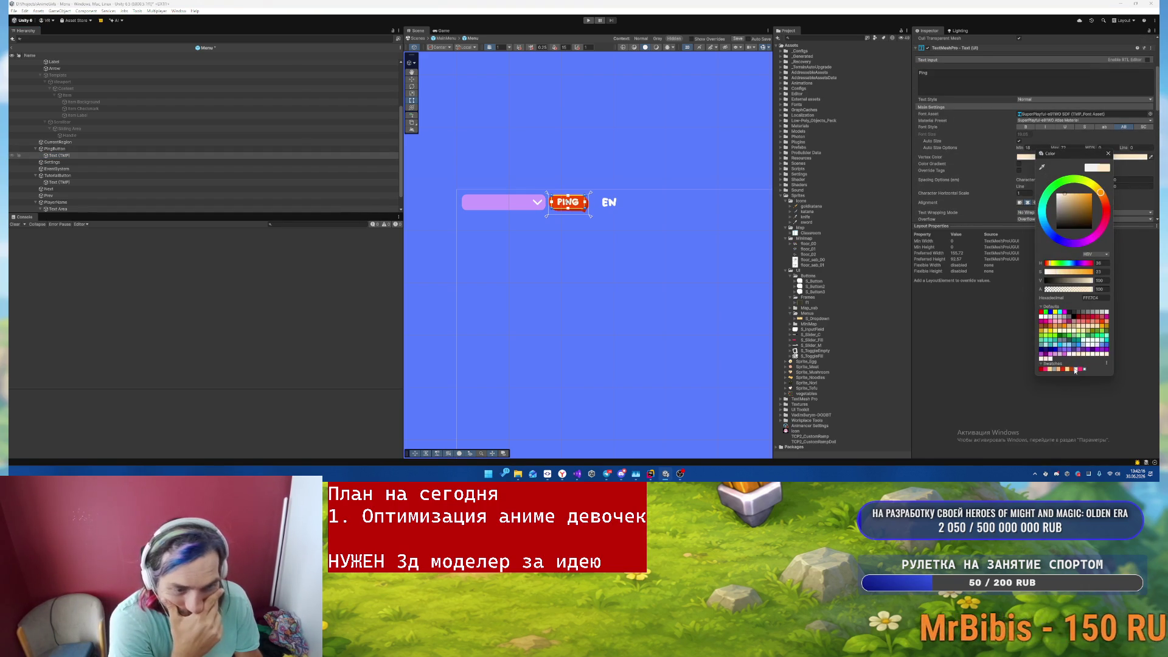
pyautogui.click(579, 260)
# - Set the EN label's vertex colour to light peach FFE7C4
pyautogui.press('f')
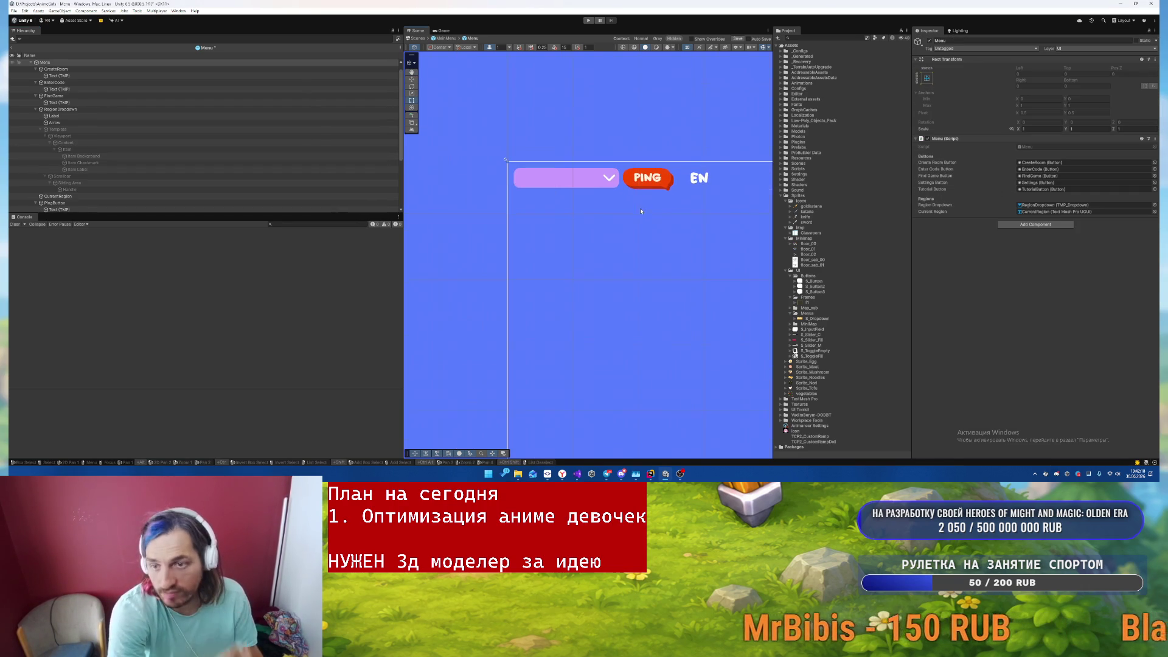
pyautogui.click(698, 179)
pyautogui.scroll(-8, 1027, 94)
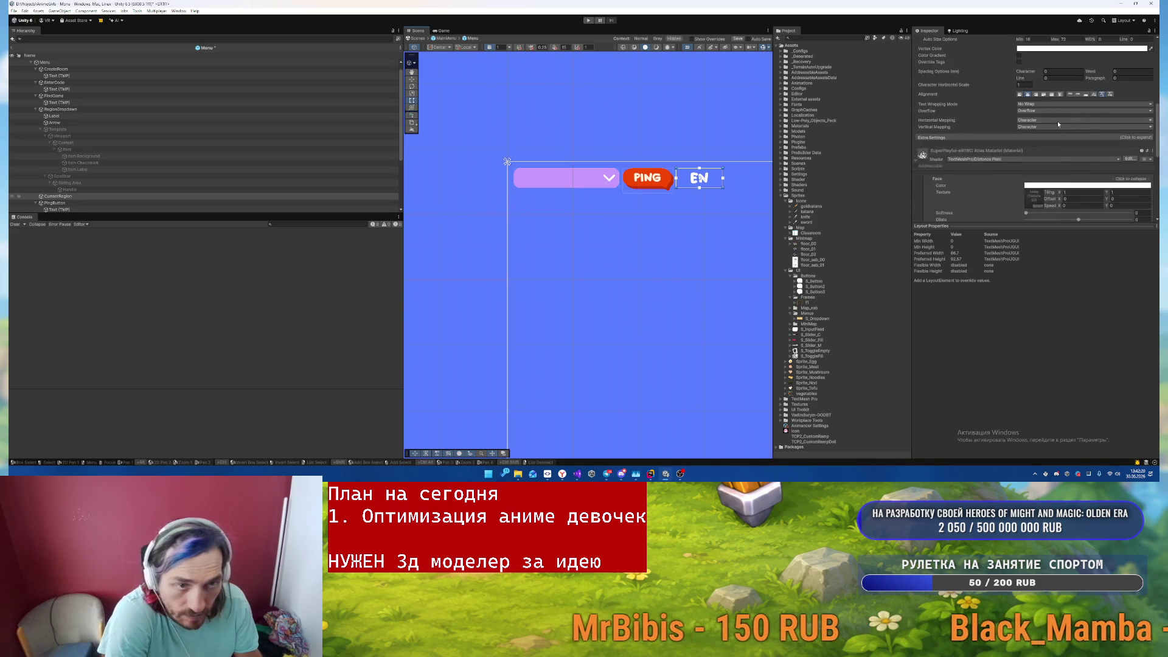
pyautogui.click(1034, 85)
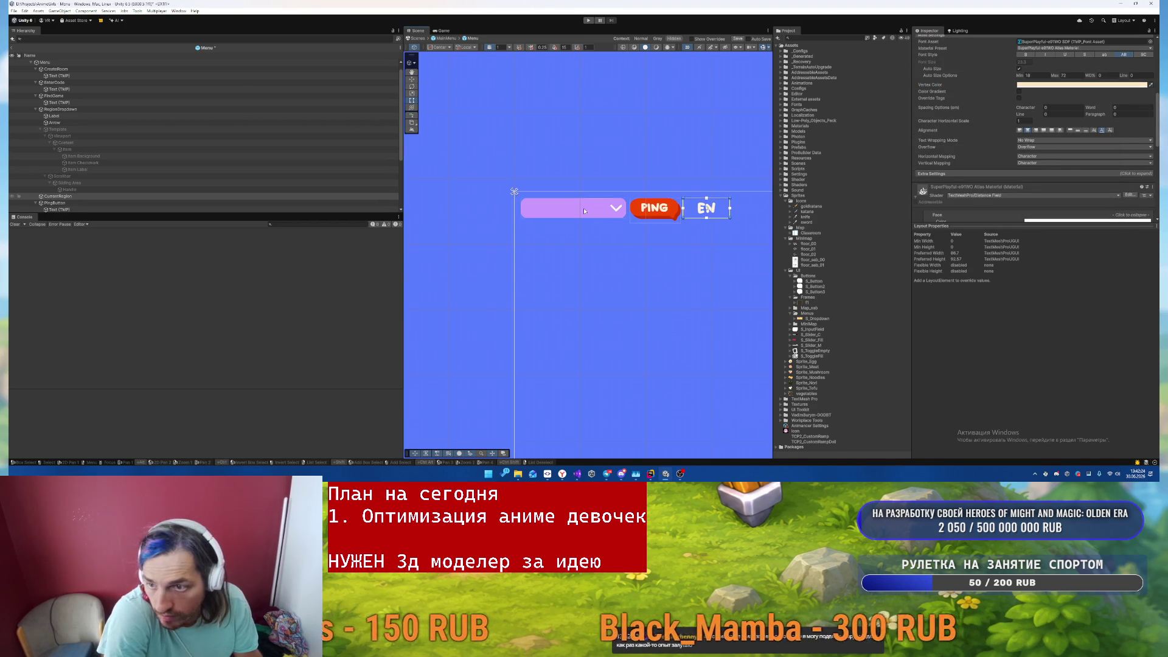
# - Select RegionDropdown in the Scene view, then switch over to Telegram
pyautogui.click(574, 214)
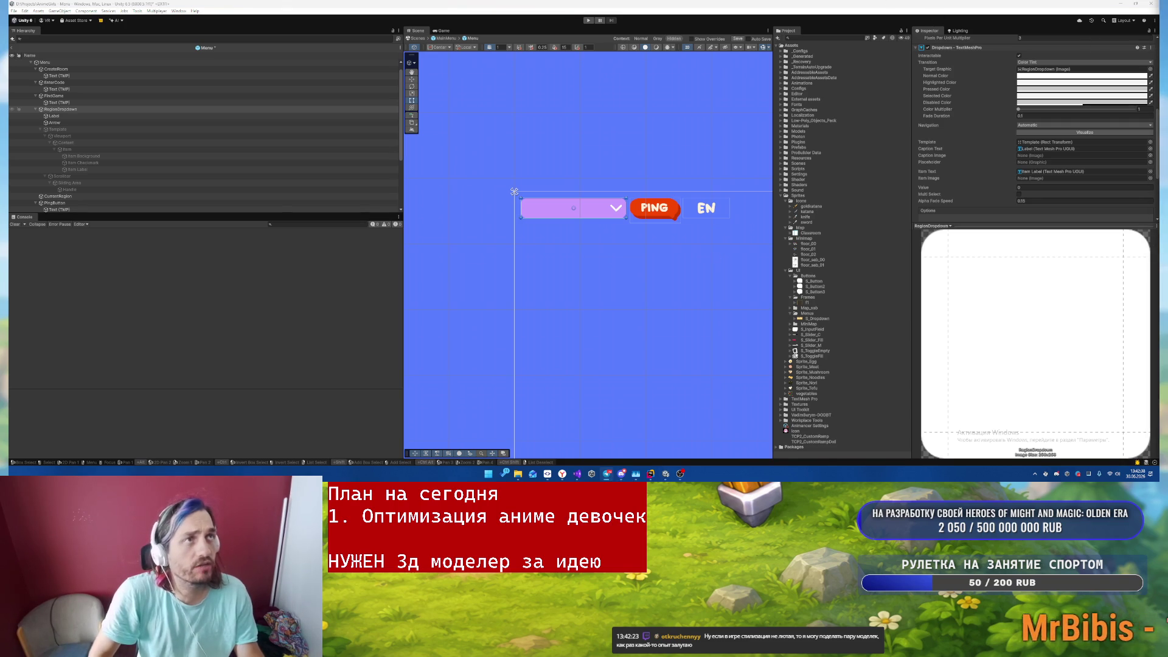
pyautogui.hotkey('alt', 'Tab')
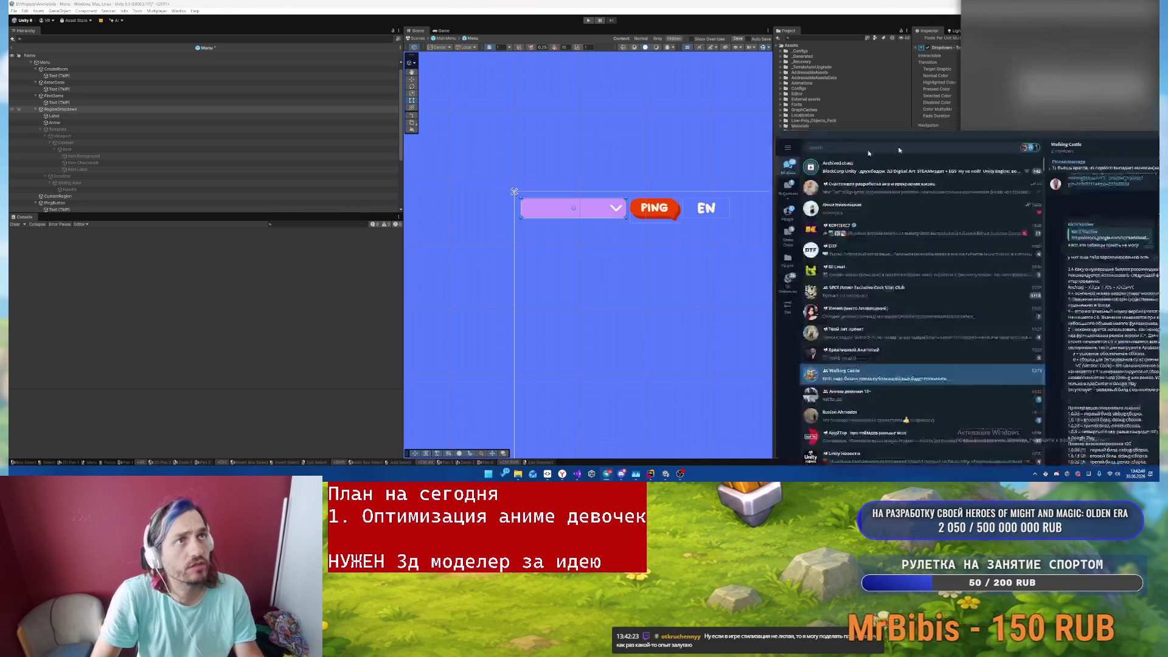
# - Scroll the game-dev channel back to the June 6–7 posts and open the wizard game video
pyautogui.scroll(15, 905, 231)
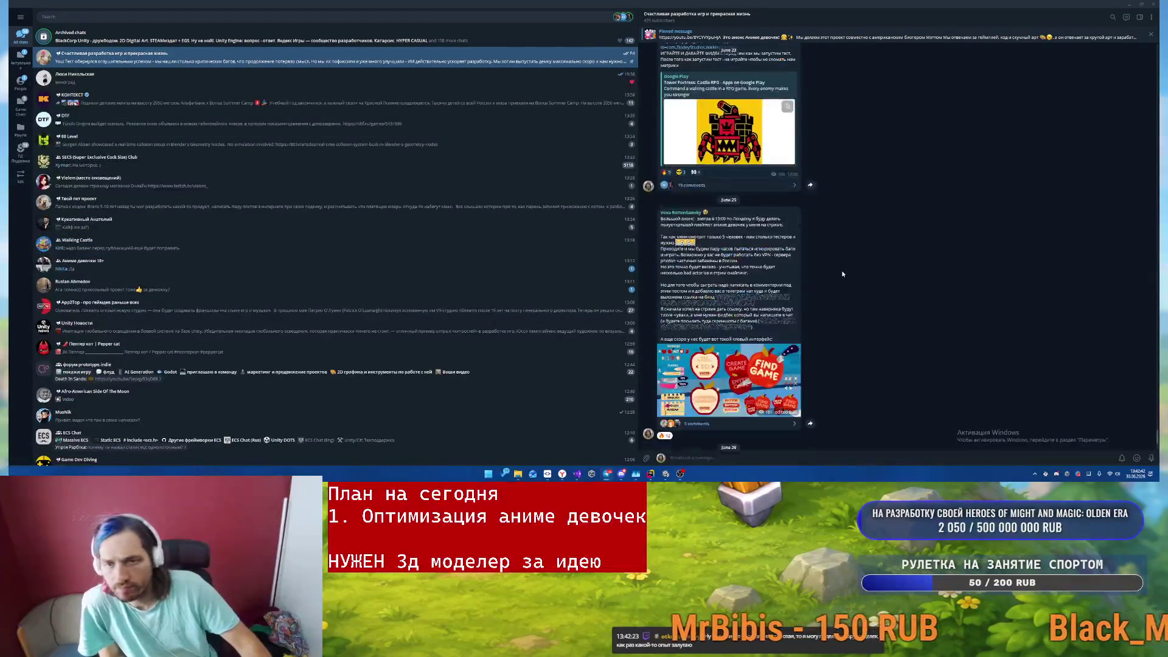
pyautogui.scroll(15, 842, 274)
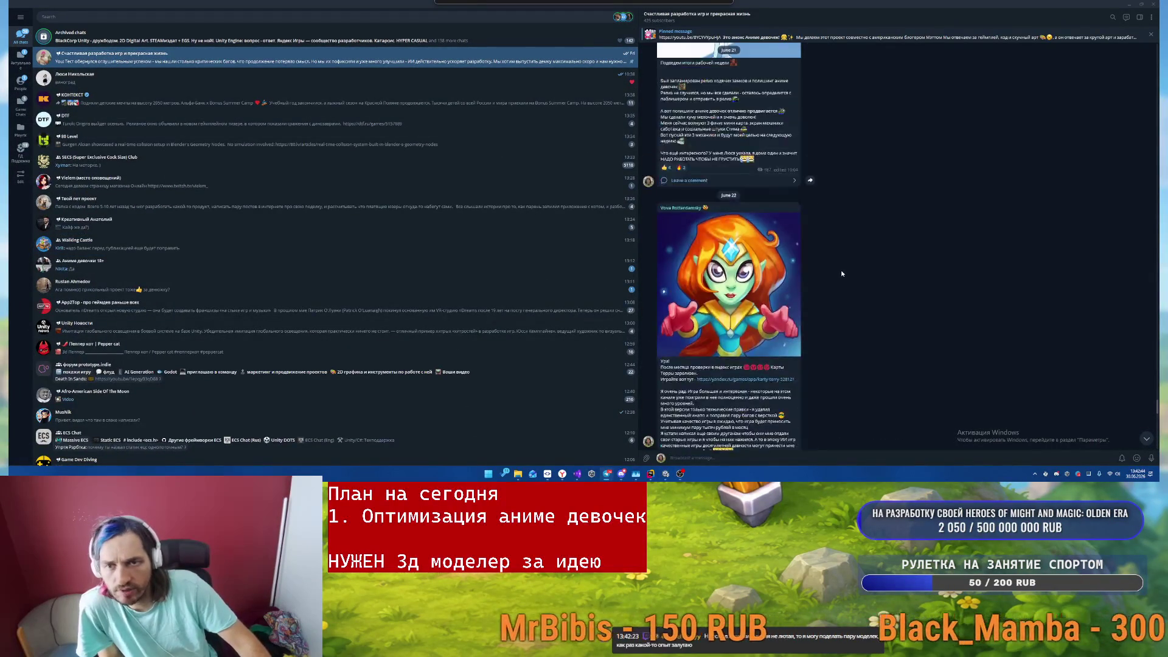
pyautogui.scroll(15, 837, 275)
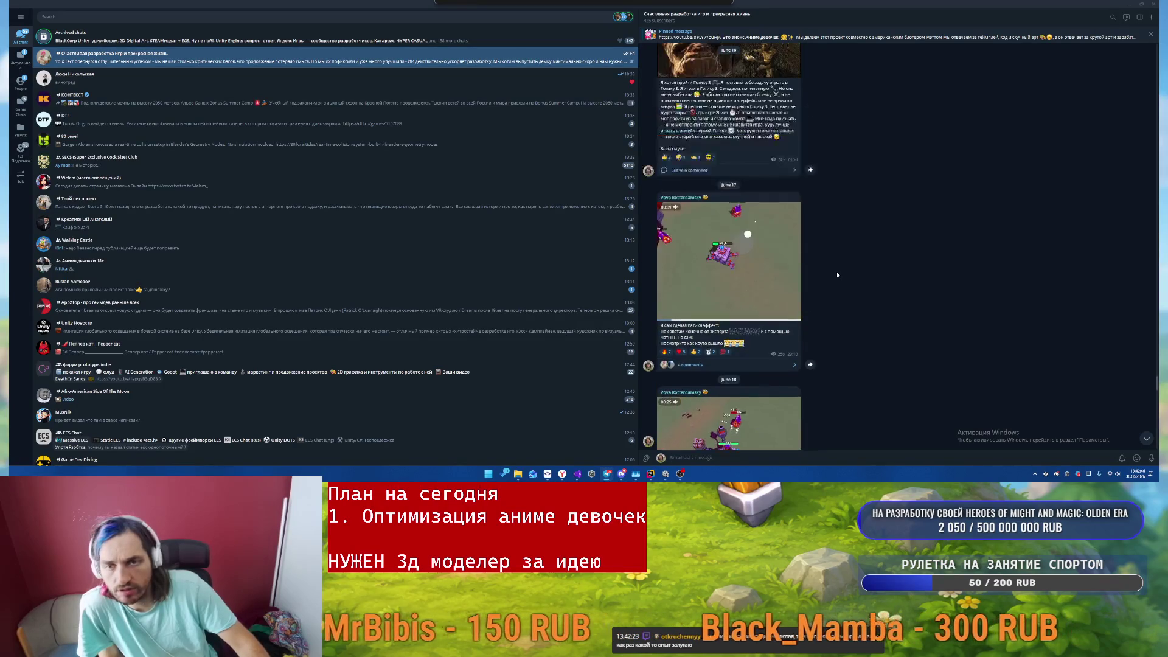
pyautogui.scroll(10, 841, 257)
pyautogui.scroll(15, 842, 257)
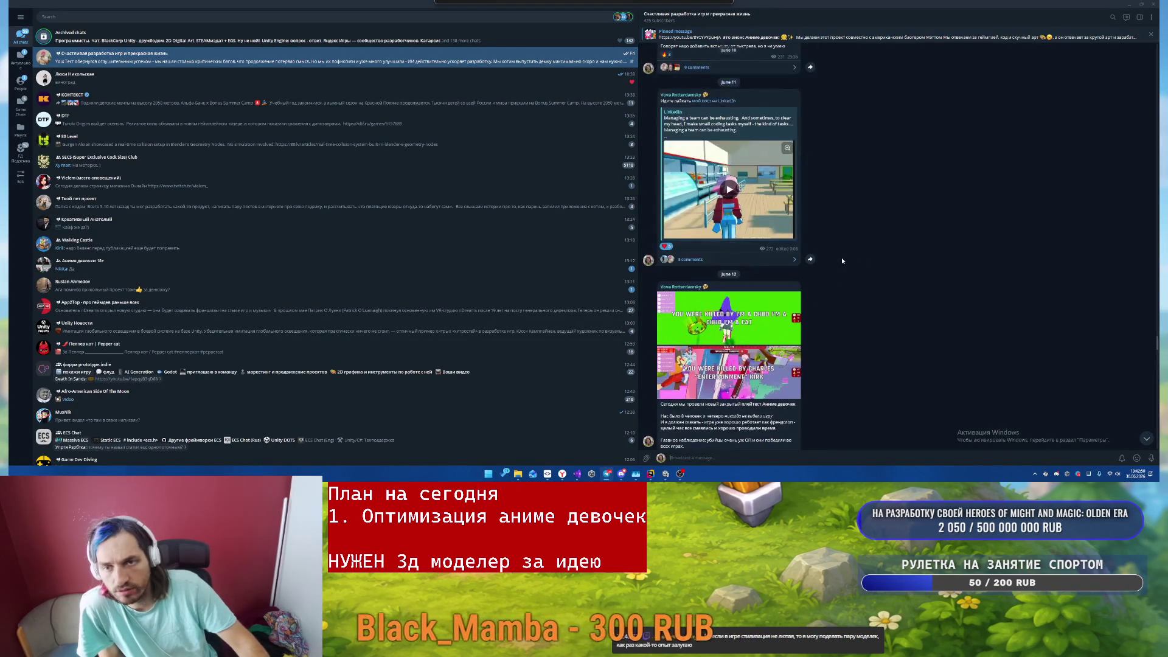
pyautogui.scroll(20, 828, 264)
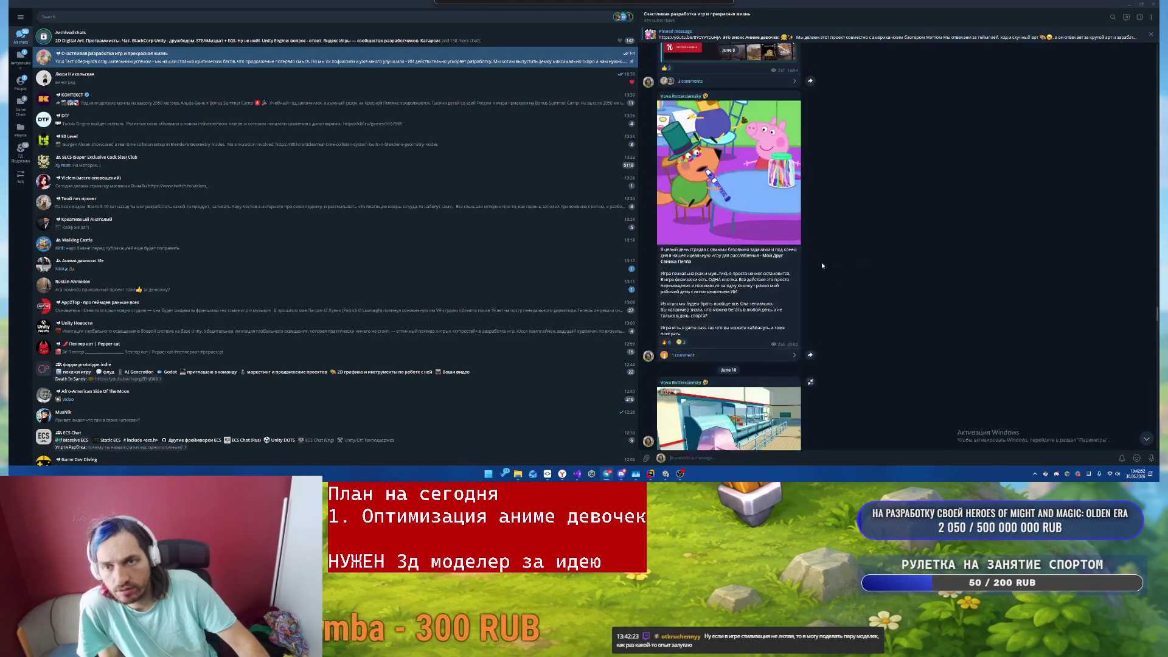
pyautogui.scroll(20, 817, 268)
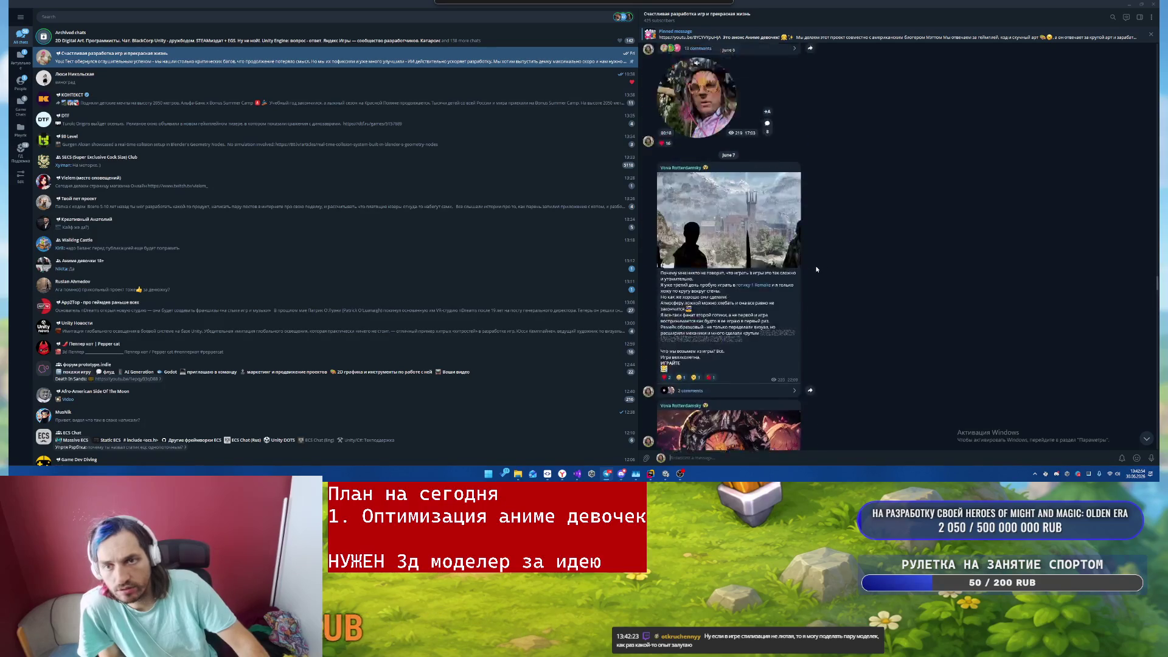
pyautogui.click(785, 268)
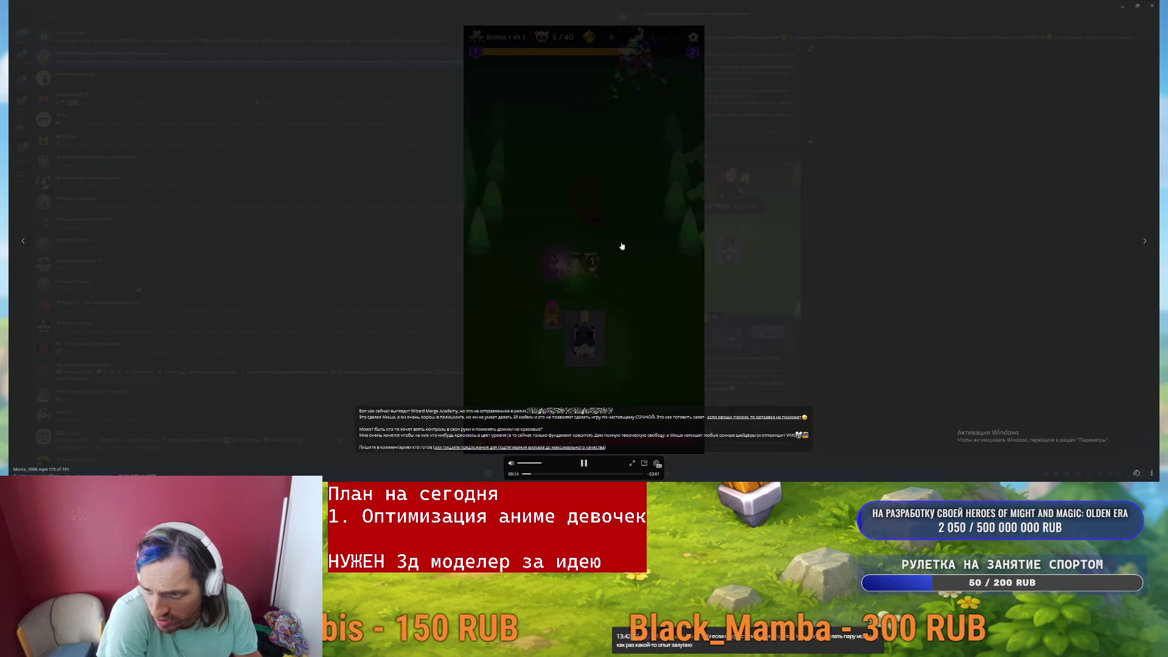
# - Pause and resume the wizard game video, close the viewer, and minimize Telegram
pyautogui.click(626, 261)
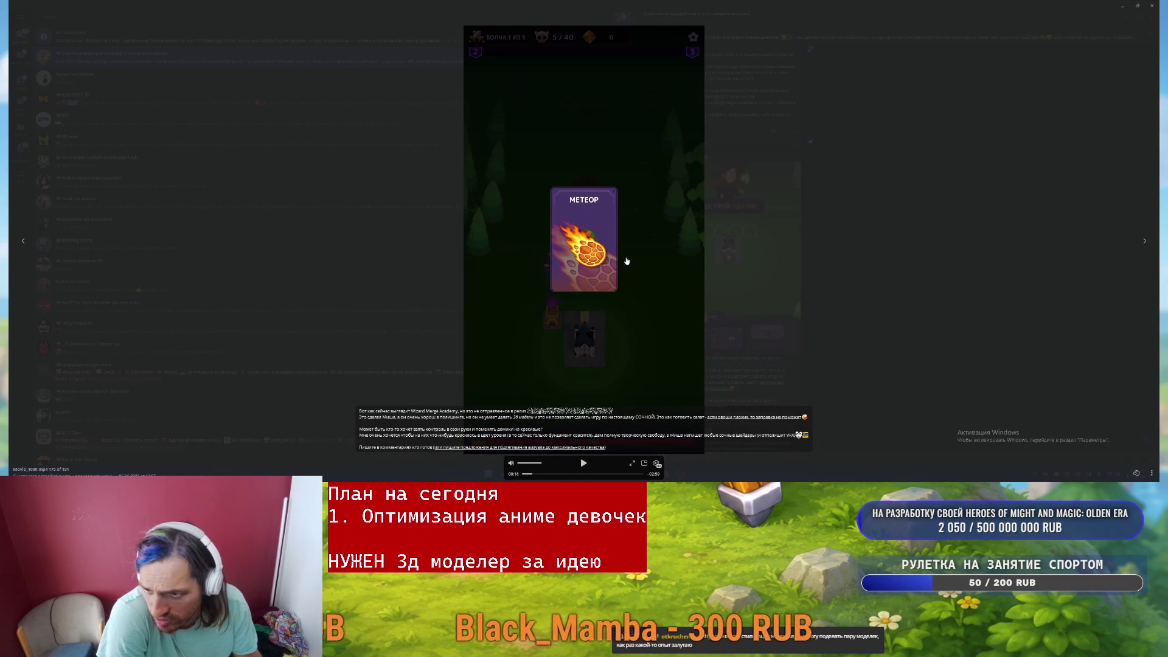
pyautogui.click(618, 290)
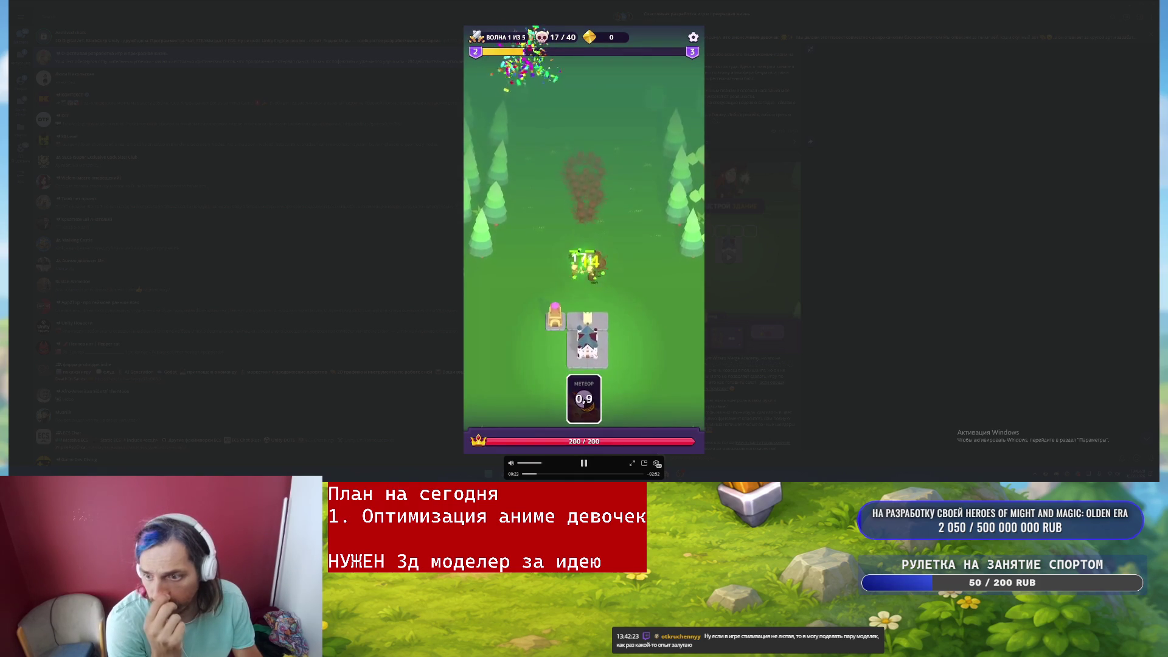
pyautogui.moveTo(640, 312)
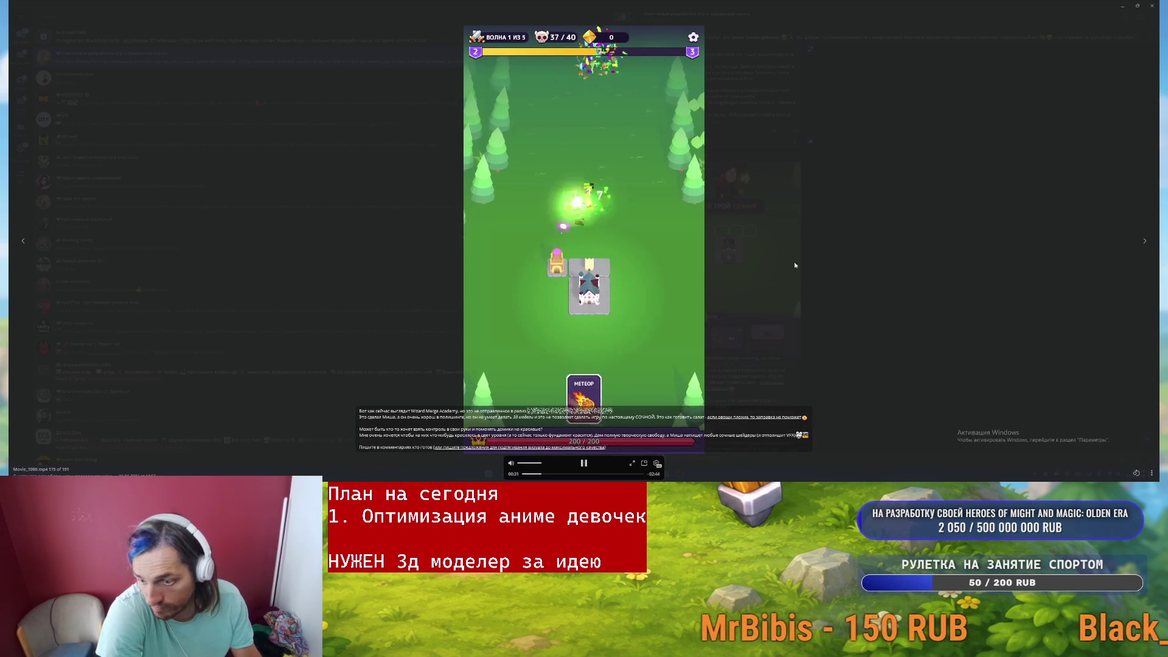
pyautogui.click(893, 248)
pyautogui.press('super+Down')
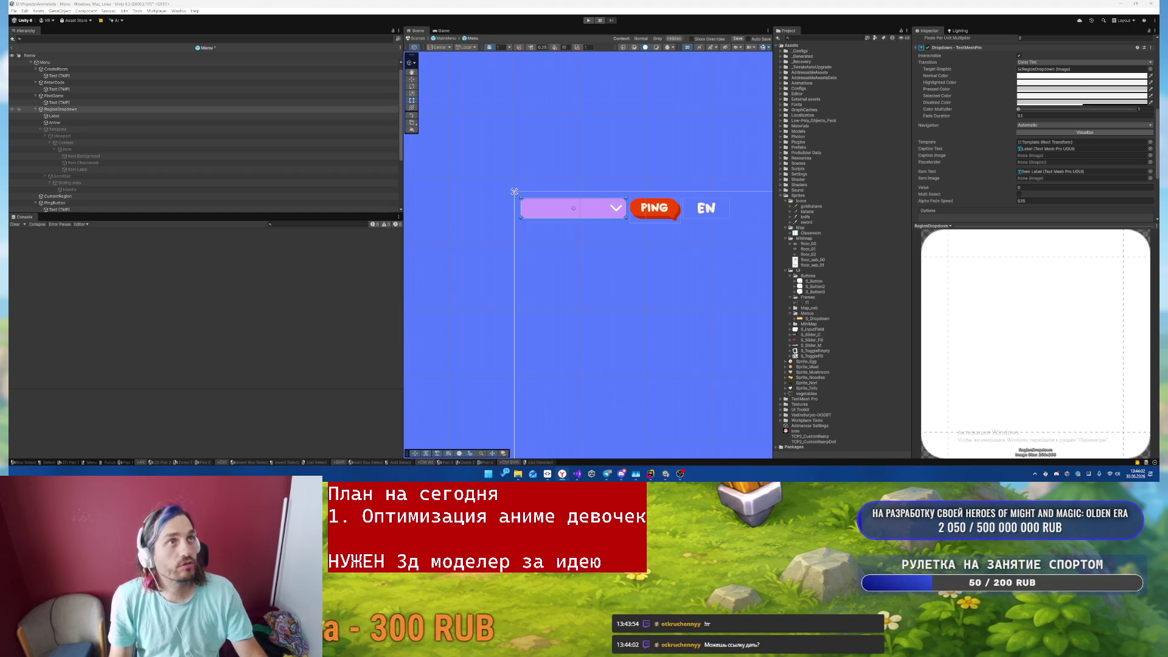
# - Alt-Tab from Unity to the Yandex browser showing the Twitch stream
pyautogui.hotkey('alt', 'Tab')
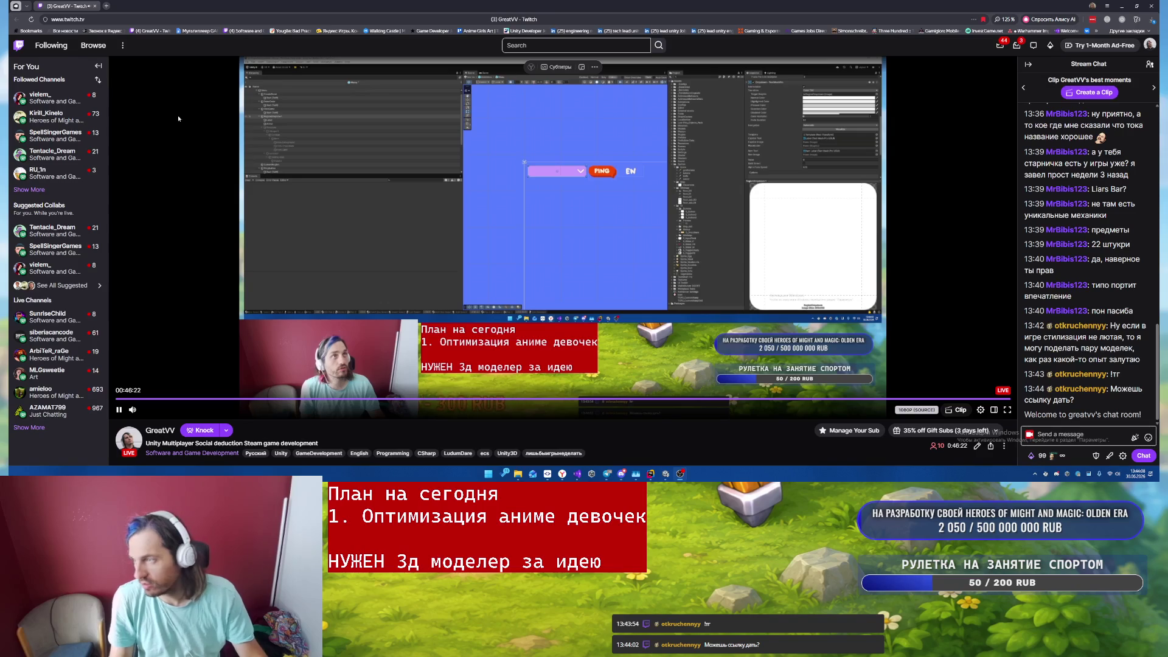
# - Open the followed artist's live stream and close the accidentally opened ad page
pyautogui.click(40, 97)
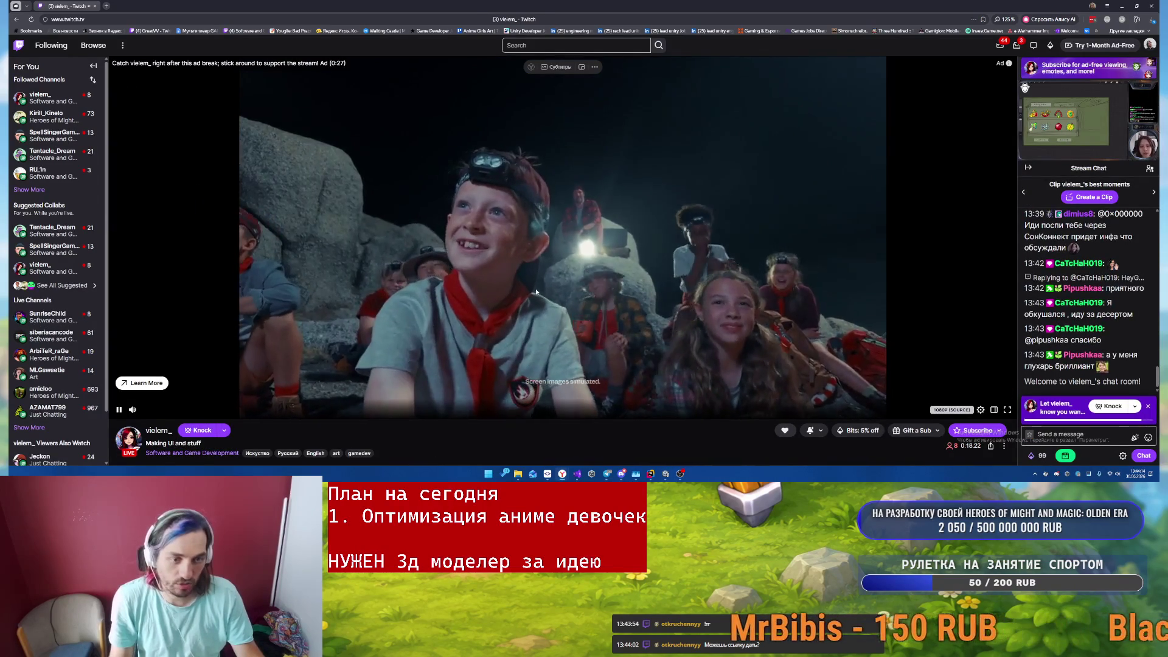
pyautogui.scroll(-2, 444, 296)
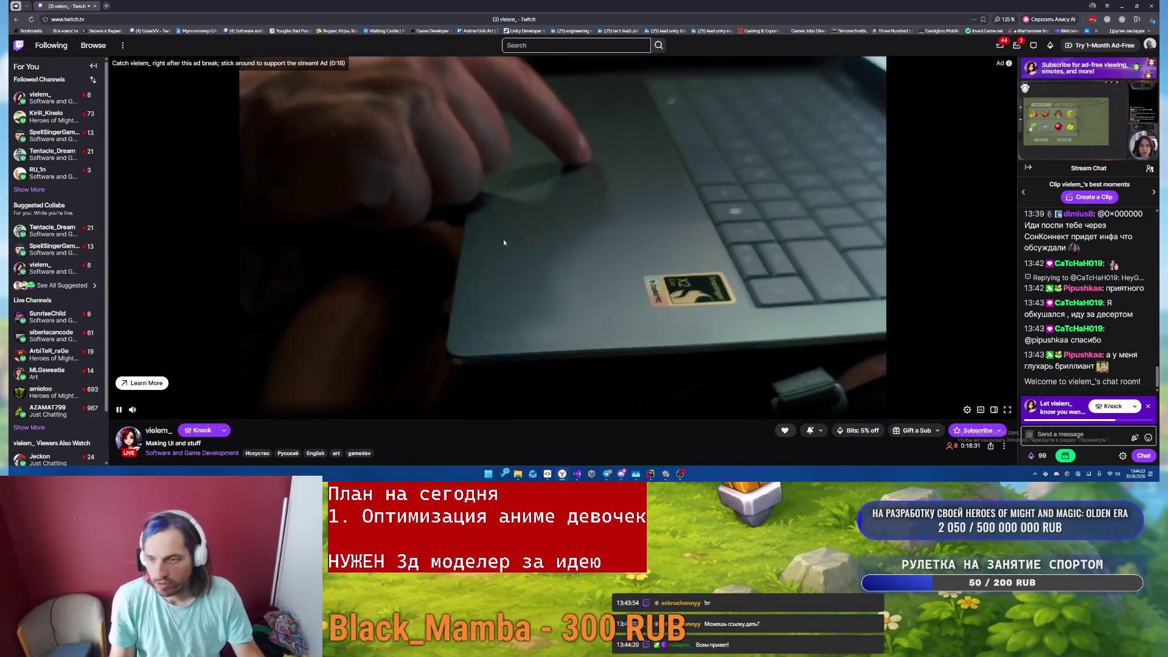
pyautogui.click(503, 239)
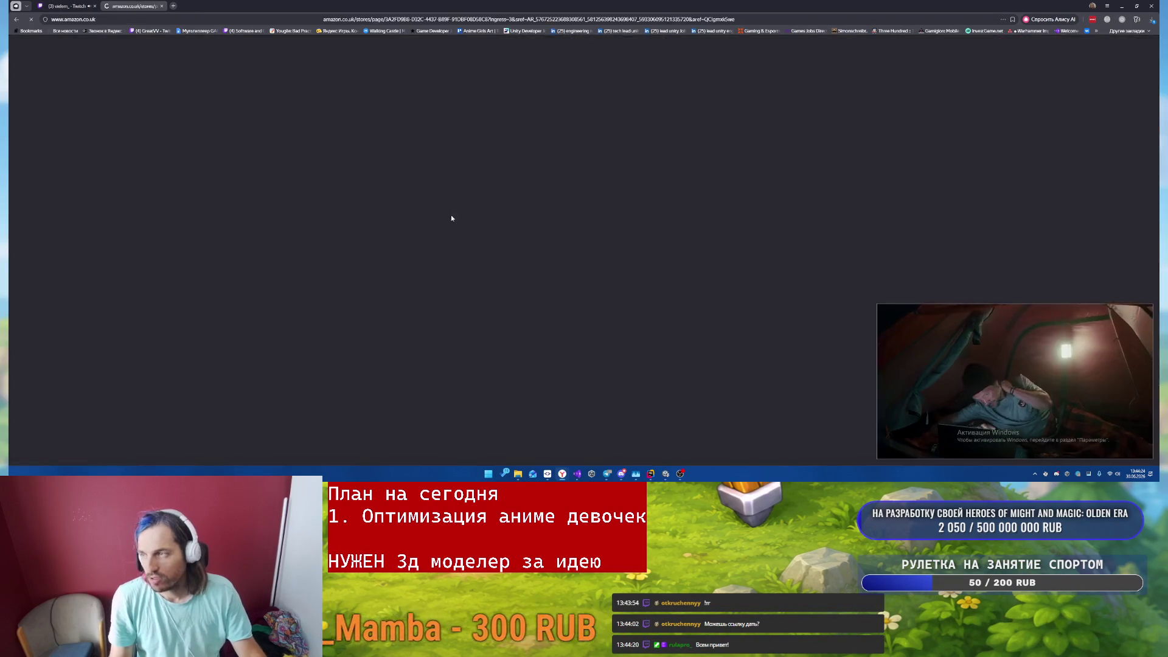
pyautogui.hotkey('ctrl', 'w')
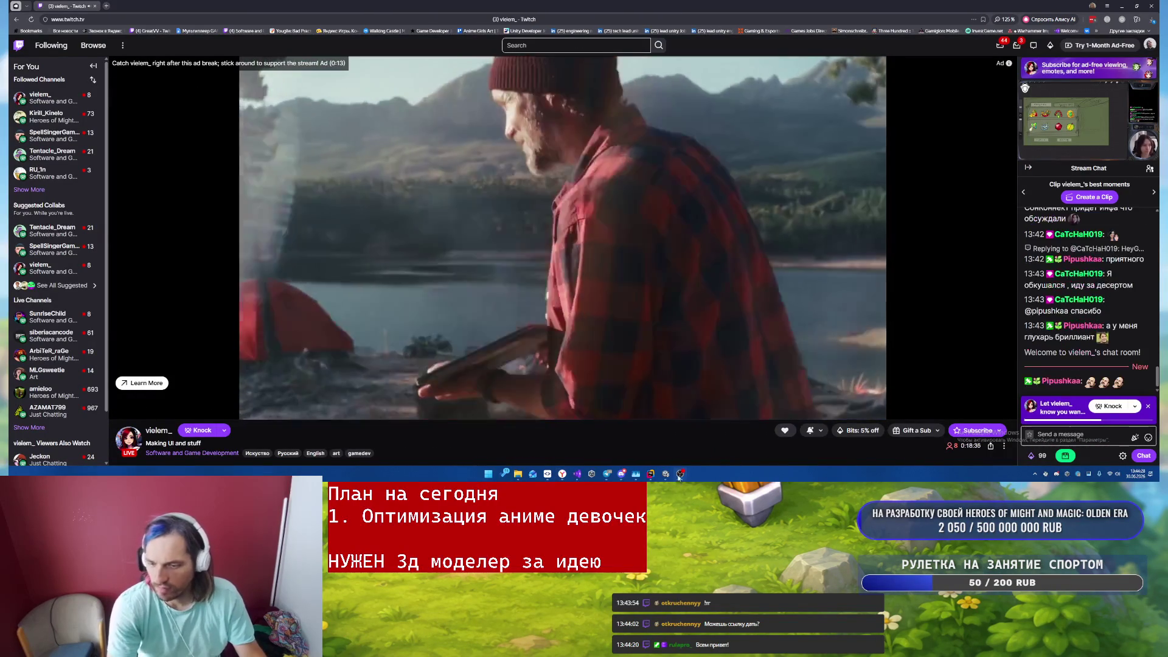
# - Briefly bring Unity to the front from the taskbar, then return to the browser
pyautogui.moveTo(667, 479)
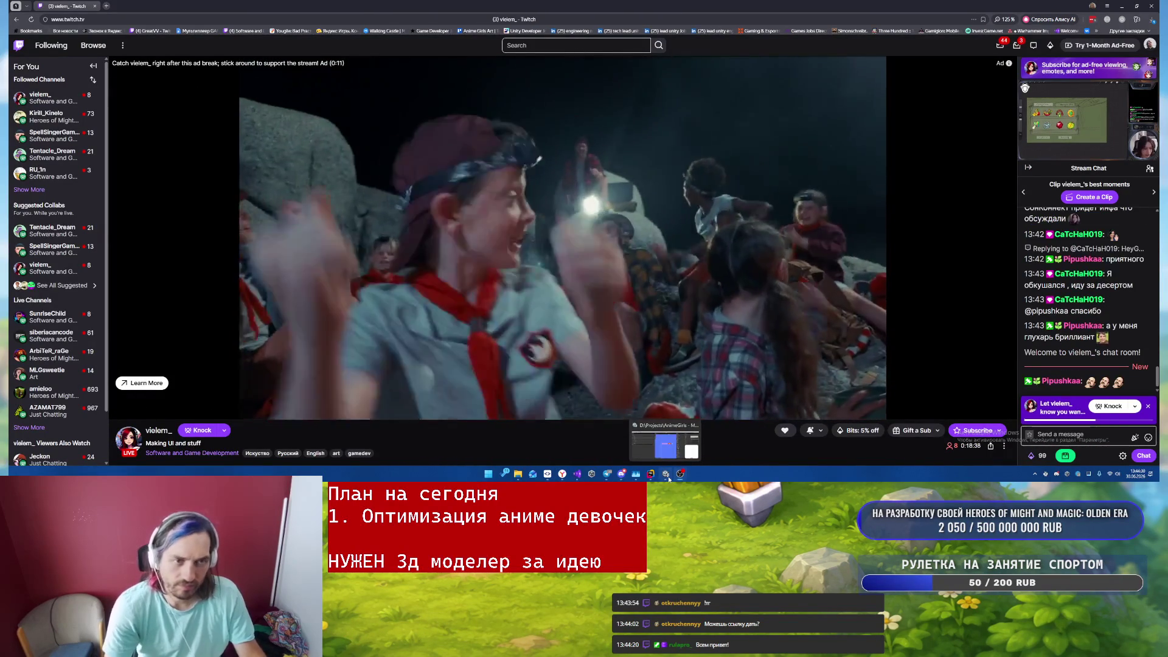
pyautogui.click(668, 479)
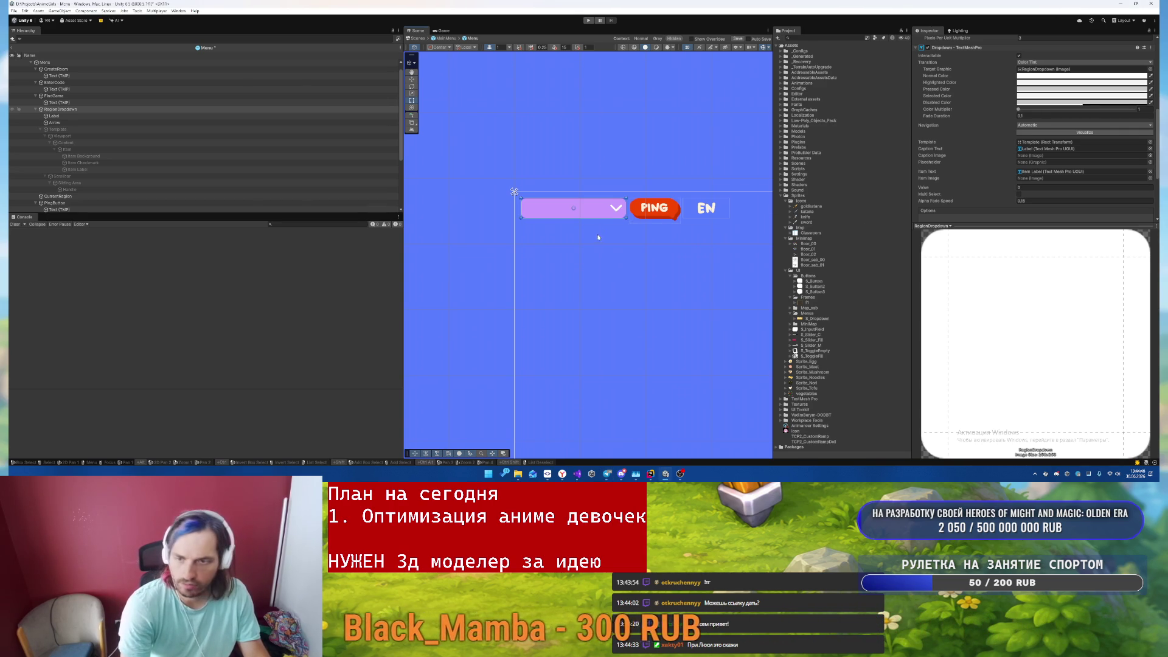
pyautogui.click(562, 474)
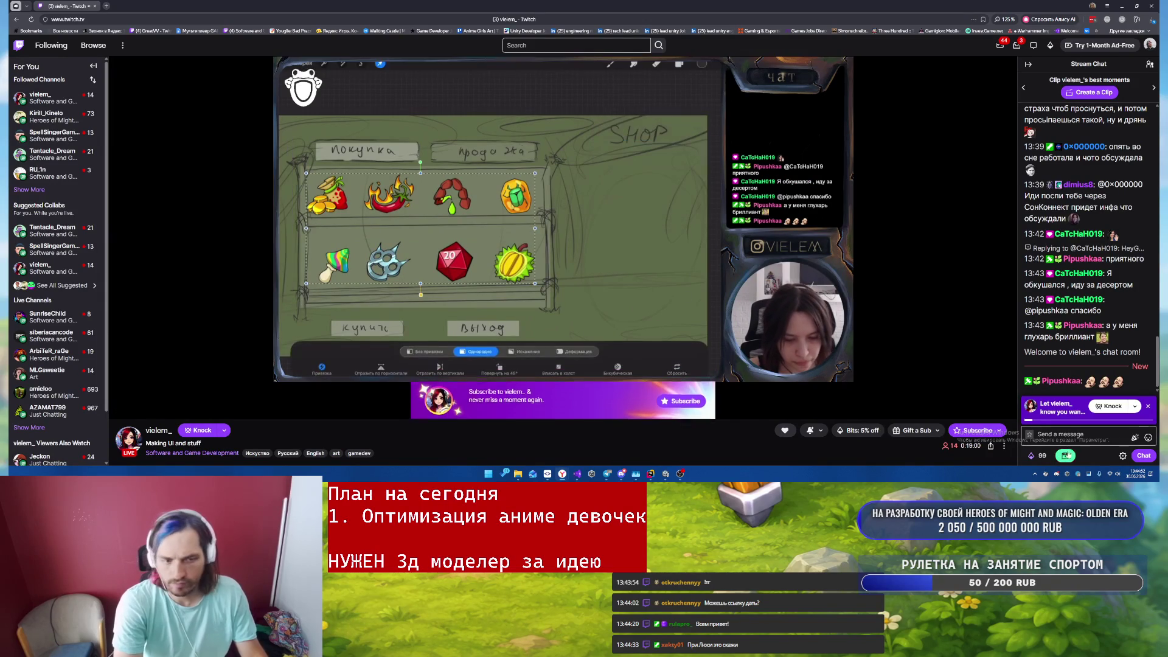
# - Post a chat message telling the streamer the shop already looks good
pyautogui.moveTo(142, 411)
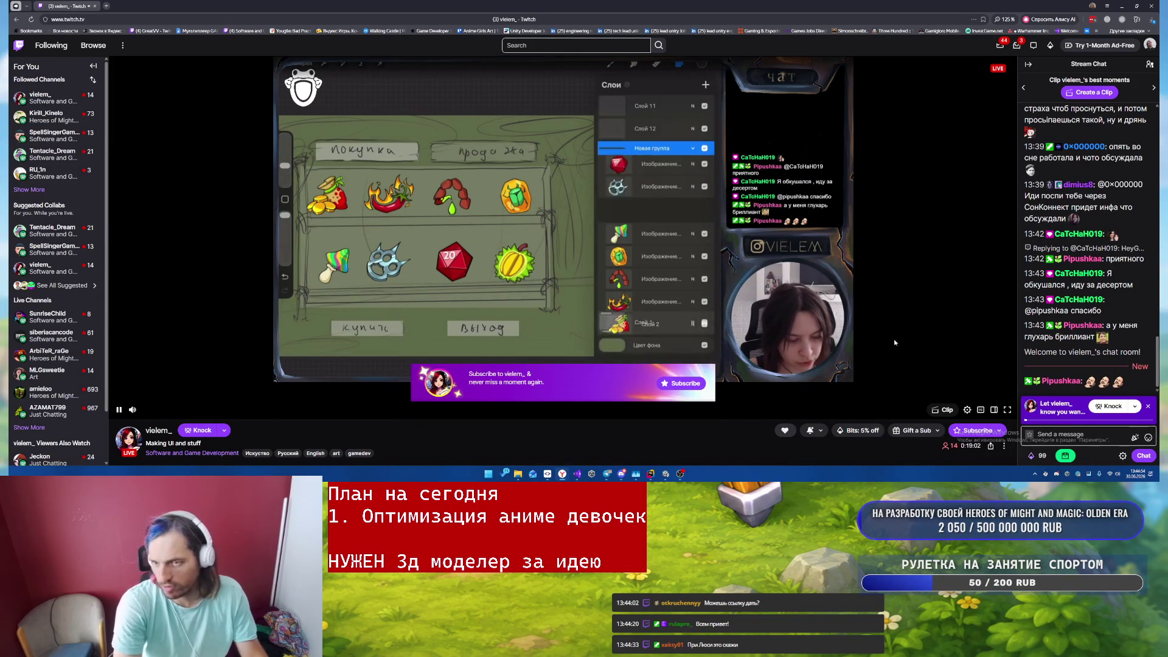
pyautogui.click(1064, 435)
pyautogui.write('Магази')
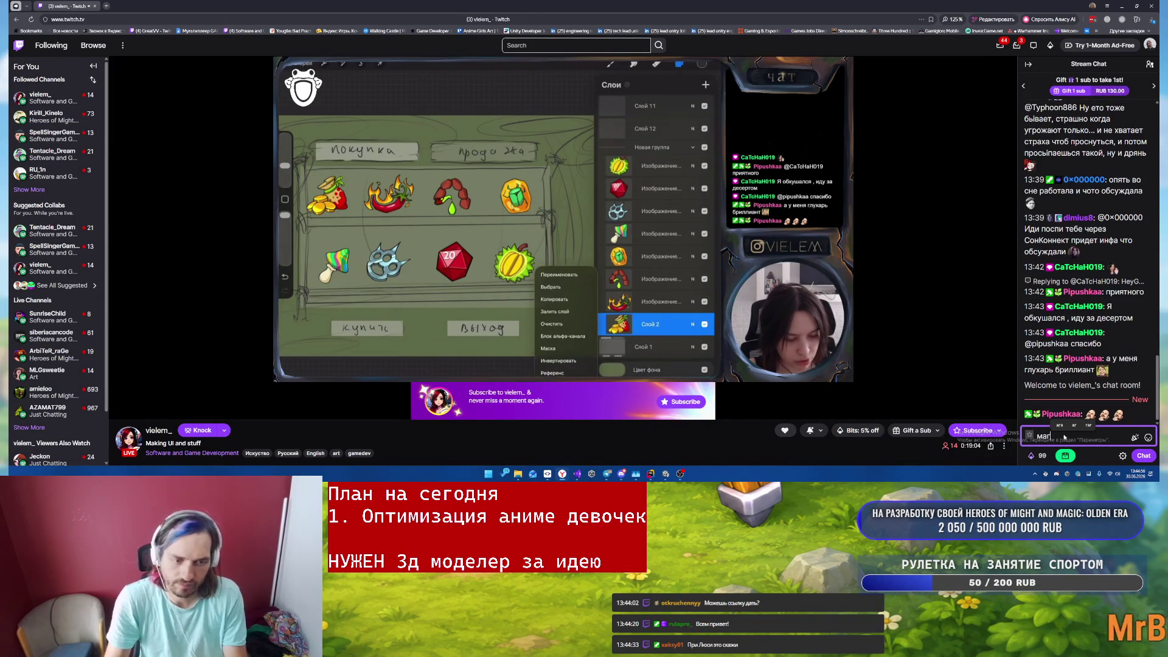
pyautogui.press('BackSpace')
pyautogui.press('BackSpace')
pyautogui.write('уже ')
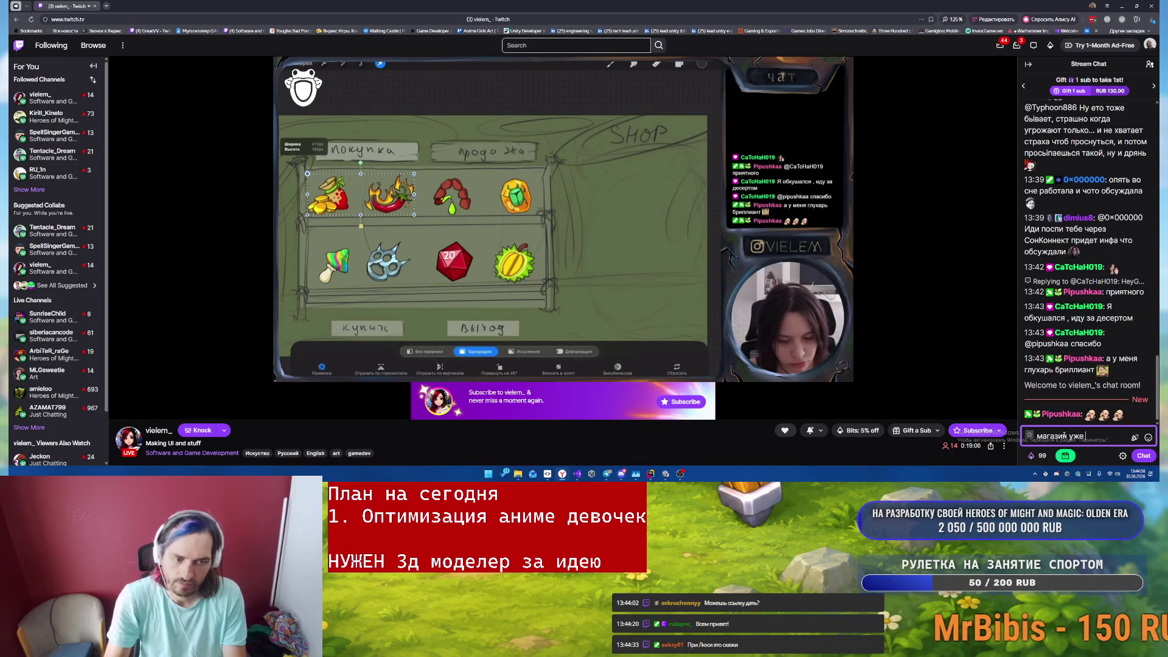
pyautogui.write('выглядит хорошо')
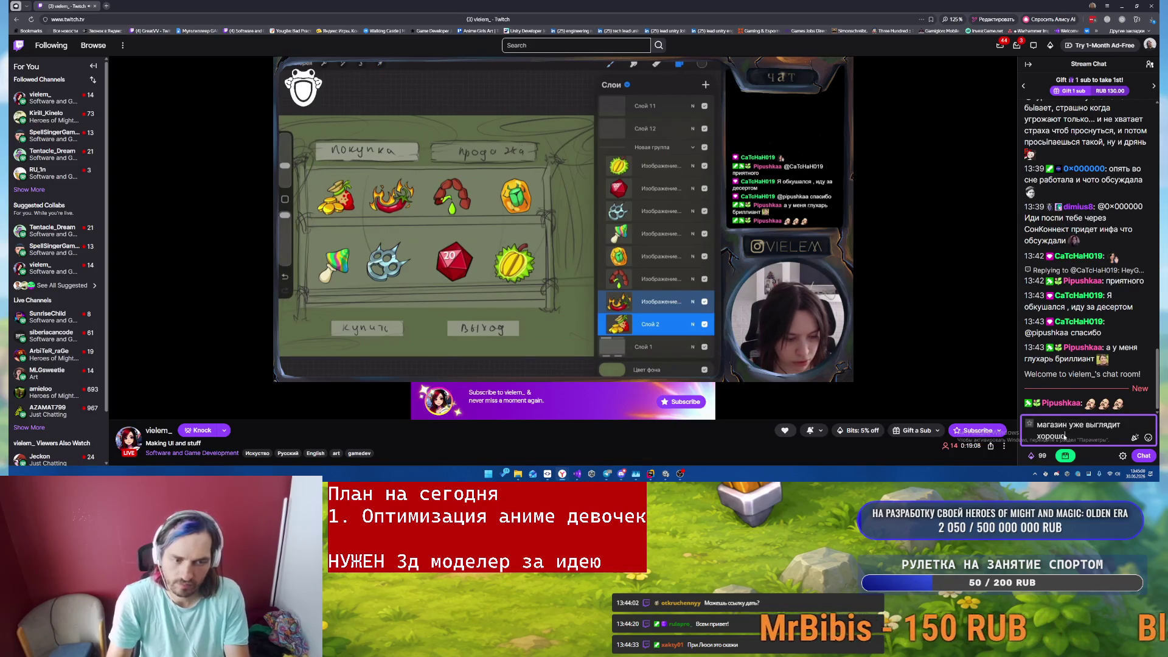
pyautogui.press('Return')
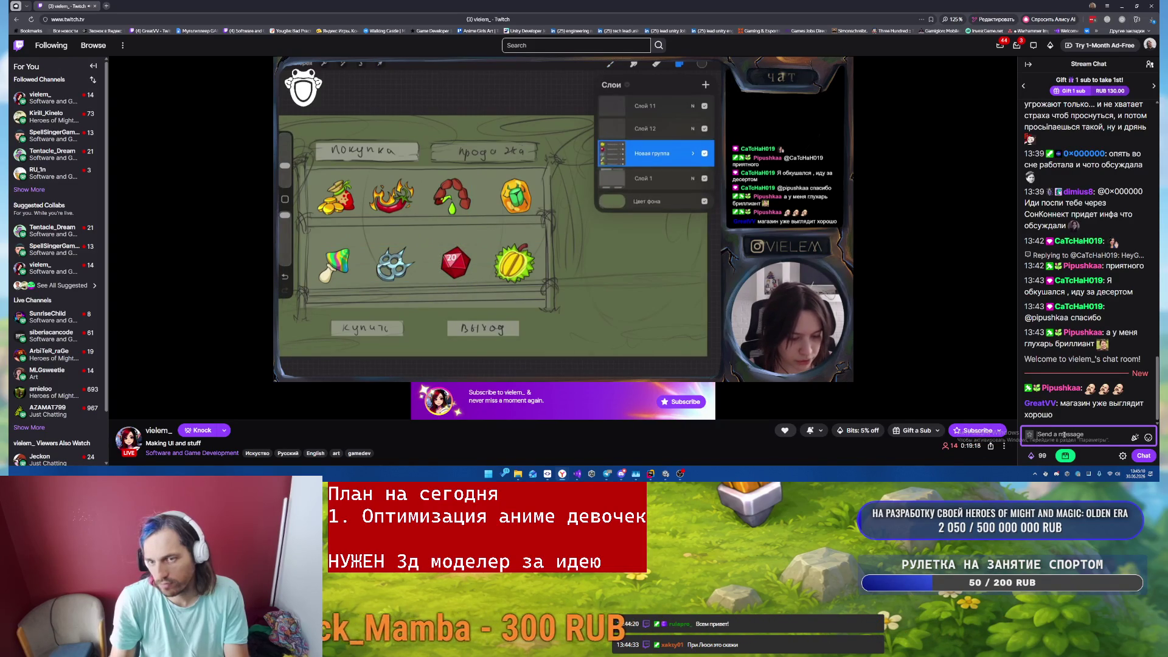
pyautogui.write('мгві')
# - Send a second chat message about how her drawings differ from what gets inserted
pyautogui.press('BackSpace')
pyautogui.press('BackSpace')
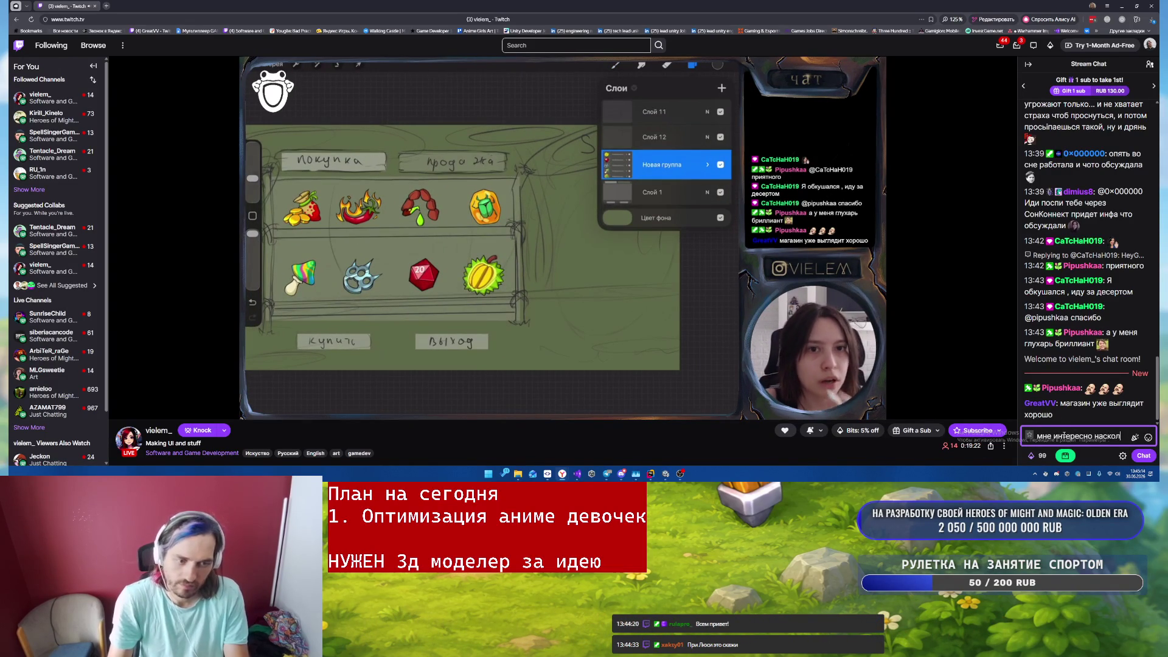
pyautogui.write('ько расходится от того')
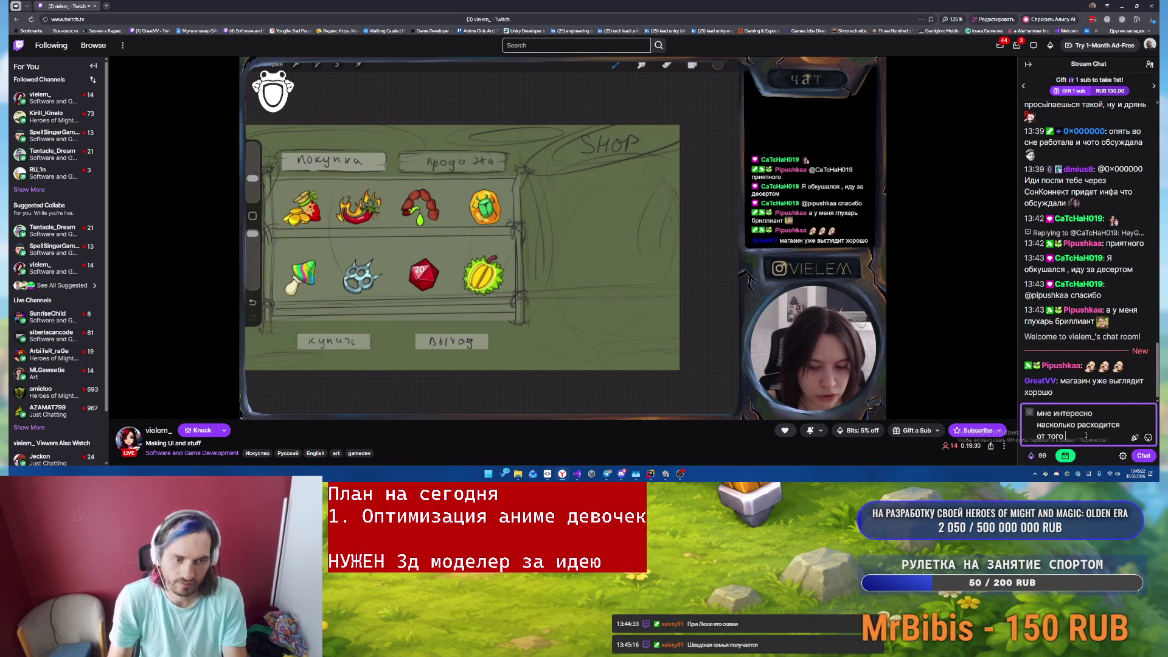
pyautogui.write('что тот')
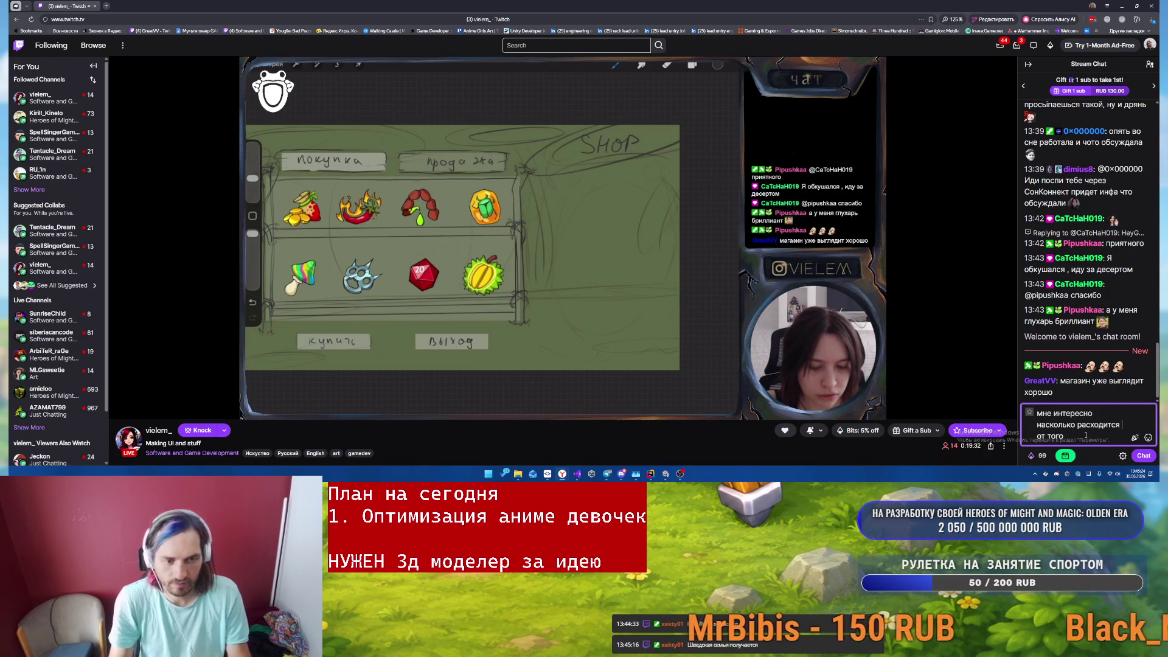
pyautogui.write('ы нарисовала ')
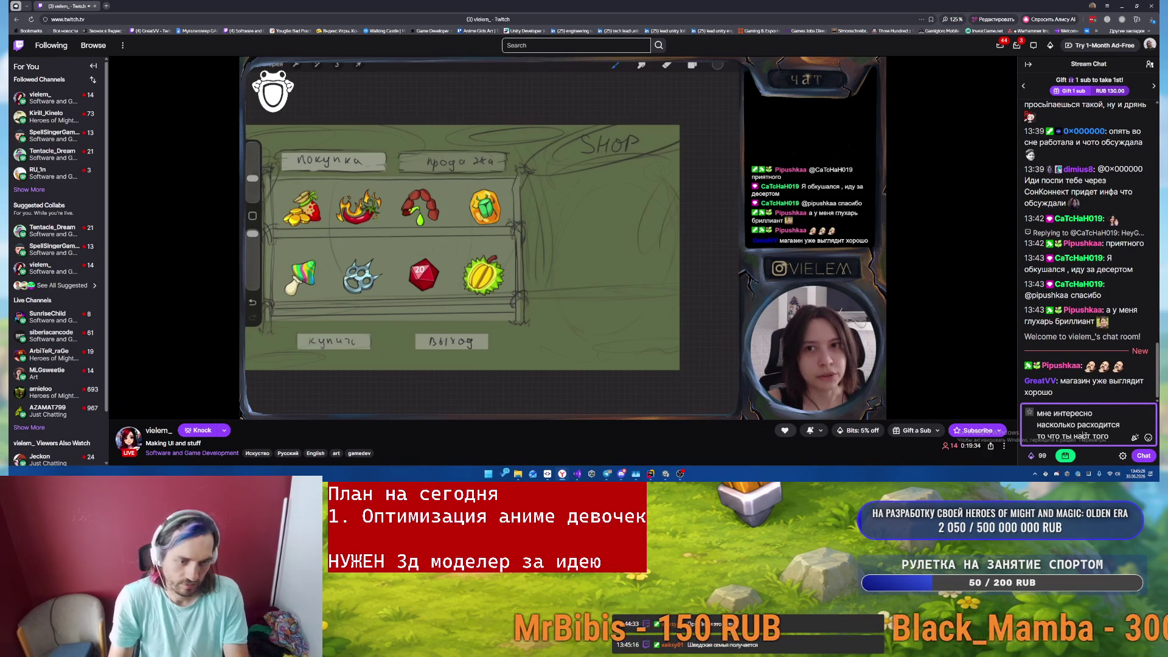
pyautogui.write(' что ты')
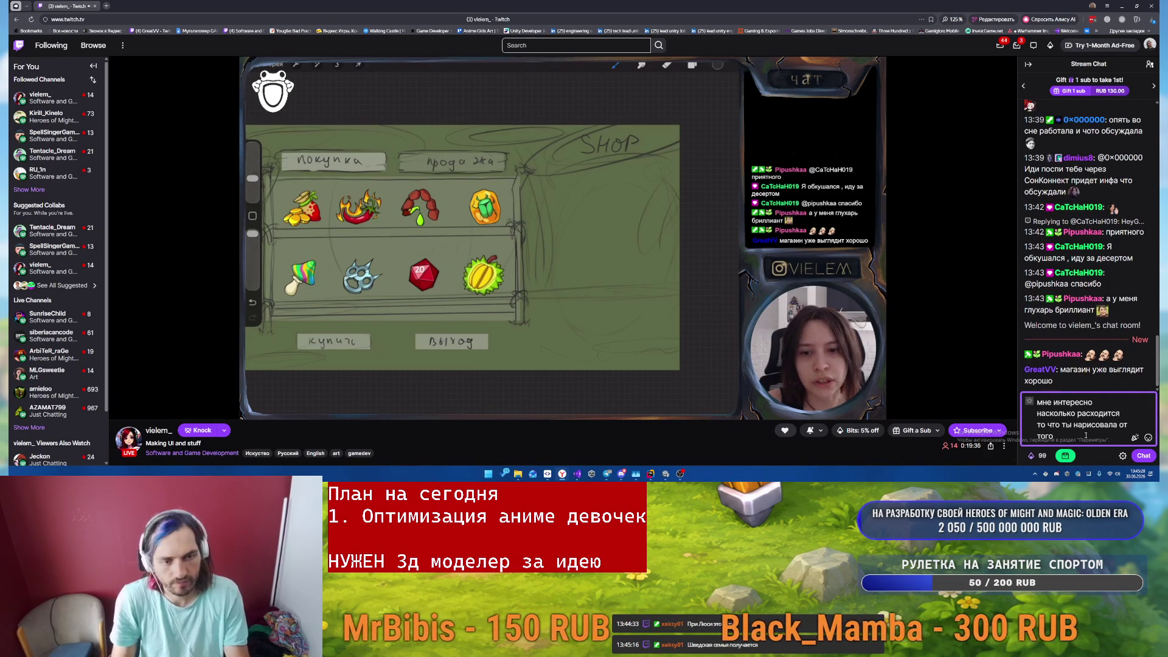
pyautogui.press('BackSpace')
pyautogui.press('BackSpace')
pyautogui.write('они вставляют в игру')
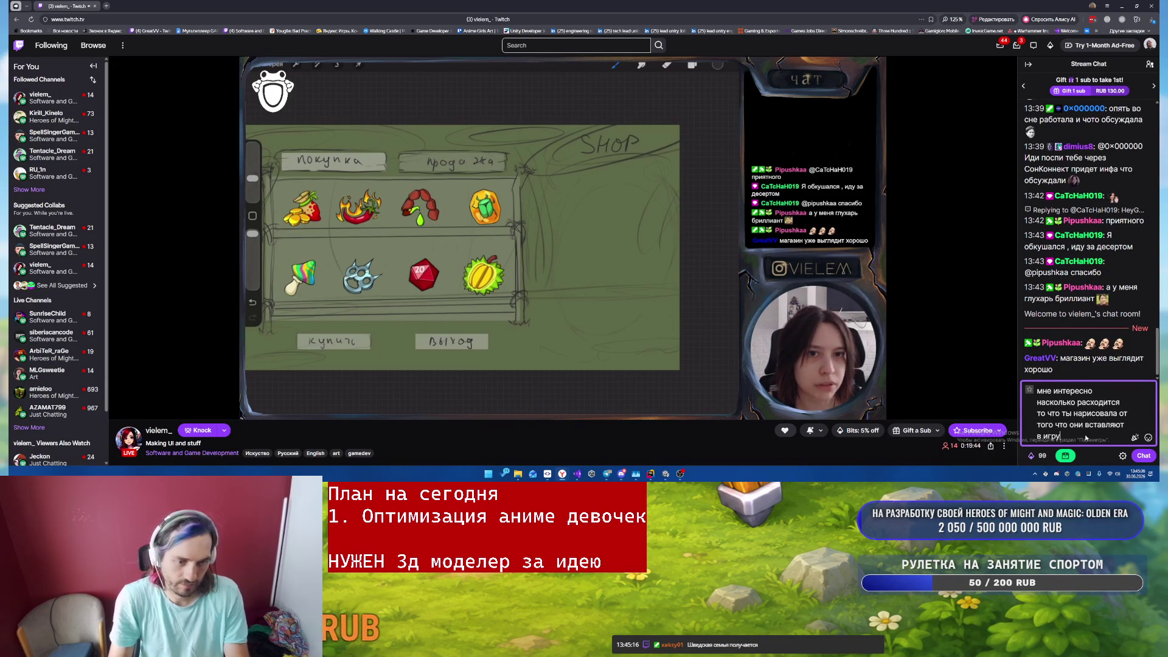
pyautogui.press('Return')
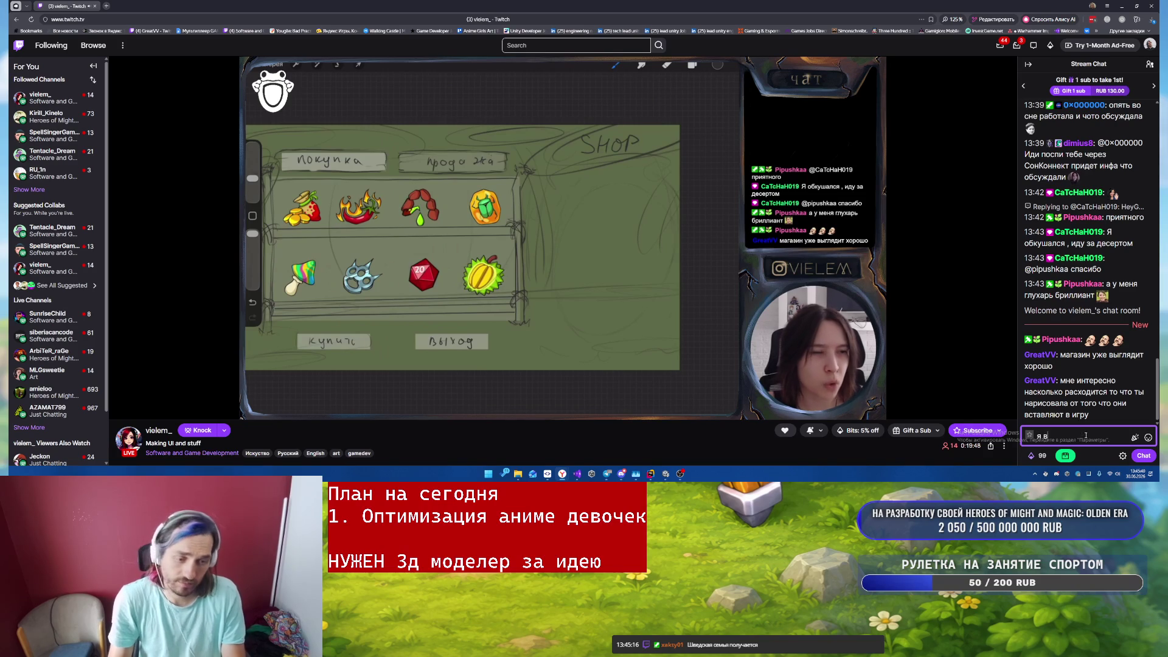
pyautogui.write(' целом фанат бо')
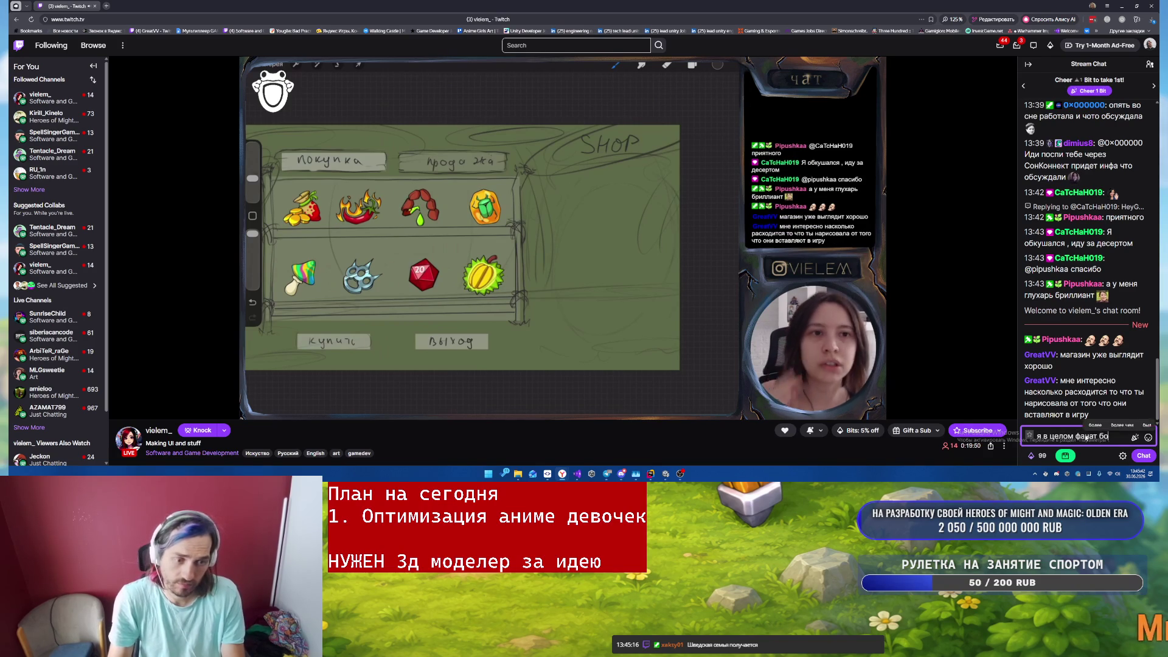
pyautogui.write('лее аккуратного')
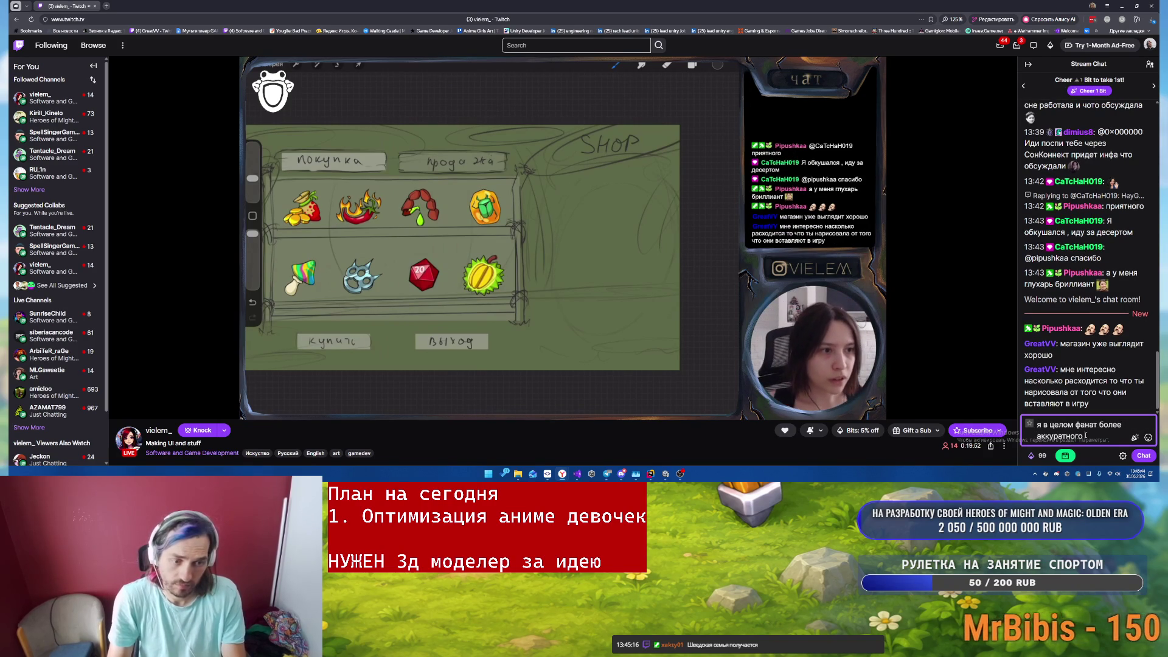
pyautogui.write('а')
pyautogui.press('Return')
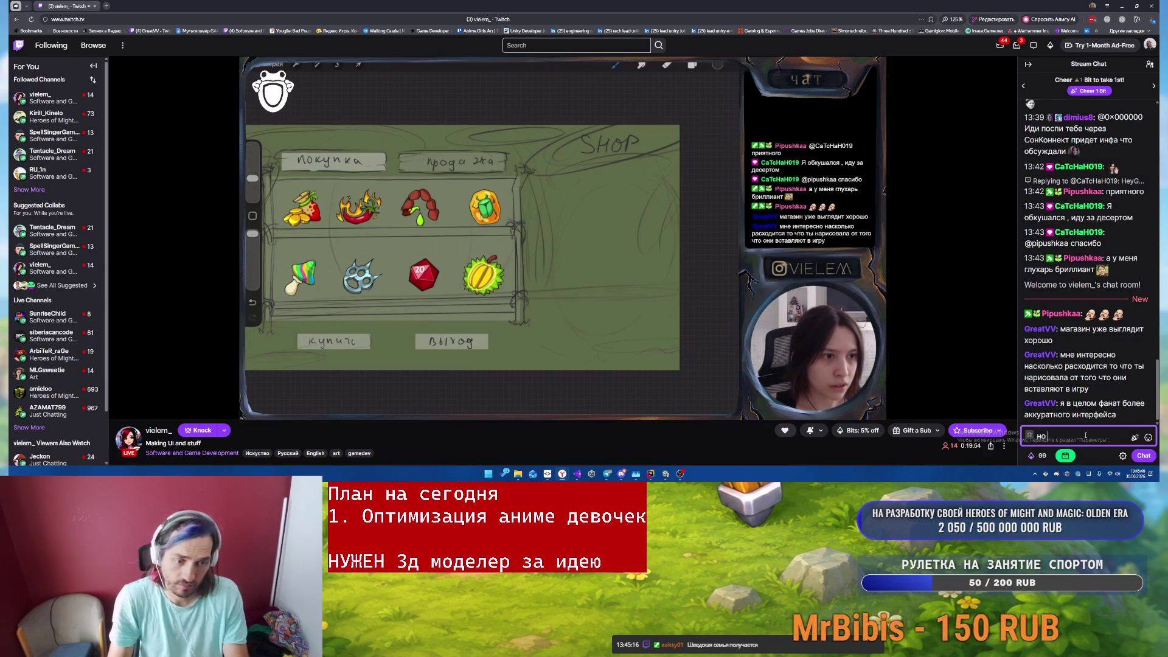
# - Clear the leftover chat draft and close the stream's tab
pyautogui.press('BackSpace')
pyautogui.press('BackSpace')
pyautogui.press('BackSpace')
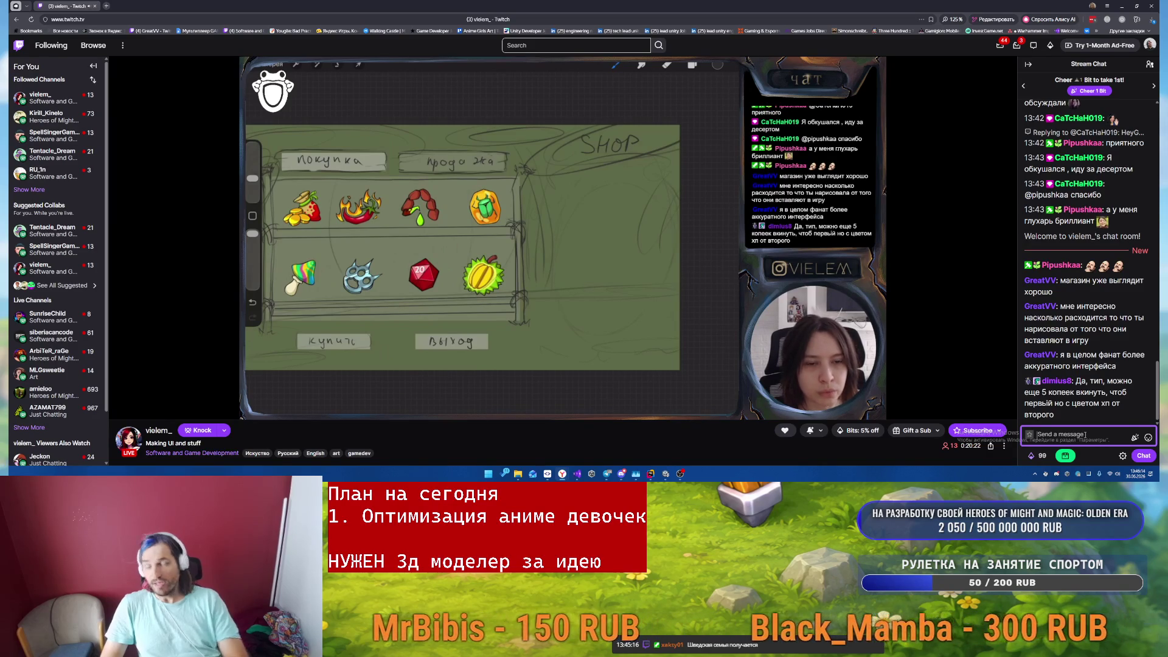
pyautogui.moveTo(703, 243)
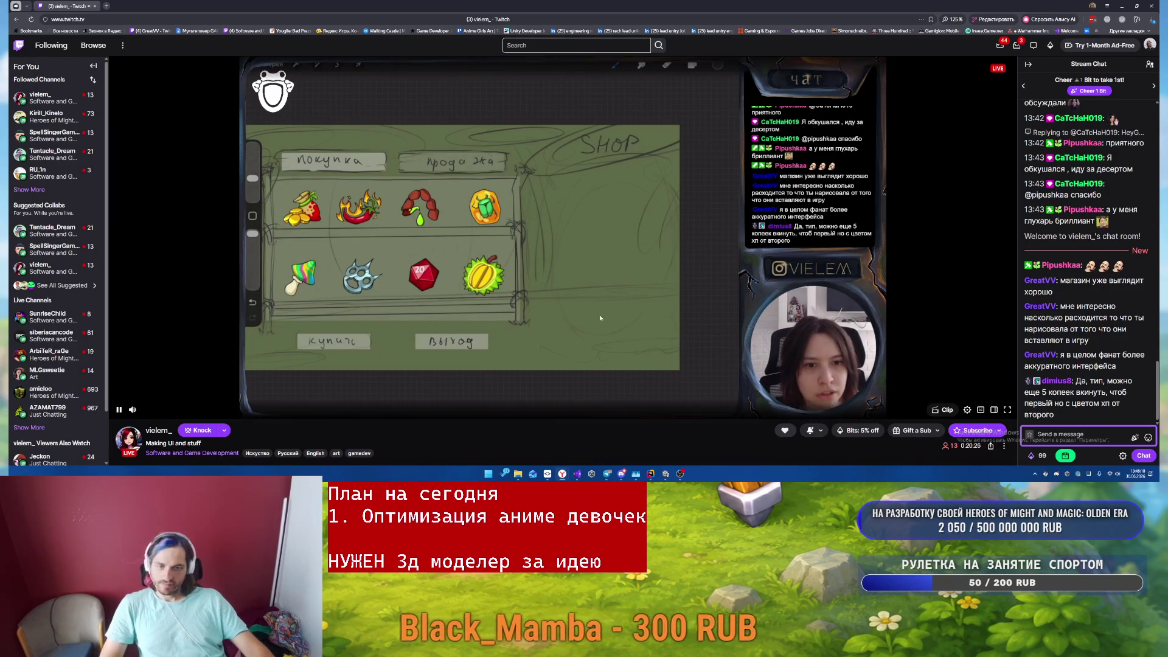
pyautogui.hotkey('ctrl', 'w')
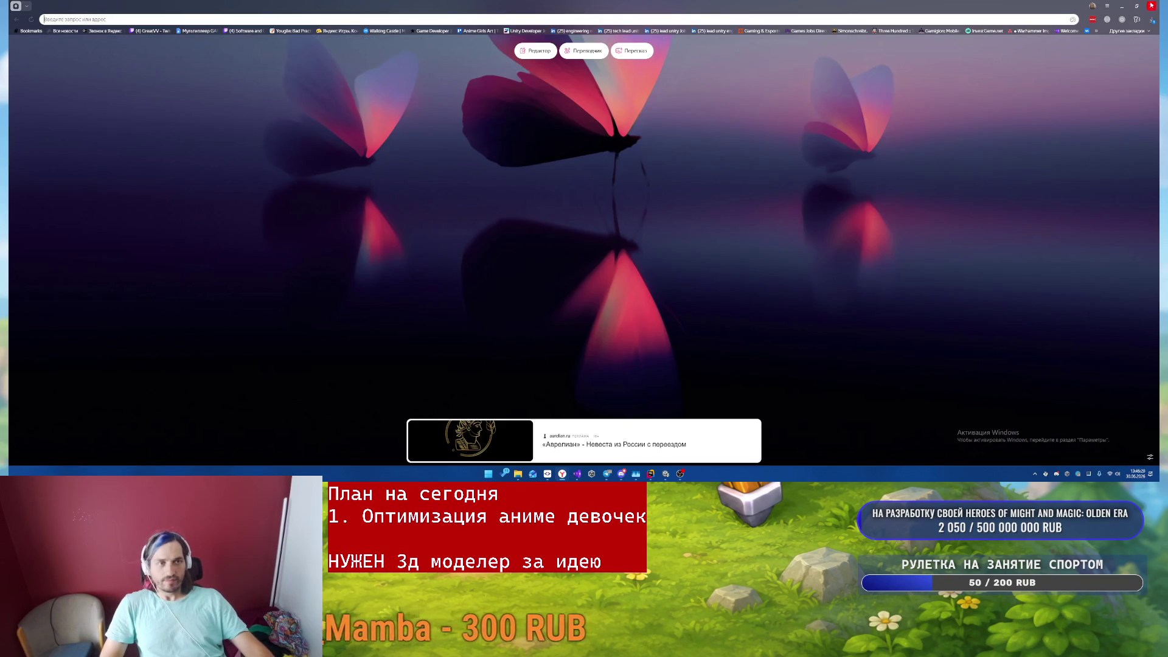
# - Give RegionDropdown the S_Dropdown source image, white colour, and pixels-per-unit multiplier 1
pyautogui.hotkey('alt', 'Tab')
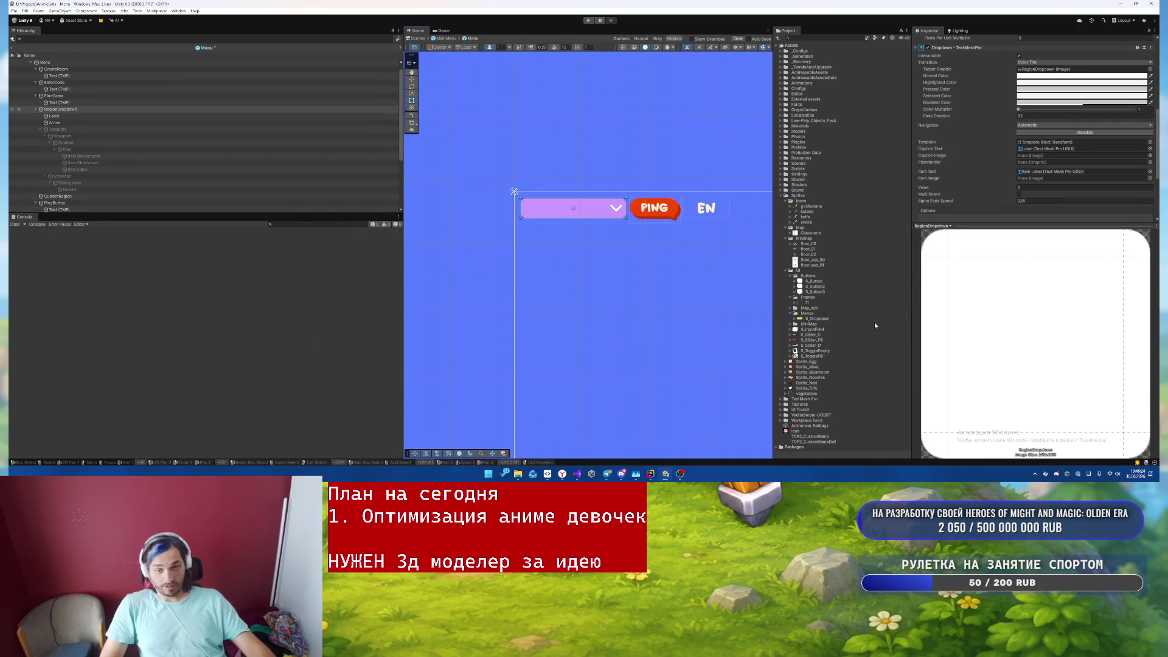
pyautogui.click(819, 319)
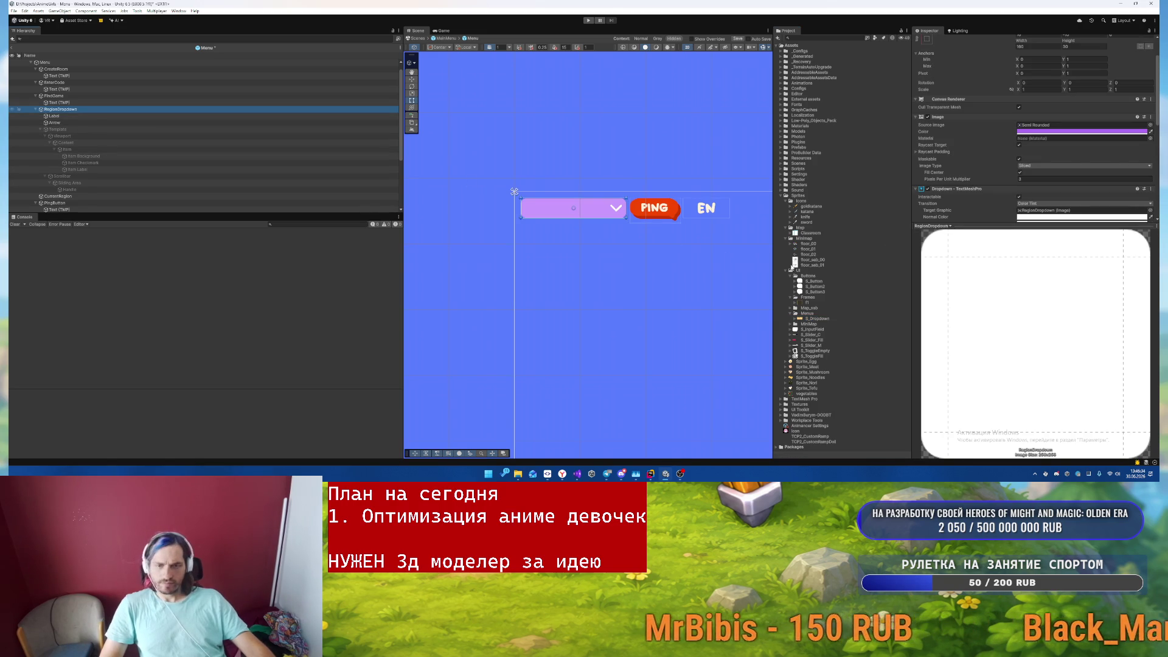
pyautogui.scroll(-3, 1041, 112)
pyautogui.moveTo(1041, 113); pyautogui.dragTo(1034, 64)
pyautogui.click(1034, 71)
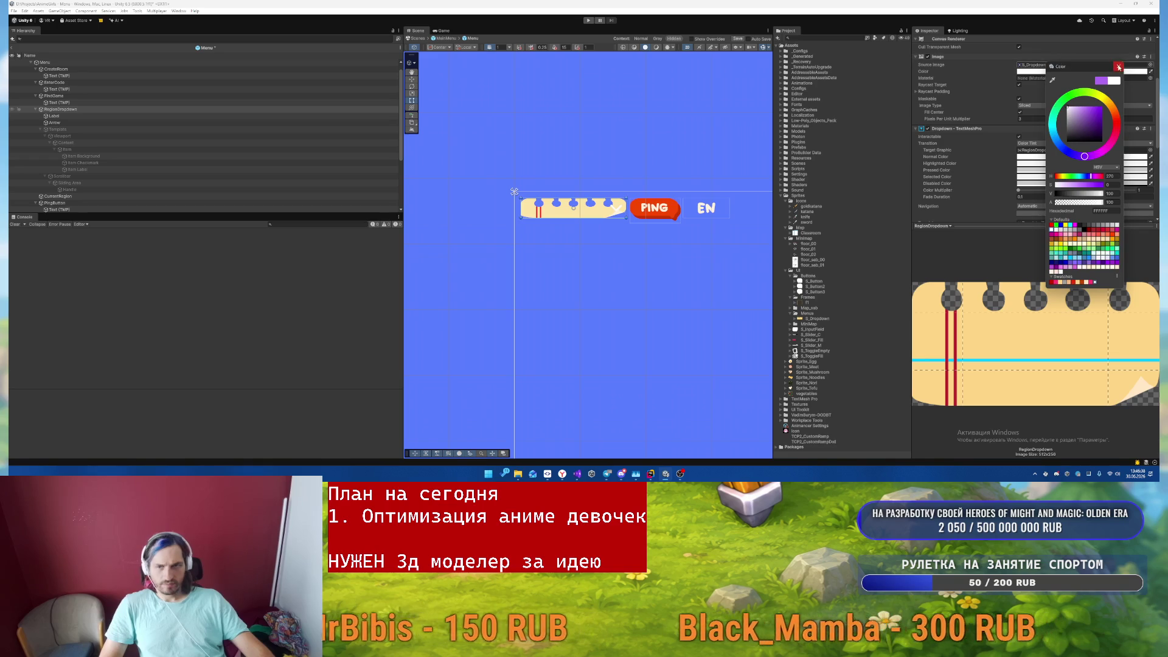
pyautogui.click(1018, 130)
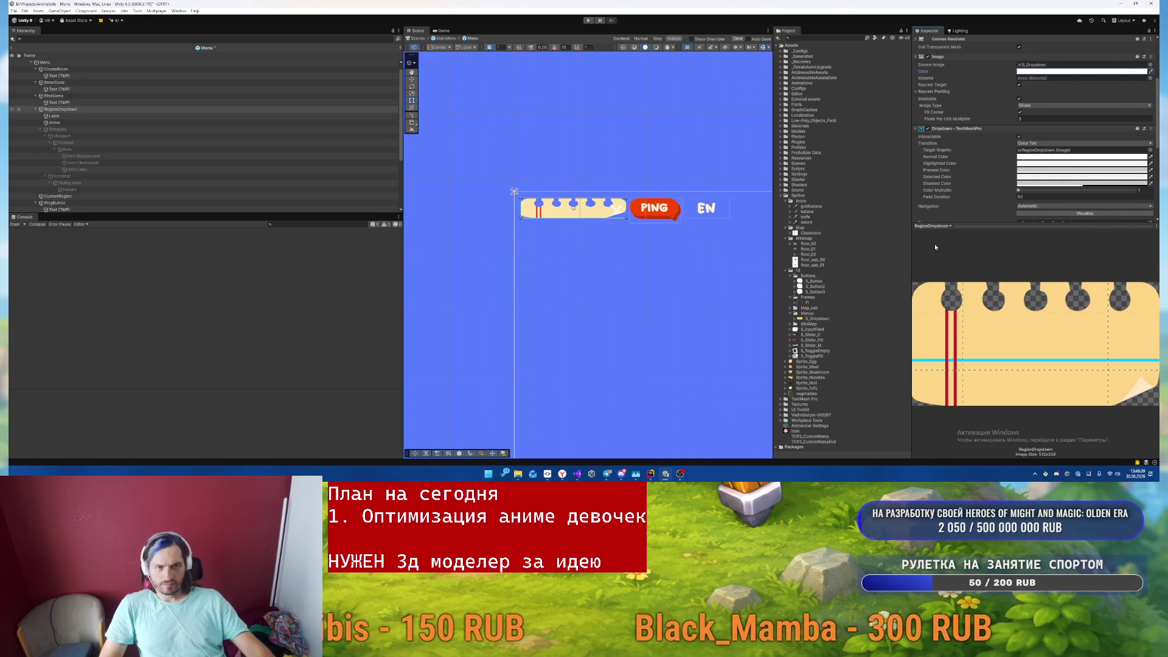
pyautogui.doubleClick(1034, 119)
pyautogui.write('1.5')
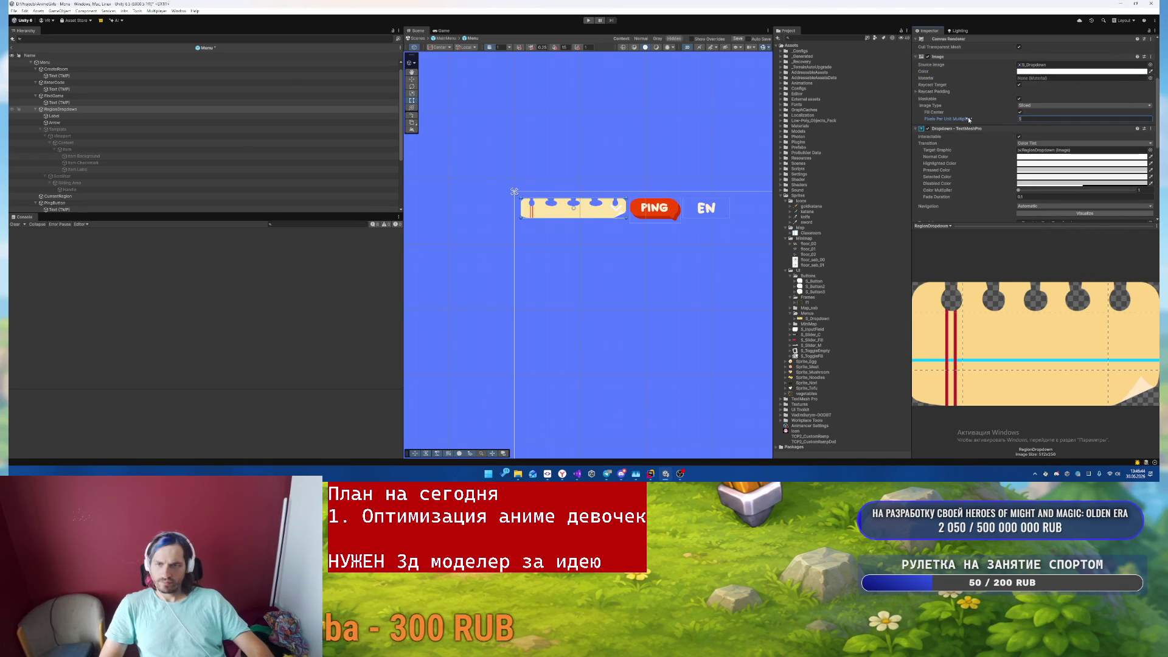
# - Locate the S_Dropdown sprite in the project and open it for border editing
pyautogui.scroll(5, 632, 256)
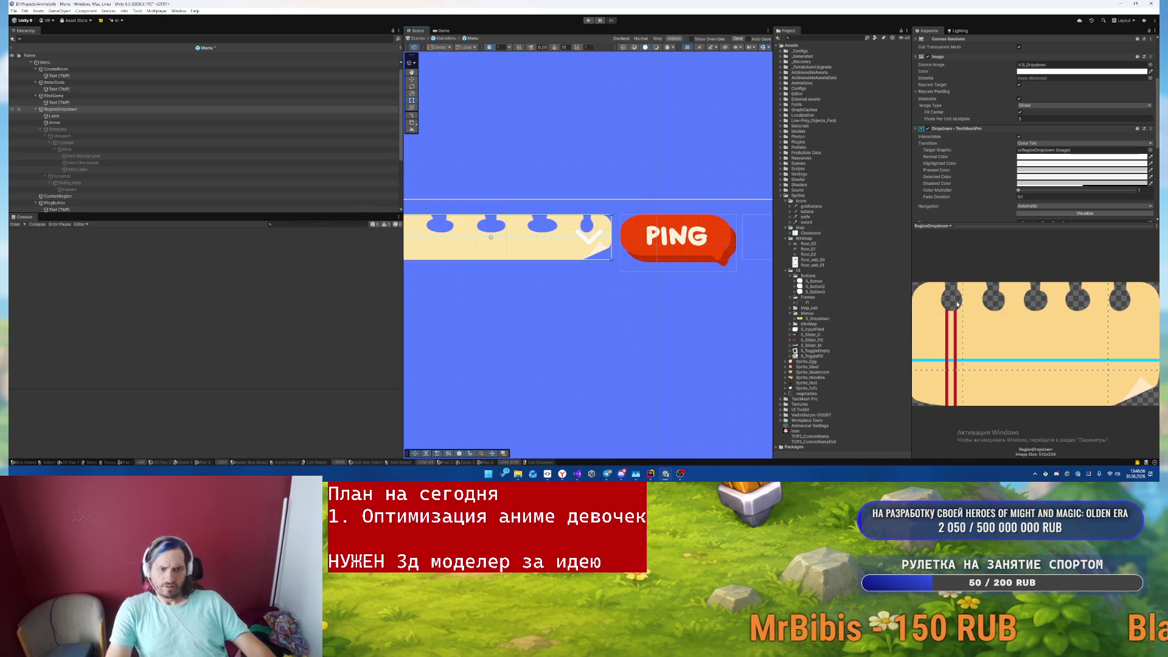
pyautogui.scroll(3, 1034, 122)
pyautogui.click(1083, 136)
pyautogui.doubleClick(817, 318)
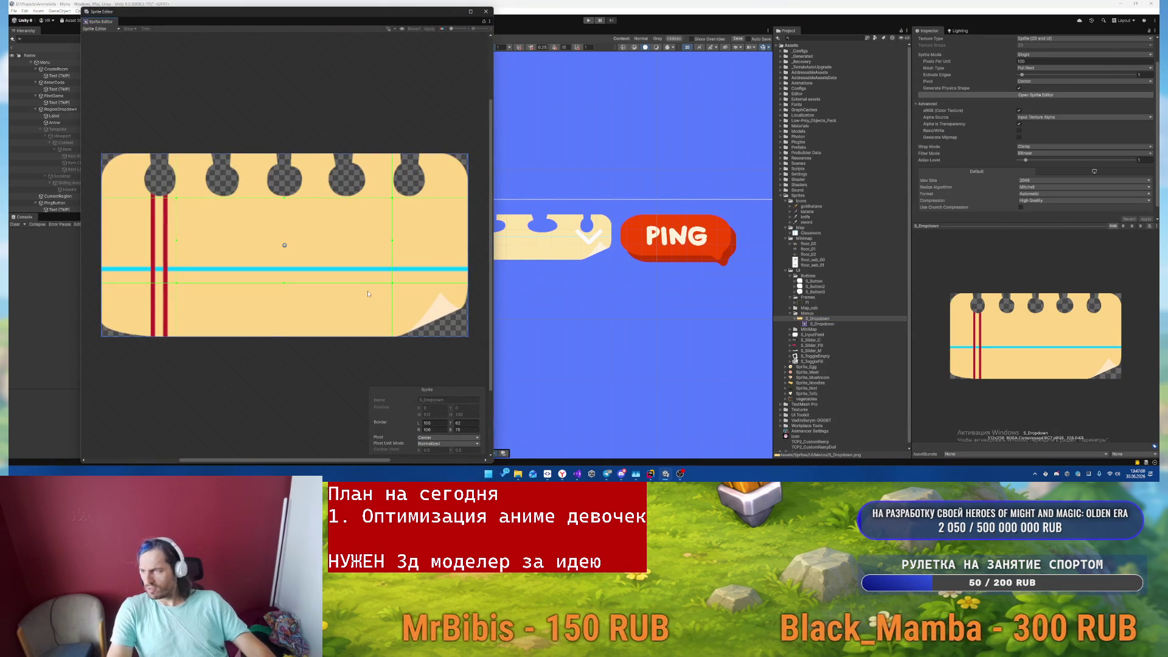
# - Drag S_Dropdown's top slice border below the binder holes and close the Sprite Editor
pyautogui.moveTo(249, 202); pyautogui.dragTo(259, 286)
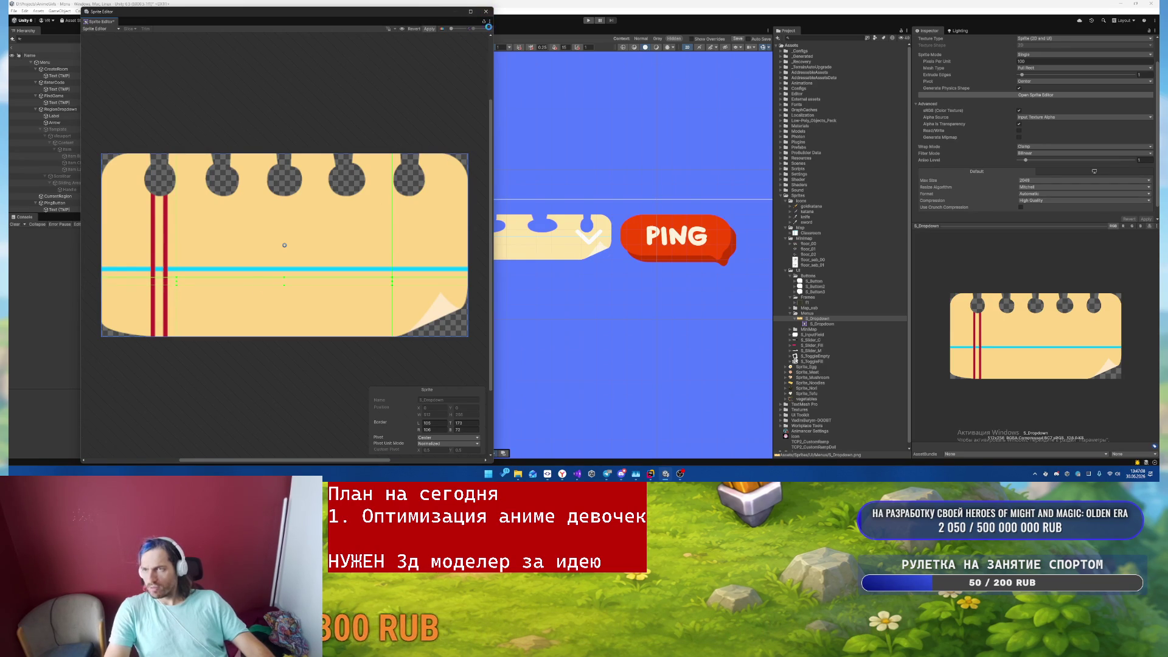
pyautogui.click(486, 11)
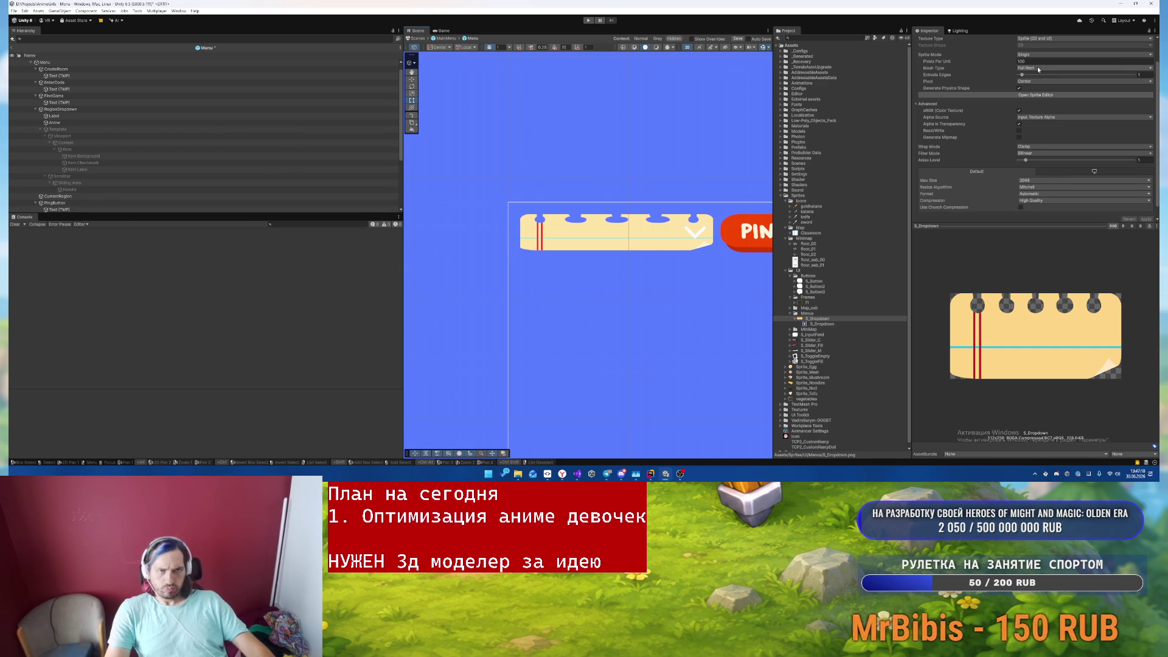
# - Set the S_Dropdown sprite's Pixels Per Unit to 300 and apply it
pyautogui.write('300')
pyautogui.scroll(-1, 1131, 182)
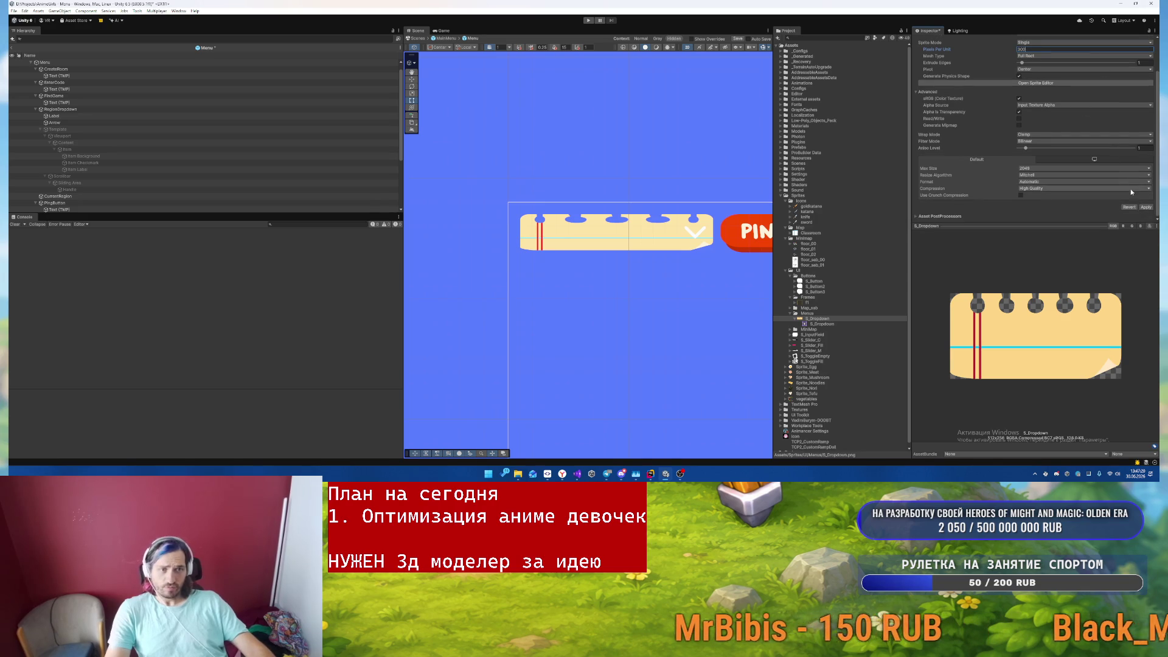
pyautogui.click(1145, 206)
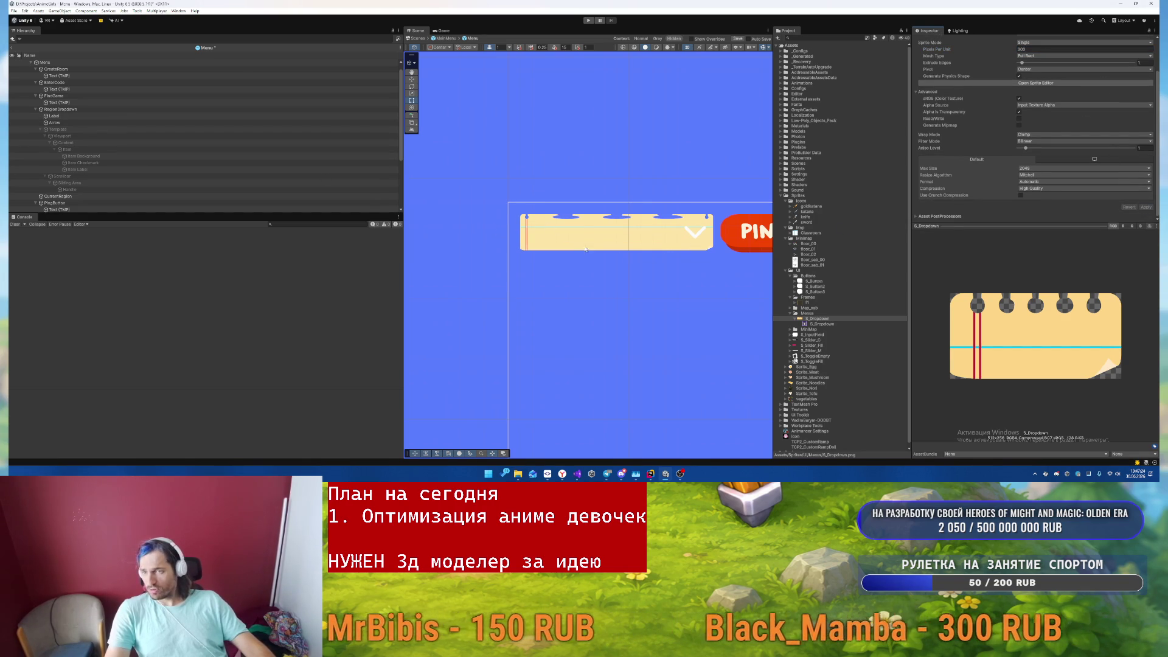
# - Set RegionDropdown's Pixels Per Unit Multiplier to 1
pyautogui.click(556, 244)
pyautogui.click(1032, 180)
pyautogui.write('1')
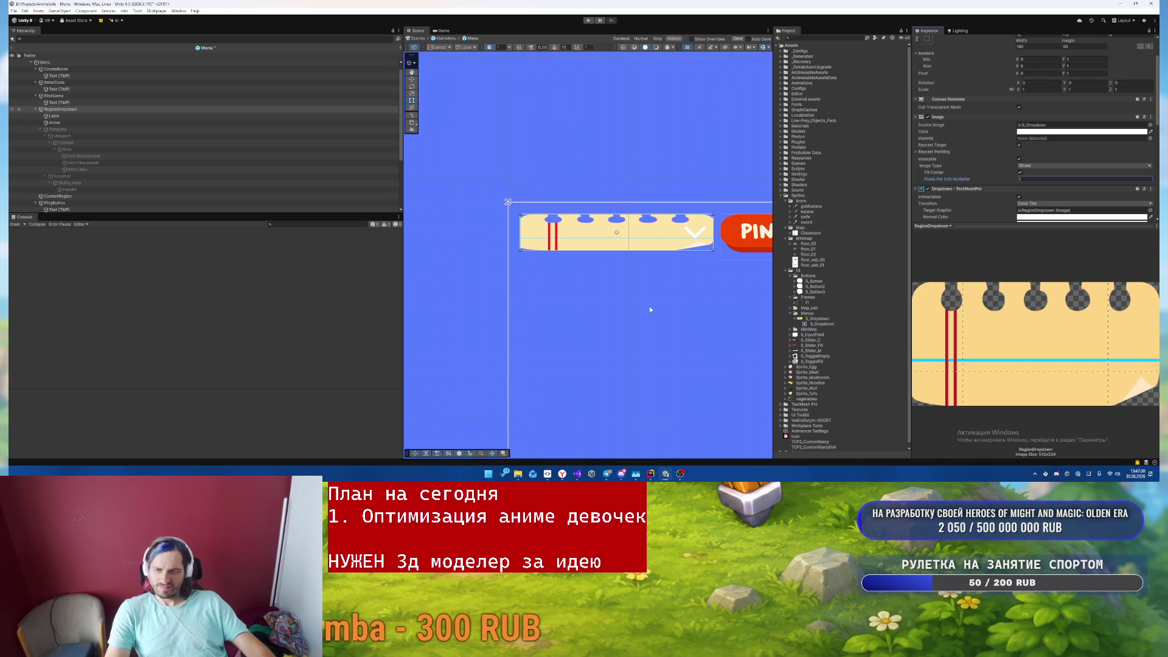
# - Shorten the dropdown's height slightly and try a different Pixels Per Unit Multiplier
pyautogui.scroll(-5, 652, 305)
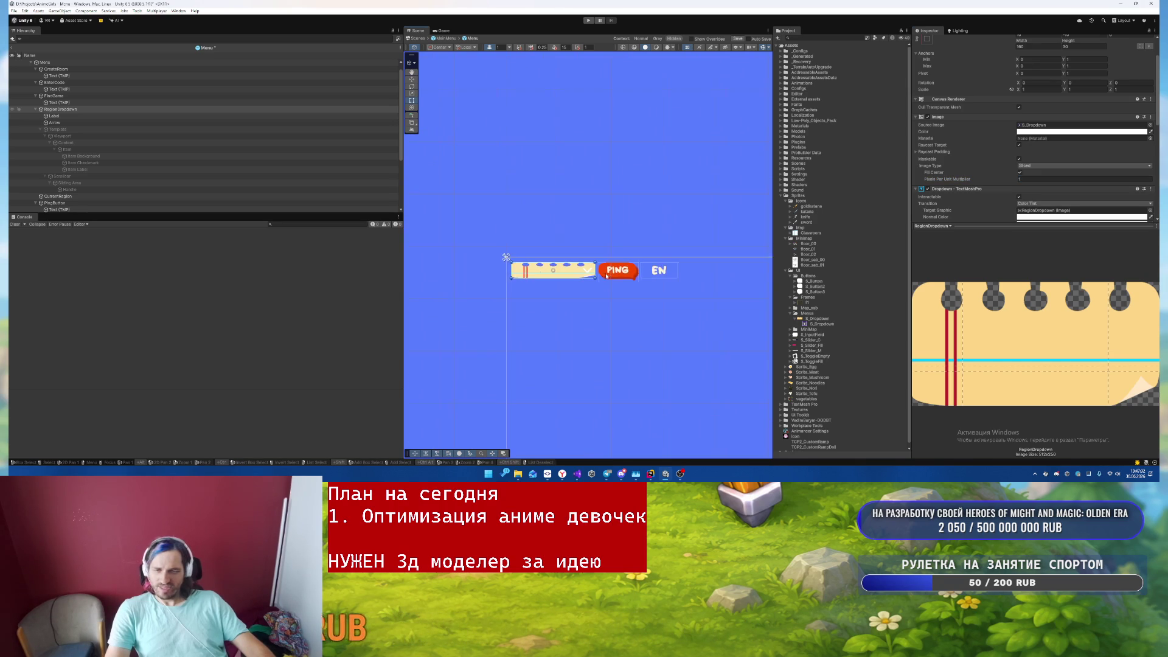
pyautogui.moveTo(606, 303); pyautogui.dragTo(494, 216)
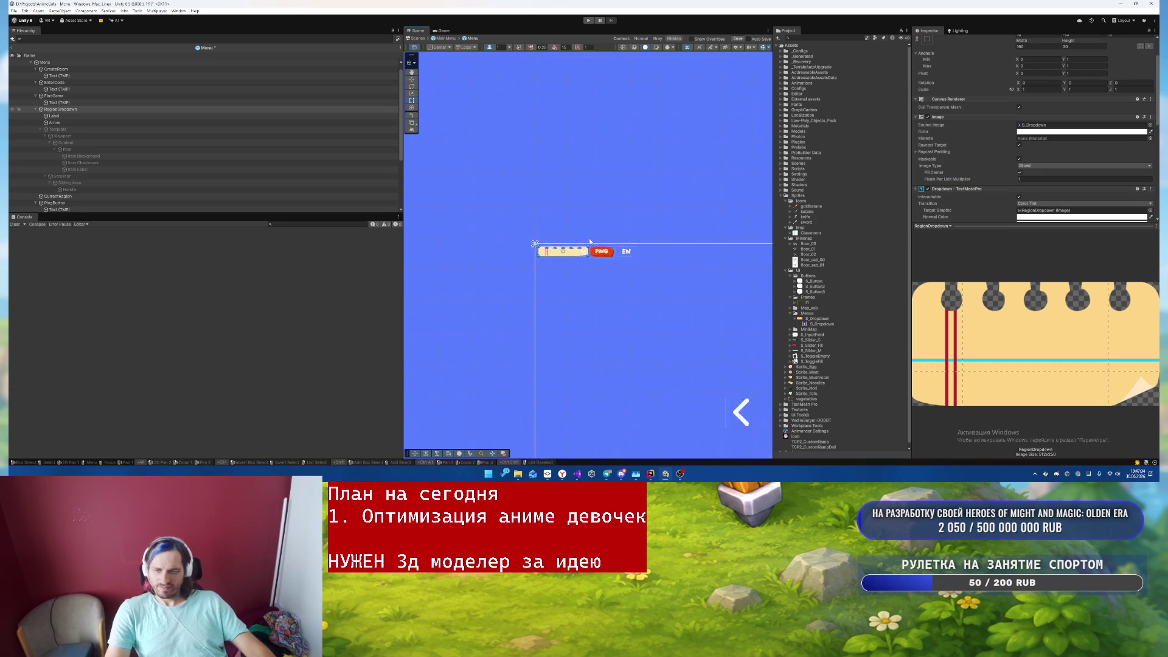
pyautogui.scroll(5, 591, 241)
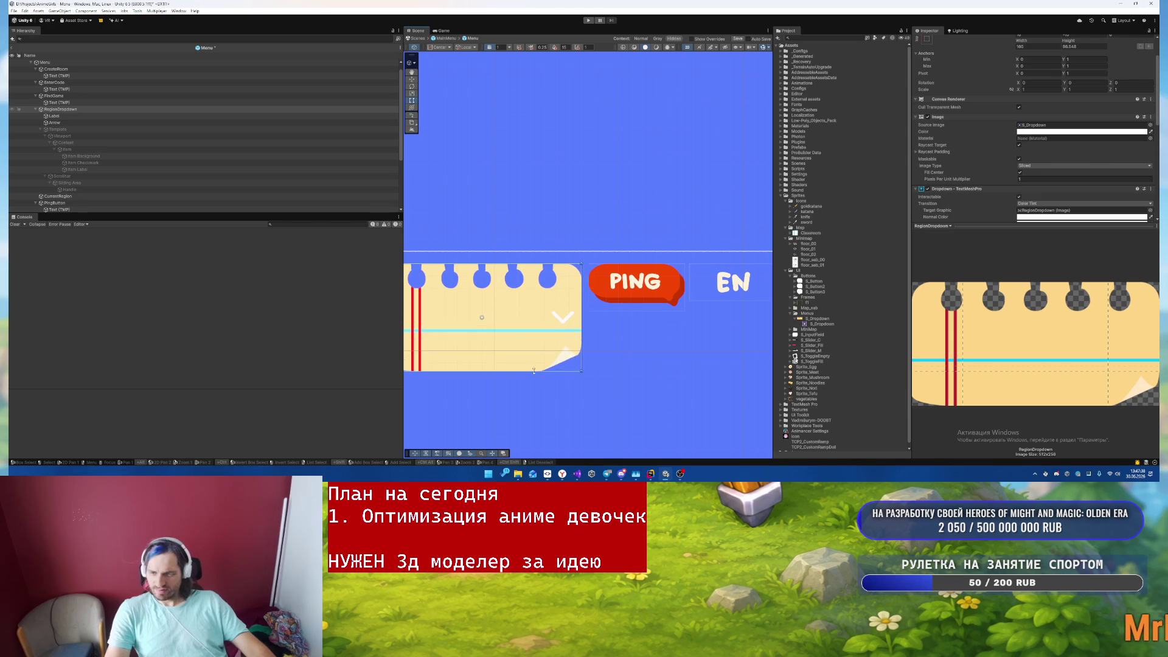
pyautogui.moveTo(537, 375); pyautogui.dragTo(540, 373)
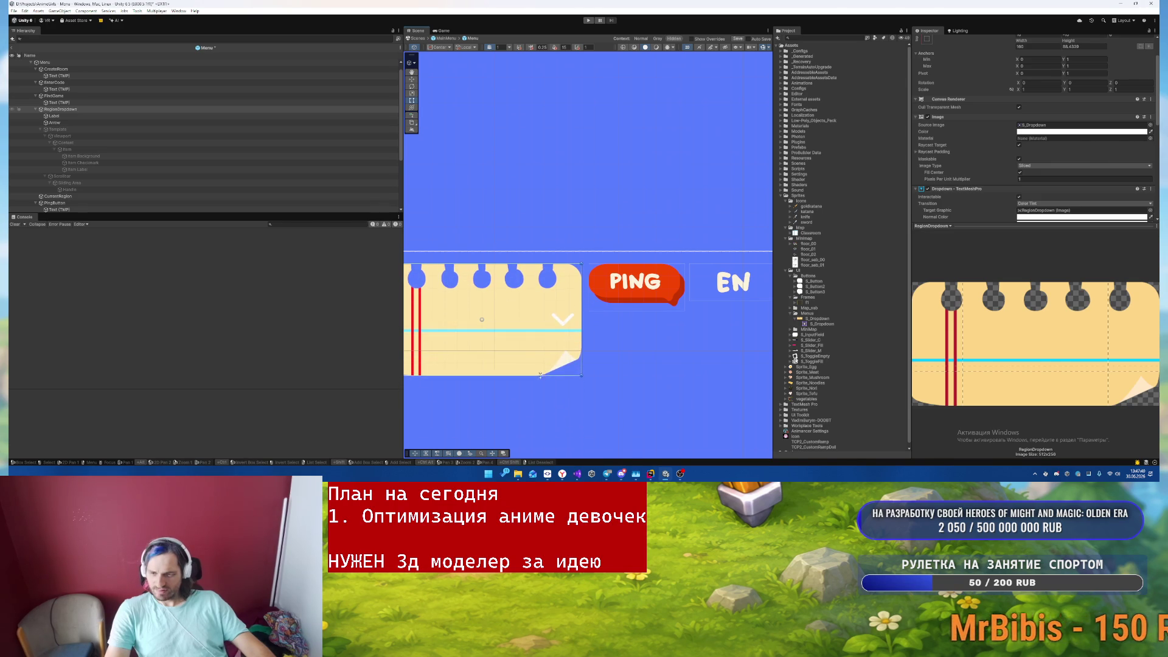
pyautogui.click(1020, 179)
pyautogui.write('1.36')
pyautogui.press('BackSpace')
pyautogui.press('BackSpace')
pyautogui.write('71')
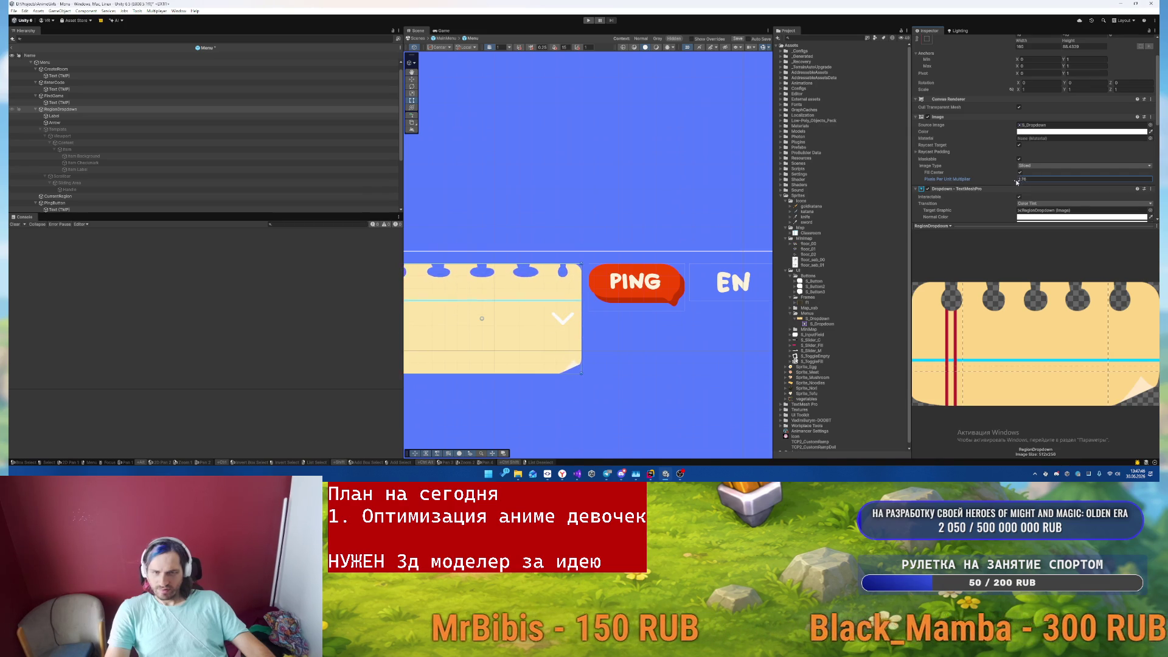
# - Switch the dropdown image's Image Type to Tiled
pyautogui.click(1028, 166)
pyautogui.click(1035, 188)
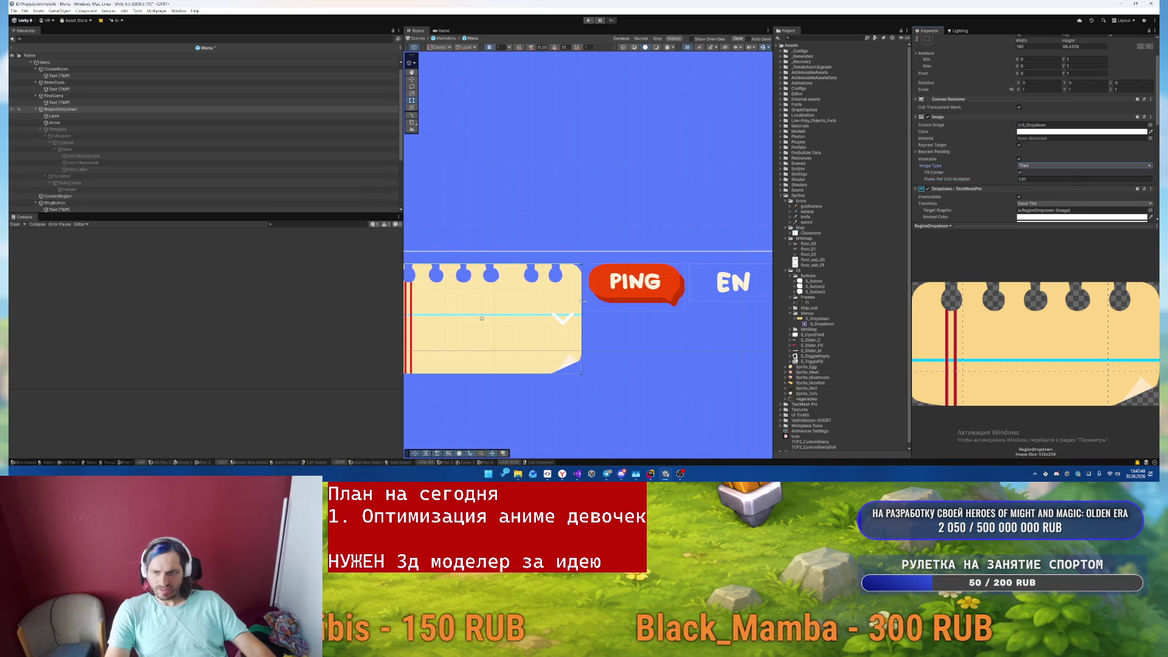
pyautogui.press('f')
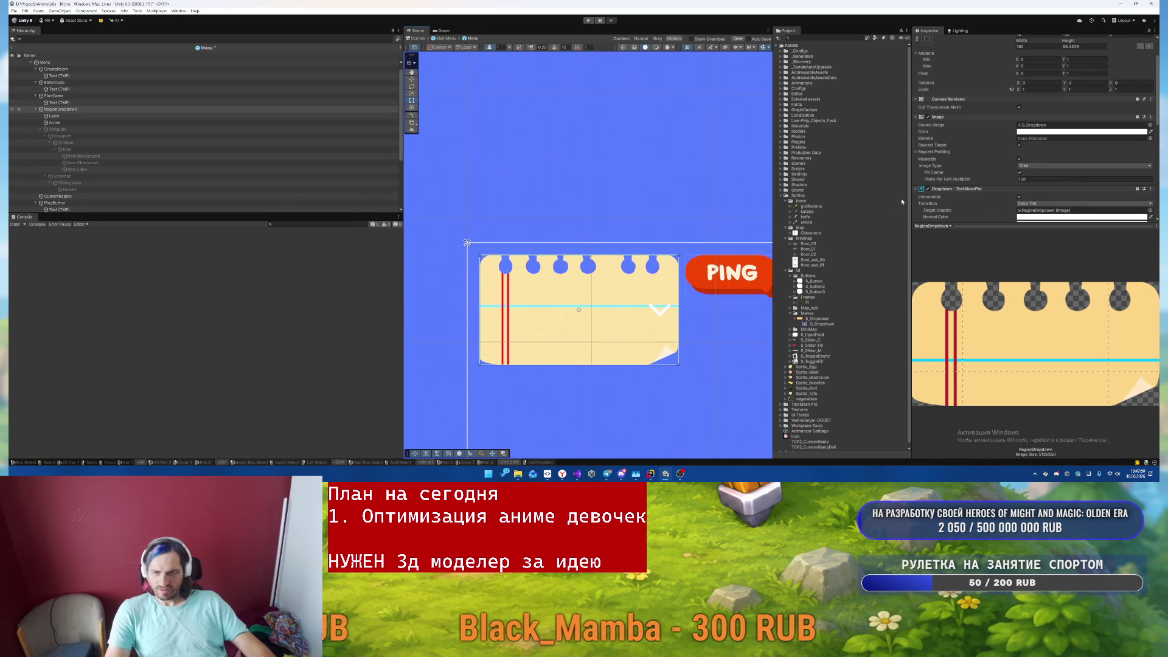
# - Reset the multiplier to 1 and show the S_Dropdown texture's import settings
pyautogui.click(1051, 180)
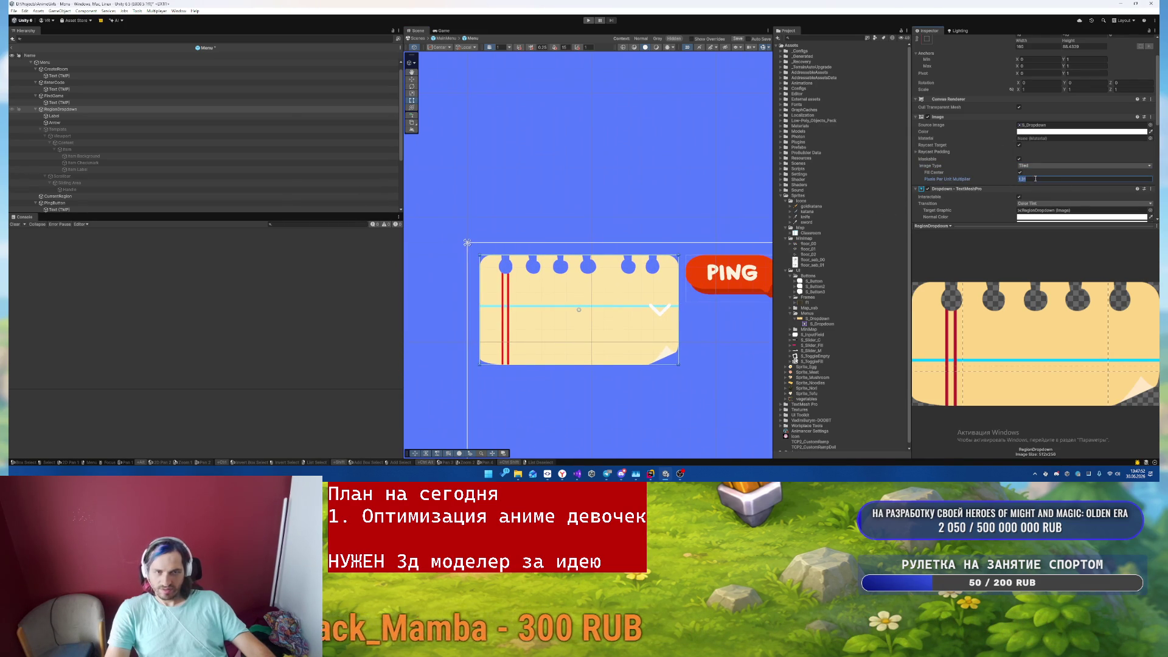
pyautogui.write('1')
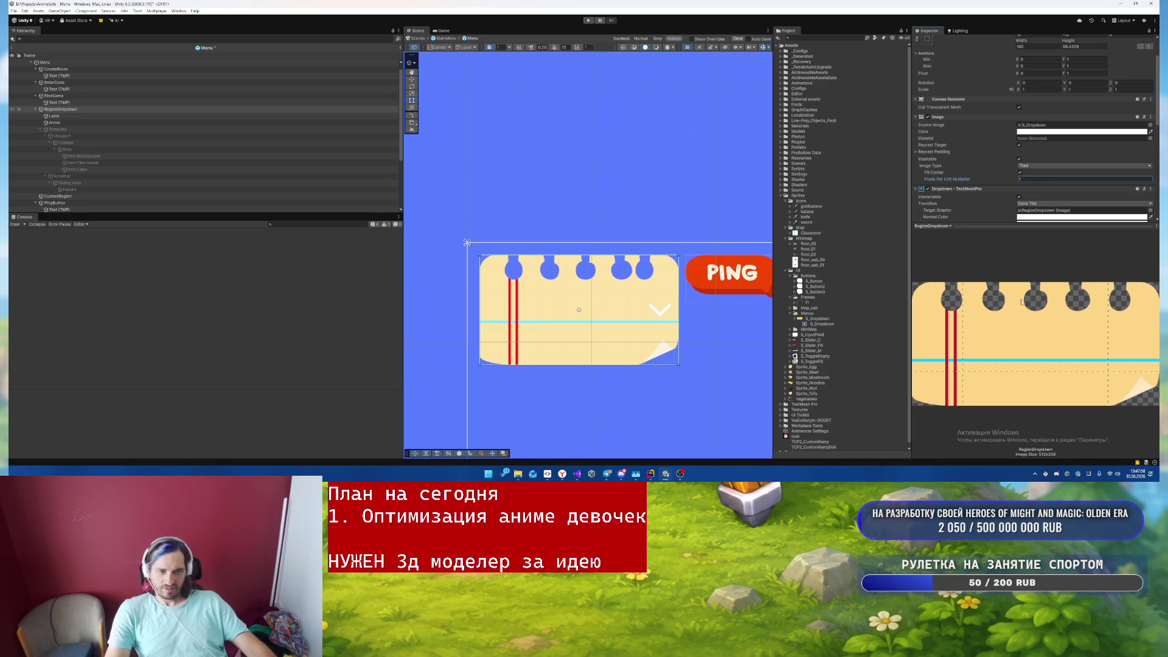
pyautogui.click(823, 319)
# - In the Sprite Editor, move S_Dropdown's right border to 125 and apply
pyautogui.click(1041, 83)
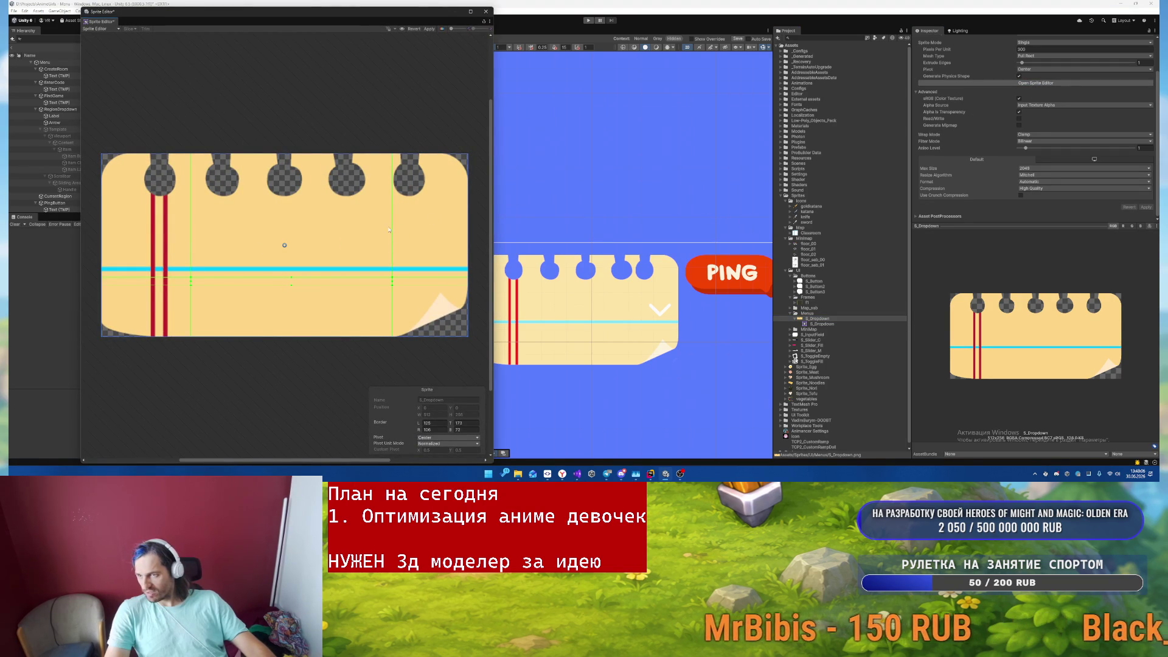
pyautogui.moveTo(392, 226); pyautogui.dragTo(378, 226)
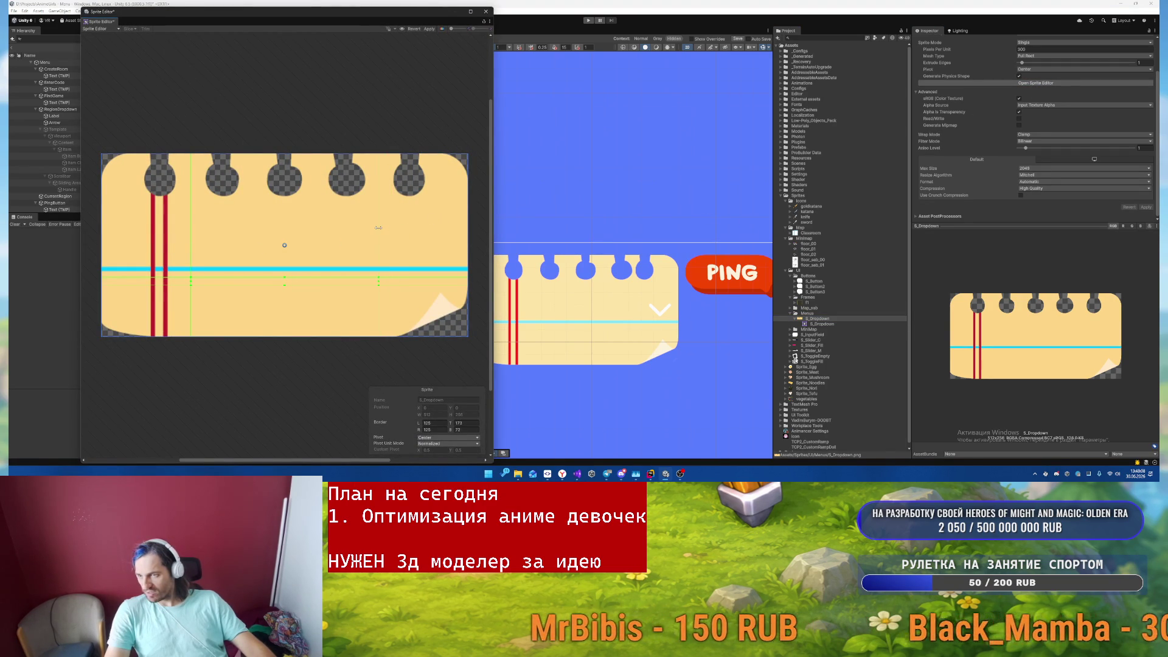
pyautogui.click(429, 29)
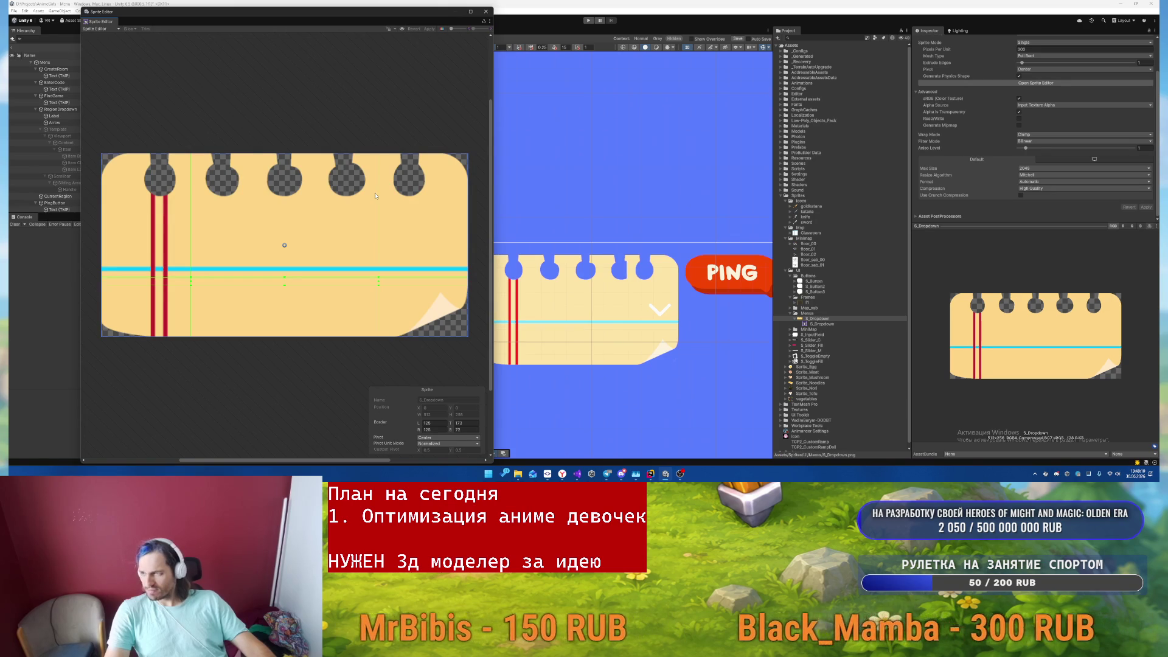
pyautogui.click(485, 12)
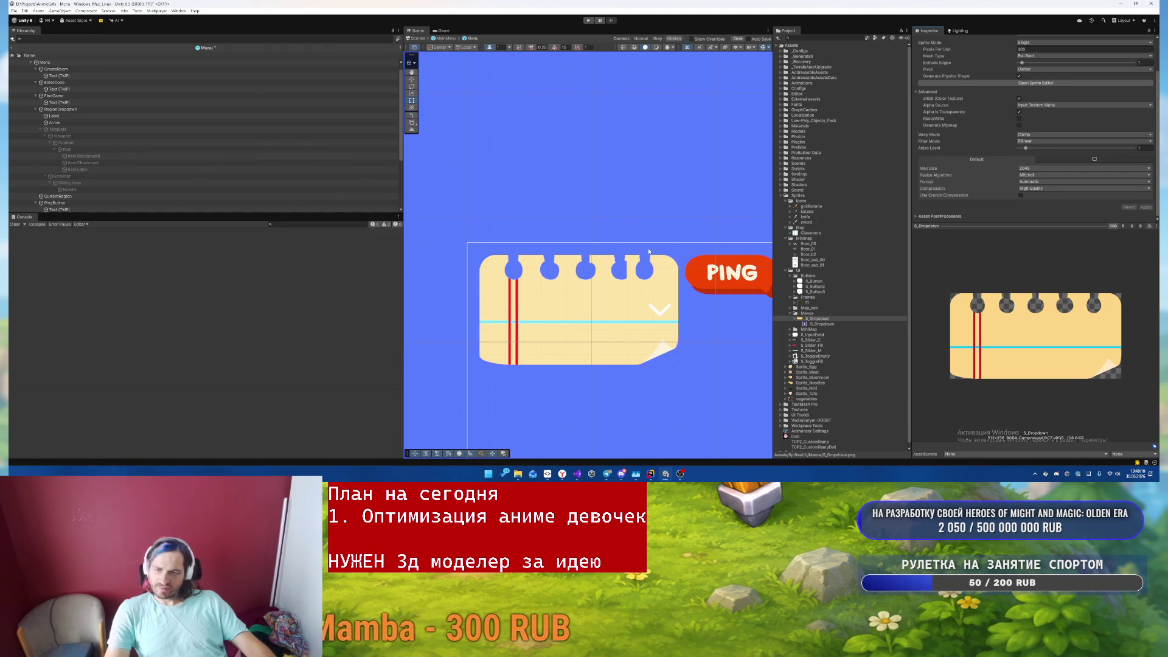
# - Activate the dropdown's Template with Alt+Shift+A so the OPTION A list appears
pyautogui.click(85, 129)
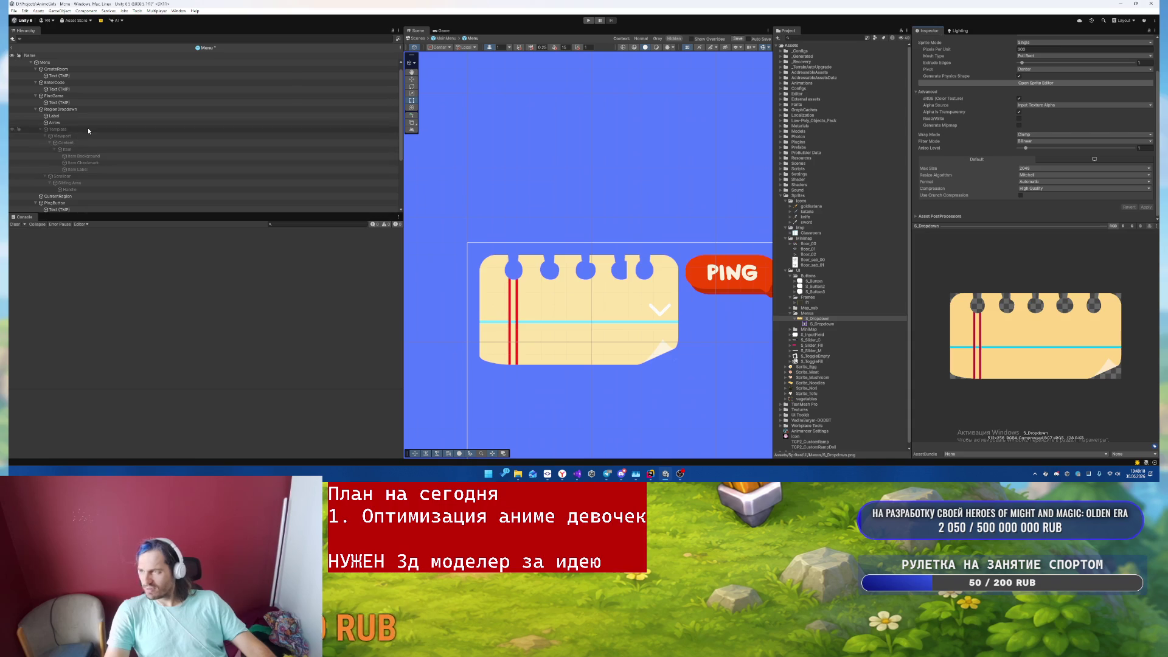
pyautogui.hotkey('alt', 'shift', 'a')
pyautogui.press('f')
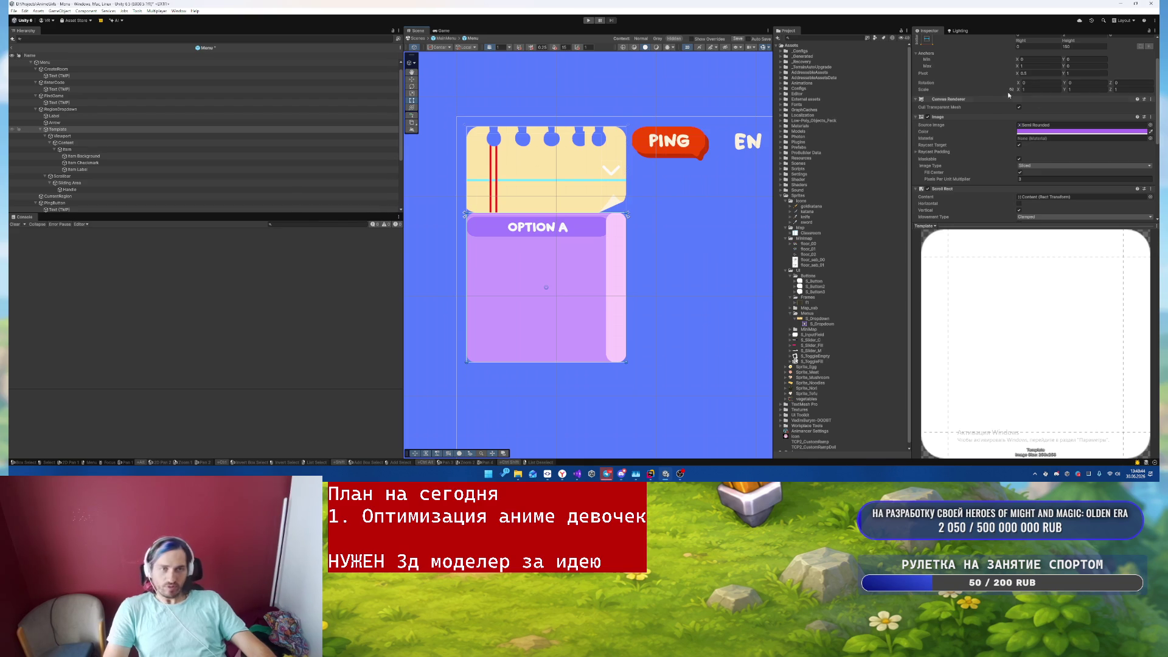
pyautogui.click(118, 110)
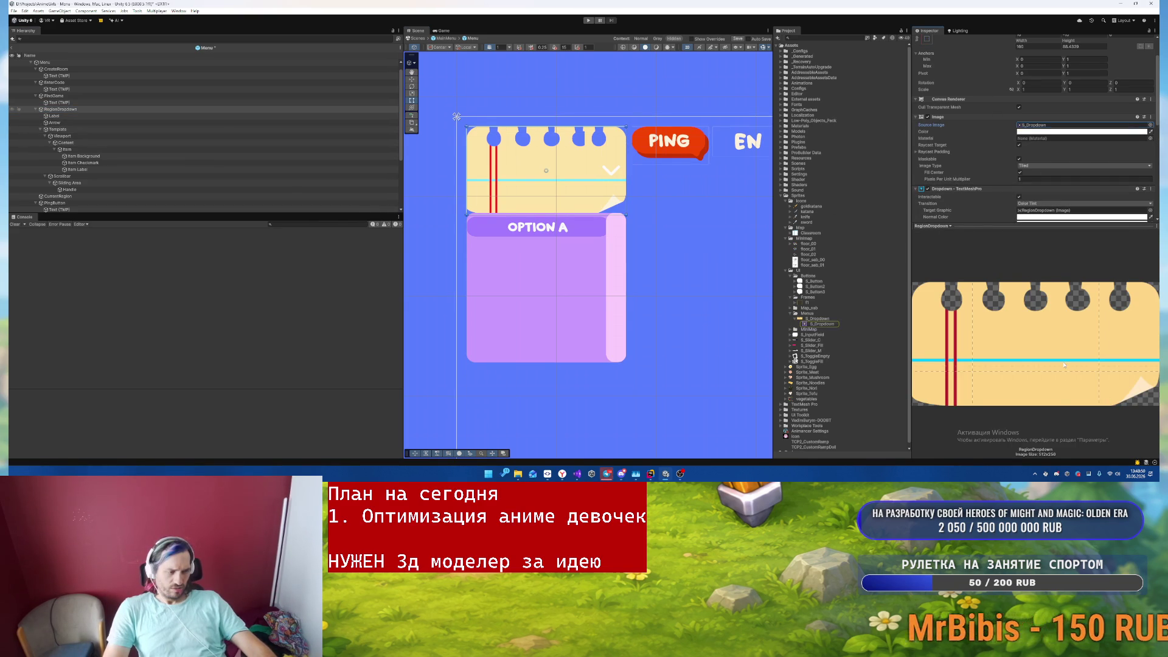
# - Set the S_Dropdown texture's Sprite Mode to Multiple and apply
pyautogui.doubleClick(1058, 125)
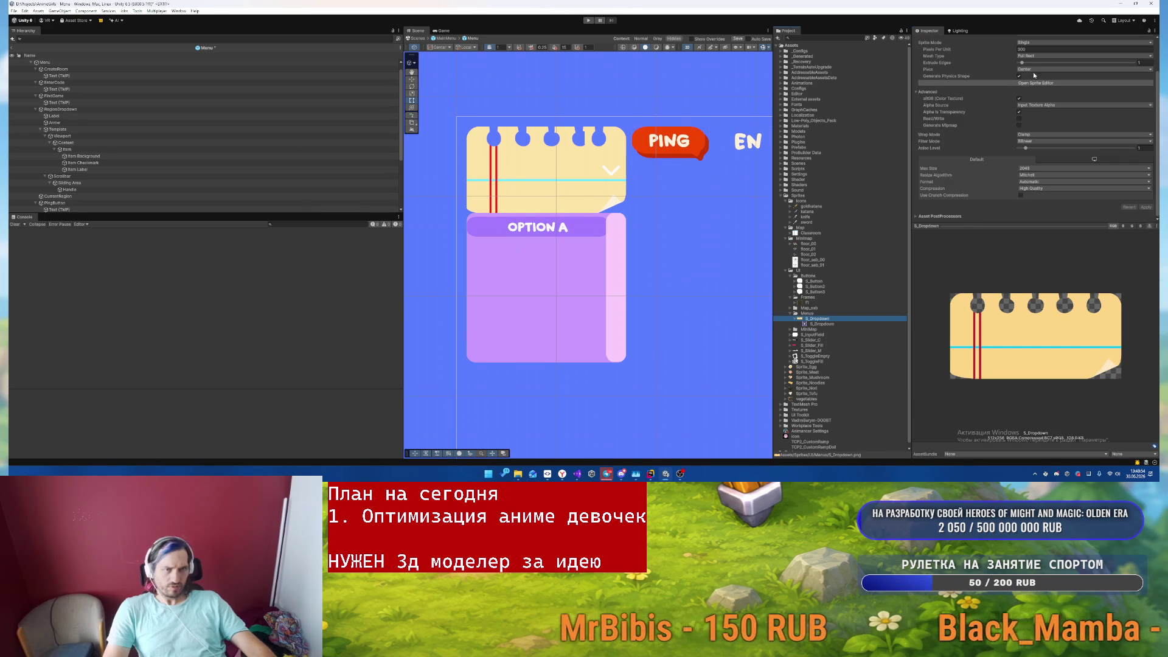
pyautogui.scroll(2, 1025, 78)
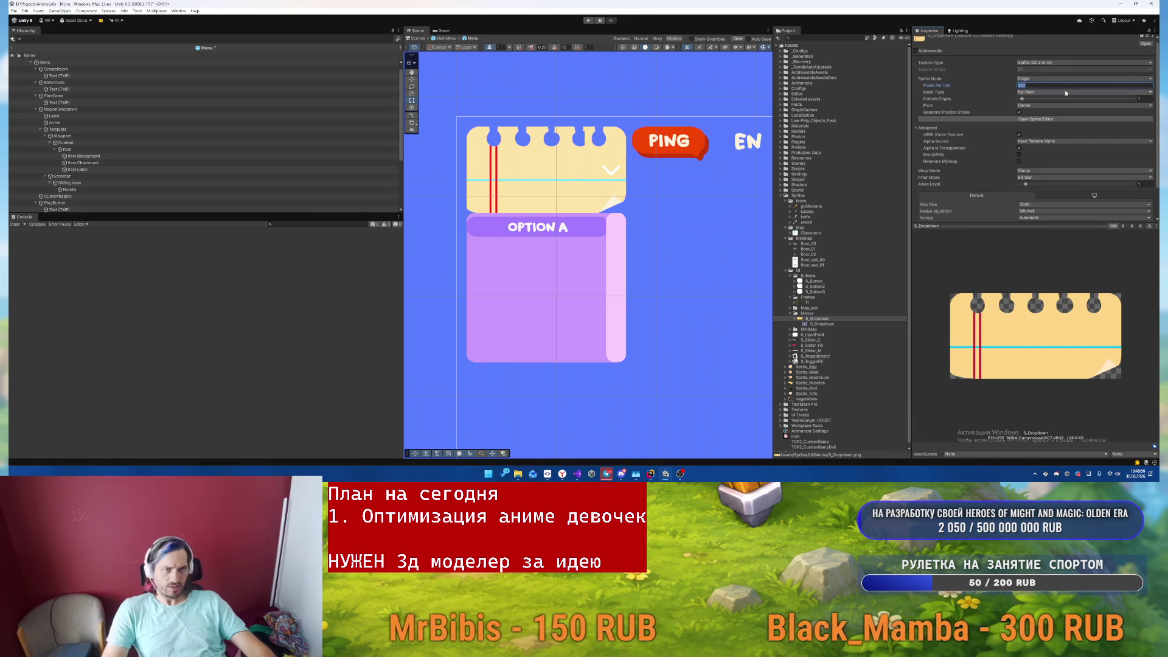
pyautogui.click(1038, 79)
pyautogui.click(1037, 93)
pyautogui.scroll(-2, 1064, 152)
pyautogui.click(1142, 206)
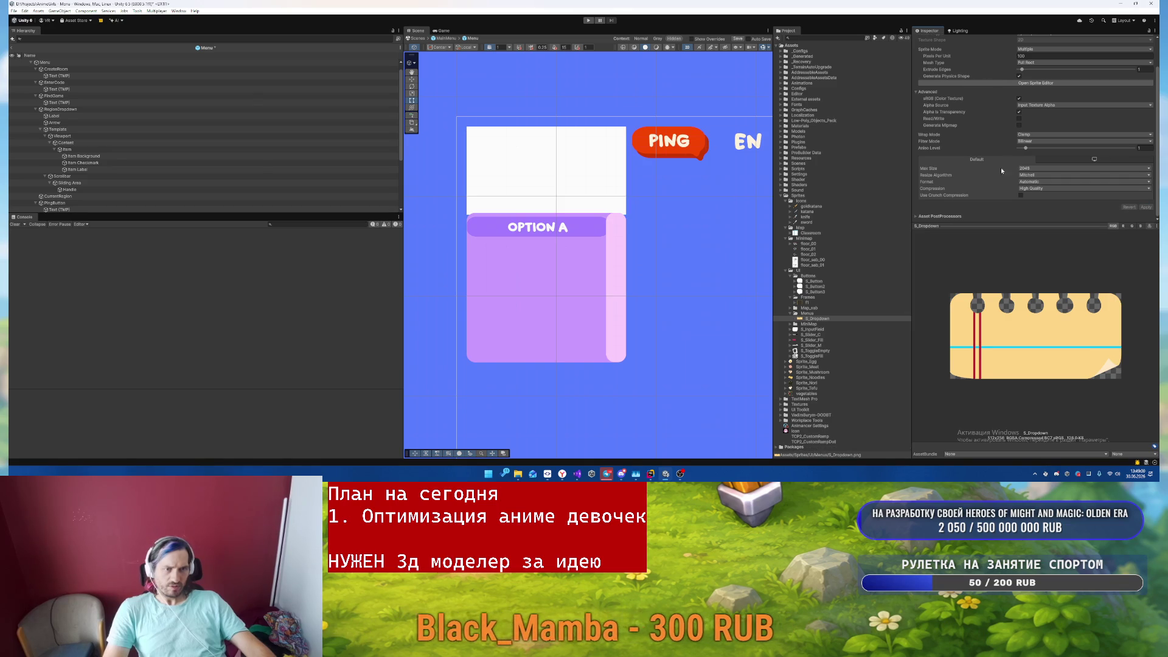
# - Slice notebook top and bottom sprites, giving the bottom borders T 6, B 36
pyautogui.click(1036, 84)
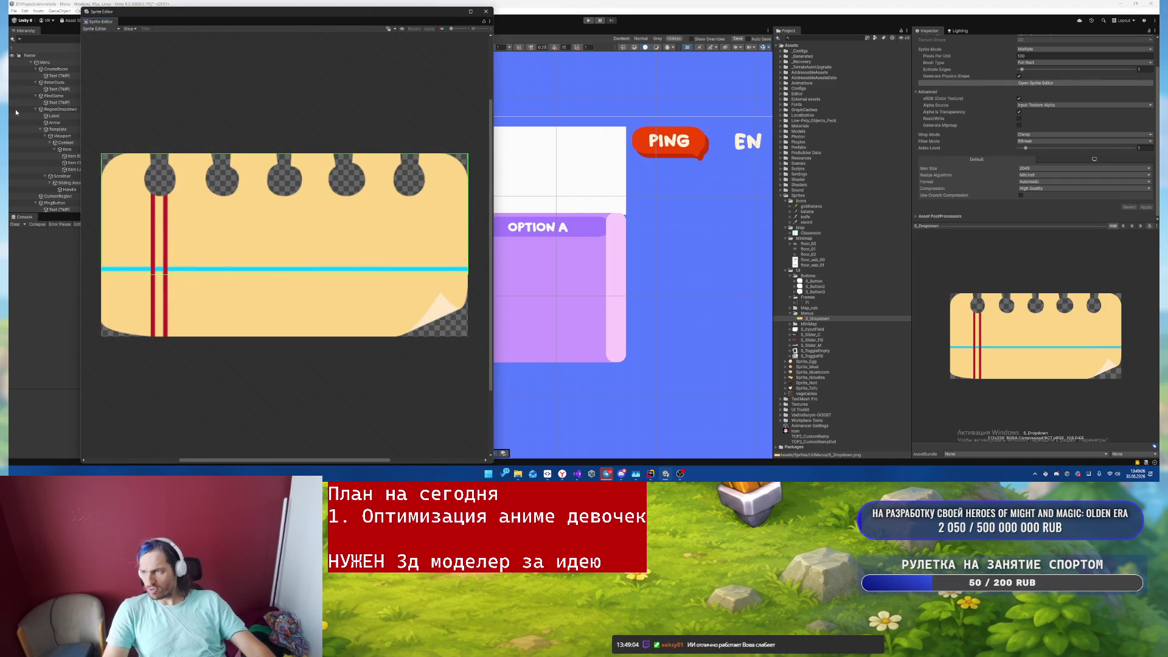
pyautogui.moveTo(478, 274); pyautogui.dragTo(97, 146)
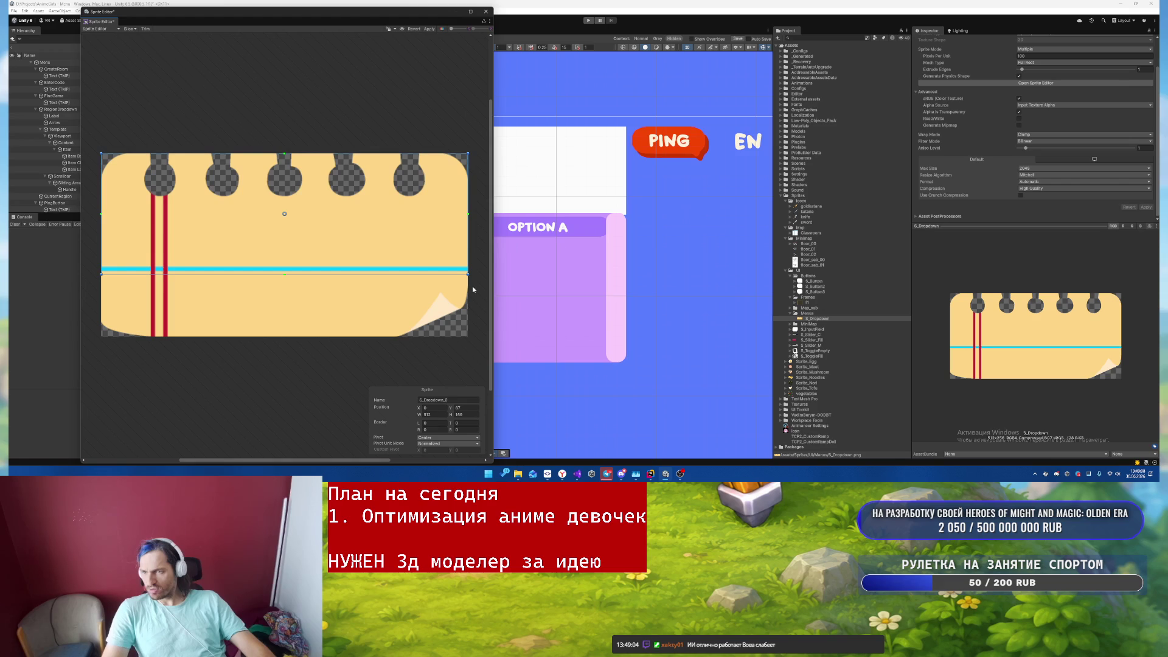
pyautogui.moveTo(469, 281); pyautogui.dragTo(289, 350)
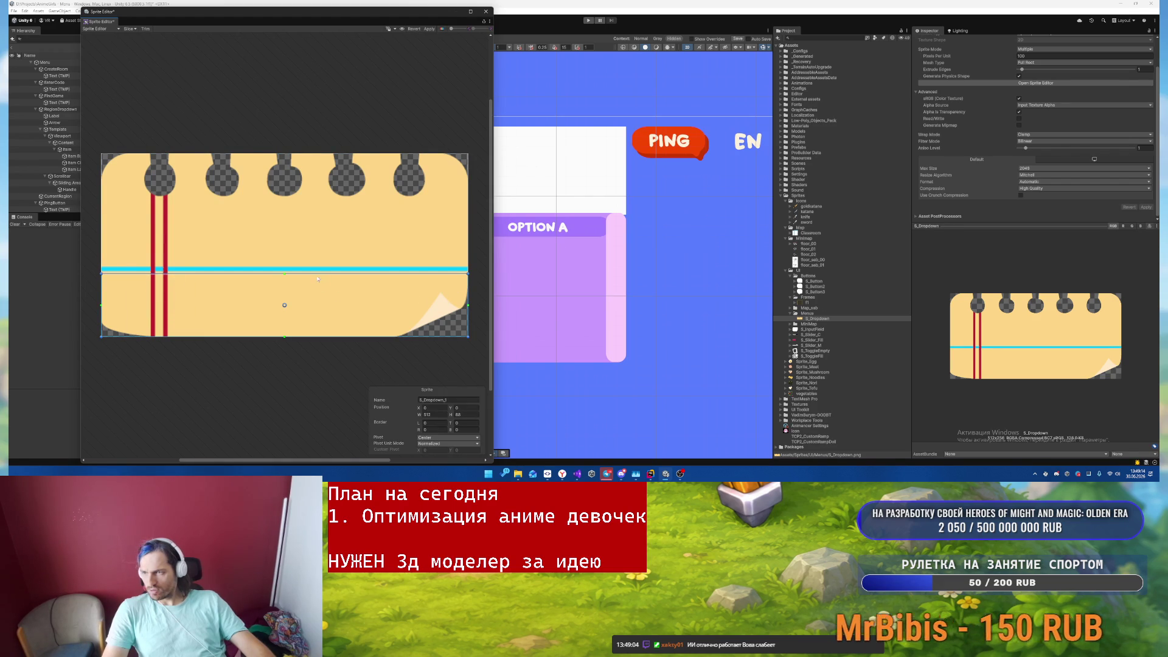
pyautogui.moveTo(284, 277); pyautogui.dragTo(284, 275)
pyautogui.moveTo(284, 336); pyautogui.dragTo(296, 283)
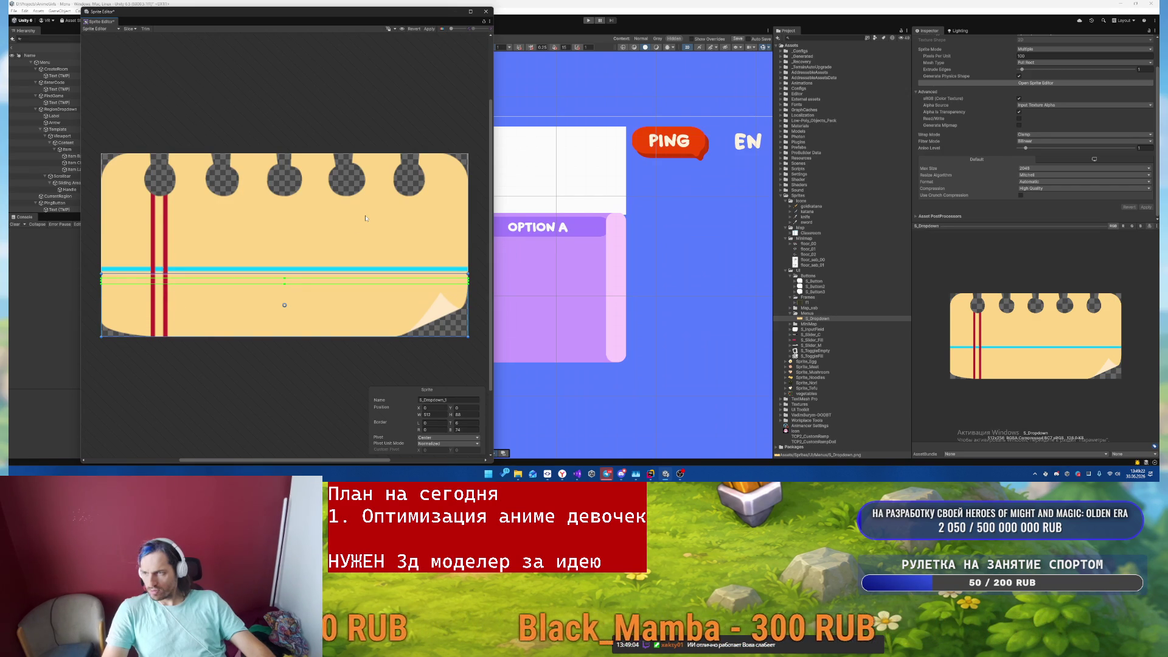
pyautogui.click(429, 28)
pyautogui.click(485, 11)
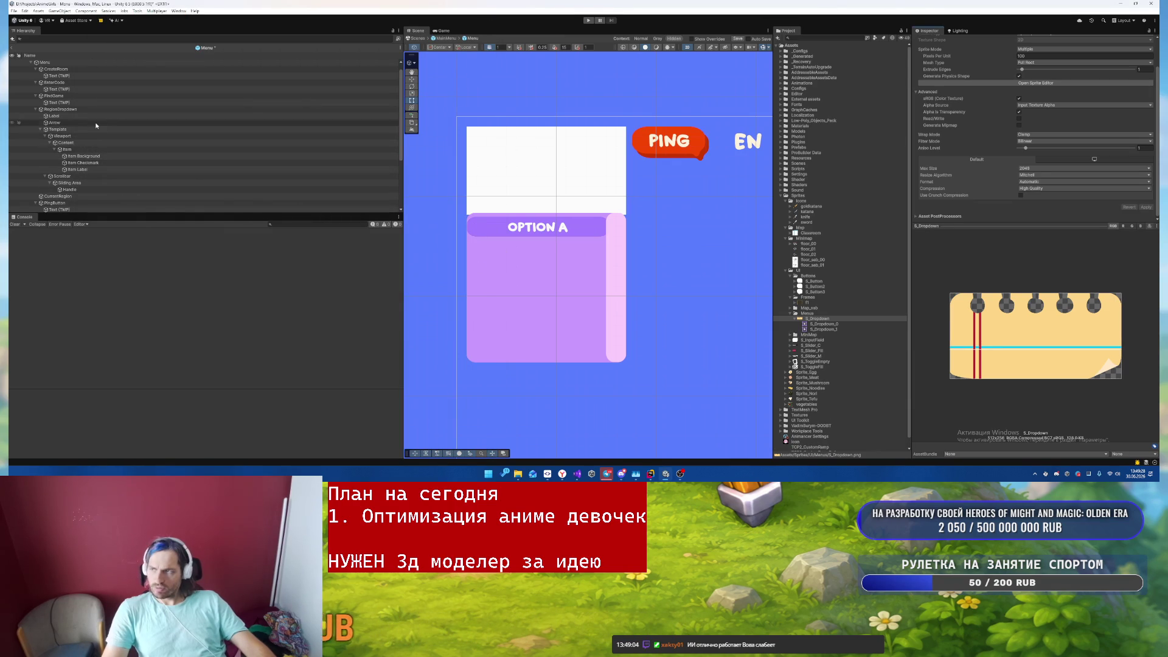
pyautogui.click(86, 109)
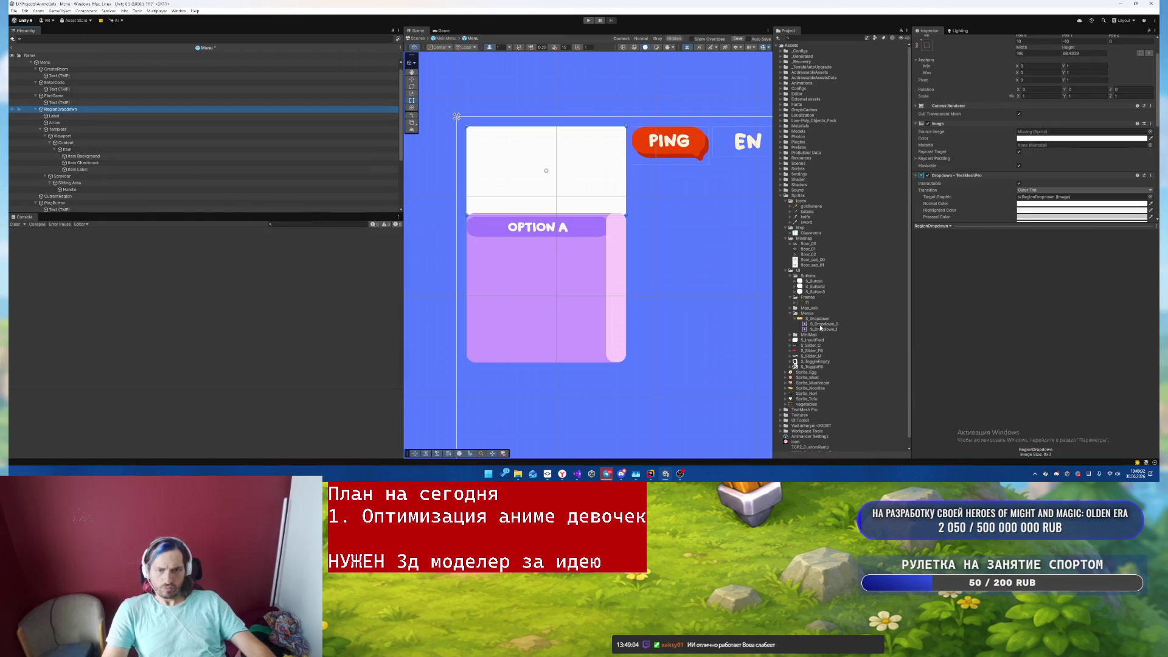
# - Assign S_Dropdown_0 as a Simple, aspect-preserved header image and raise the header's bottom edge
pyautogui.scroll(-3, 1045, 63)
pyautogui.moveTo(1049, 54); pyautogui.dragTo(1049, 53)
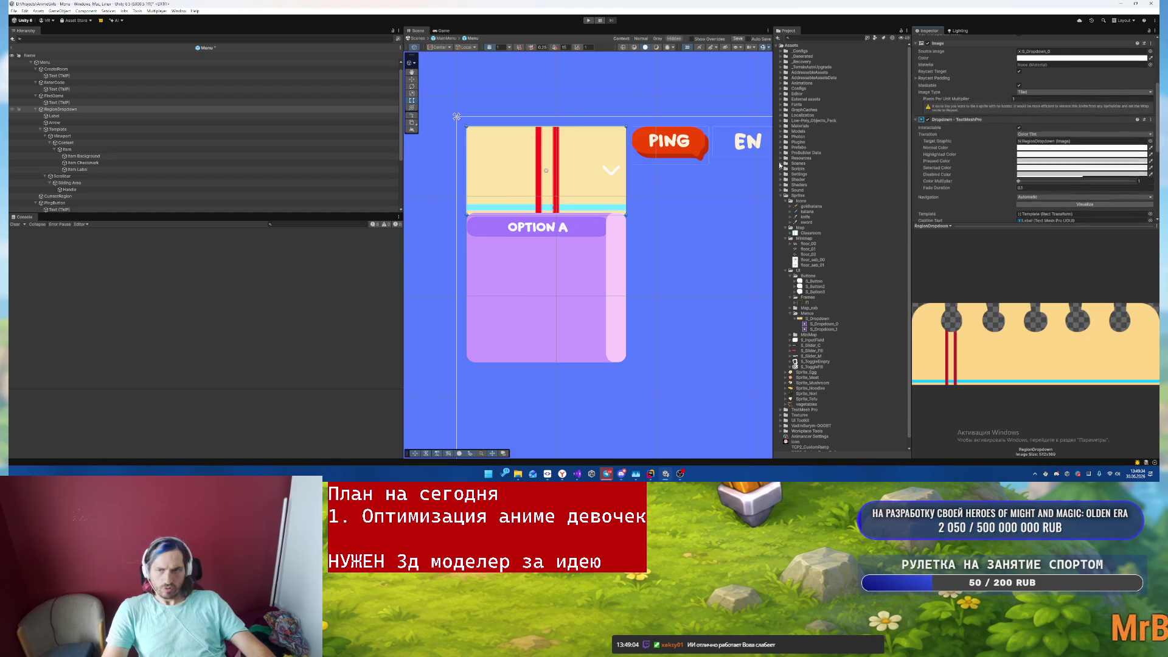
pyautogui.click(1037, 153)
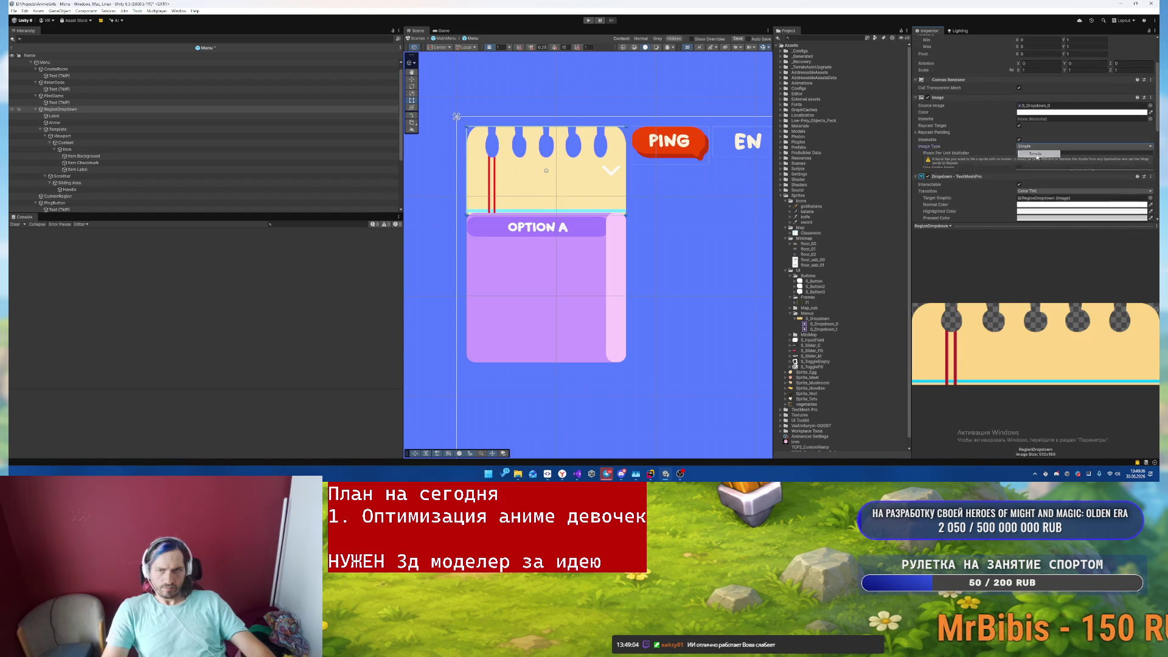
pyautogui.click(942, 160)
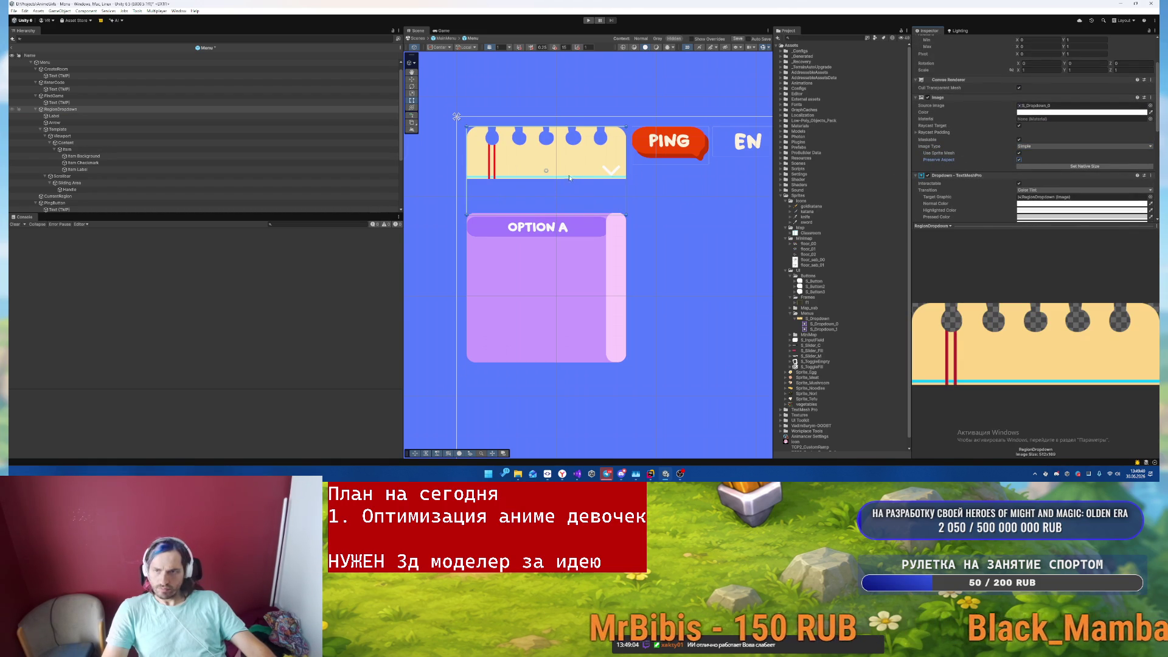
pyautogui.moveTo(583, 214); pyautogui.dragTo(584, 181)
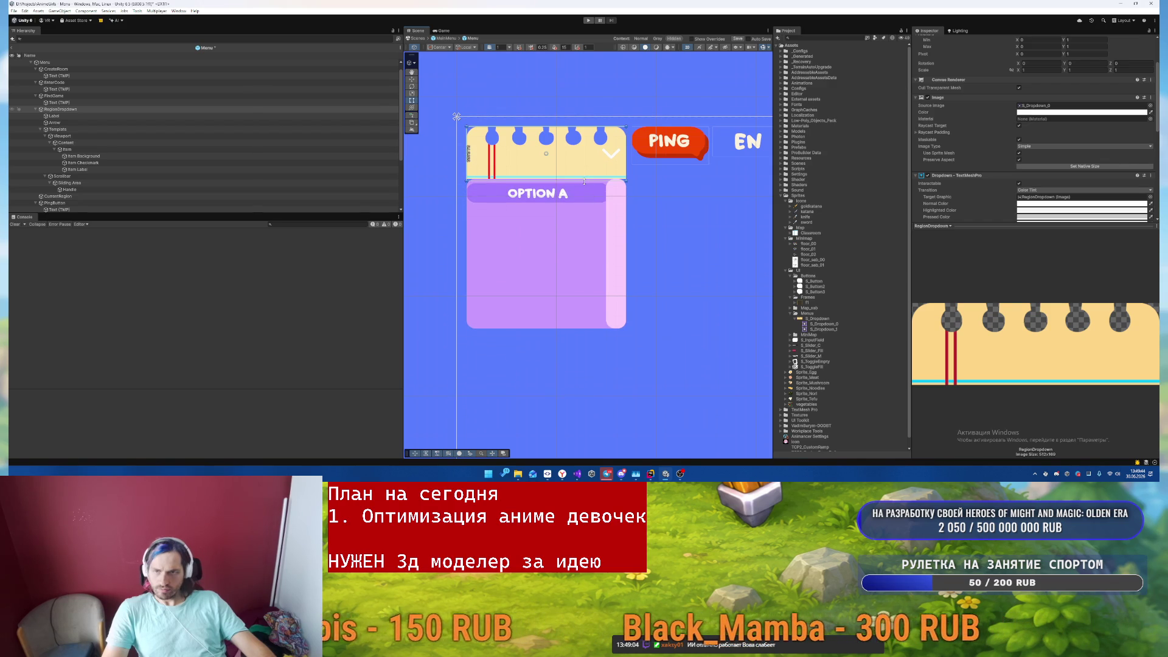
pyautogui.click(83, 116)
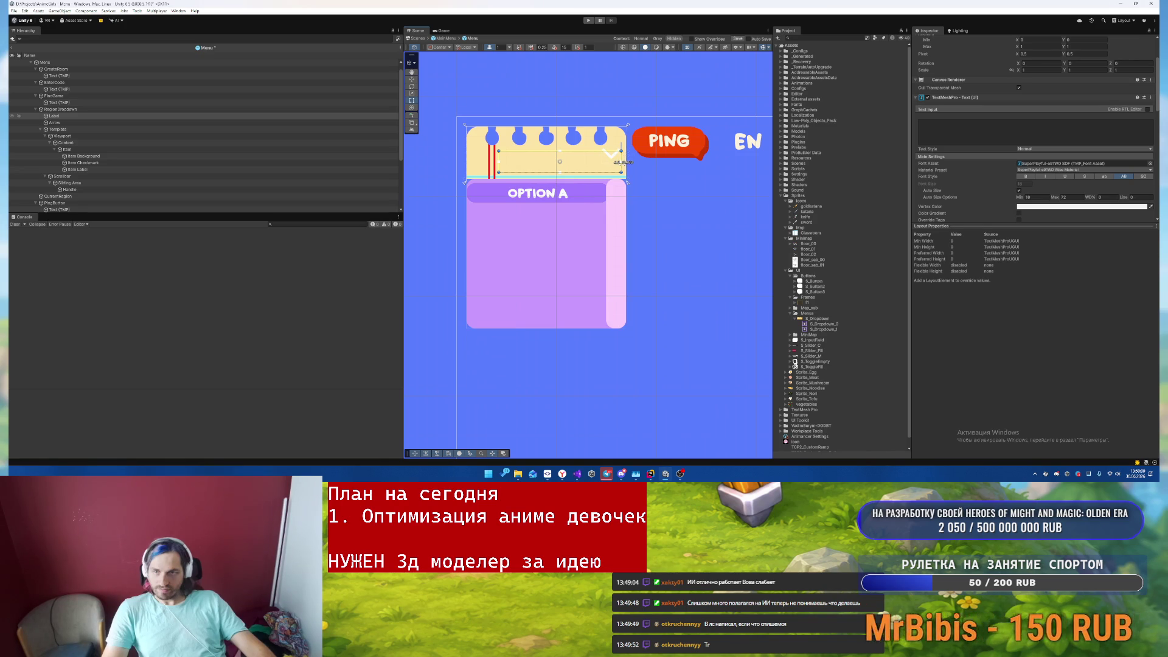
# - Give the Arrow image the stretch-stretch anchor preset, then check its Color picker
pyautogui.click(389, 123)
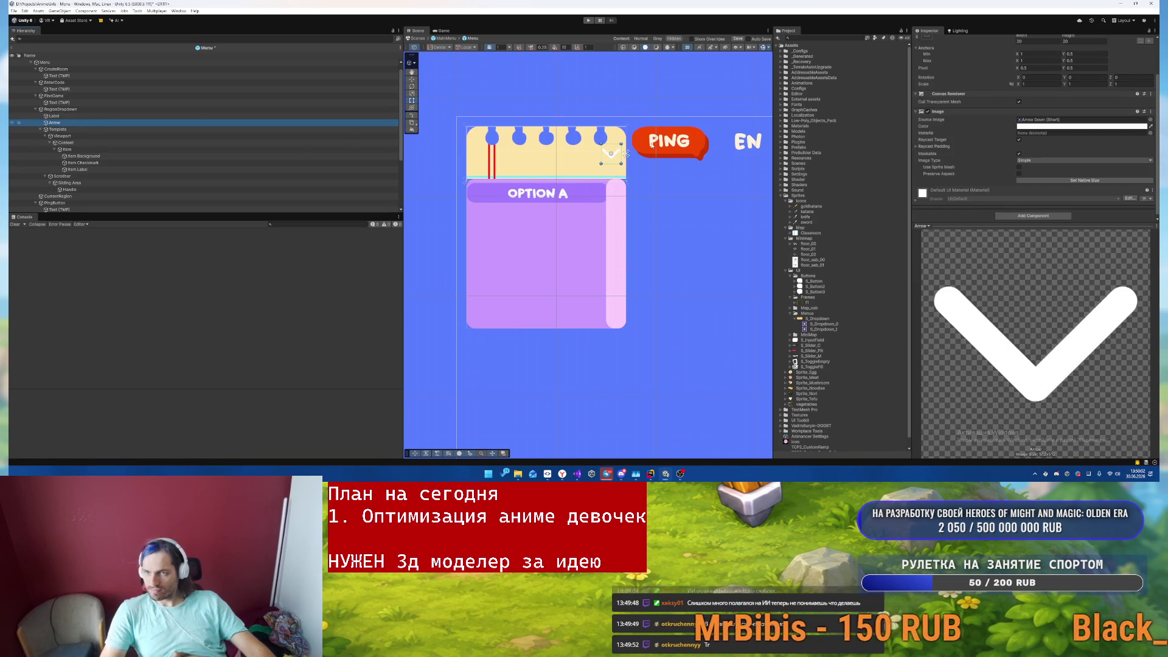
pyautogui.scroll(3, 1062, 146)
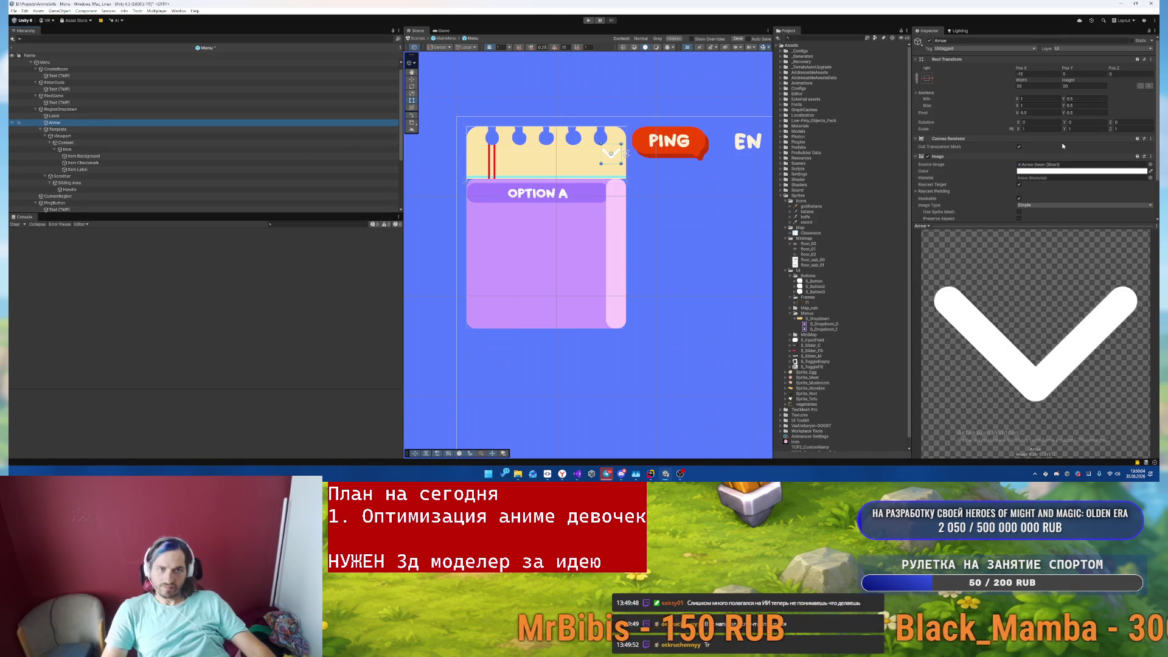
pyautogui.click(927, 78)
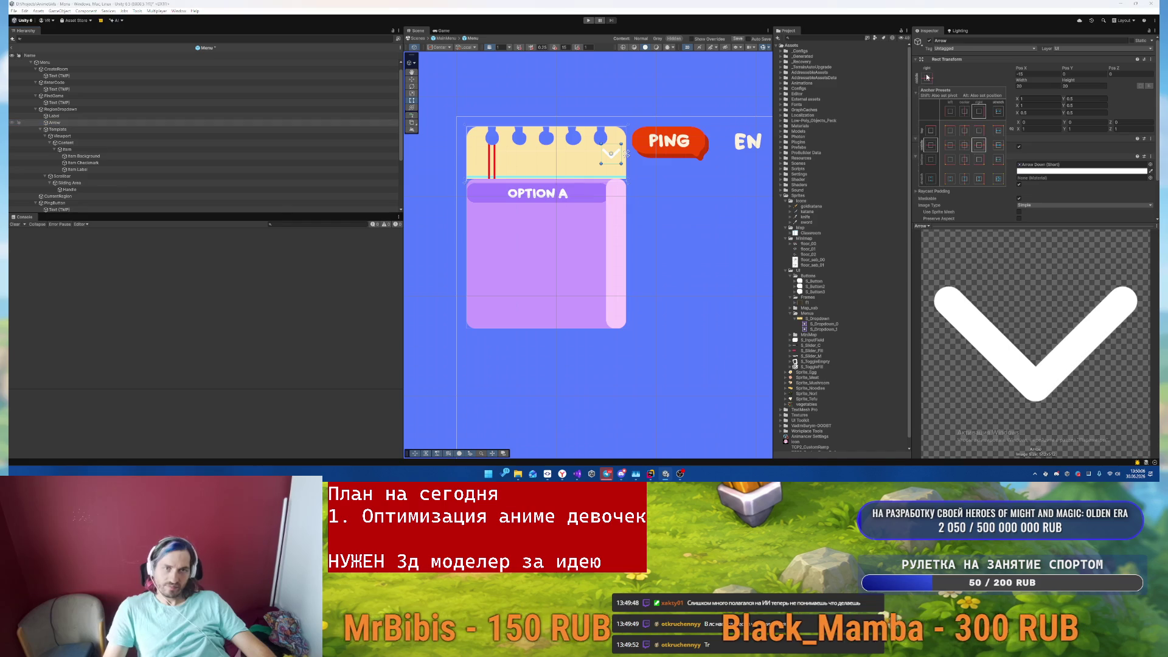
pyautogui.keyDown('alt'); pyautogui.click(998, 178); pyautogui.keyUp('alt')
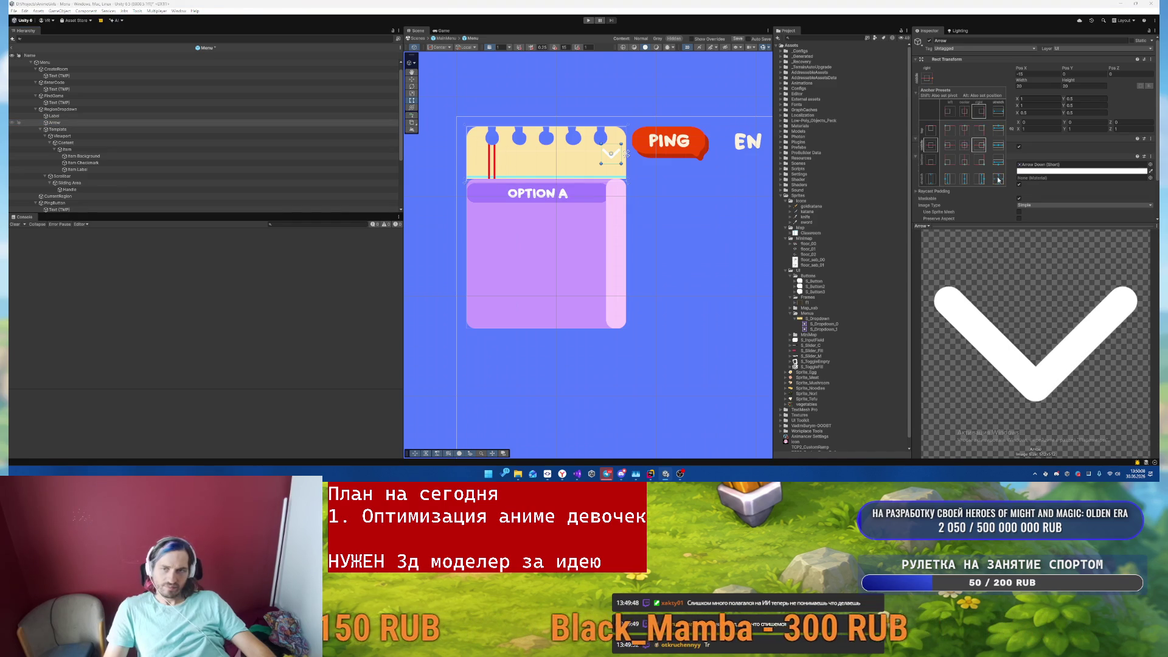
pyautogui.click(1034, 171)
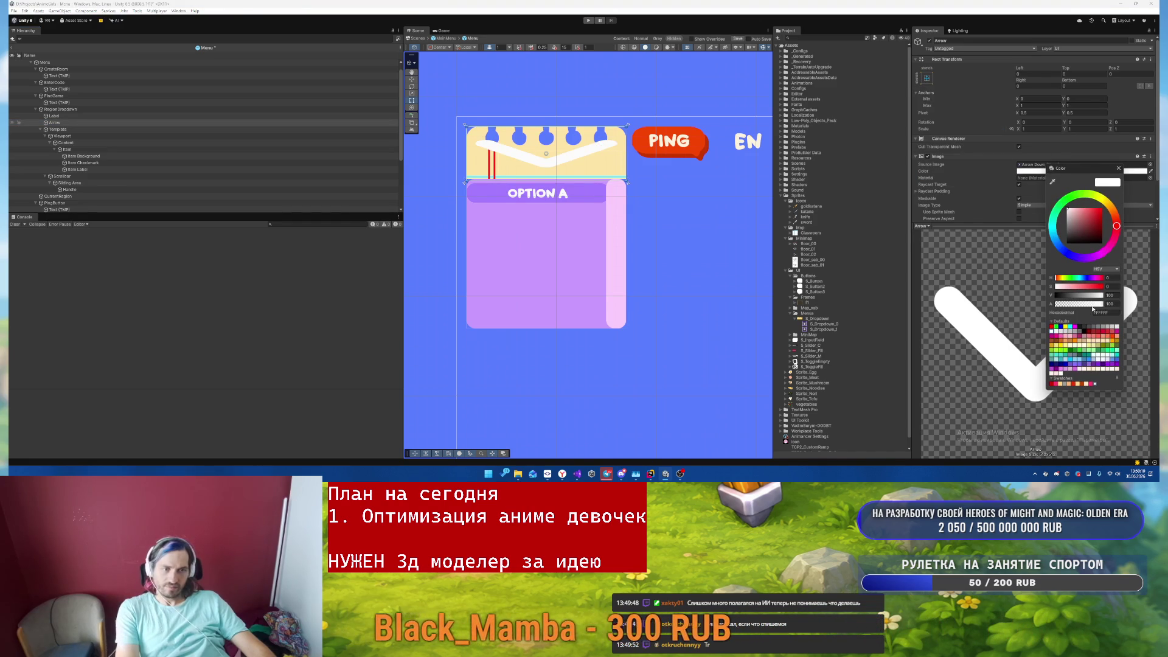
pyautogui.click(969, 303)
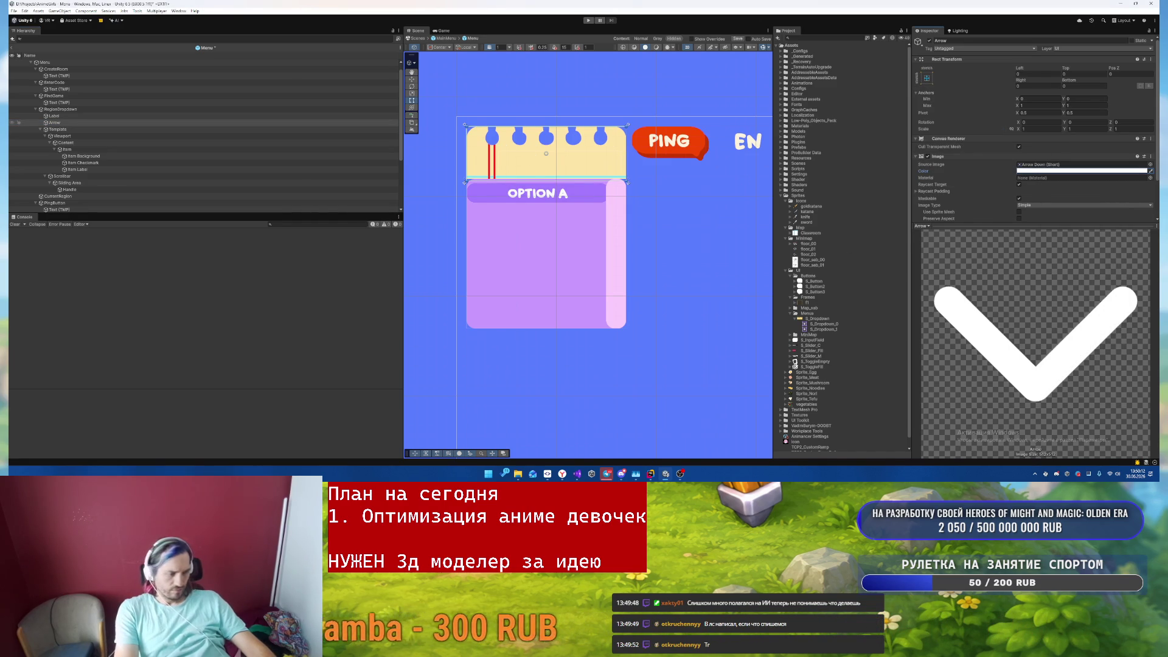
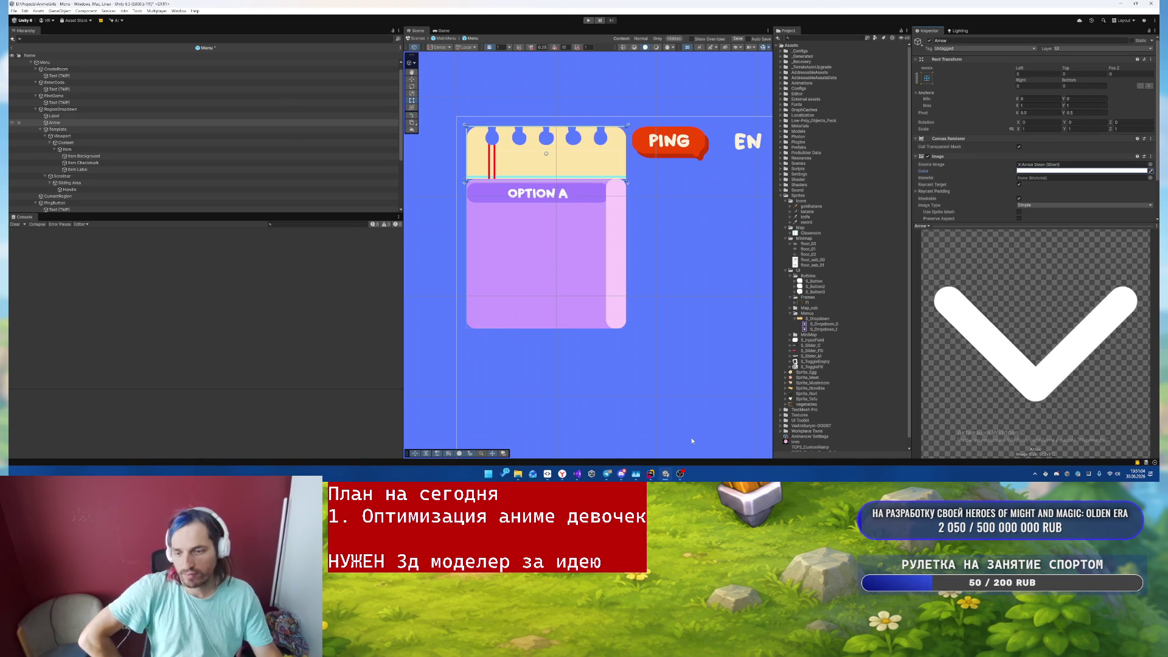
# - Give the Template the S_Dropdown sprite tinted FFFFFF, then delete its Scrollbar
pyautogui.click(85, 130)
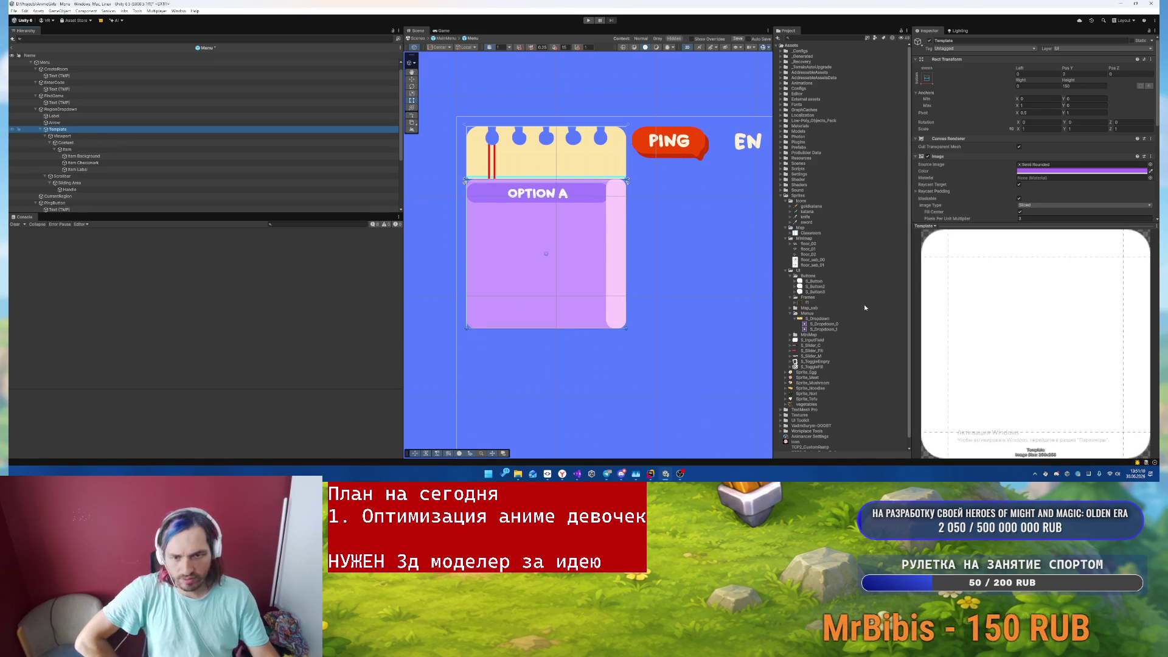
pyautogui.scroll(-1, 864, 308)
pyautogui.scroll(-3, 1053, 88)
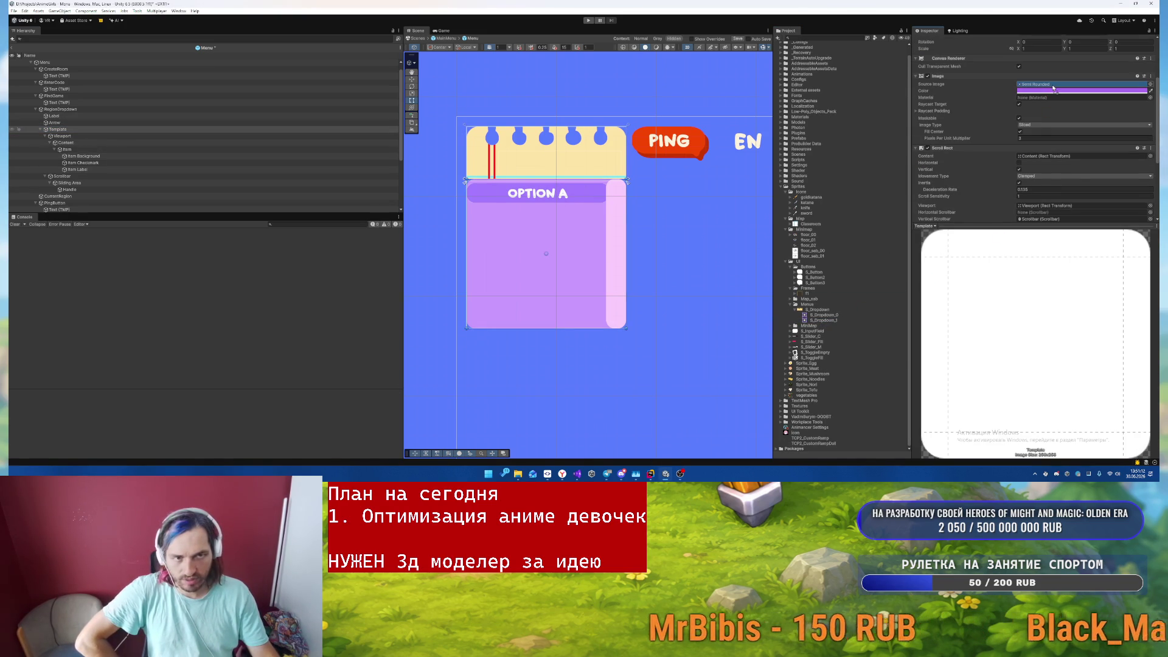
pyautogui.moveTo(1054, 89); pyautogui.dragTo(1053, 85)
pyautogui.click(1083, 91)
pyautogui.moveTo(1089, 204); pyautogui.dragTo(1057, 204)
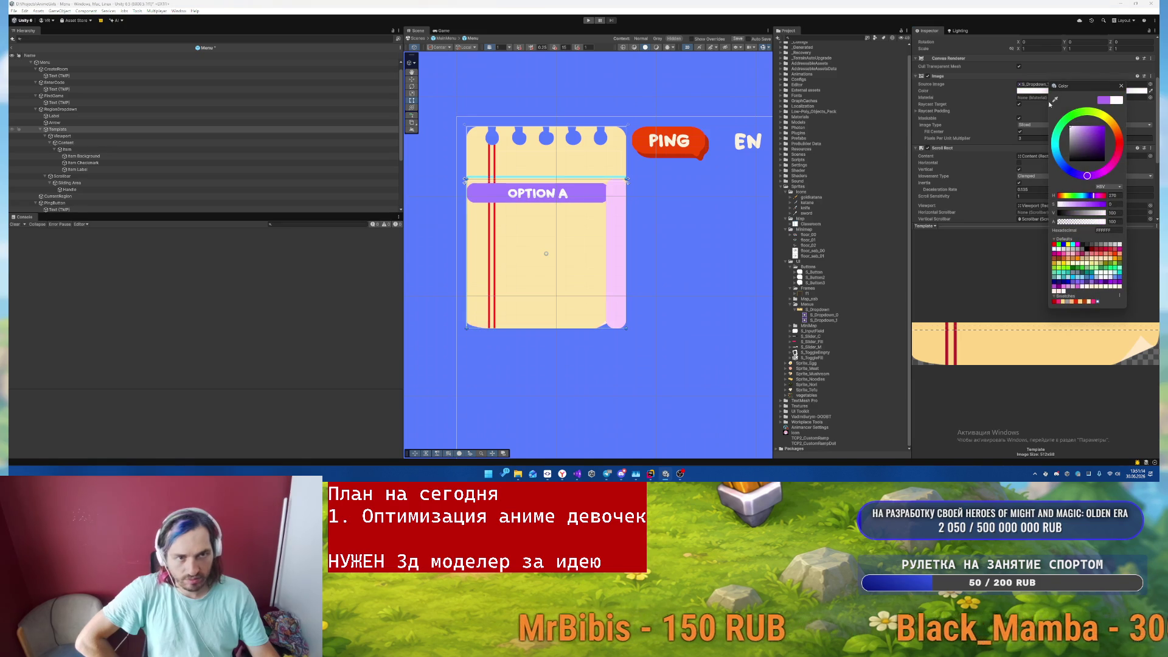
pyautogui.click(1120, 87)
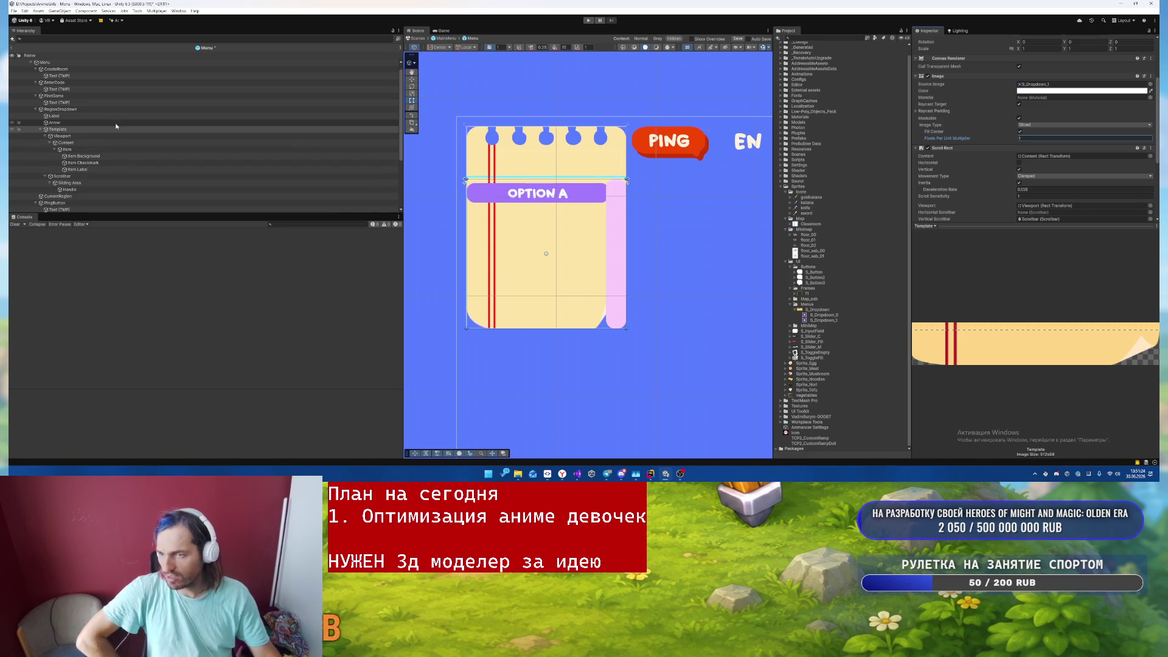
pyautogui.click(93, 177)
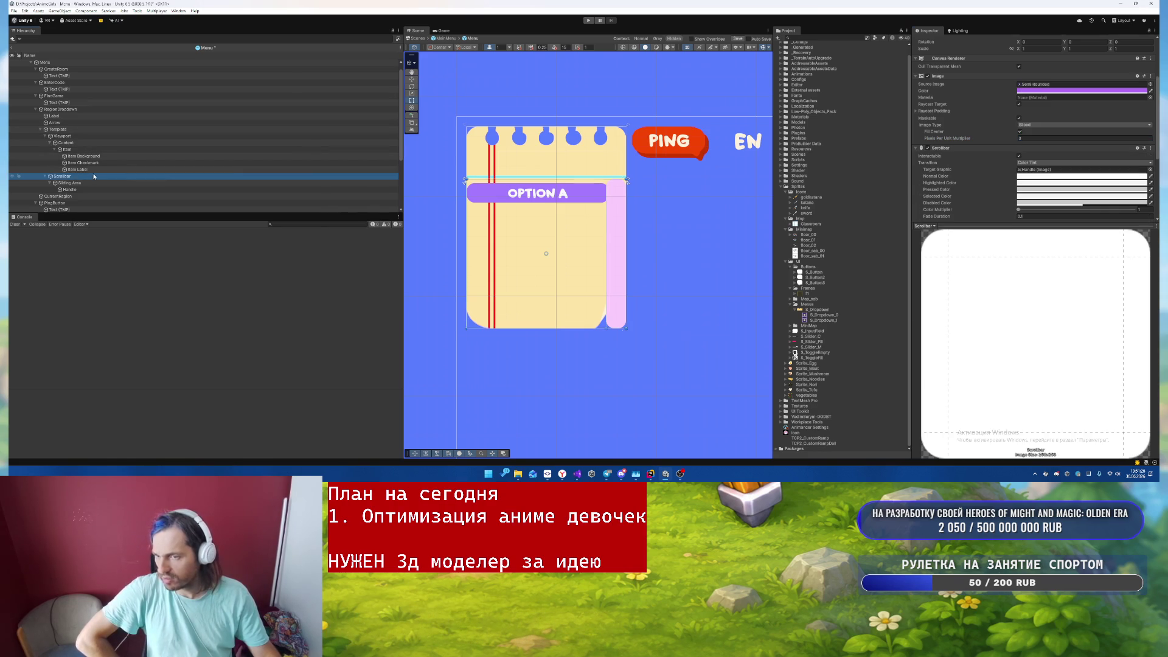
pyautogui.press('Delete')
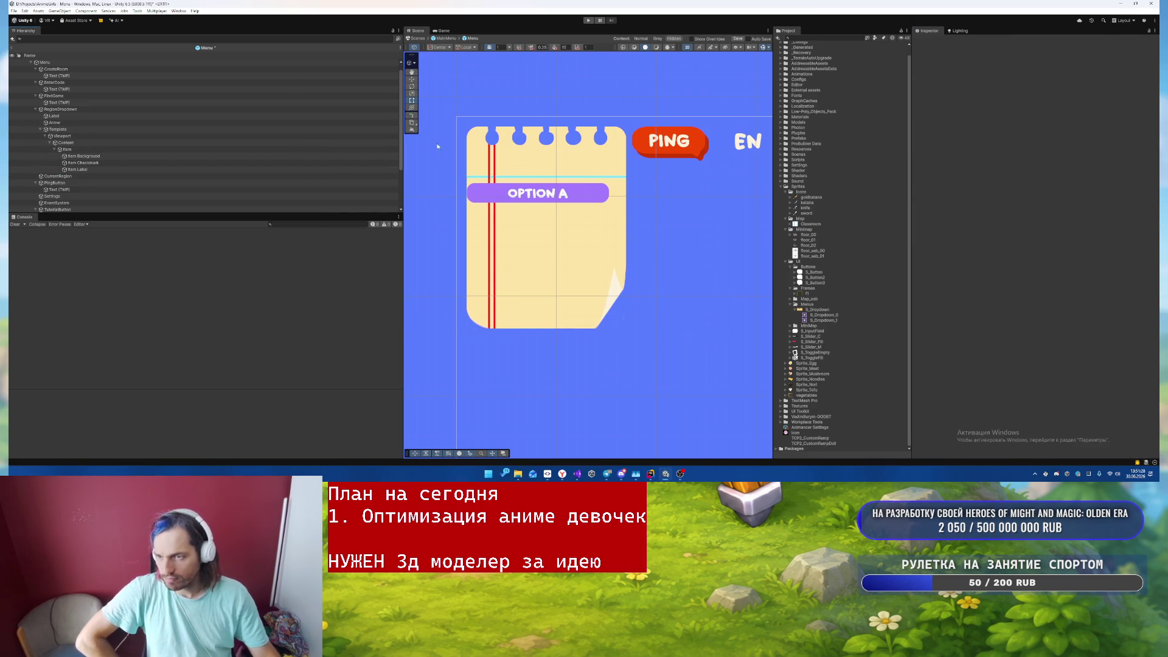
# - Copy the Label's Rect Transform values and paste them onto the Item object
pyautogui.click(67, 115)
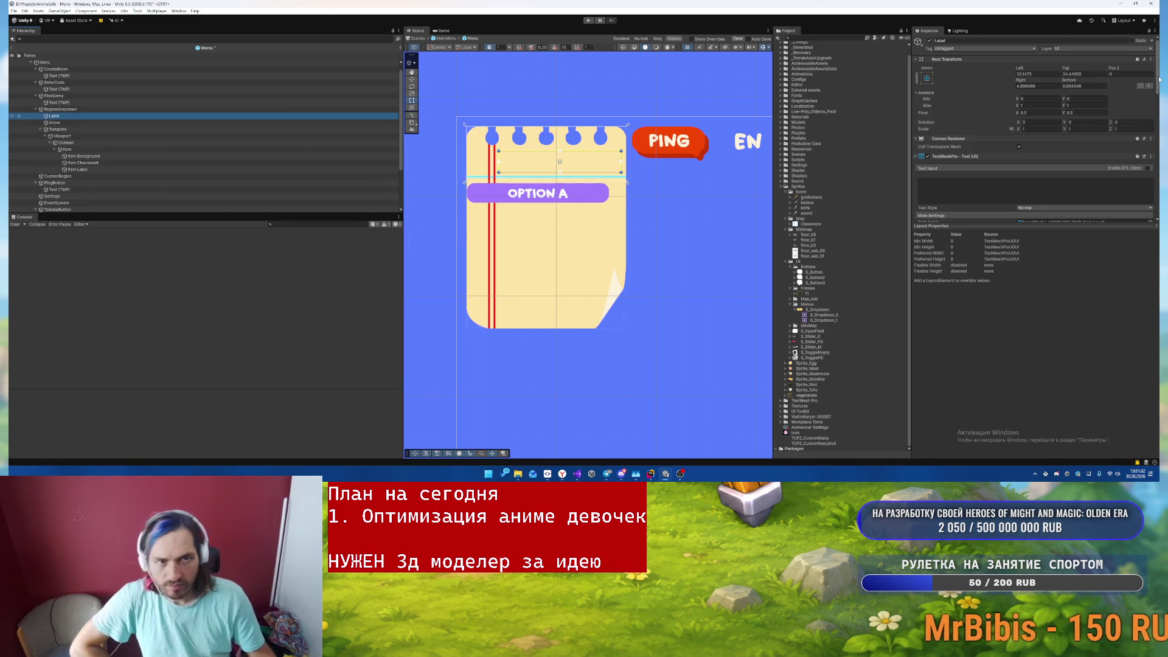
pyautogui.rightClick(977, 58)
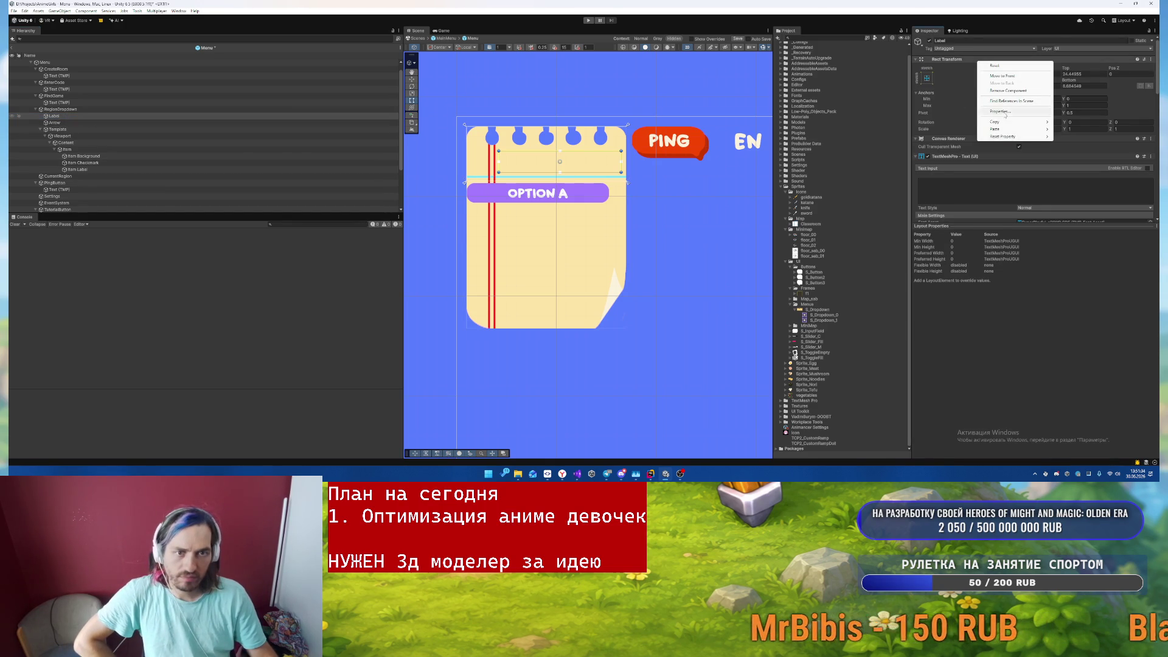
pyautogui.moveTo(1034, 121)
pyautogui.click(1075, 157)
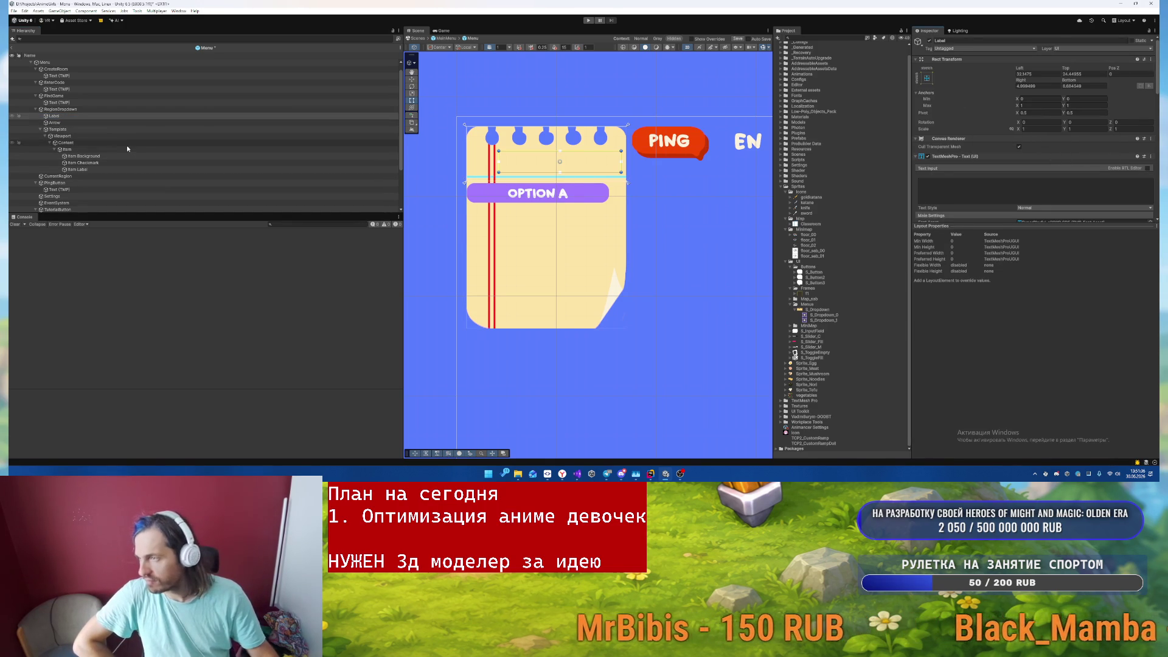
pyautogui.click(244, 149)
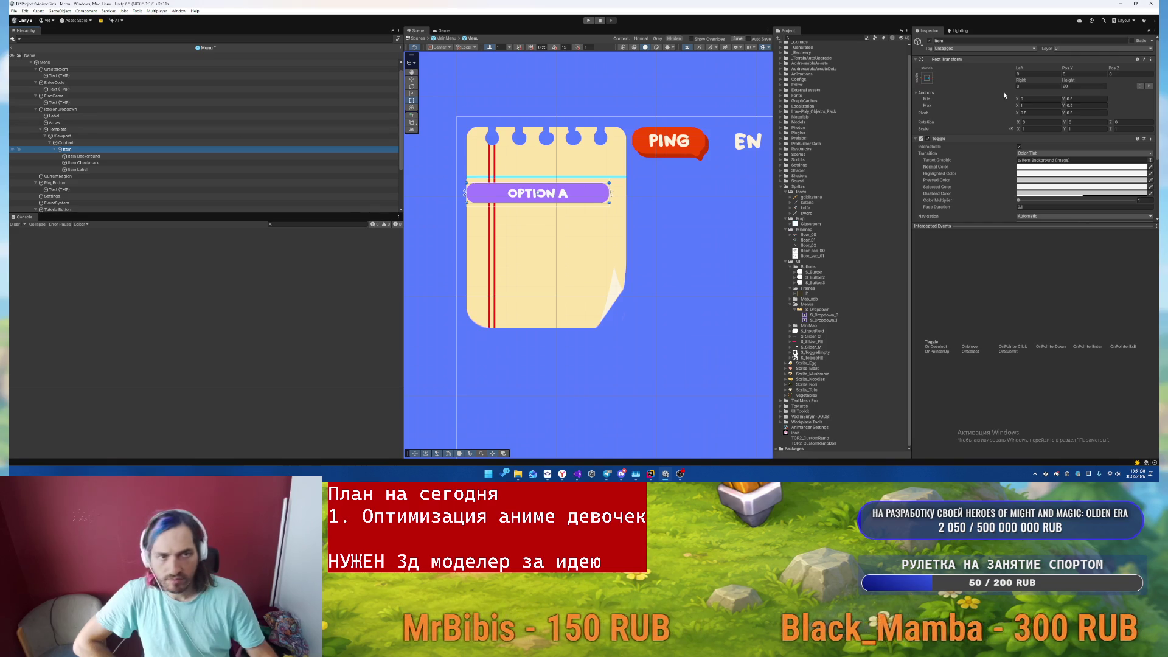
pyautogui.rightClick(946, 60)
pyautogui.moveTo(968, 127)
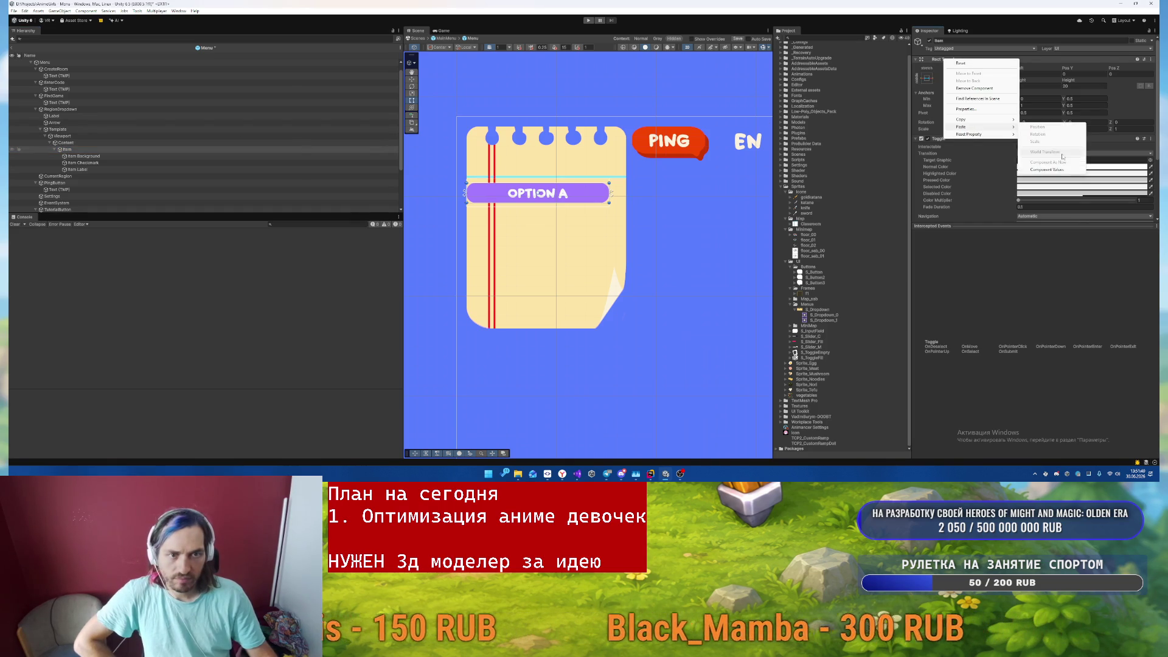
pyautogui.click(1047, 133)
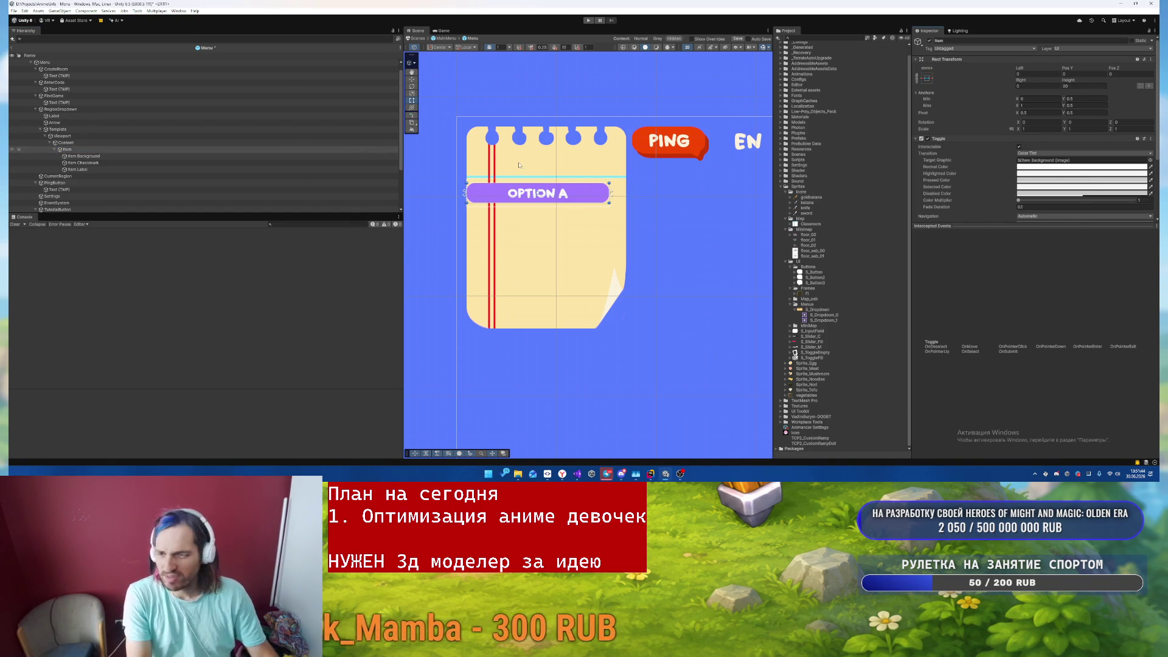
# - Remove the Image component from Item Background
pyautogui.click(99, 157)
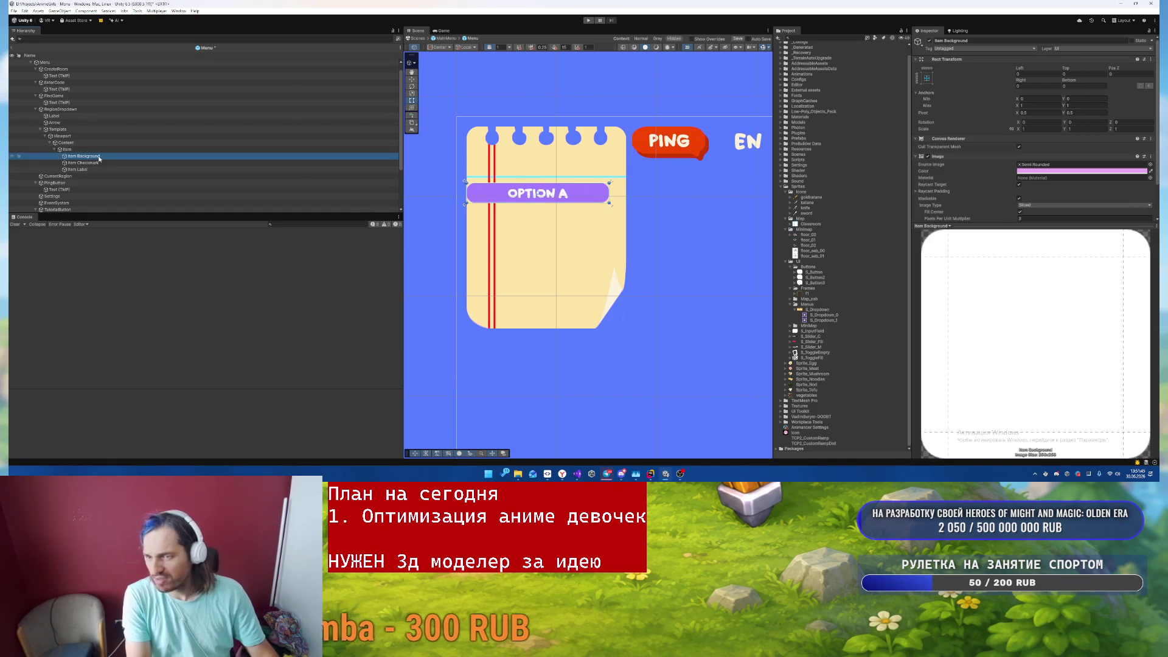
pyautogui.rightClick(960, 157)
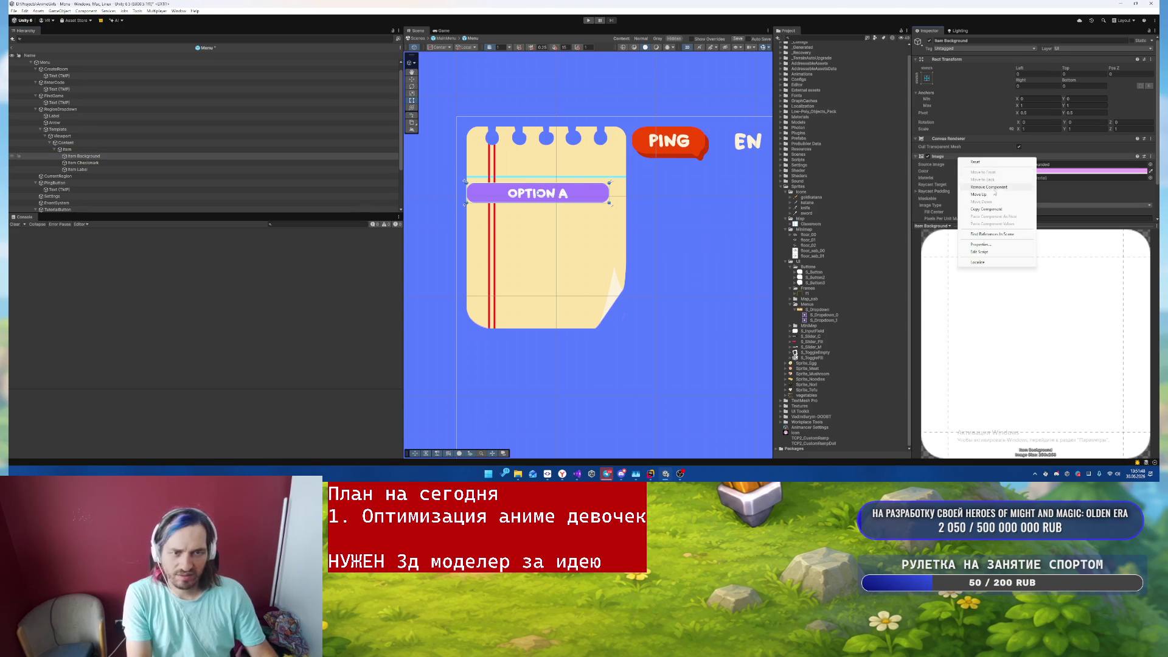
pyautogui.click(990, 188)
# - Paste the copied Rect Transform onto Item Label and set its Top and Bottom to 0
pyautogui.click(142, 163)
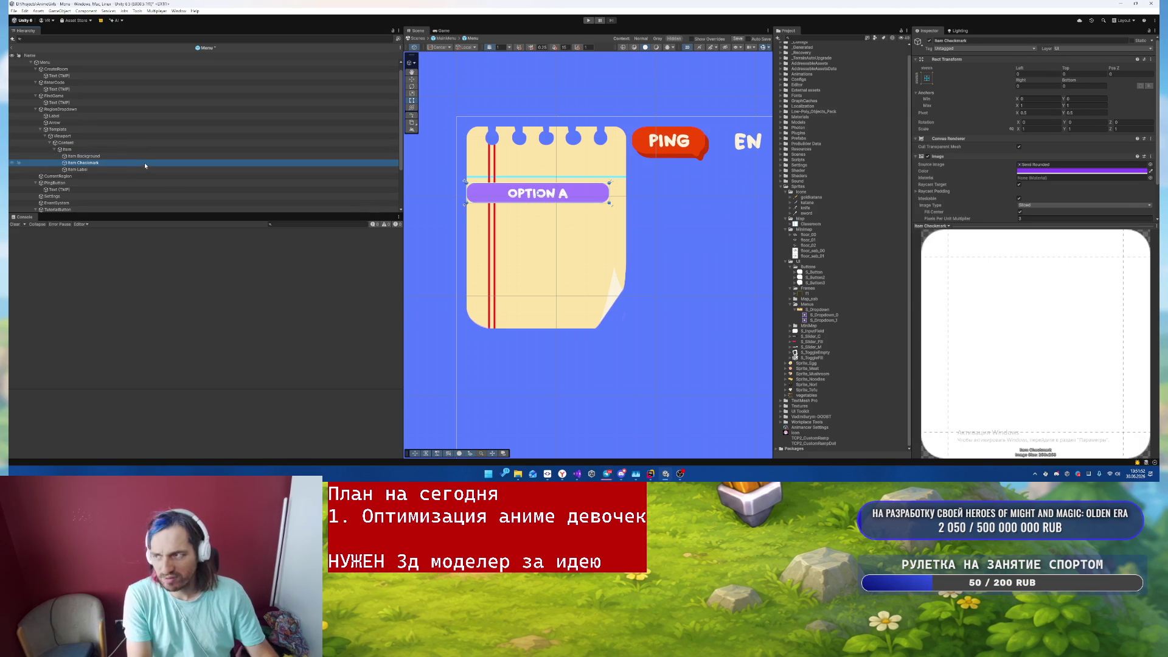
pyautogui.press('Down')
pyautogui.press('Down')
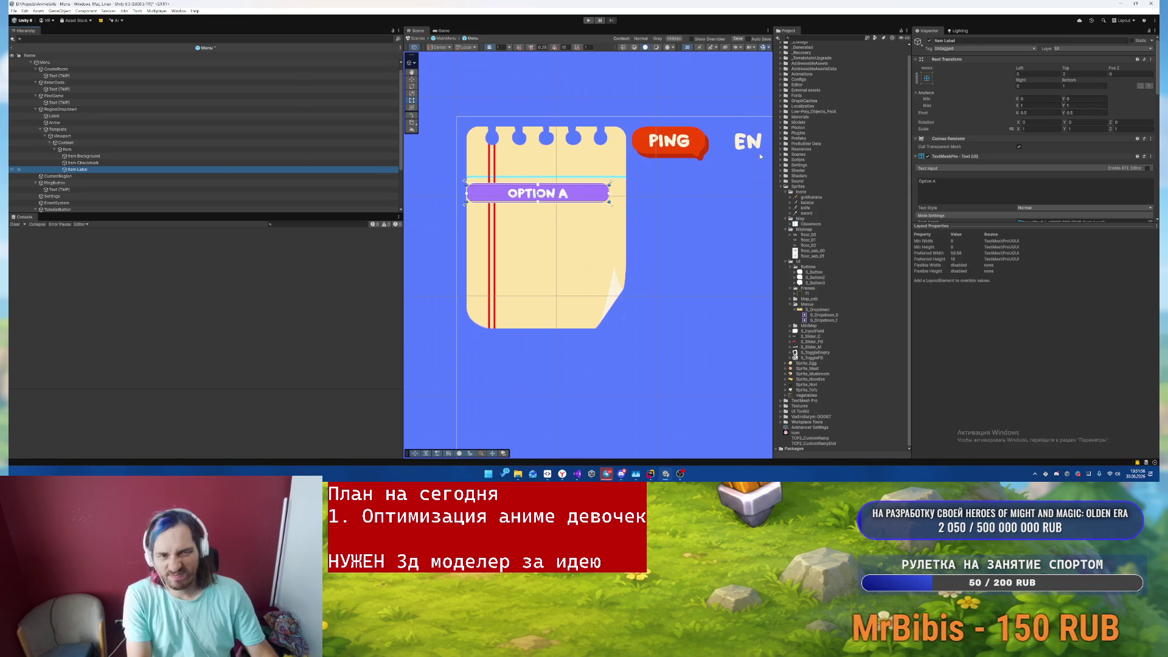
pyautogui.rightClick(973, 62)
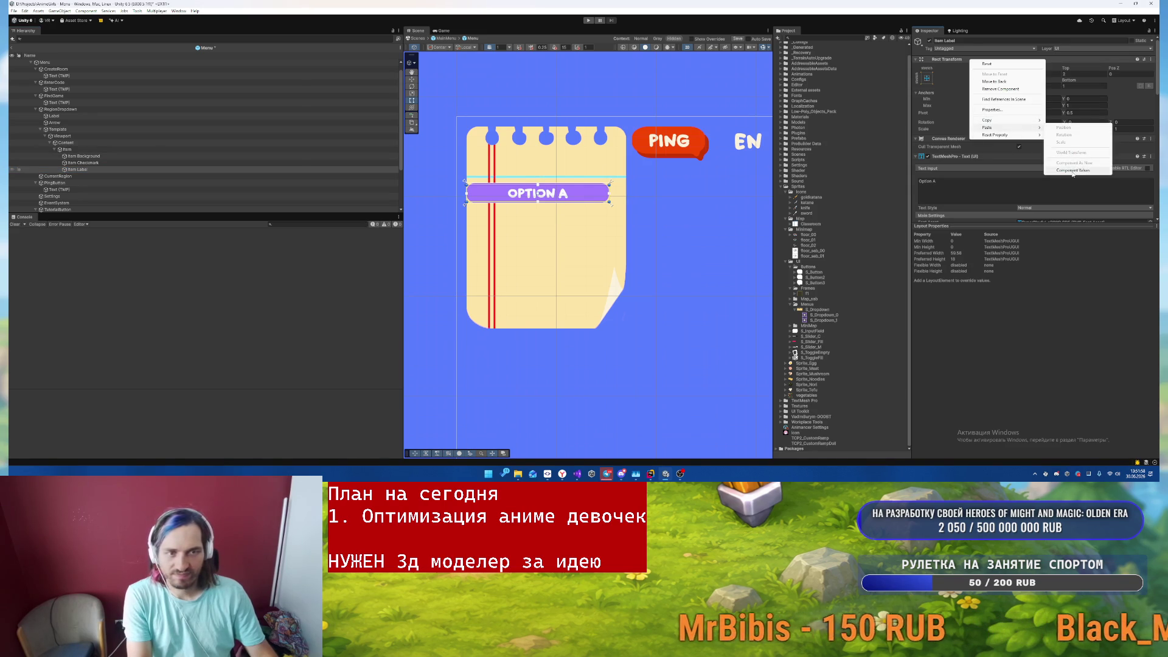
pyautogui.click(1047, 140)
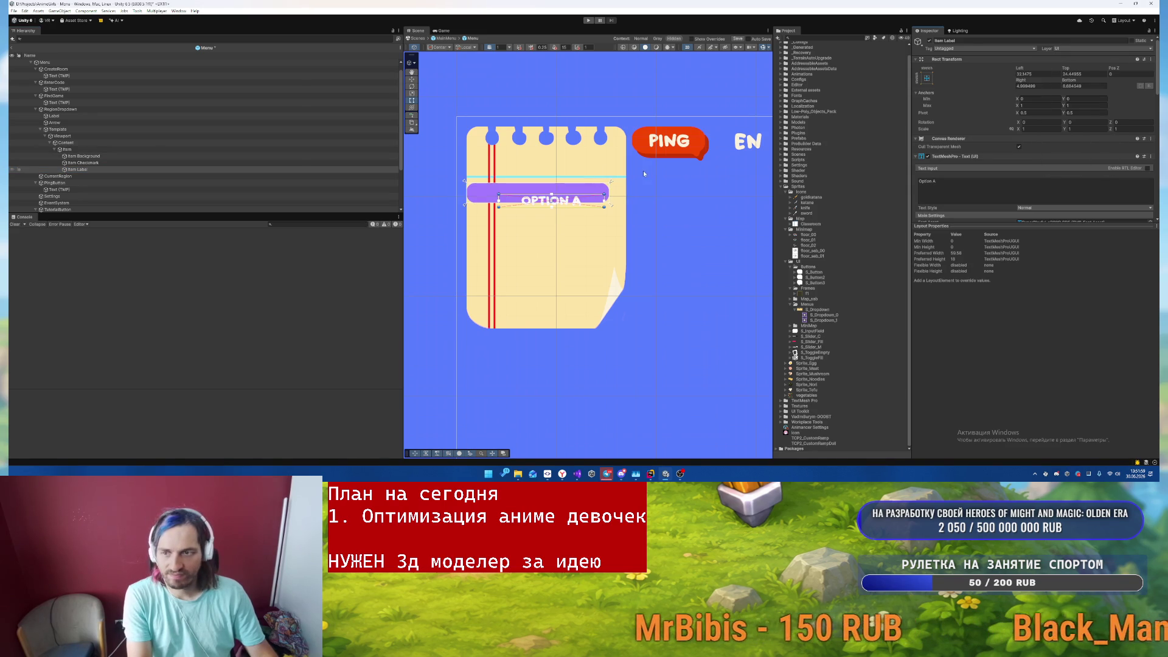
pyautogui.doubleClick(1083, 74)
pyautogui.write('0')
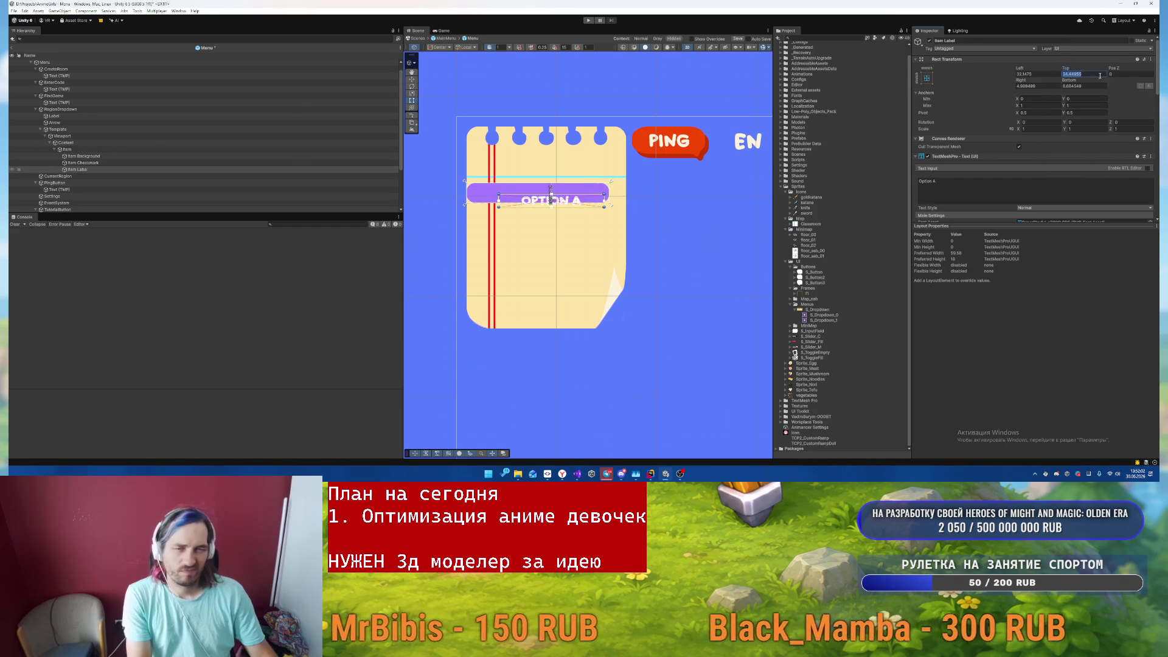
pyautogui.doubleClick(1086, 86)
pyautogui.write('0')
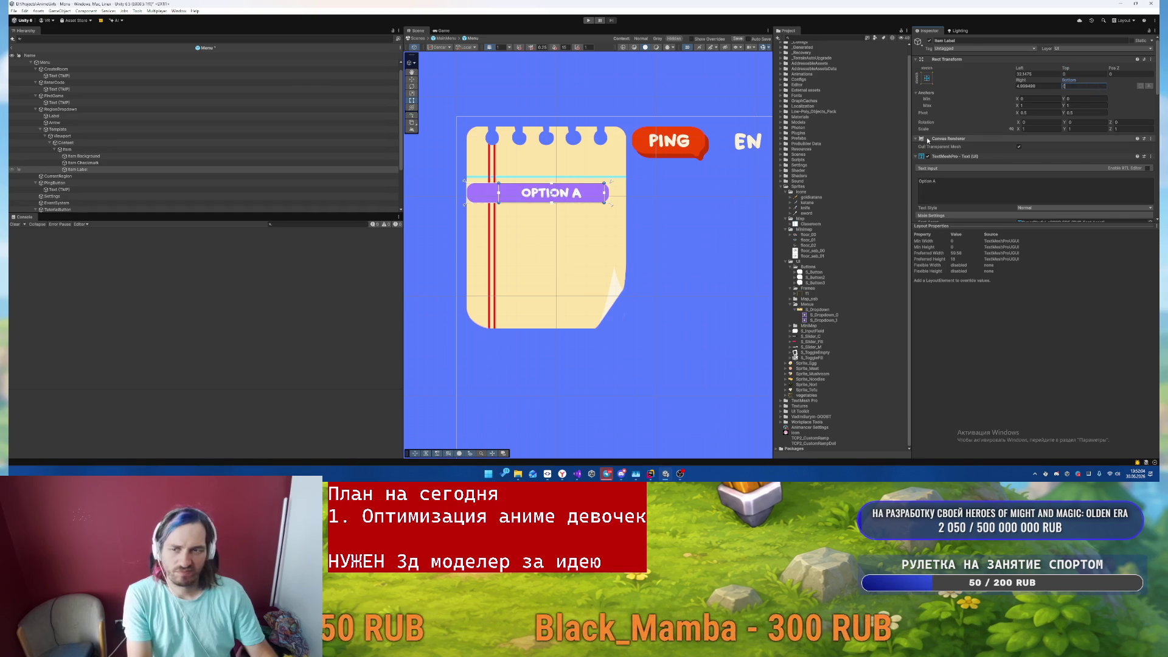
pyautogui.click(122, 149)
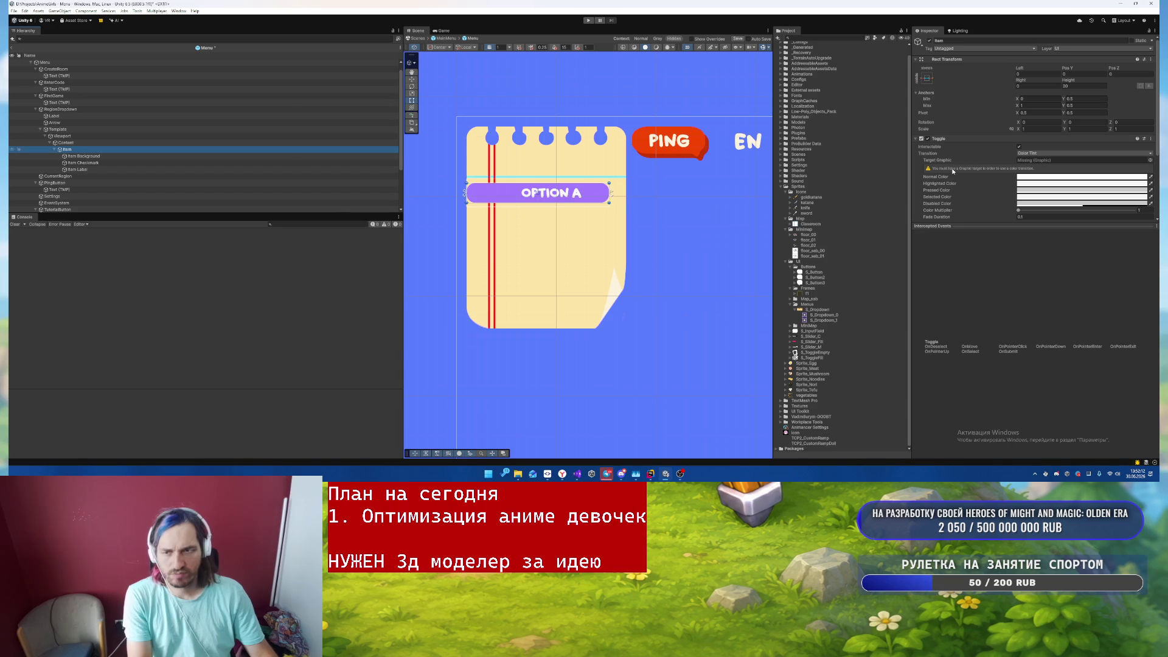
# - Drag the OPTION A Item's left edge past the red margin lines in the Scene view
pyautogui.scroll(-3, 953, 171)
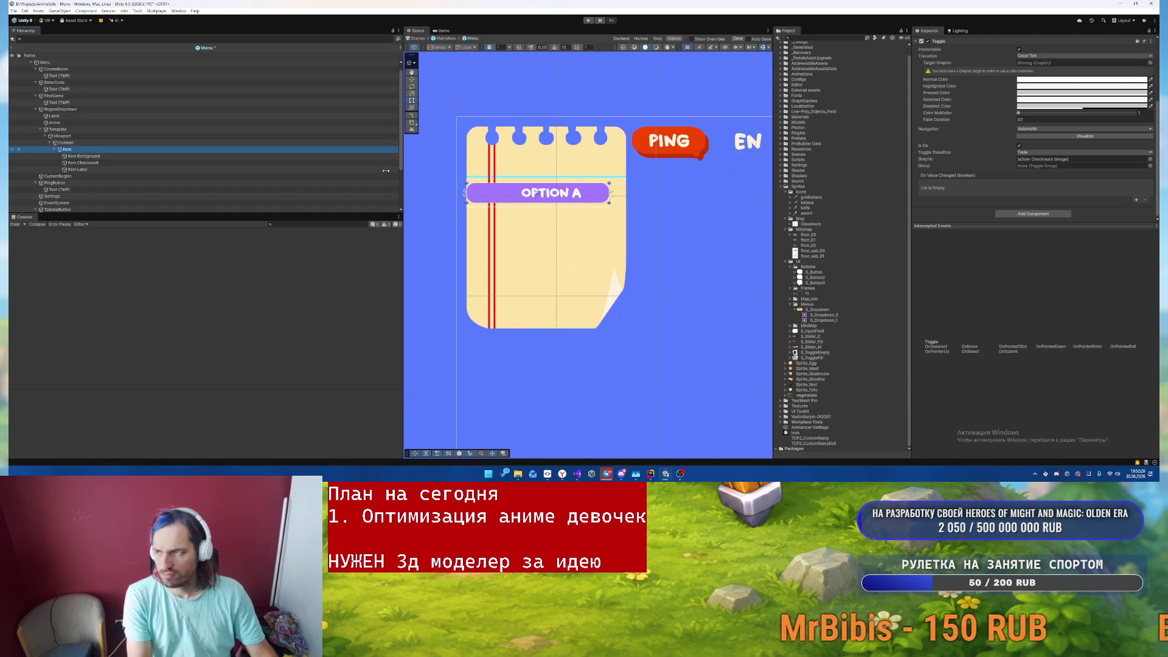
pyautogui.moveTo(467, 192); pyautogui.dragTo(497, 198)
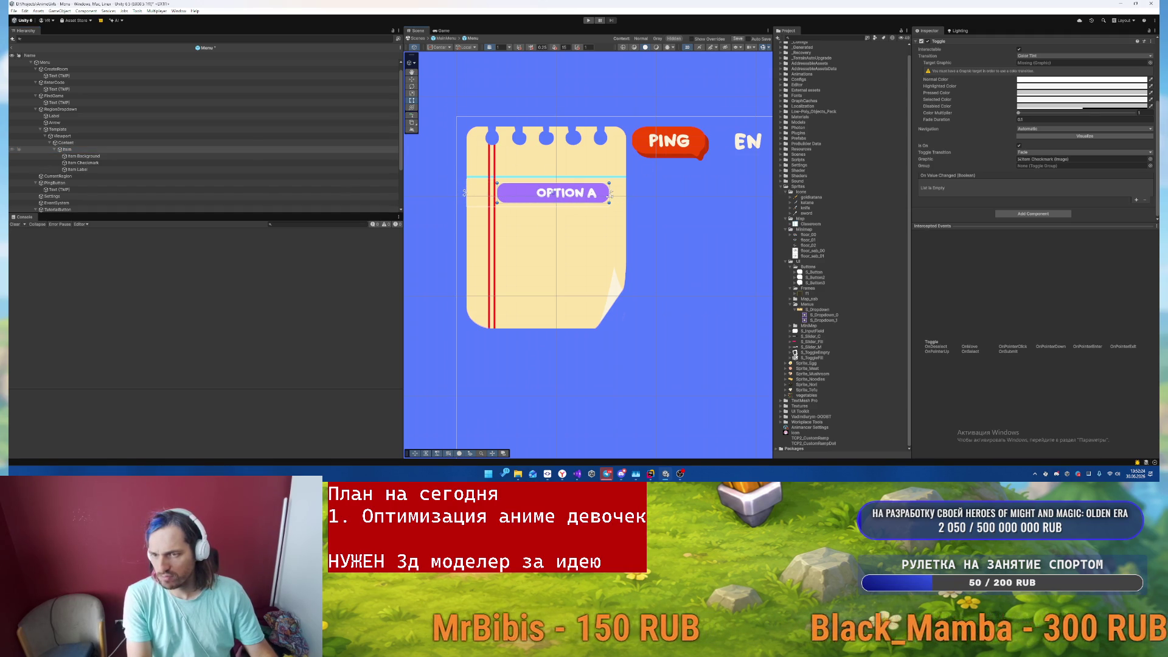
pyautogui.scroll(3, 1035, 152)
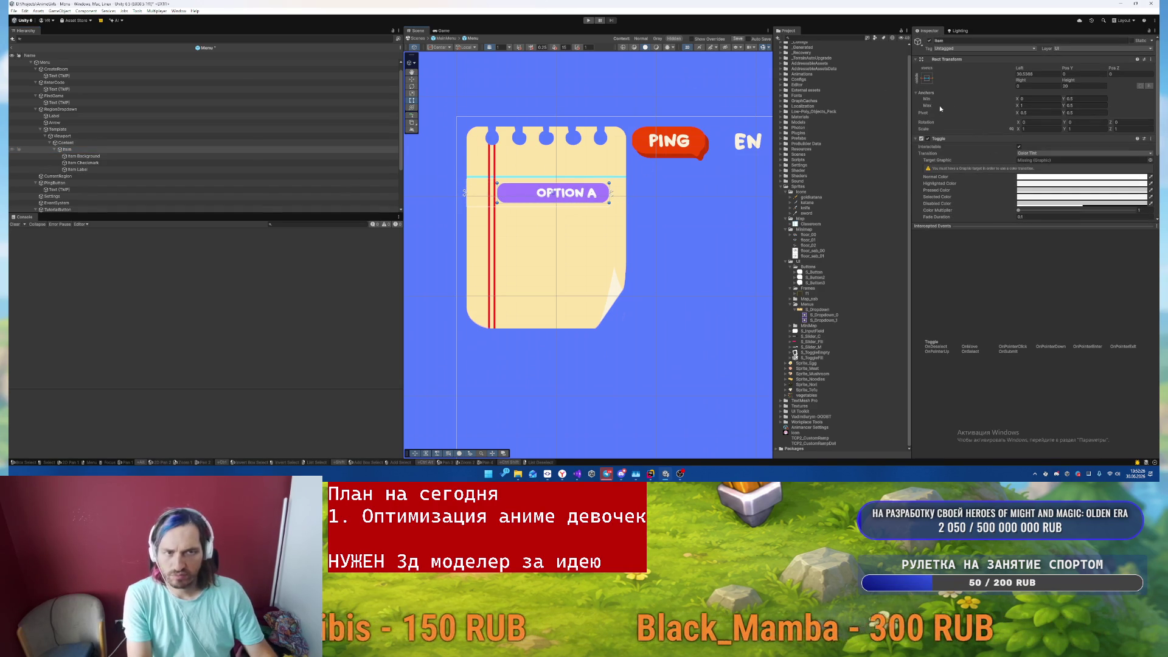
# - Set the Viewport's Rect Transform Right to 0 and check Item Label's anchors unchanged
pyautogui.click(82, 144)
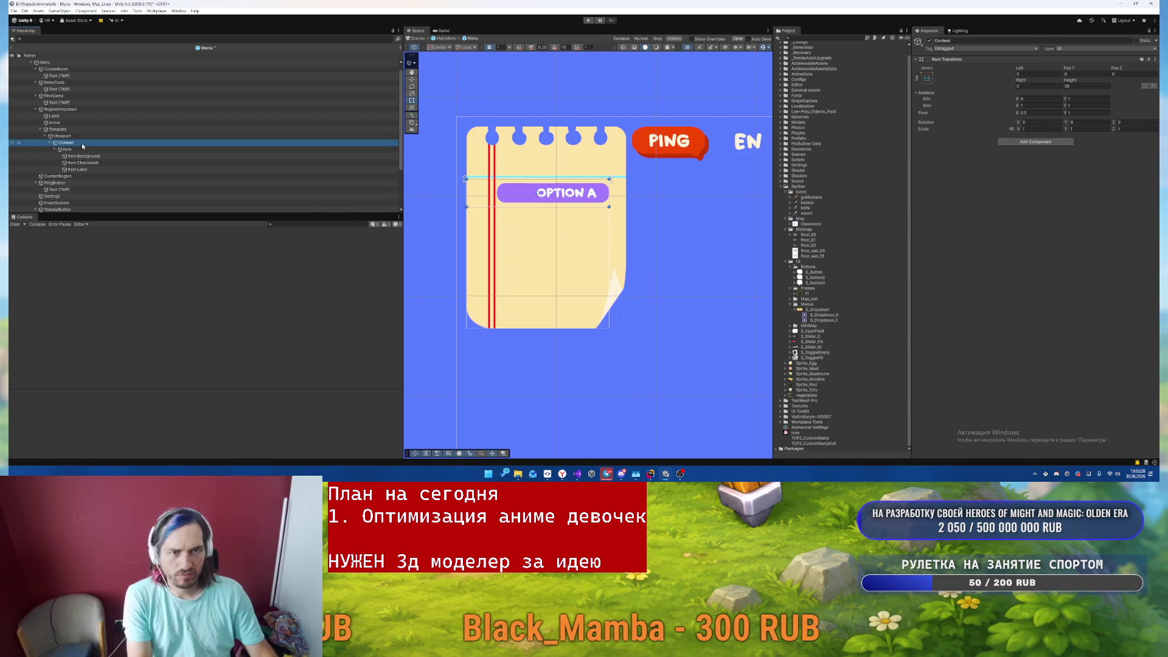
pyautogui.press('Up')
pyautogui.write('0')
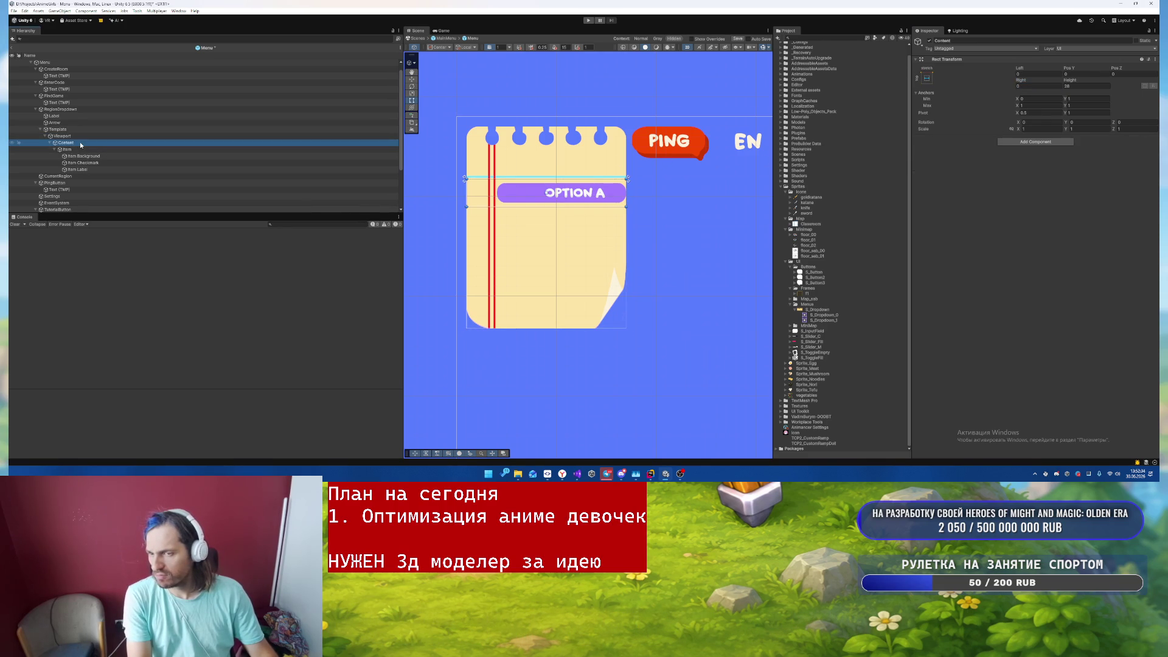
pyautogui.click(285, 170)
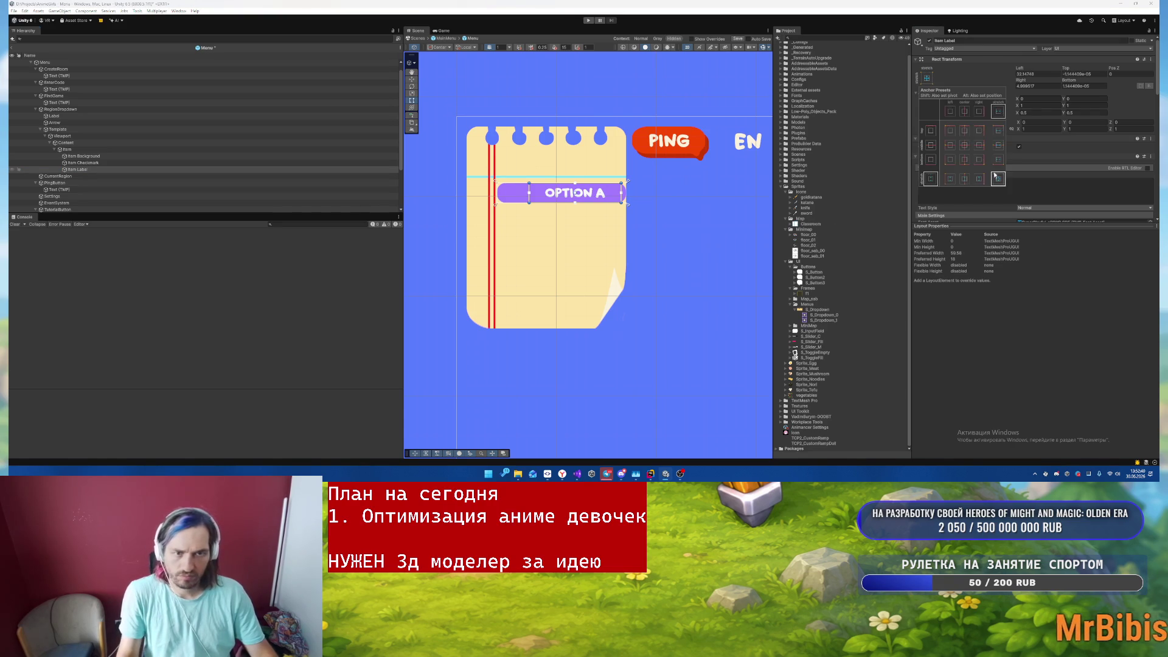
pyautogui.click(1020, 256)
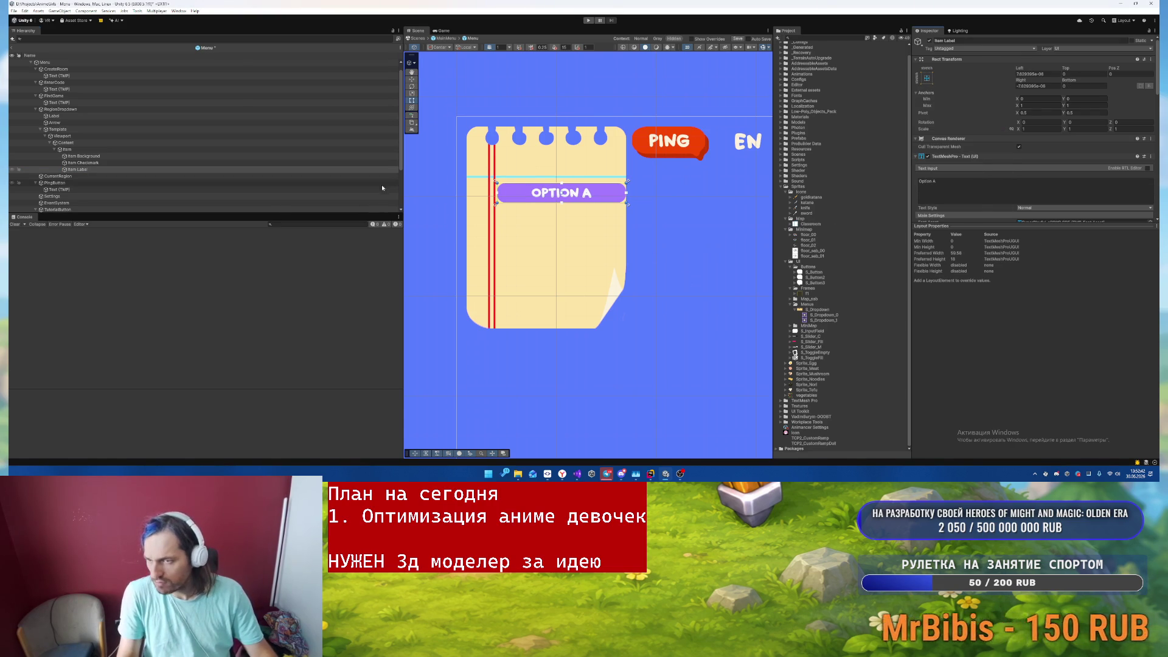
# - Change the dropdown caption Label's text to SMOOTHIE
pyautogui.click(54, 115)
pyautogui.click(996, 190)
pyautogui.write('ы')
pyautogui.press('BackSpace')
pyautogui.write('SMOOTHIE')
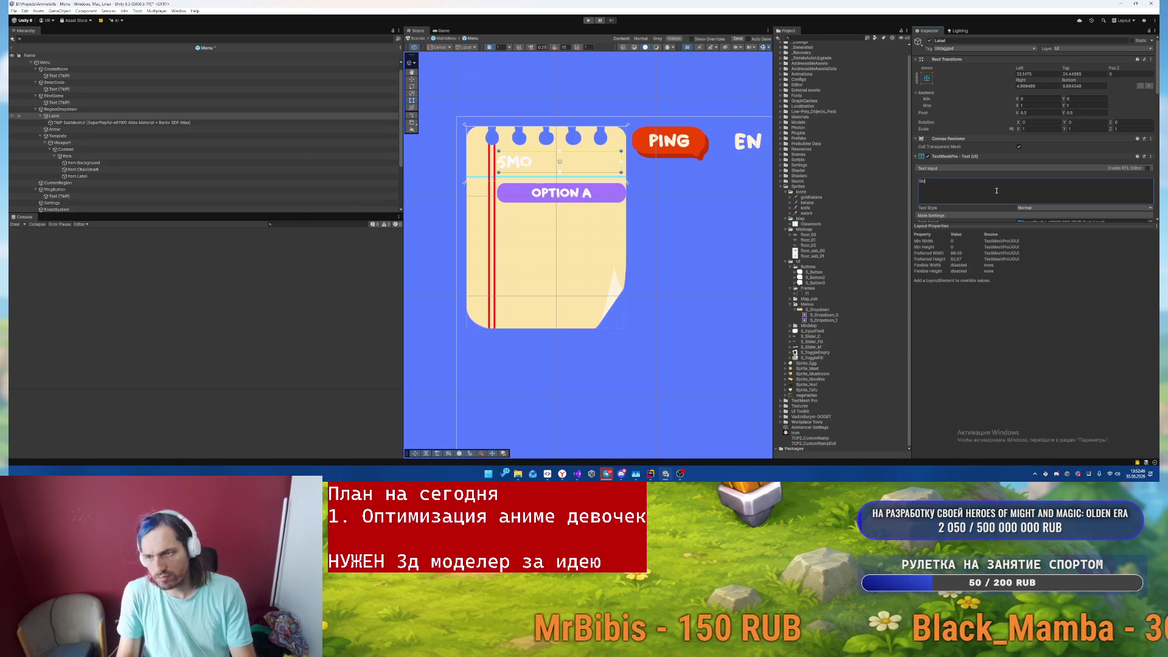
# - Set the SMOOTHIE text's Vertex Color to orange-red BC4400
pyautogui.scroll(-3, 1028, 183)
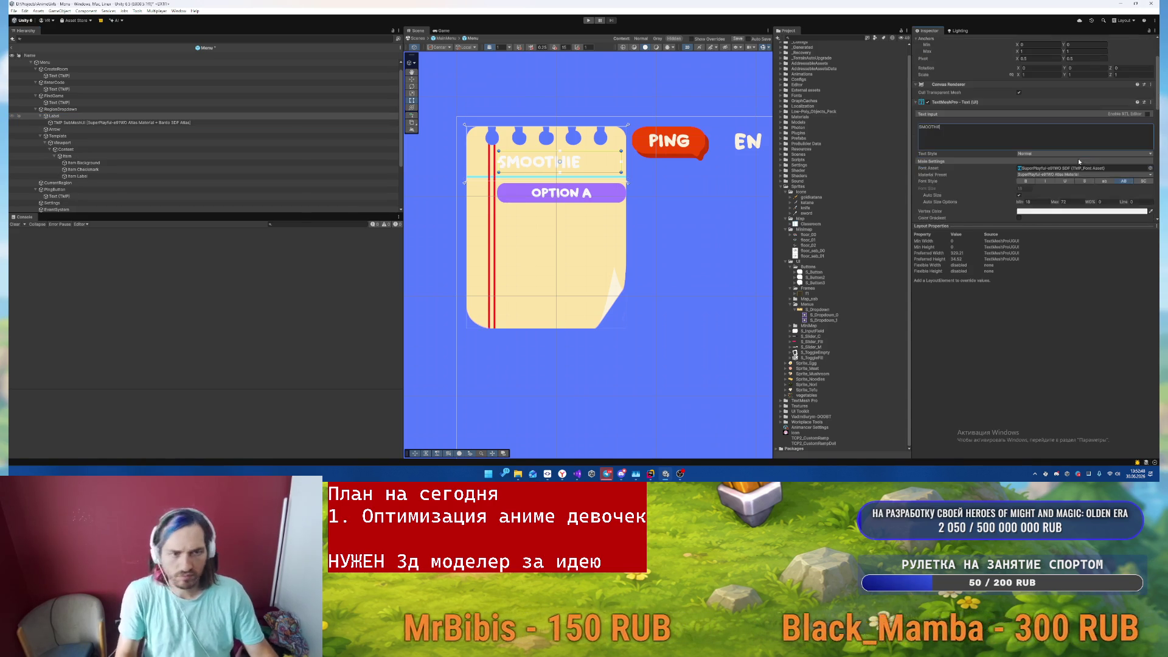
pyautogui.click(1071, 211)
pyautogui.click(1078, 420)
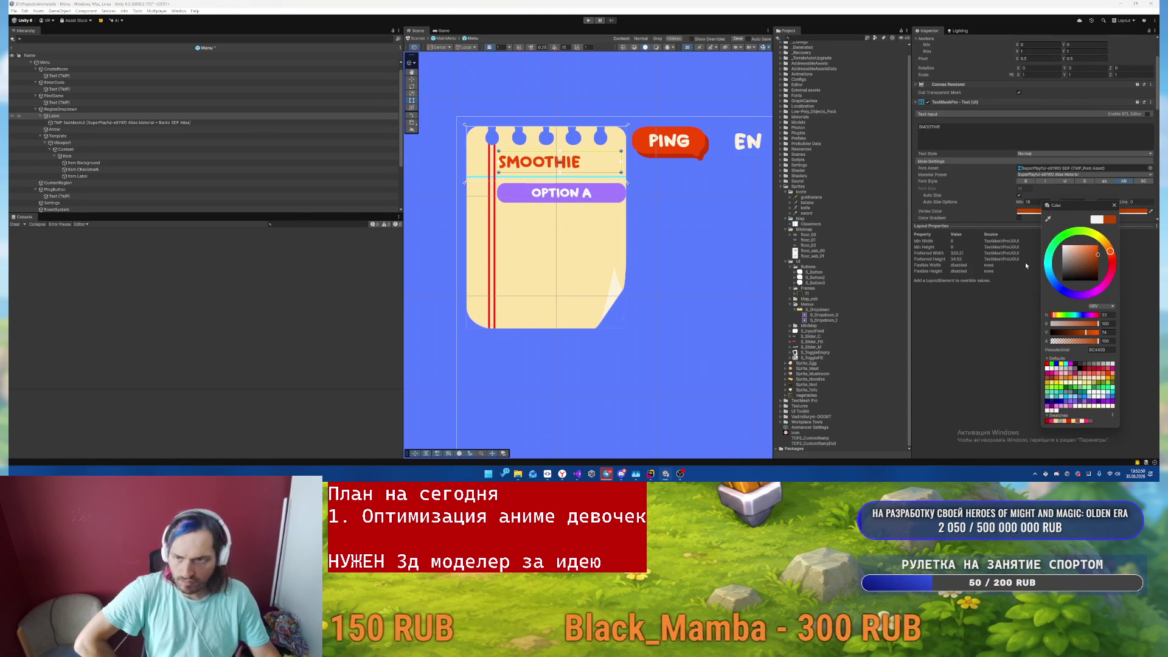
pyautogui.click(1115, 206)
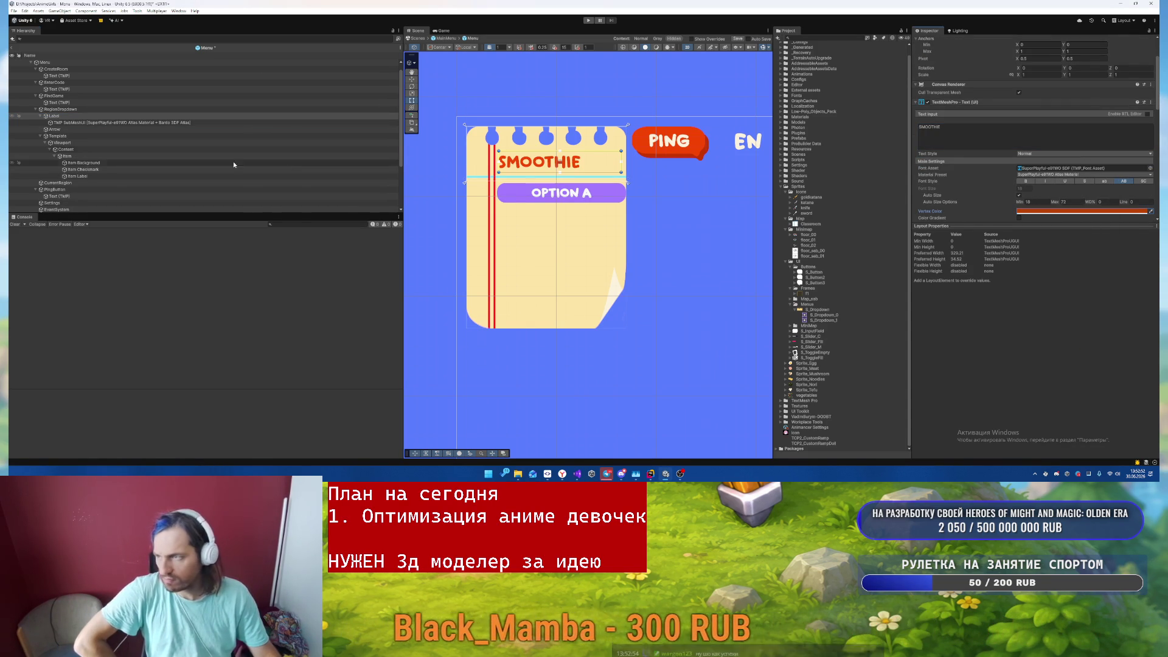
pyautogui.click(176, 169)
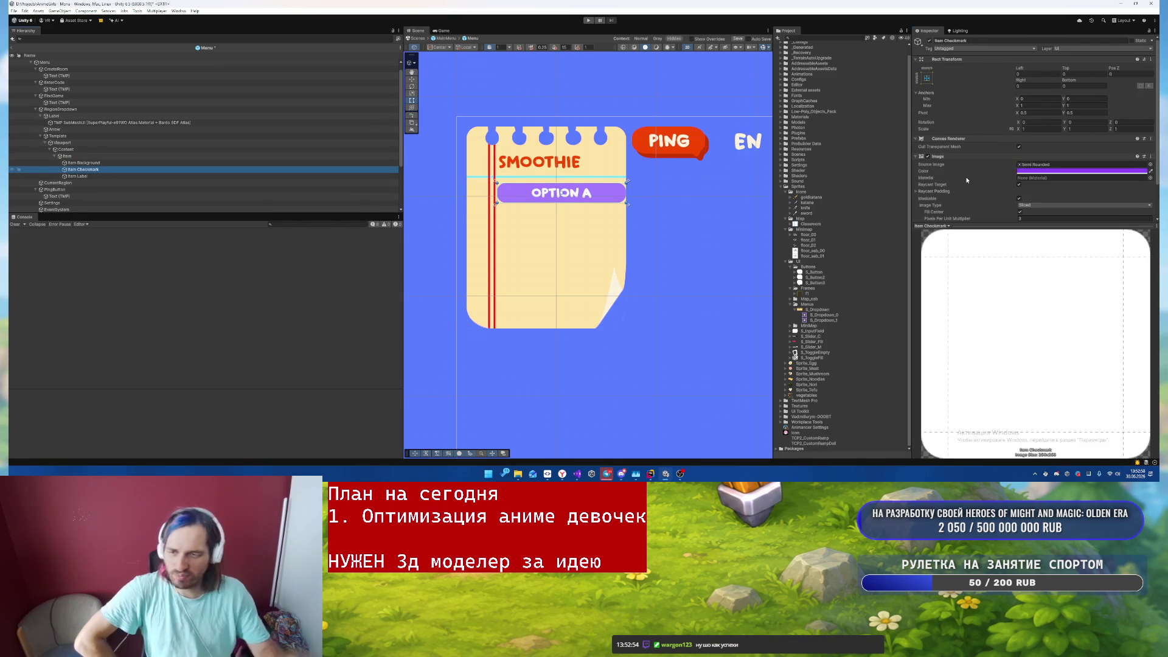
# - Change the Item Checkmark image colour and set the Item's Toggle Transition to None
pyautogui.click(1038, 172)
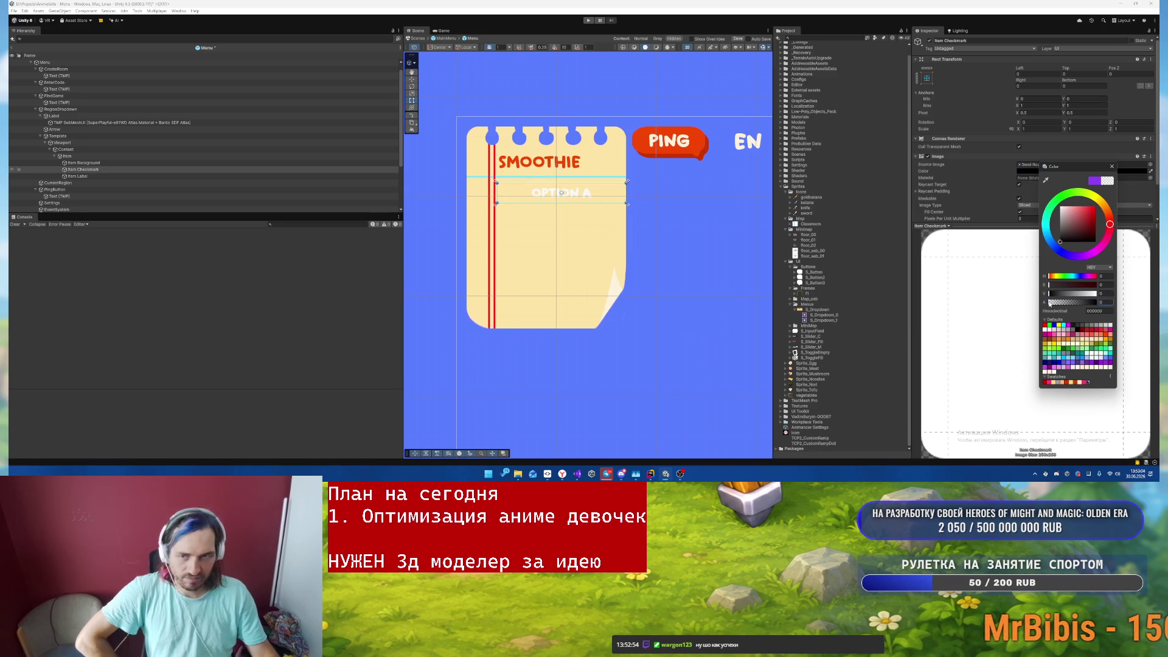
pyautogui.click(1112, 166)
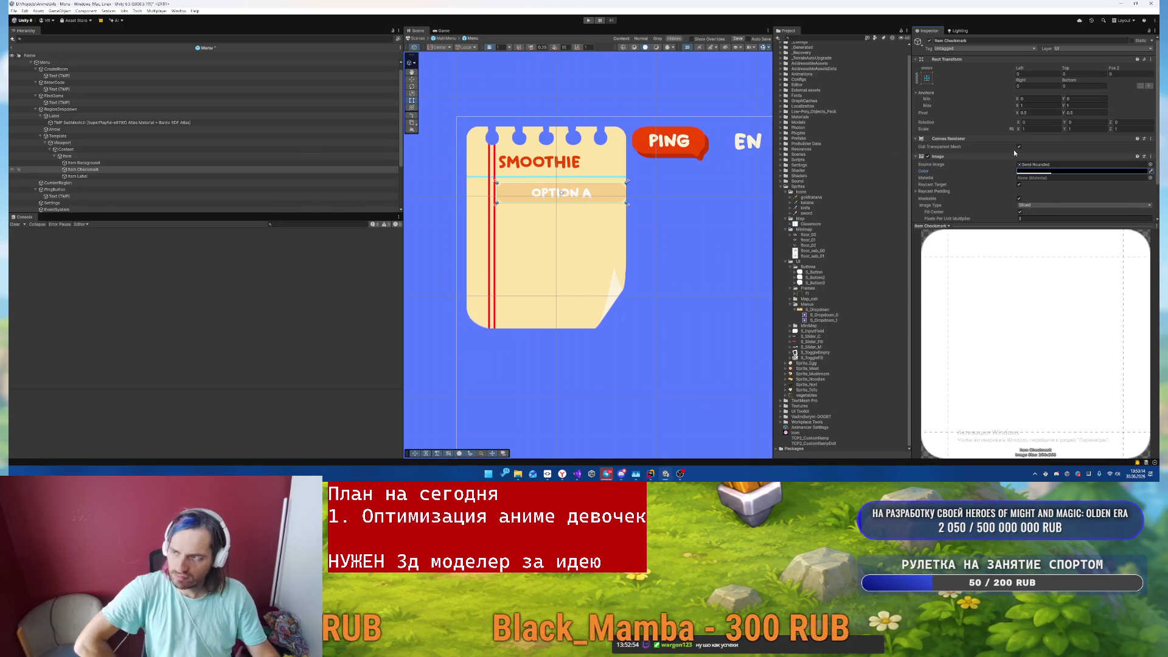
pyautogui.click(207, 156)
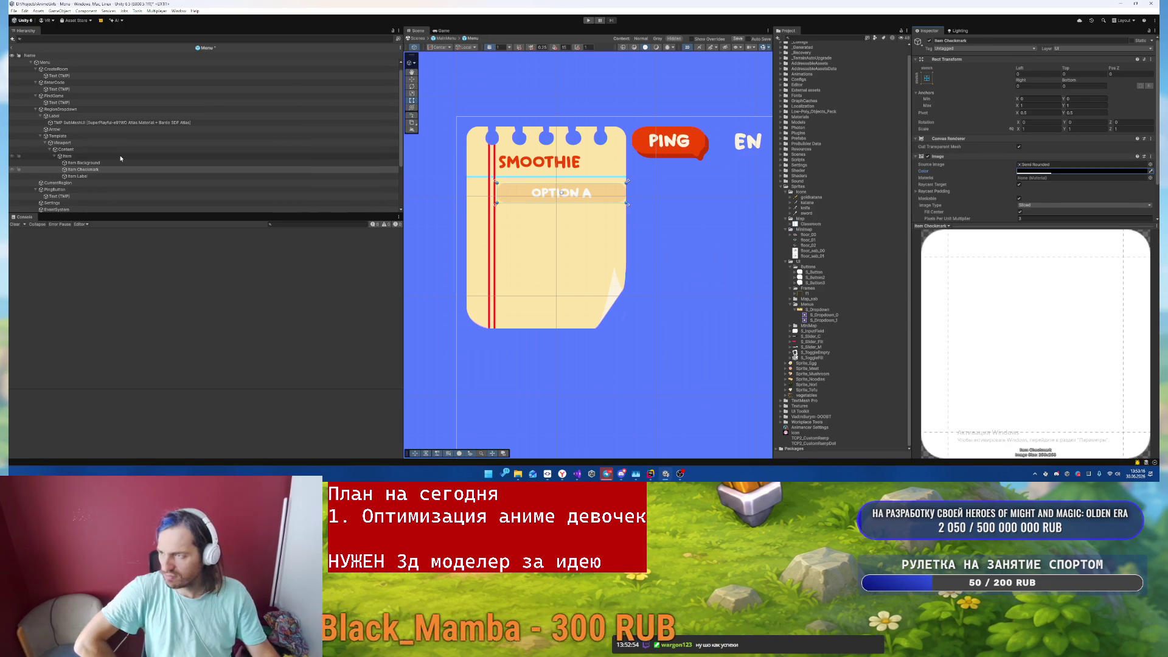
pyautogui.scroll(-3, 985, 151)
pyautogui.scroll(-2, 984, 150)
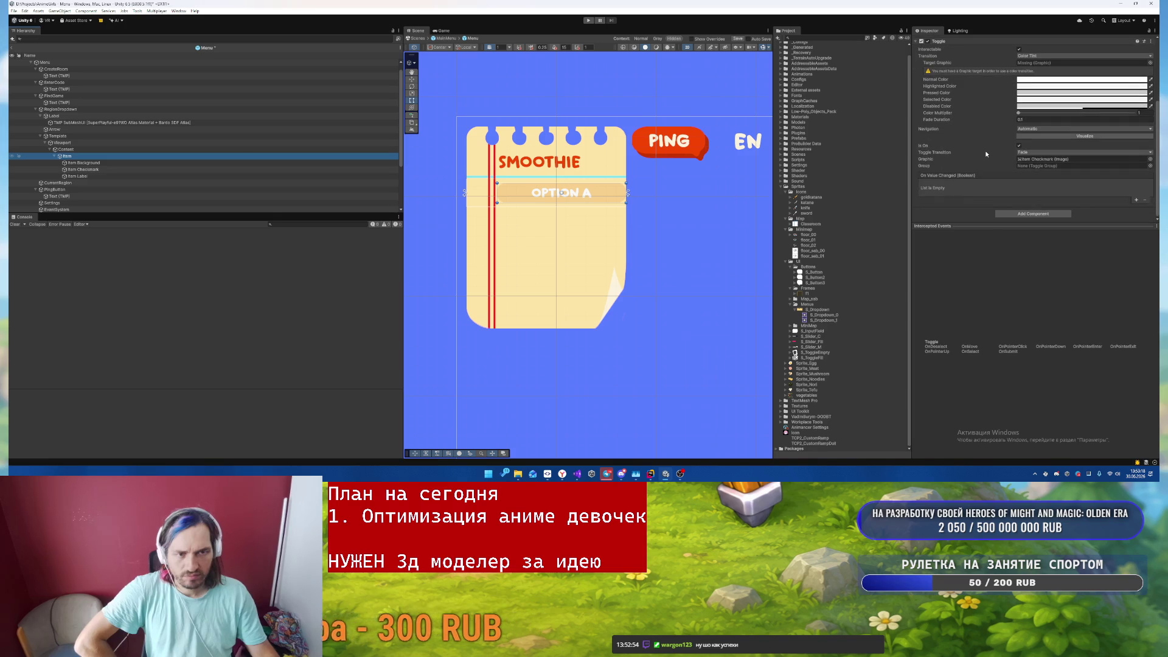
pyautogui.scroll(2, 984, 151)
pyautogui.click(1034, 92)
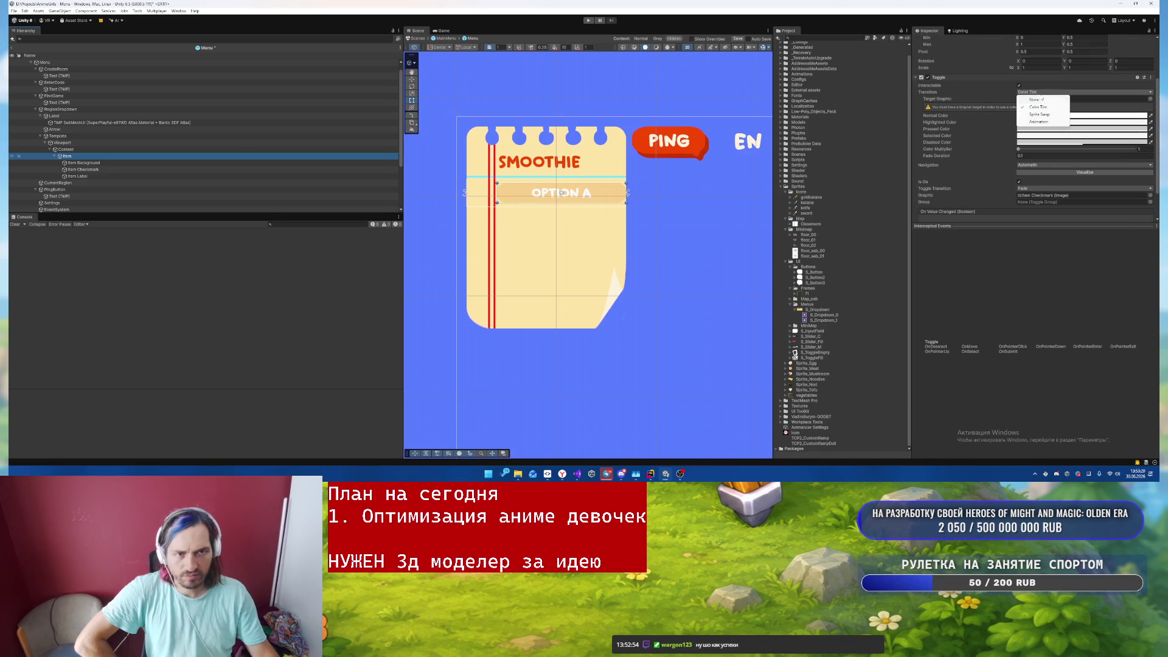
pyautogui.click(1036, 100)
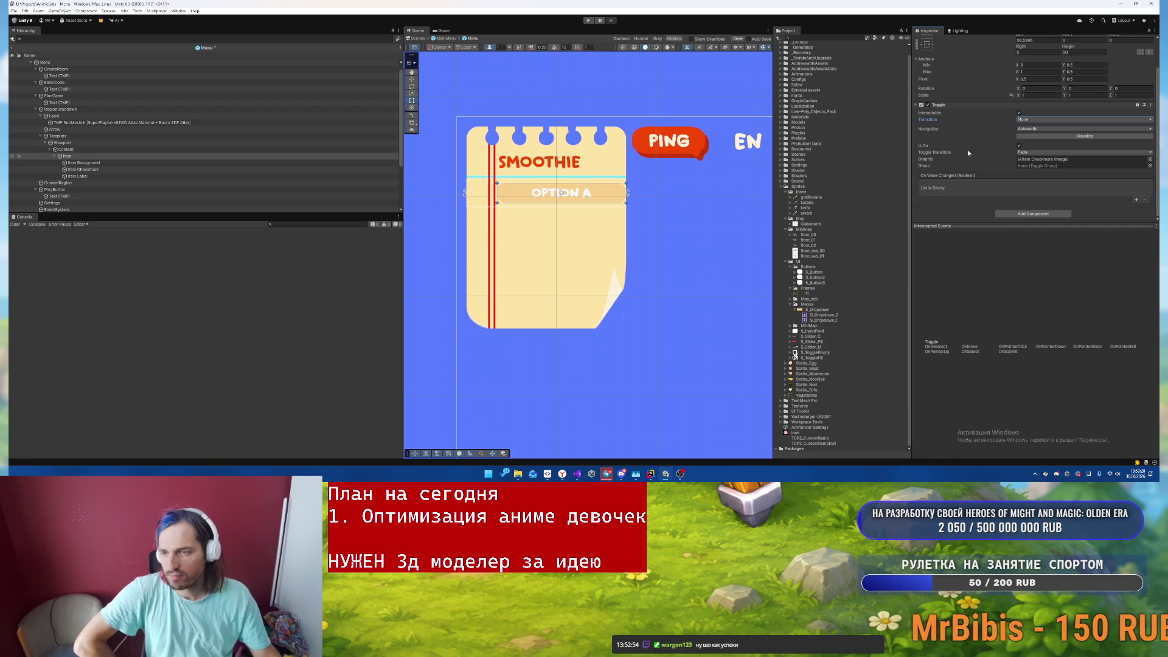
# - Set the Item Label's Vertex Color to orange 8C4400
pyautogui.click(77, 176)
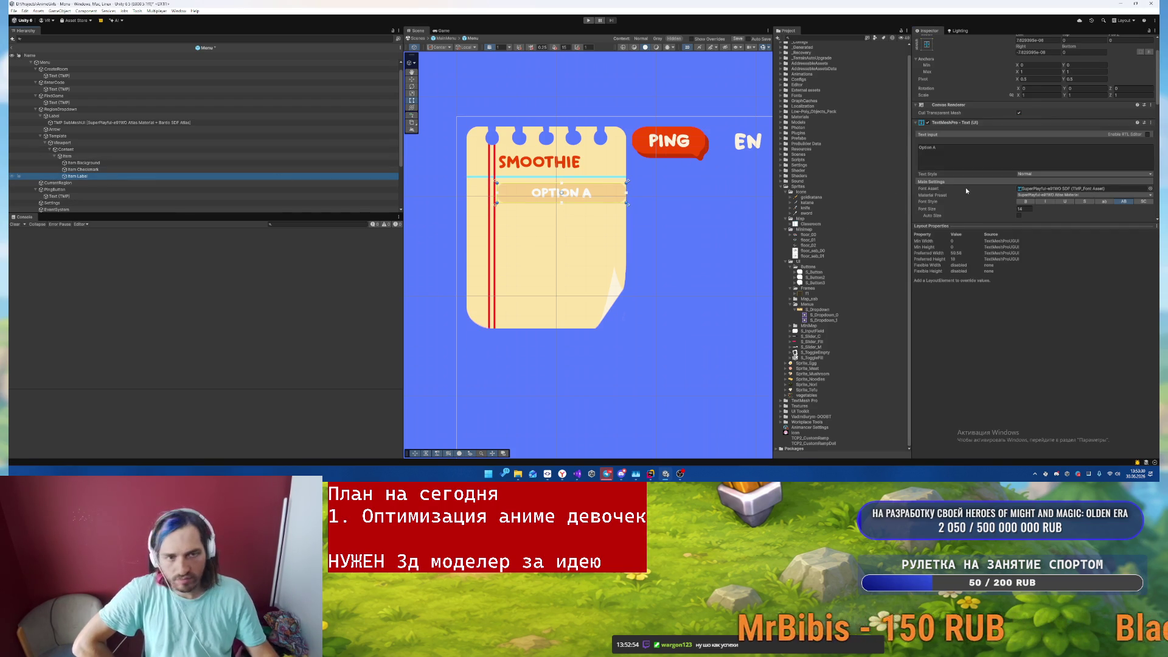
pyautogui.scroll(-3, 1044, 205)
pyautogui.click(1071, 152)
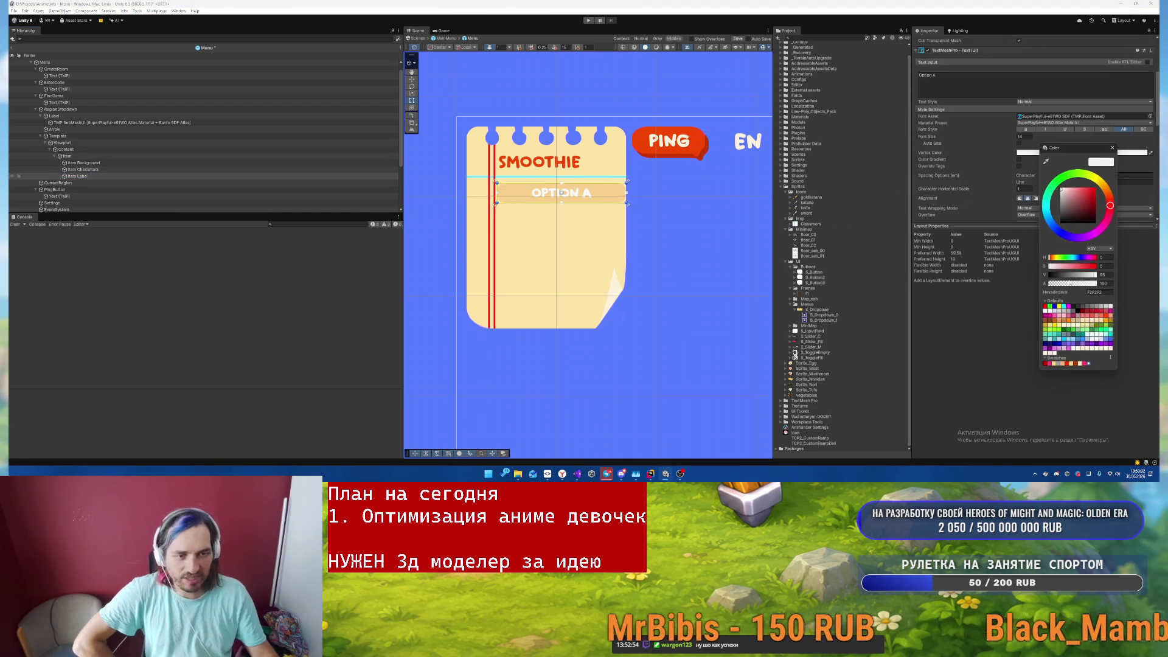
pyautogui.click(1074, 364)
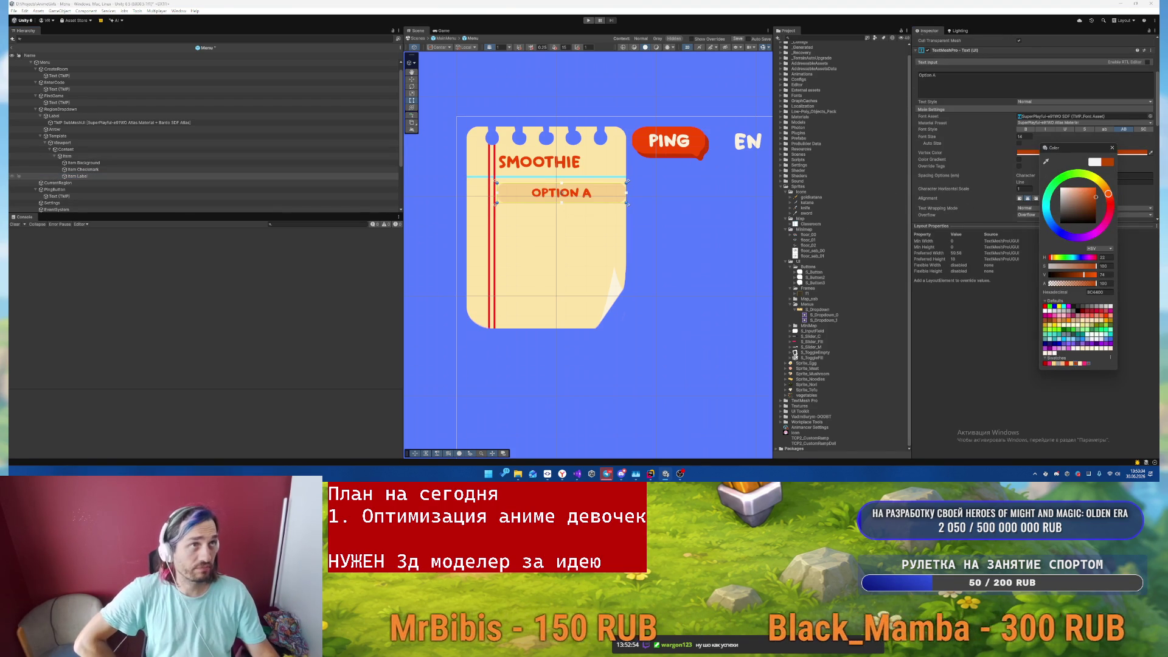
pyautogui.press('Return')
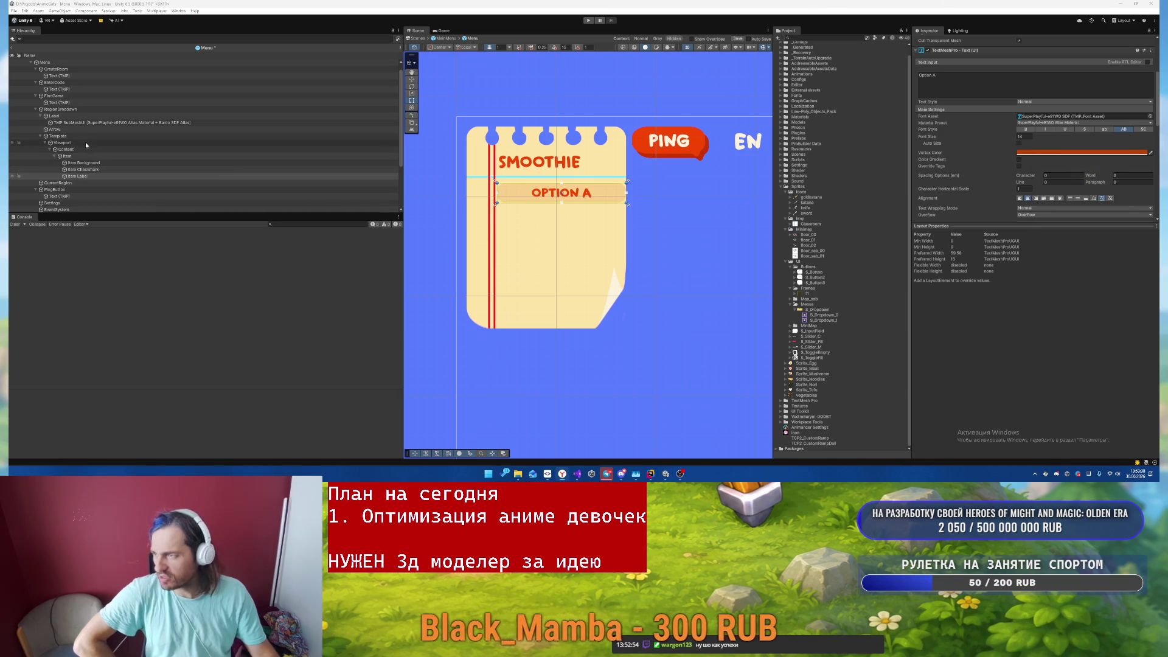
pyautogui.click(84, 116)
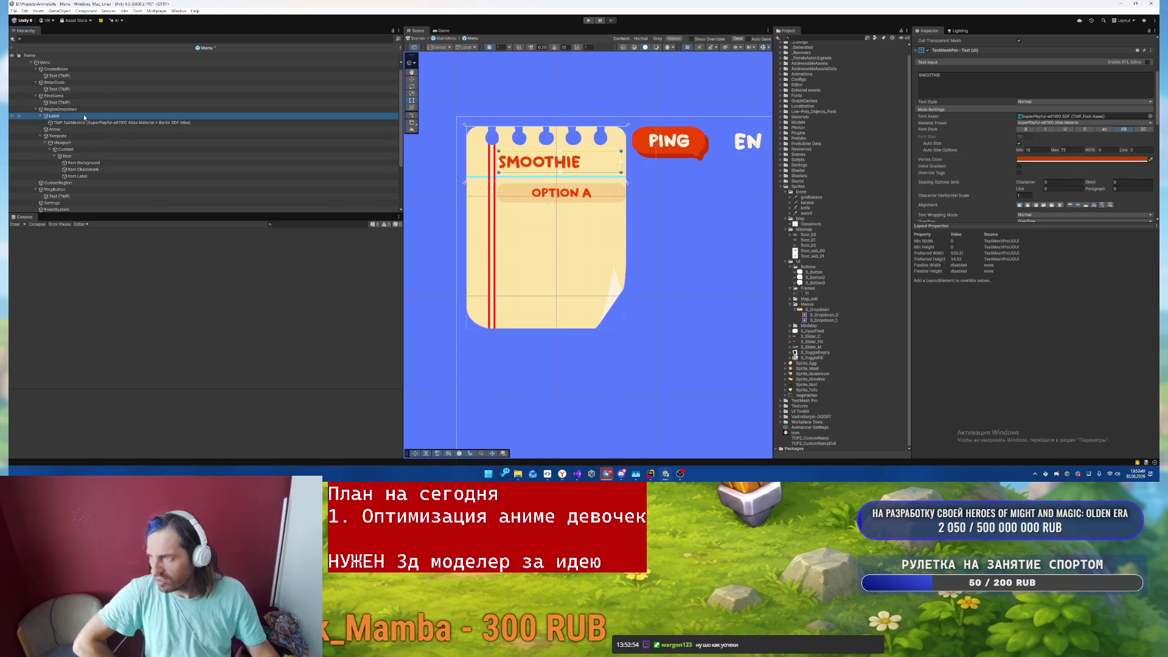
# - Change the Content object's Rect Transform Height from 28 to 34
pyautogui.scroll(4, 1028, 150)
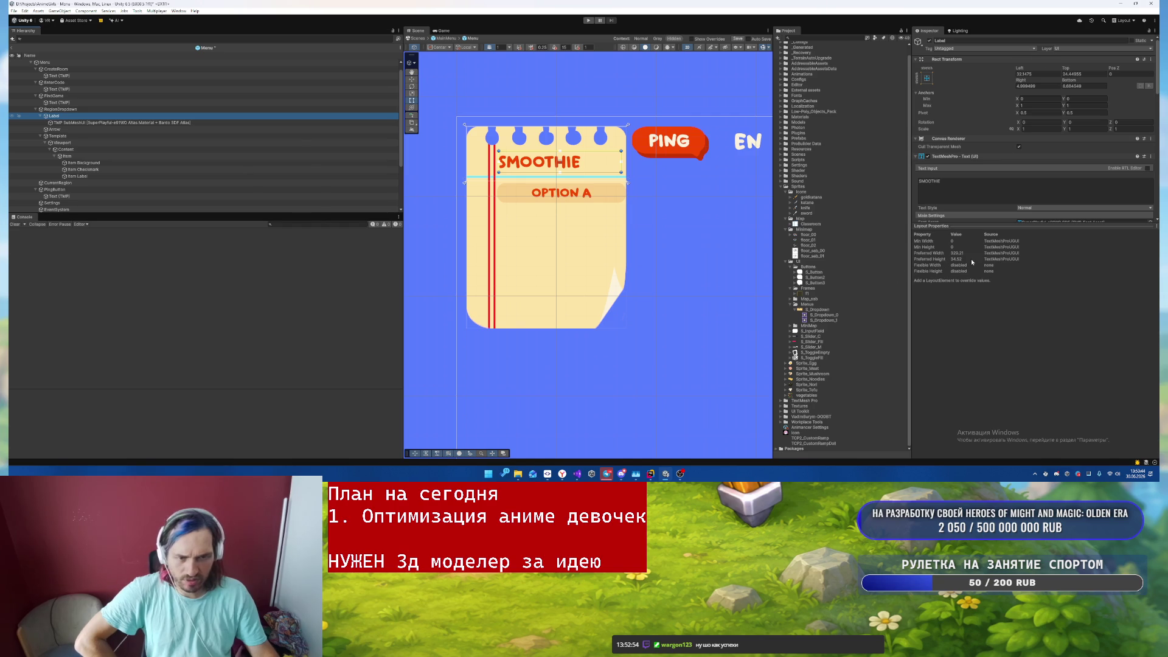
pyautogui.click(76, 156)
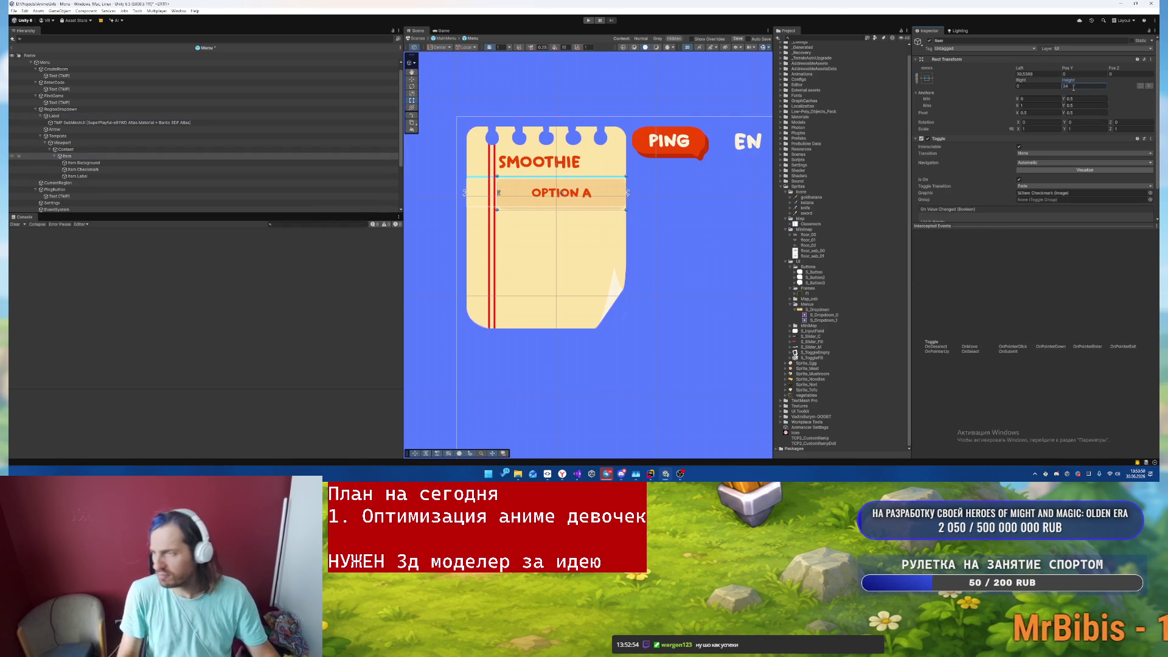
pyautogui.click(229, 149)
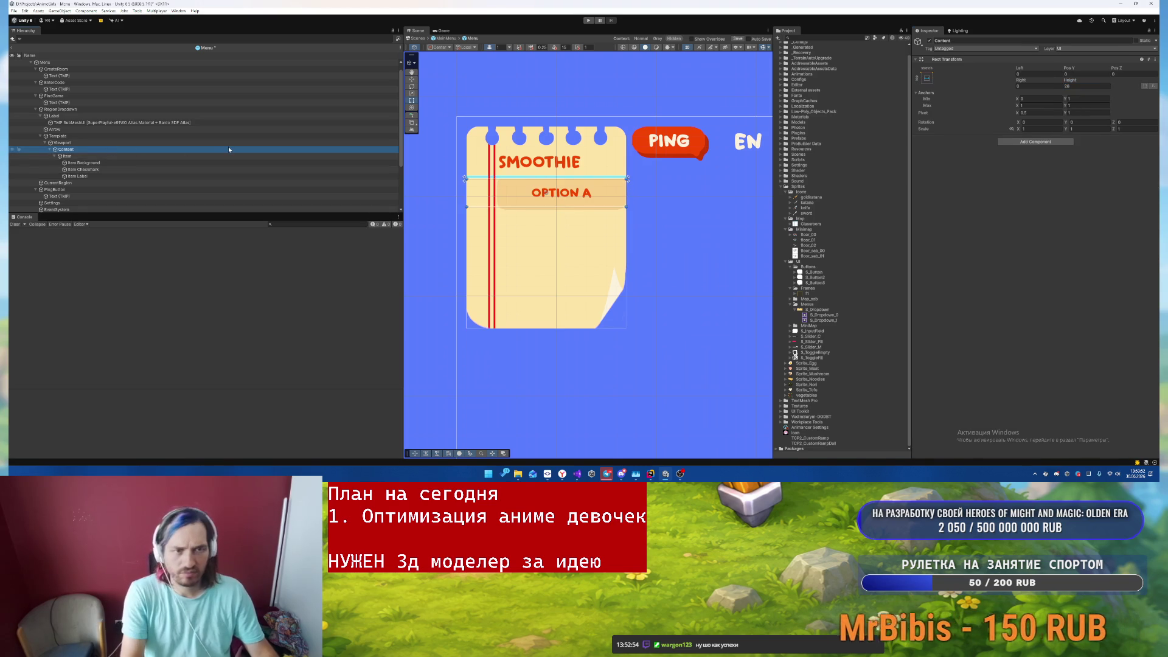
pyautogui.click(1087, 86)
pyautogui.write('34')
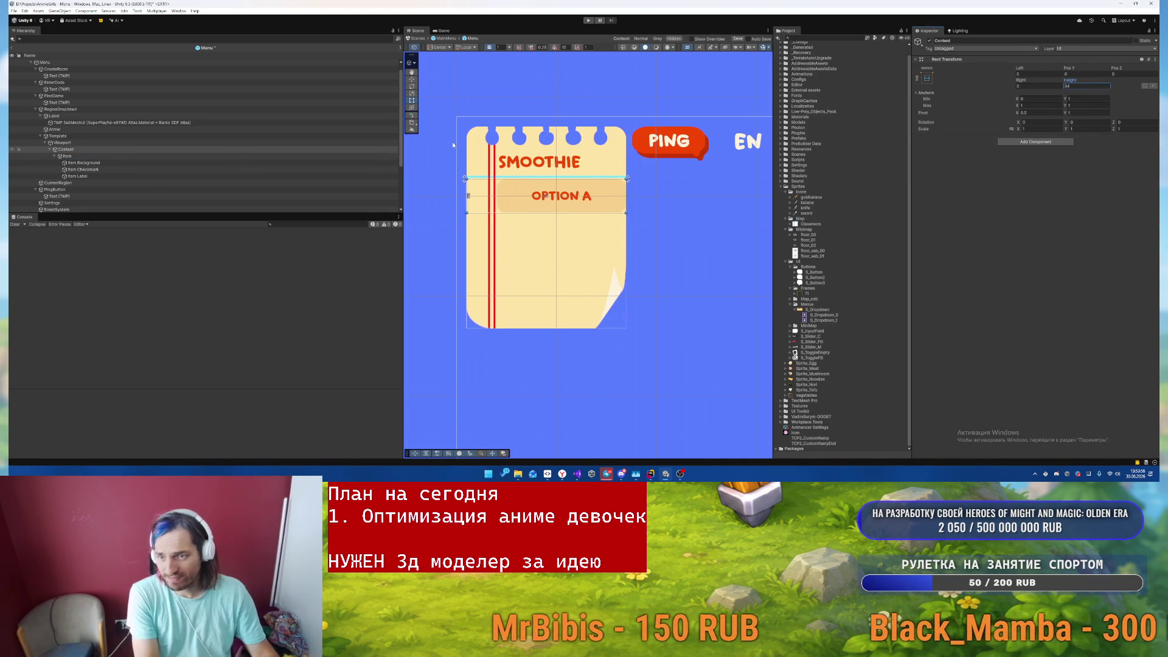
pyautogui.click(292, 169)
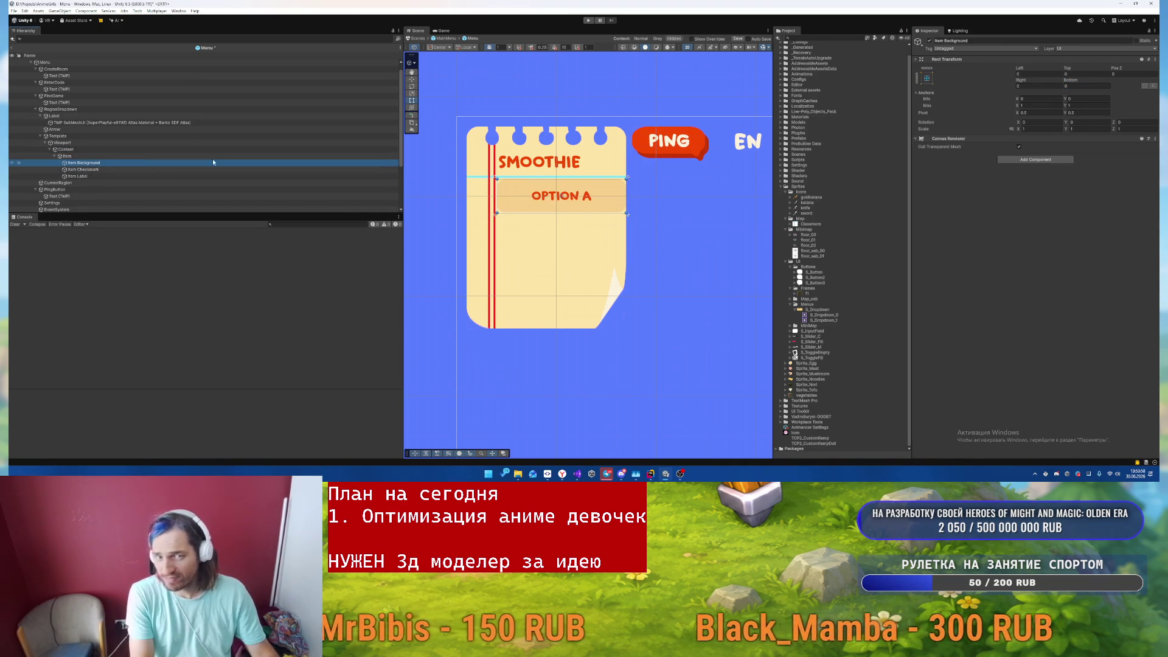
# - Clear Item Checkmark's Semi Rounded Source Image to None, then reselect Item and Template
pyautogui.scroll(-2, 995, 157)
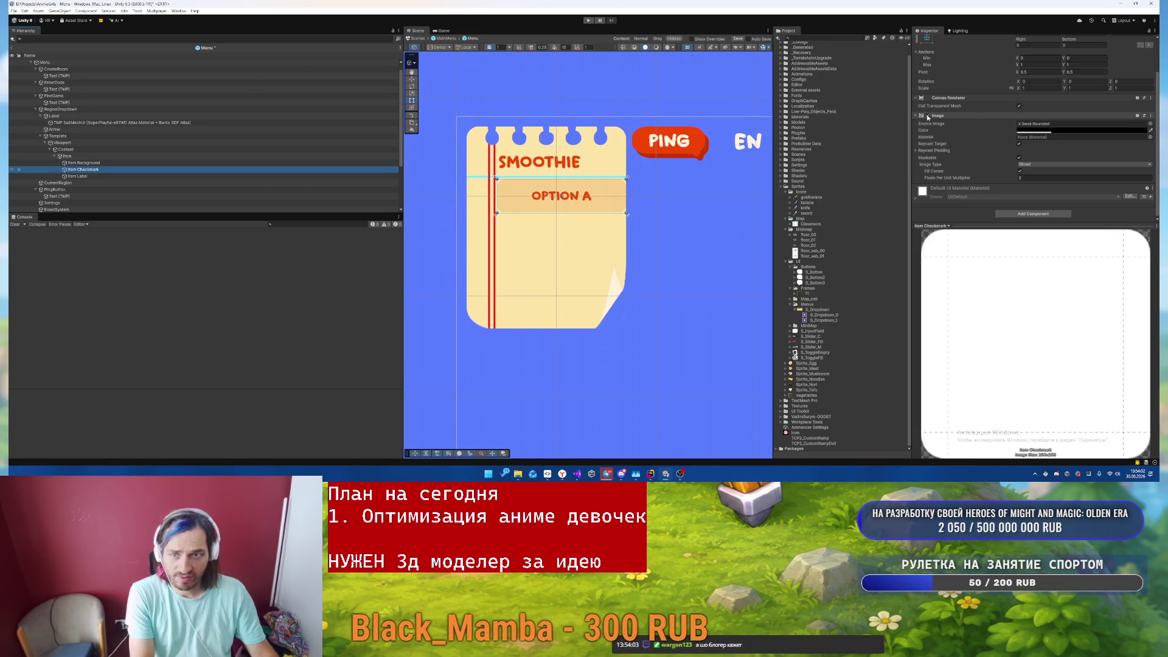
pyautogui.click(1068, 124)
pyautogui.press('Delete')
pyautogui.scroll(4, 508, 197)
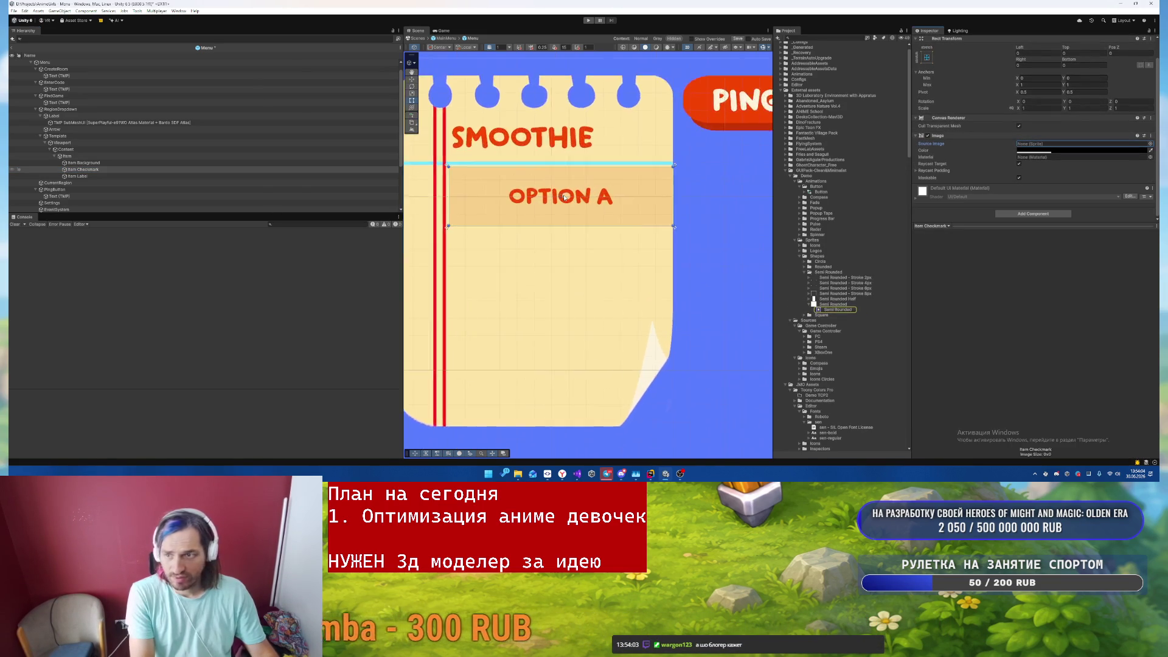
pyautogui.scroll(2, 593, 194)
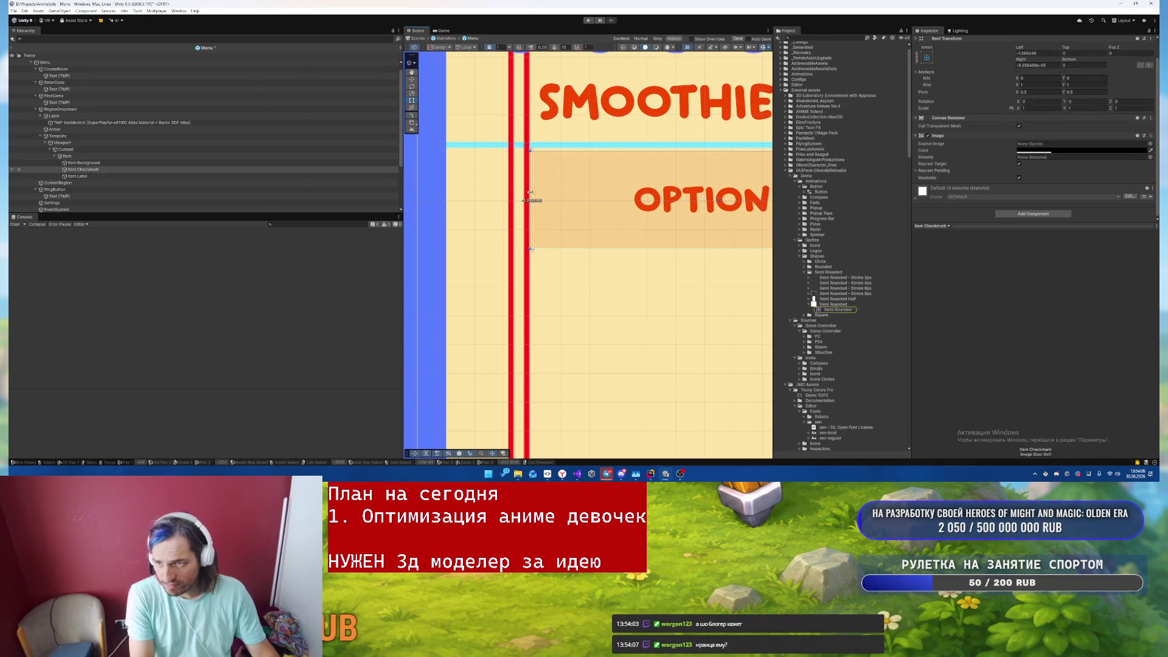
pyautogui.hotkey('ctrl', 'z')
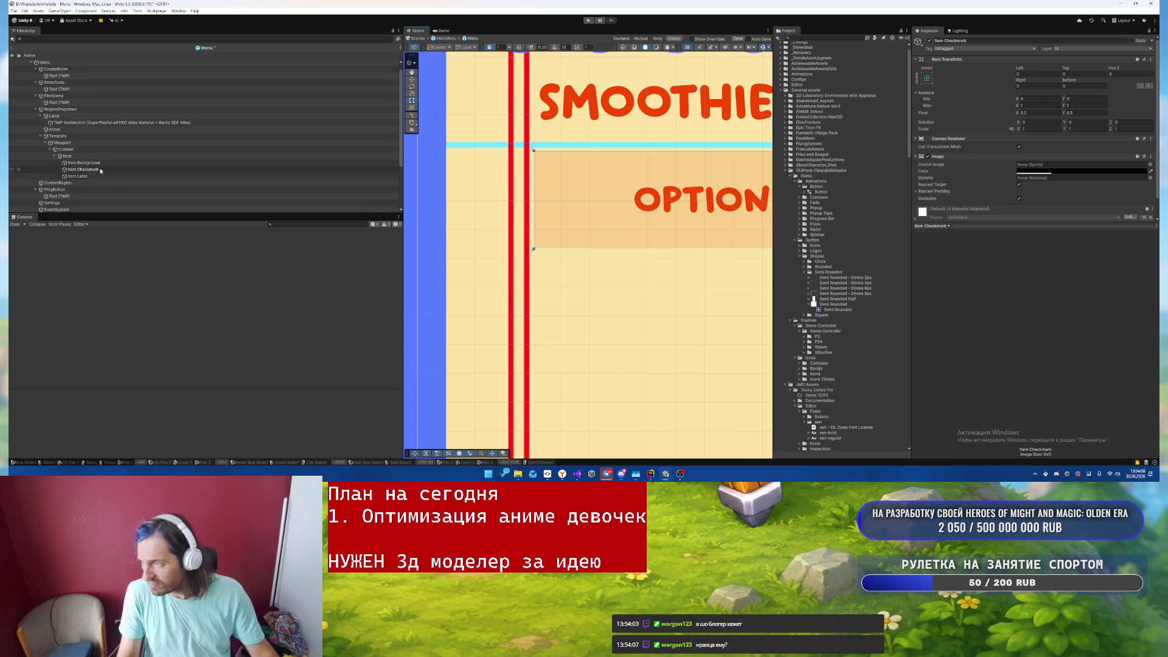
pyautogui.click(92, 157)
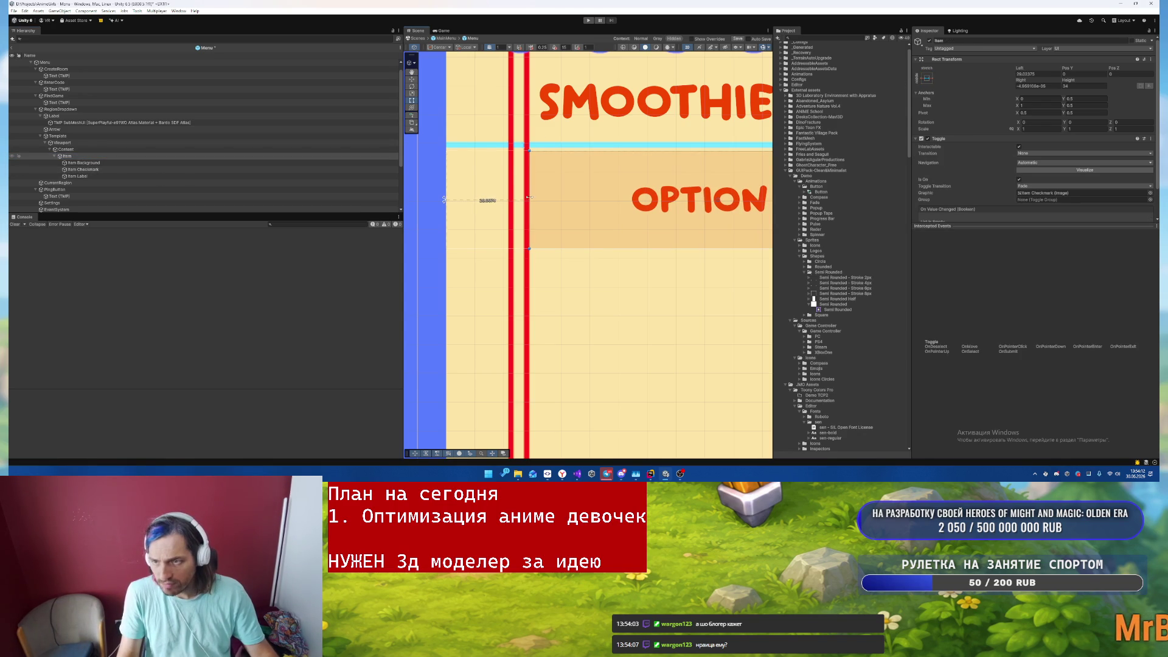
pyautogui.moveTo(636, 207); pyautogui.dragTo(612, 214)
pyautogui.scroll(-3, 612, 214)
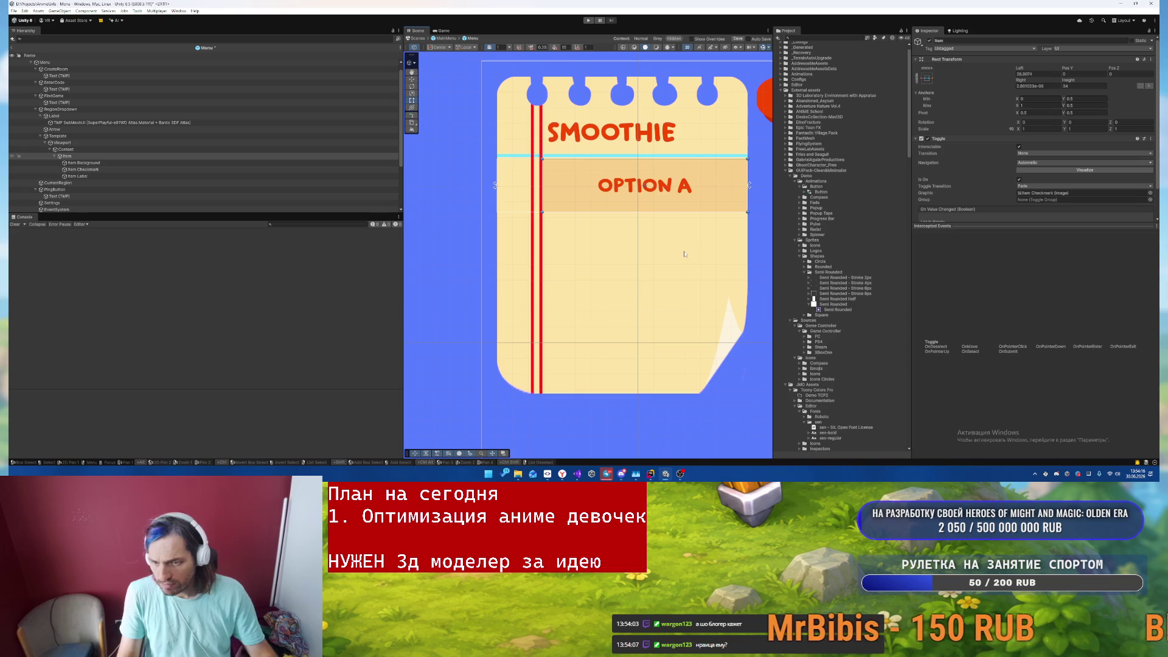
pyautogui.click(670, 300)
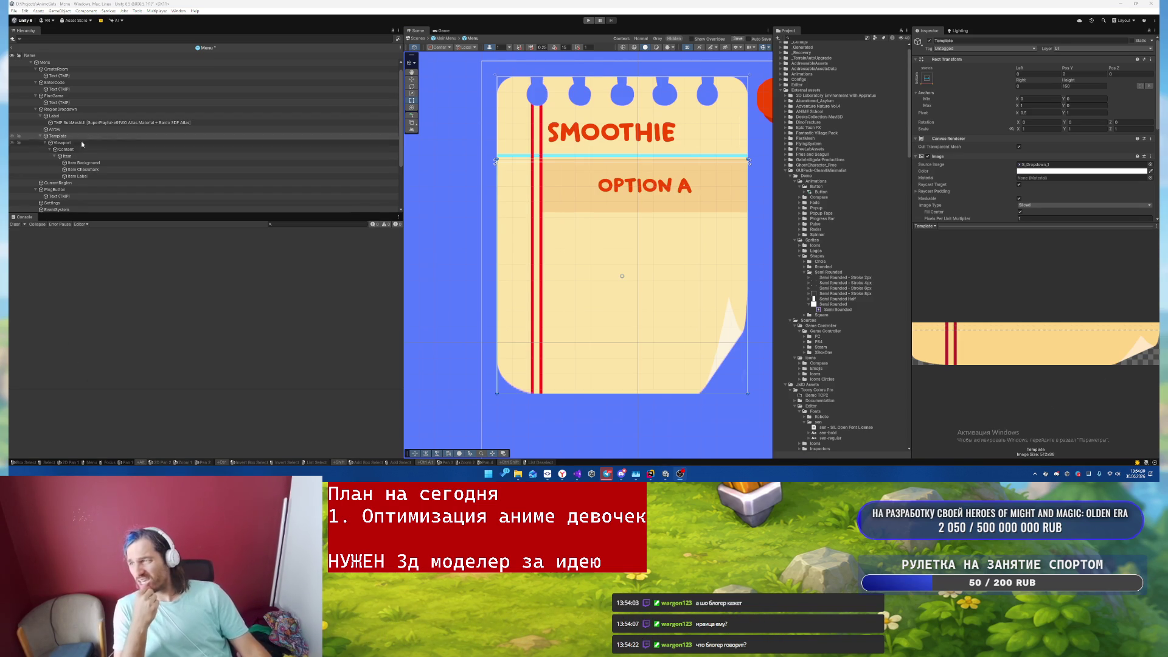
# - Set the Template's Pixels Per Unit Multiplier to 4, then inspect Item Background and Item Checkmark
pyautogui.scroll(-3, 1025, 192)
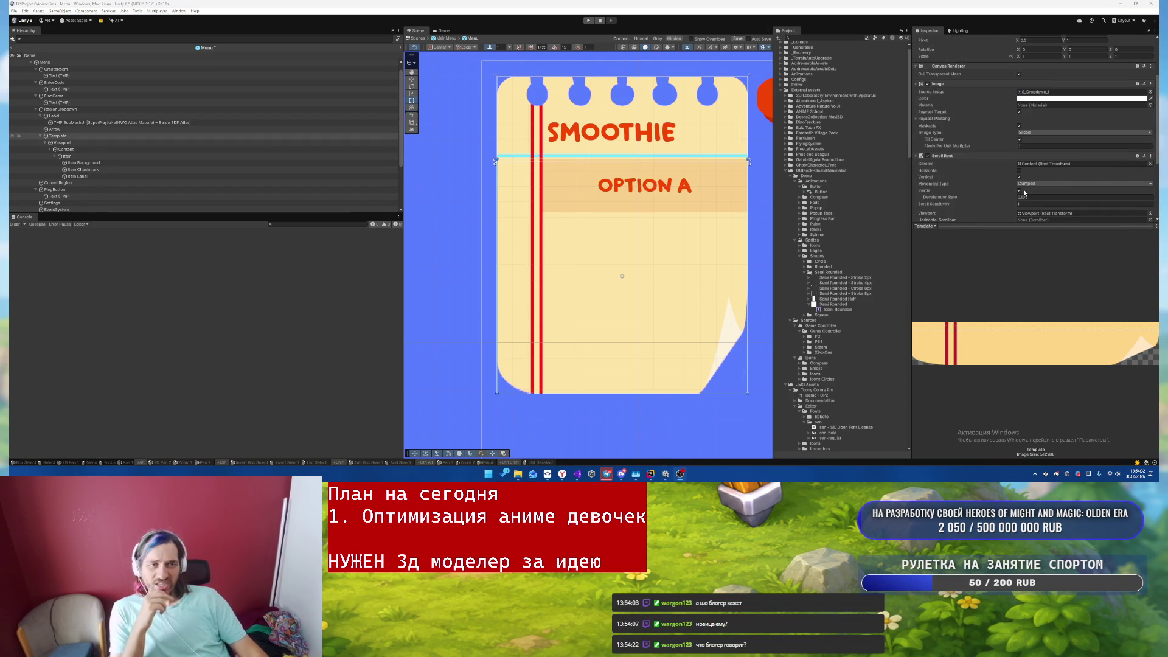
pyautogui.click(80, 111)
pyautogui.scroll(-3, 1008, 207)
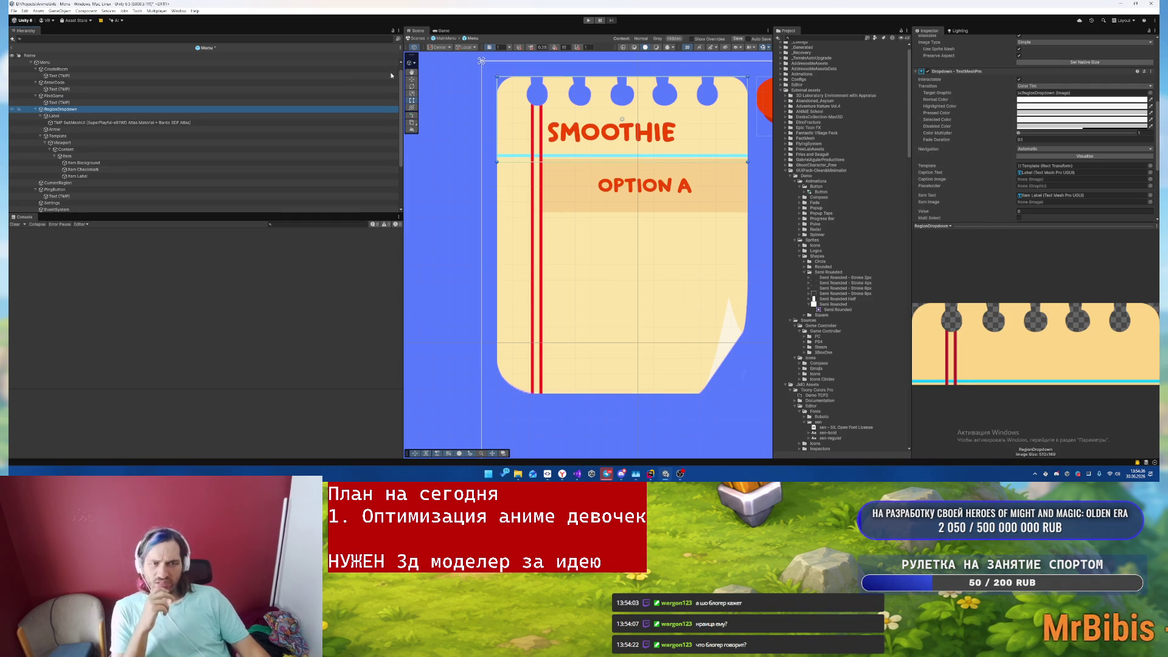
pyautogui.click(72, 137)
pyautogui.scroll(5, 1004, 176)
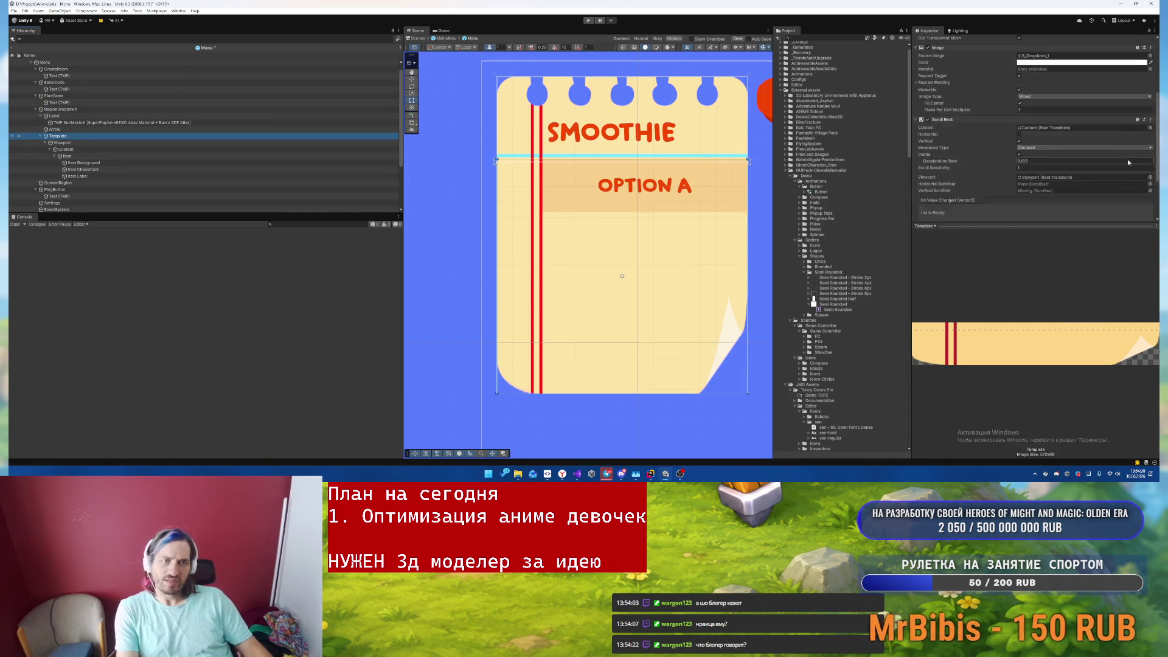
pyautogui.scroll(-3, 1115, 161)
pyautogui.click(1031, 128)
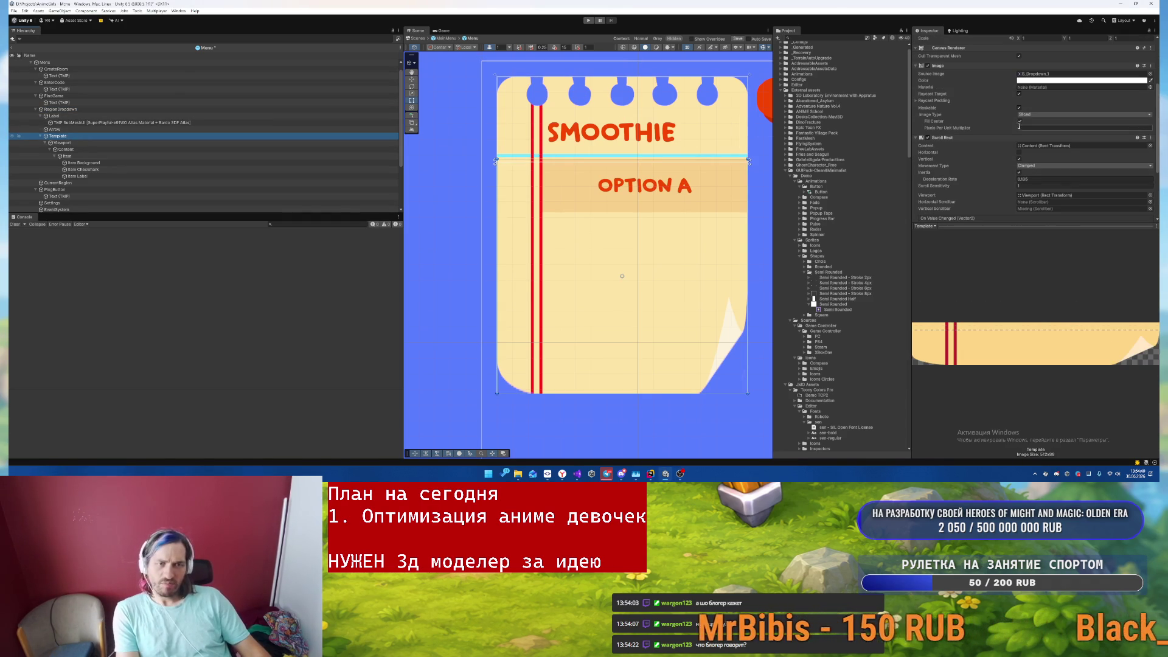
pyautogui.write('3')
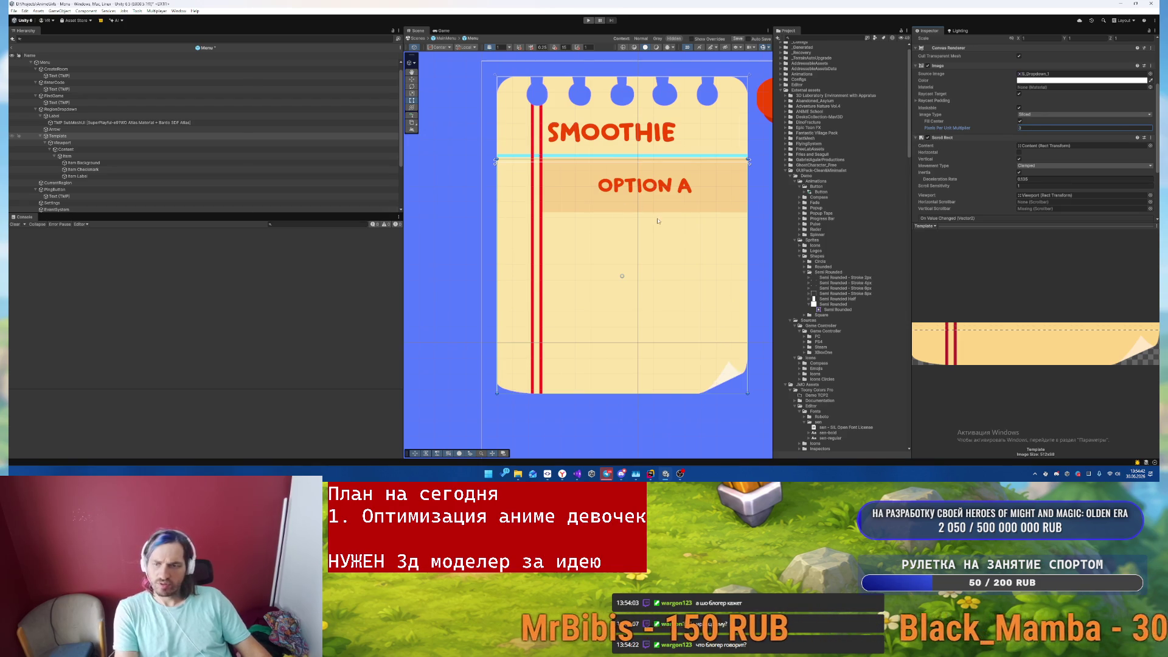
pyautogui.press('BackSpace')
pyautogui.write('4')
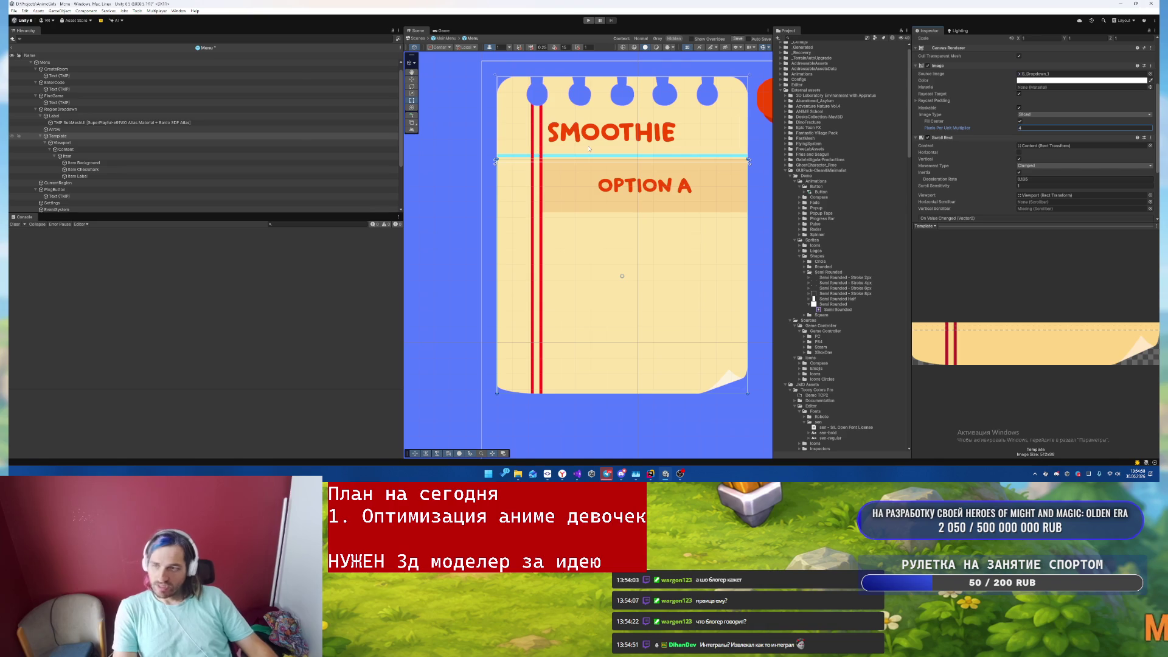
pyautogui.click(139, 162)
pyautogui.click(139, 169)
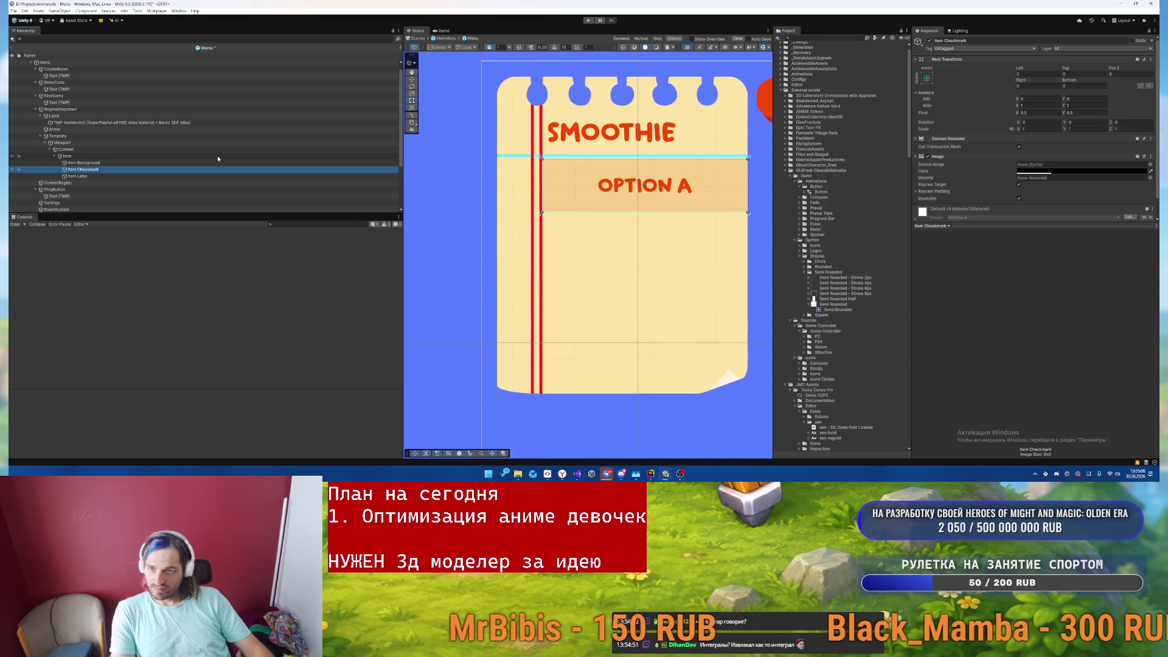
# - Enable Auto Size on the OPTION A Item Label and nudge its left edge to about 2.57
pyautogui.click(177, 176)
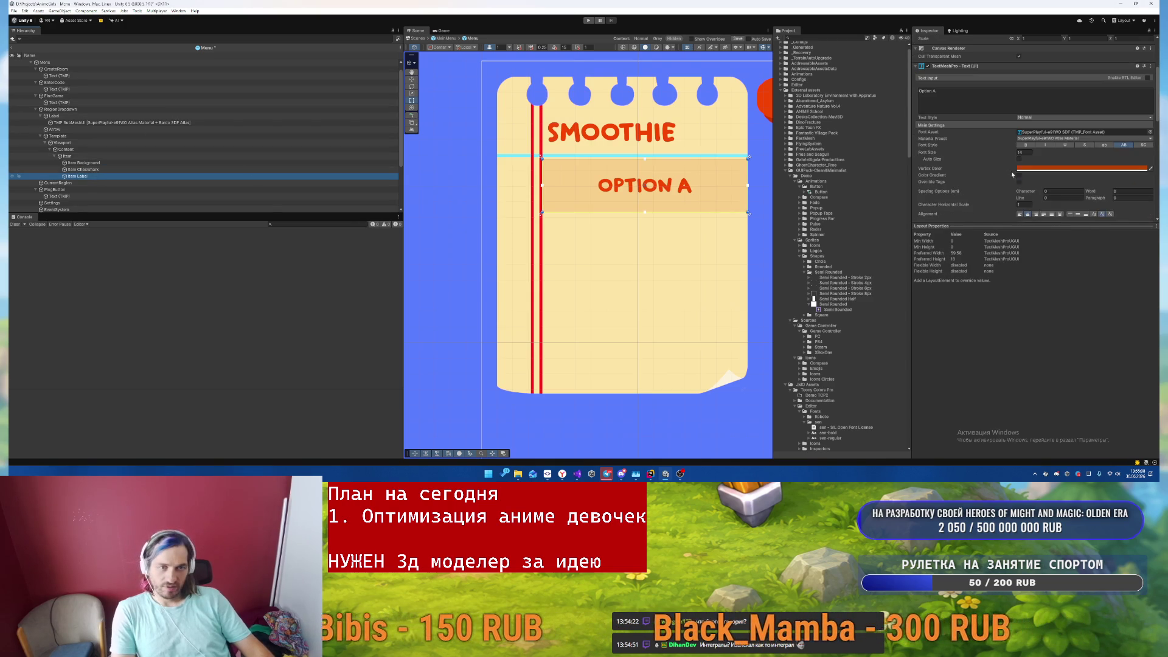
pyautogui.click(1019, 159)
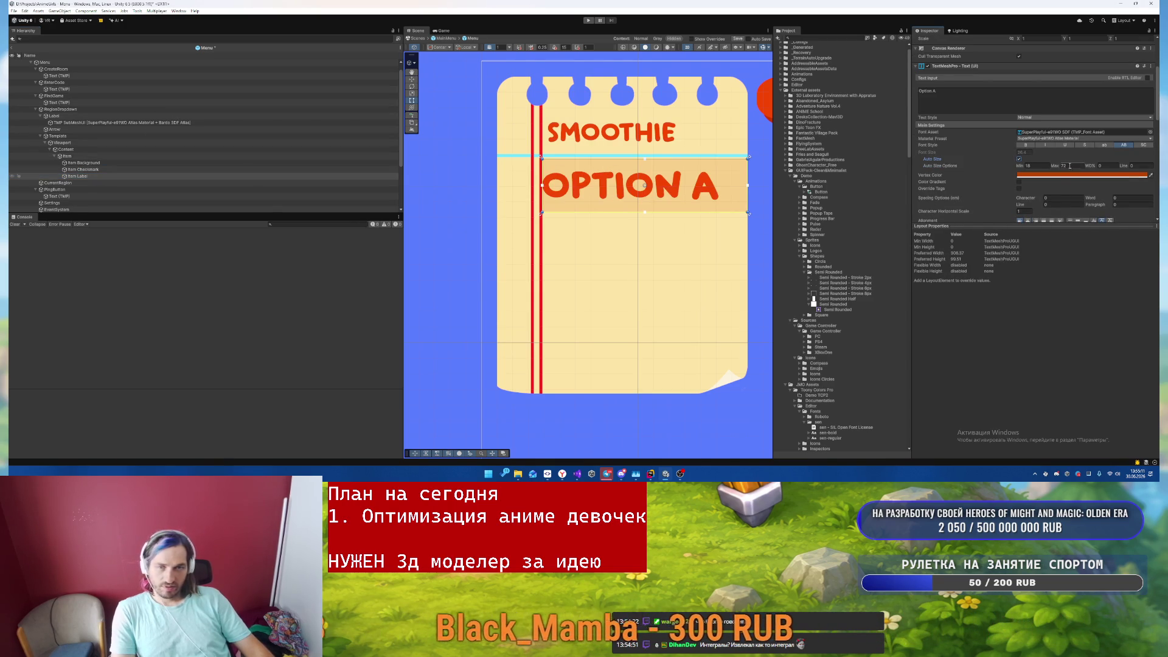
pyautogui.click(73, 118)
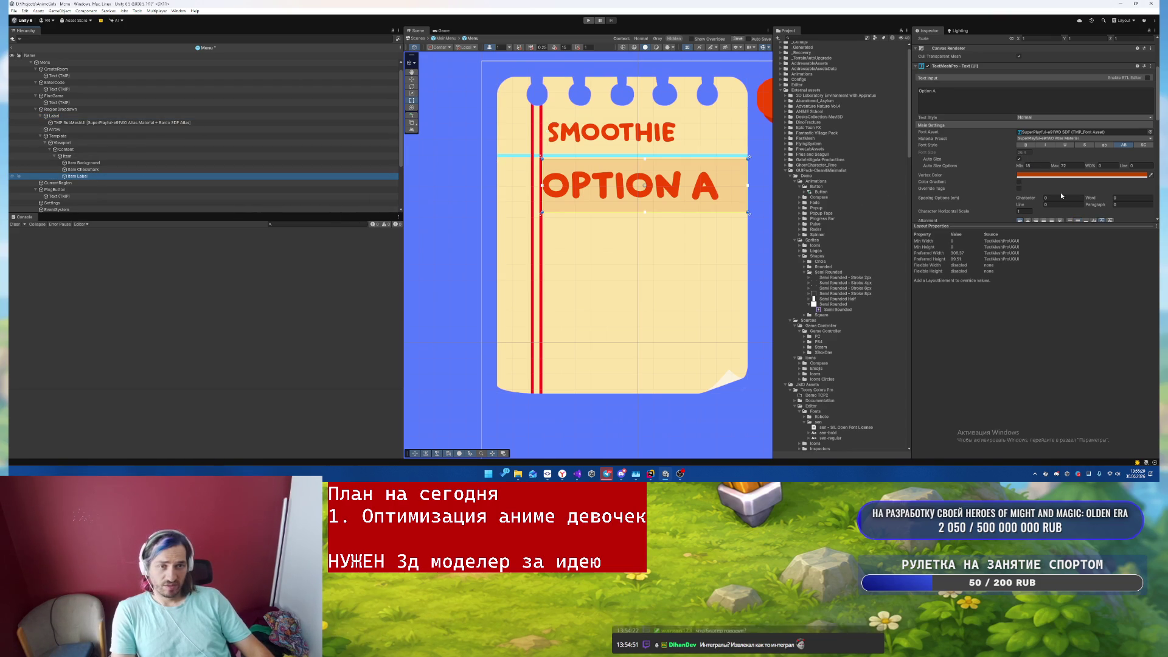
pyautogui.scroll(3, 1062, 195)
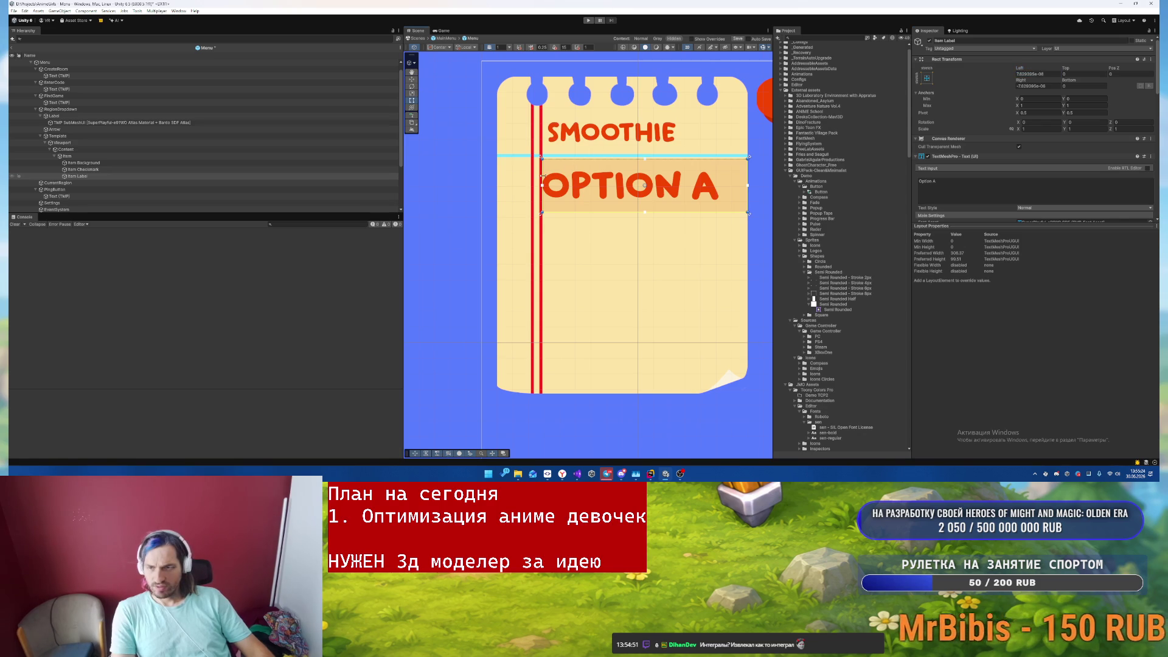
pyautogui.moveTo(542, 177); pyautogui.dragTo(547, 177)
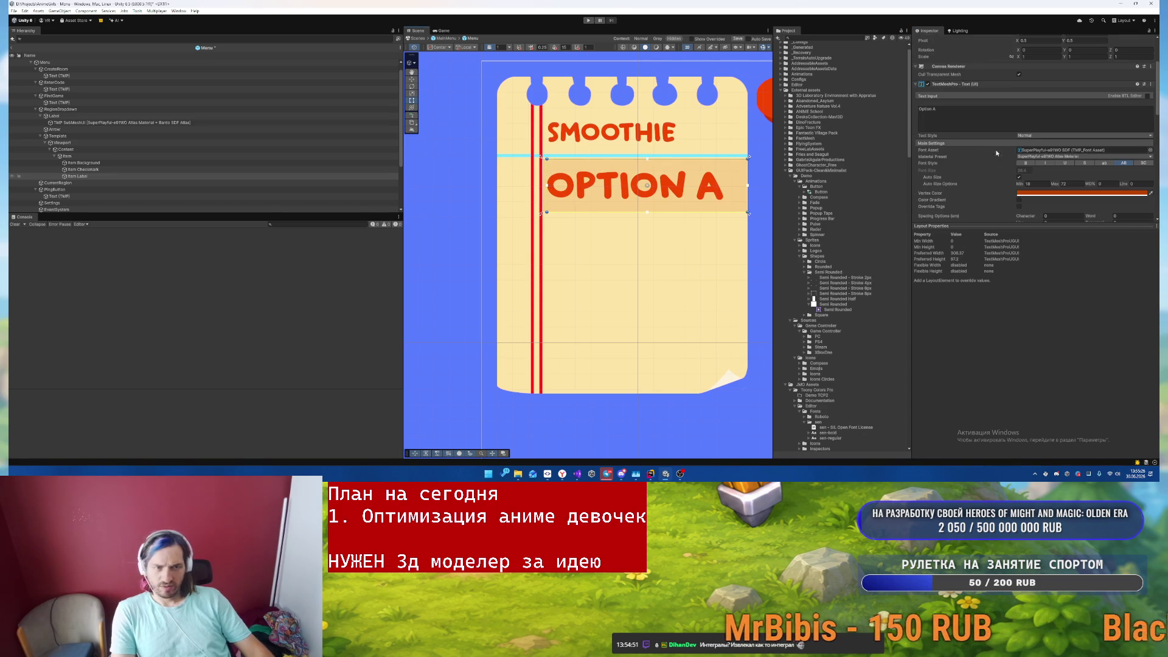
pyautogui.click(569, 143)
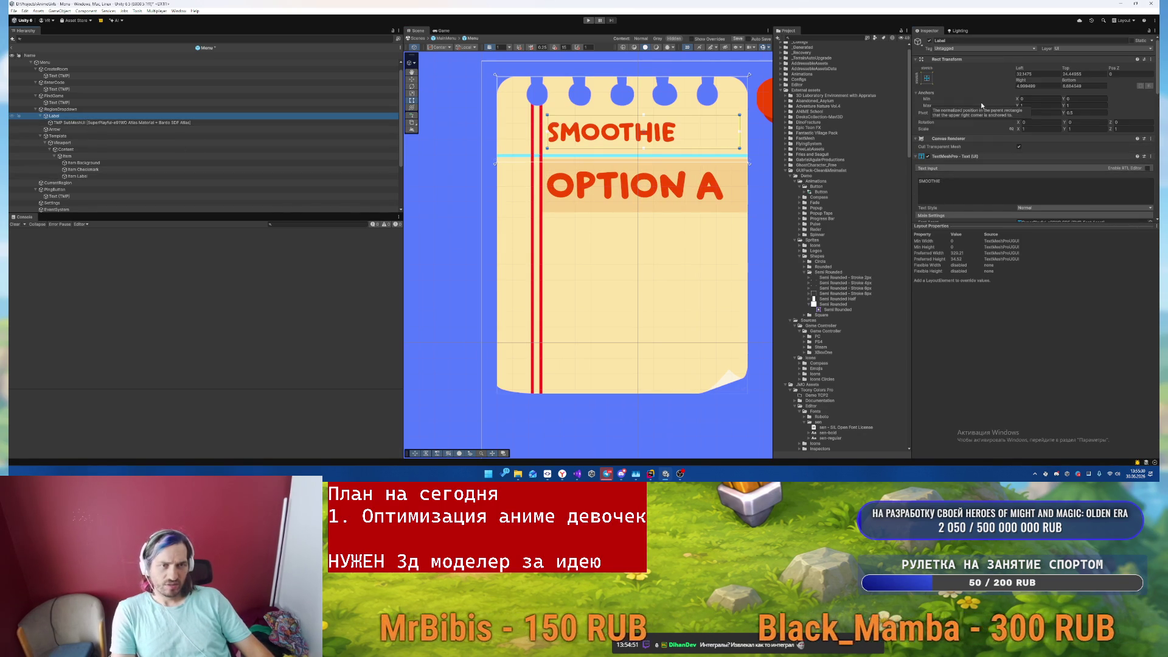
pyautogui.scroll(-5, 1083, 124)
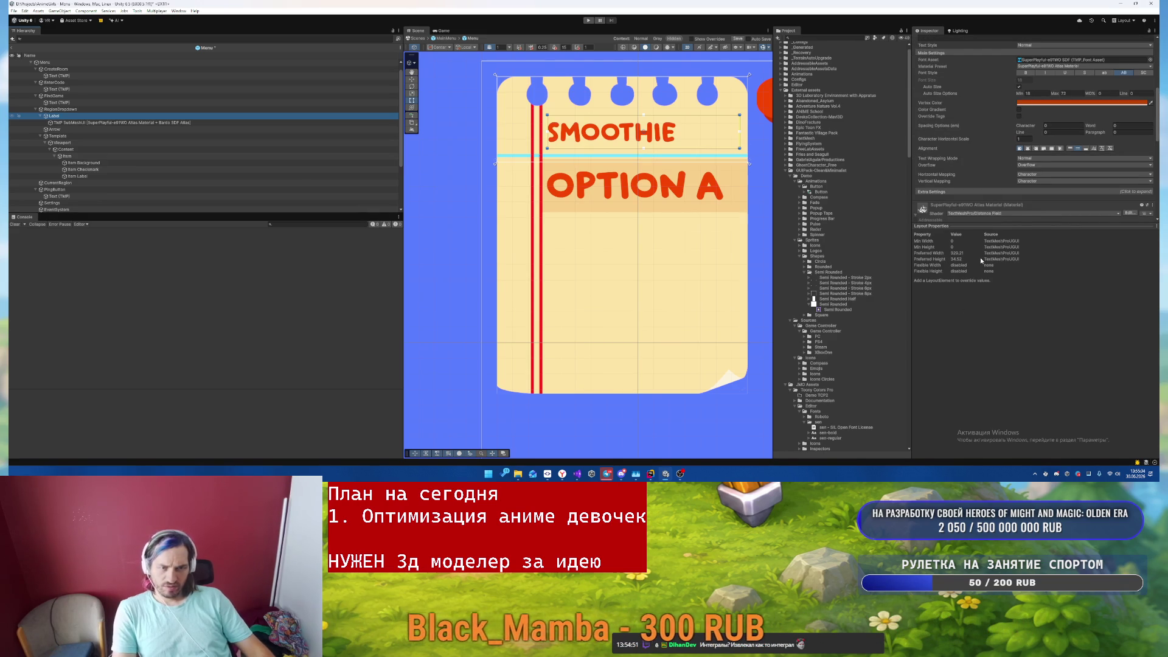
pyautogui.click(89, 157)
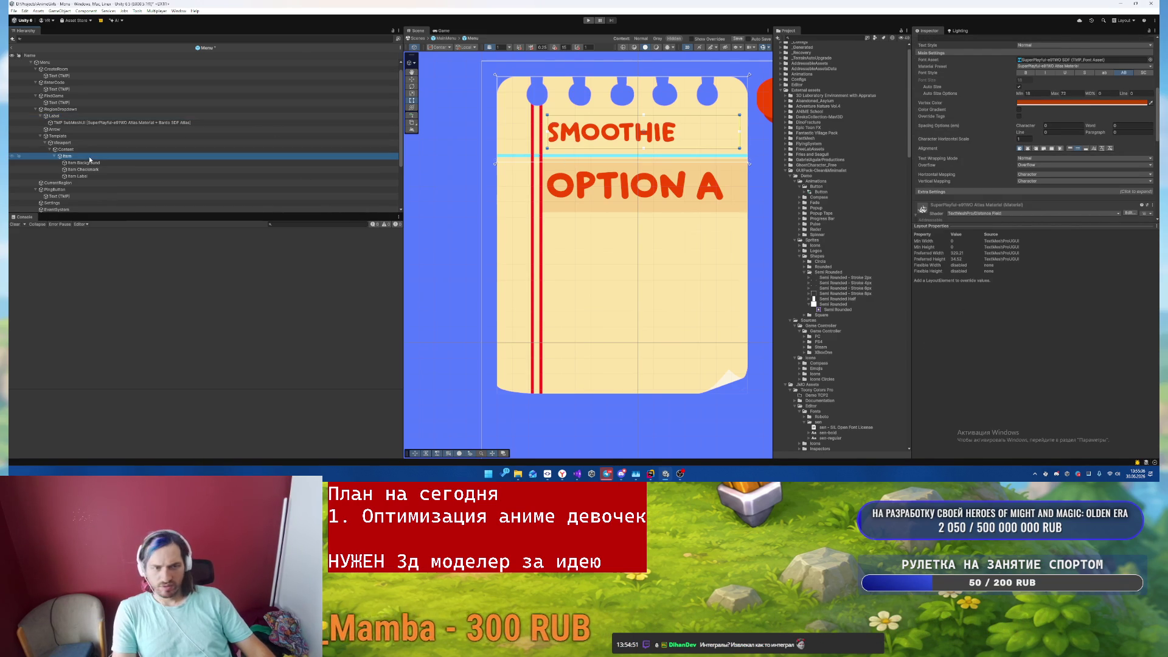
pyautogui.click(101, 175)
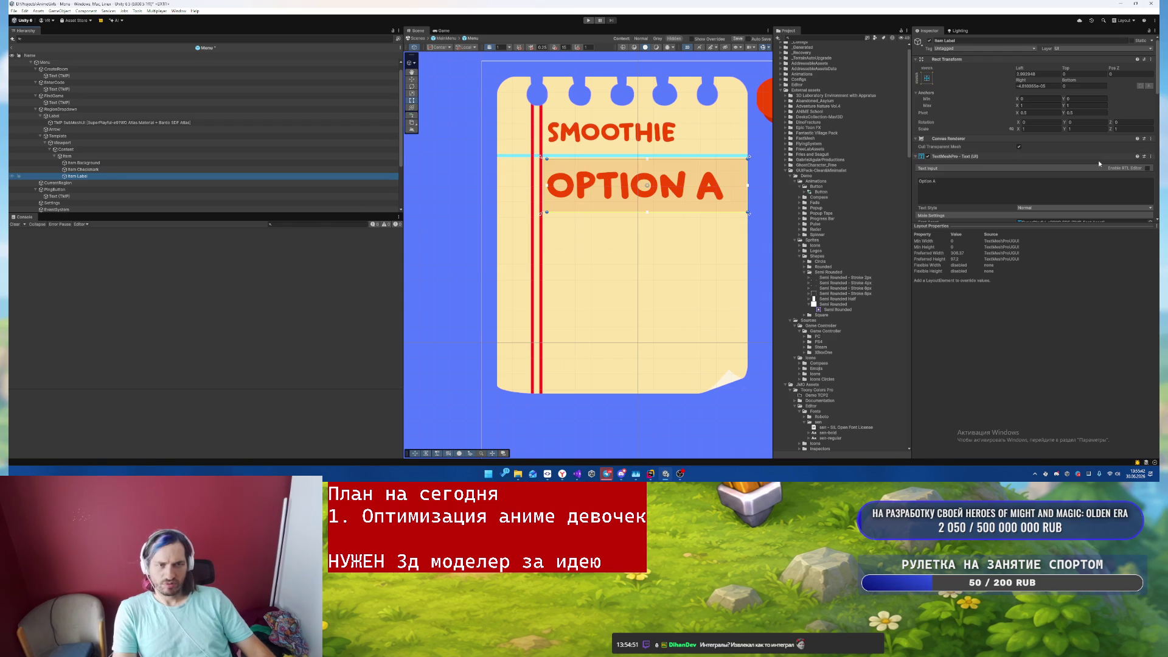
pyautogui.scroll(-4, 1040, 146)
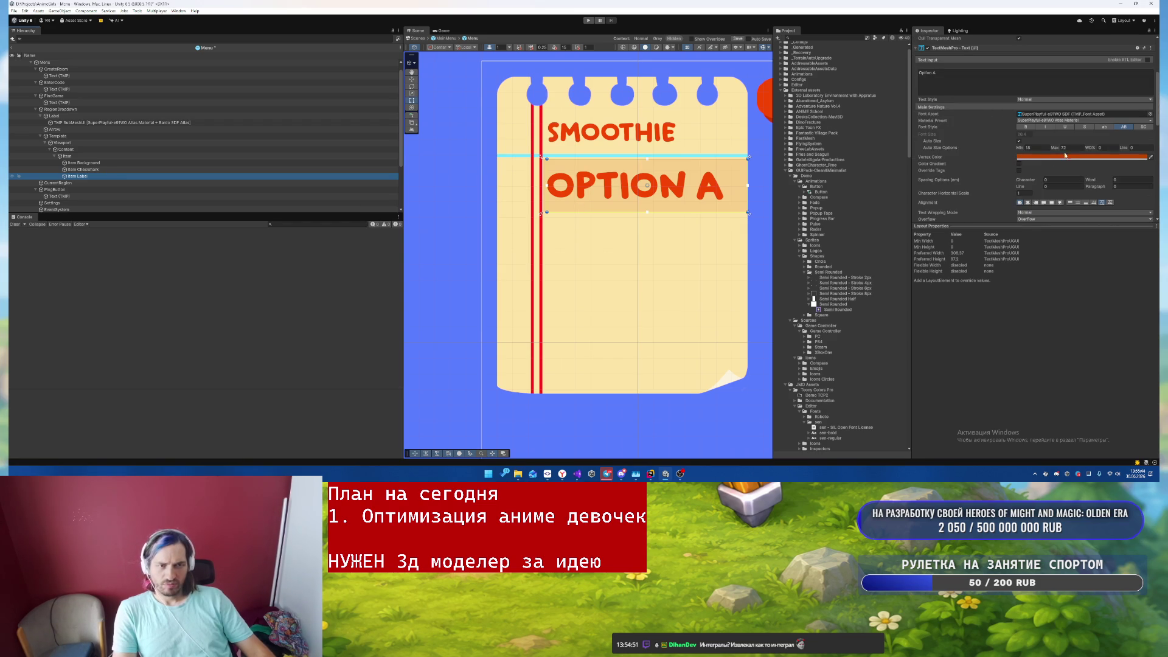
pyautogui.click(88, 157)
pyautogui.scroll(2, 1086, 92)
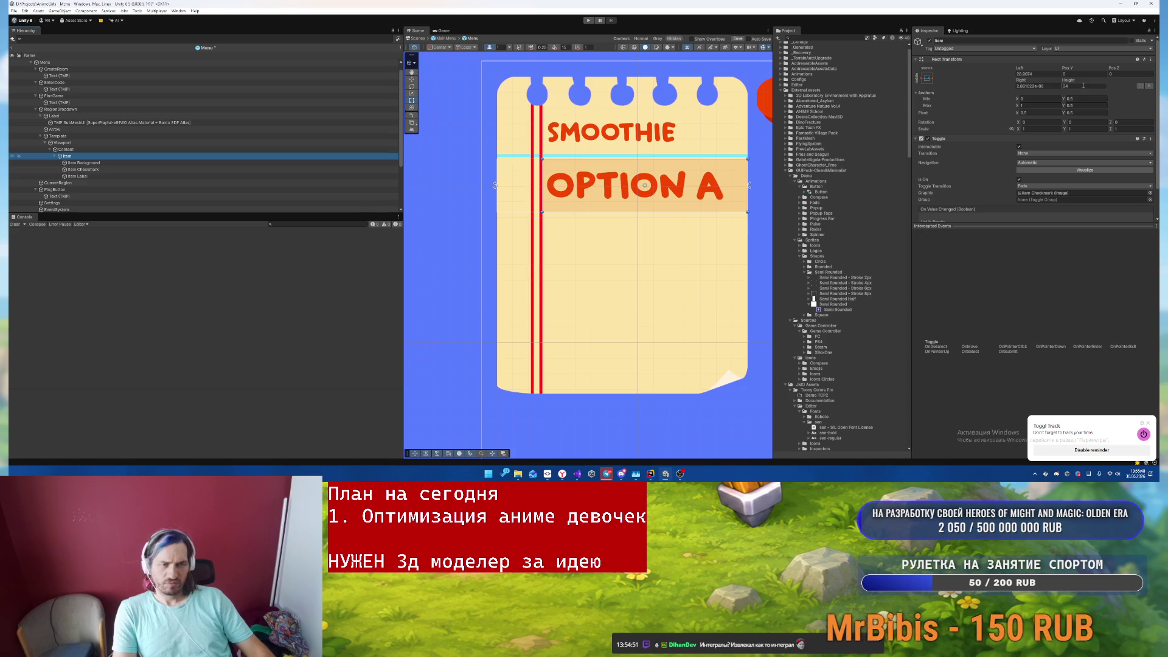
pyautogui.click(97, 162)
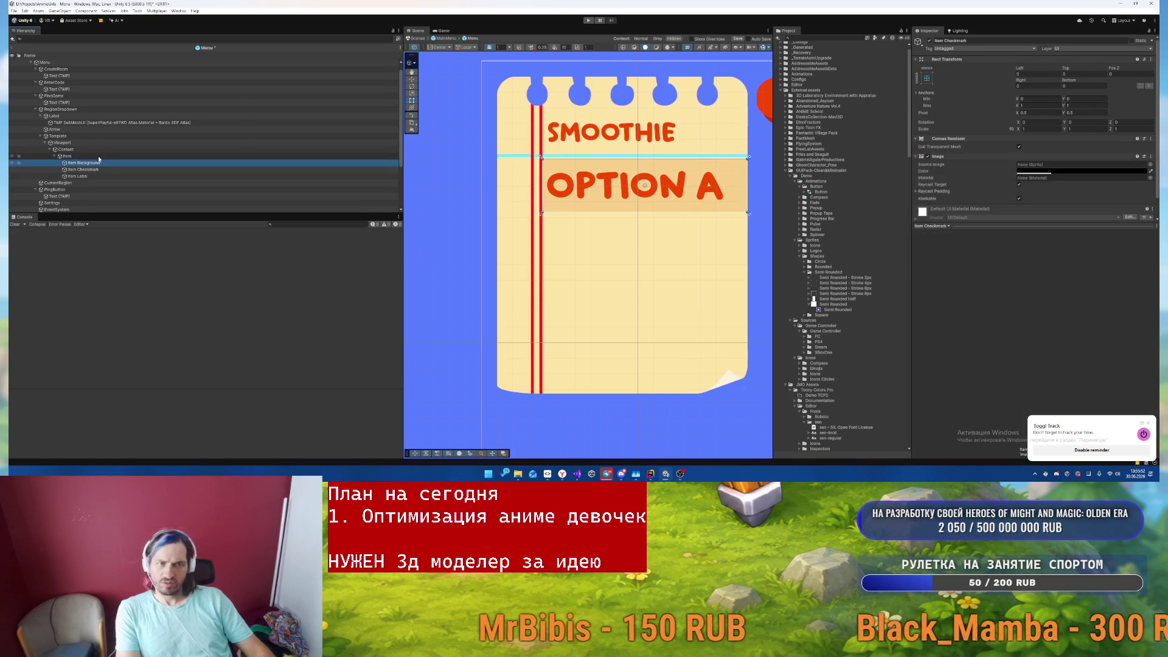
pyautogui.click(99, 159)
pyautogui.press('Left')
pyautogui.press('Left')
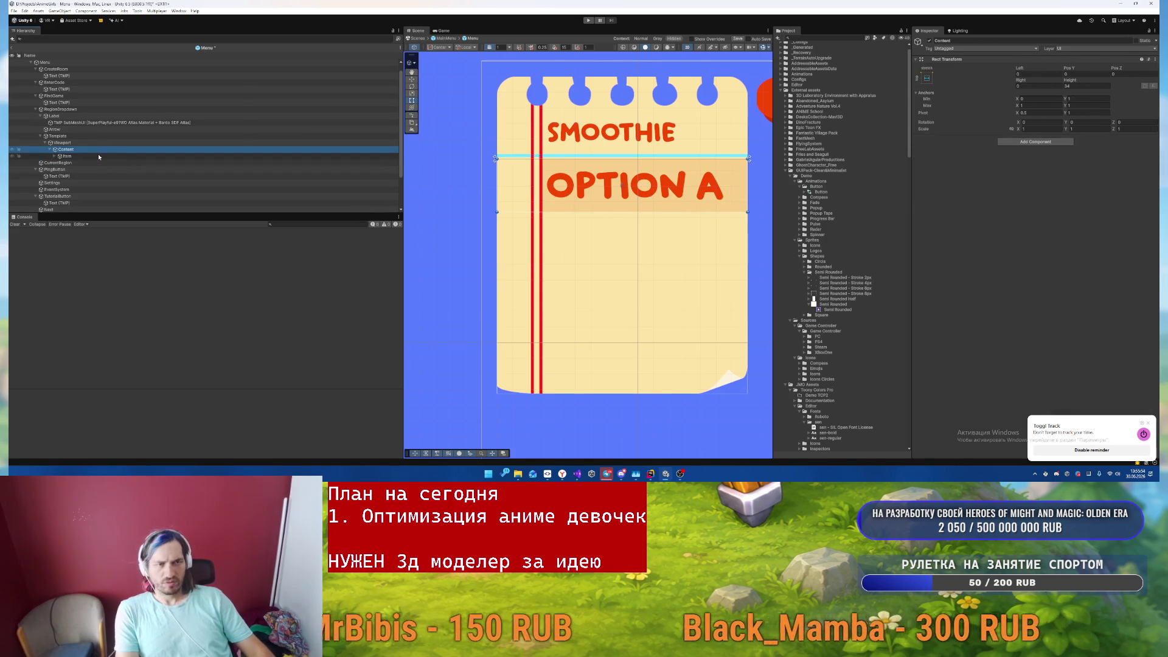
pyautogui.press('Up')
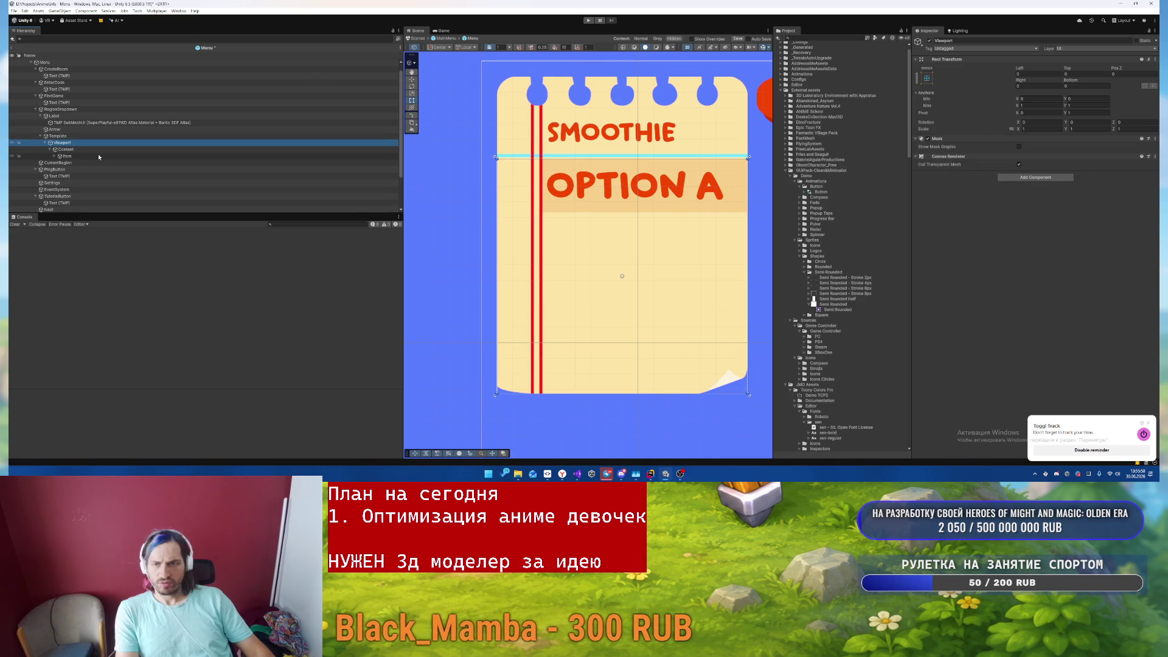
pyautogui.press('Up')
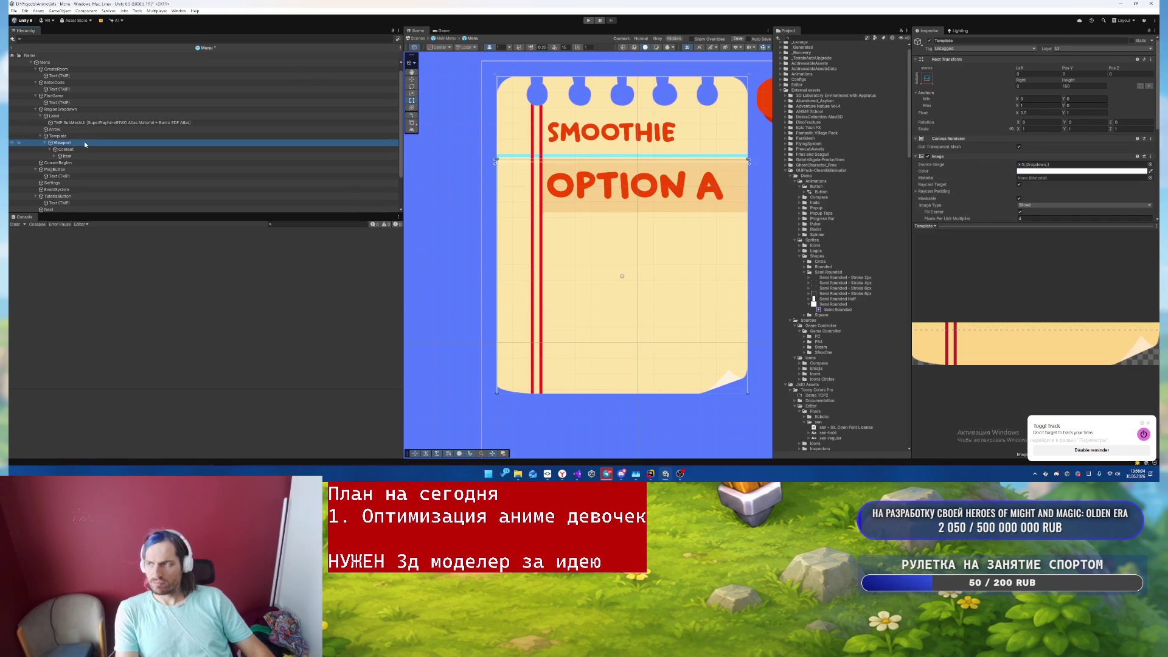
pyautogui.press('Down')
pyautogui.press('Down')
pyautogui.press('Down')
pyautogui.press('Right')
pyautogui.click(108, 125)
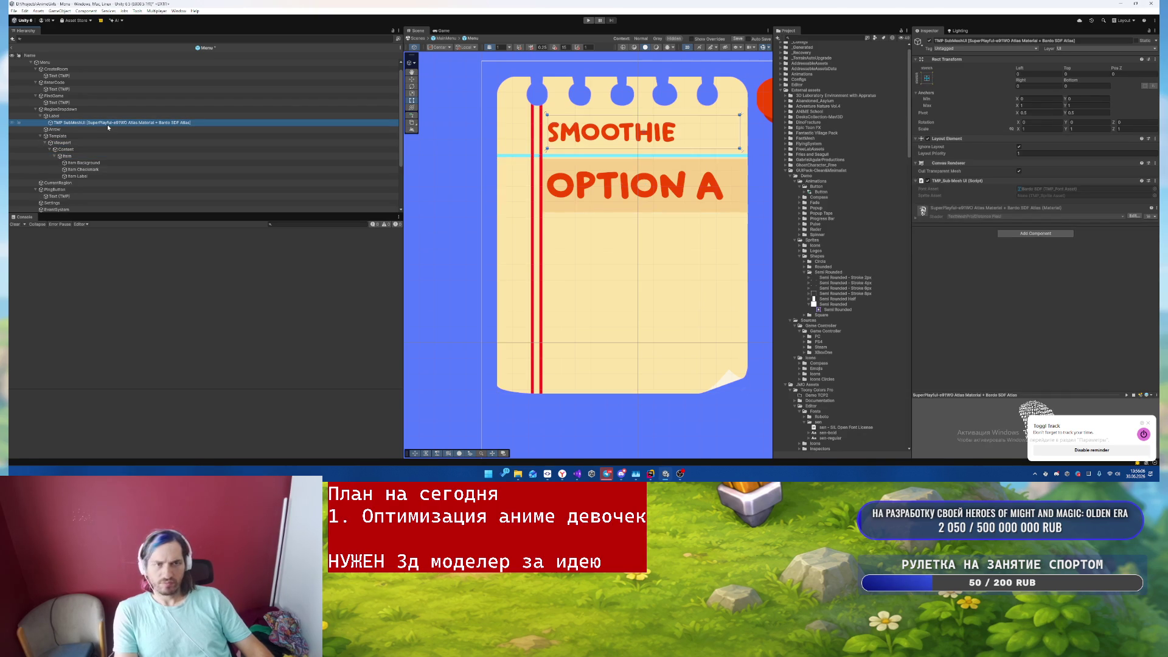
pyautogui.press('Up')
pyautogui.scroll(-5, 1003, 171)
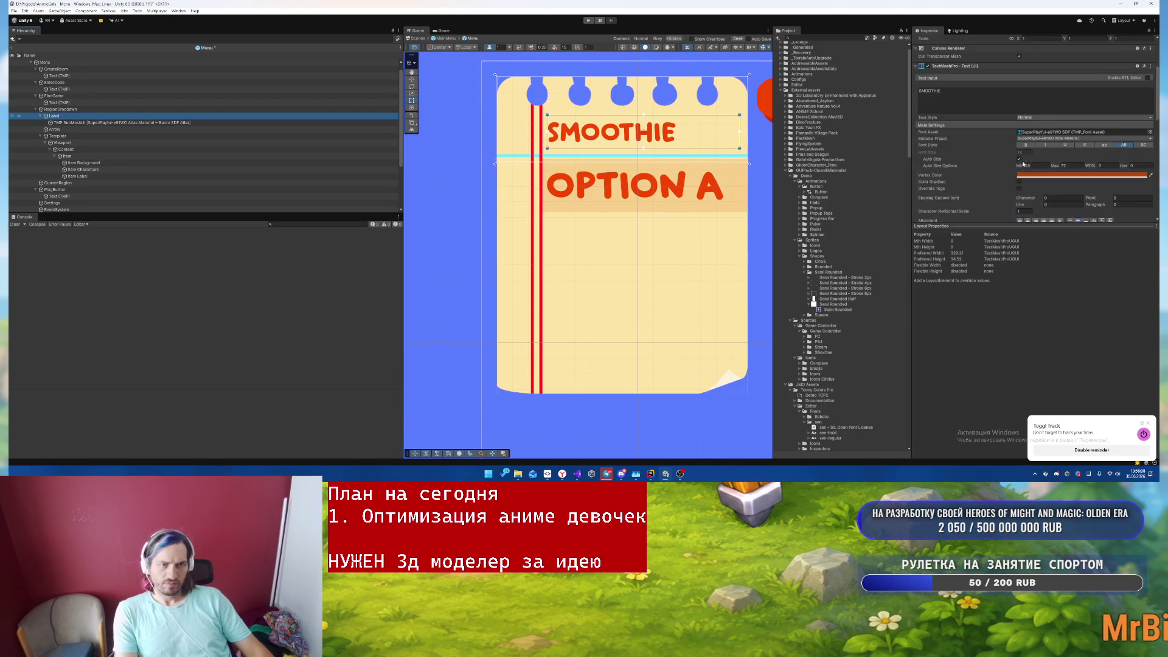
pyautogui.click(951, 193)
pyautogui.scroll(-3, 1044, 165)
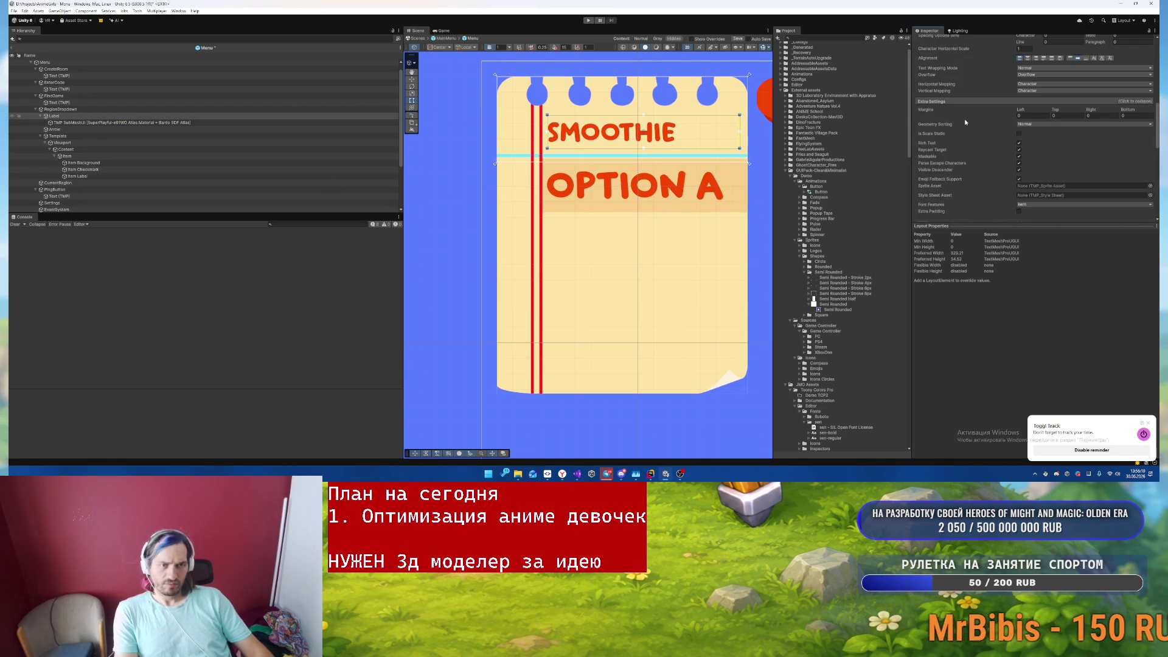
pyautogui.click(928, 103)
pyautogui.scroll(5, 1070, 122)
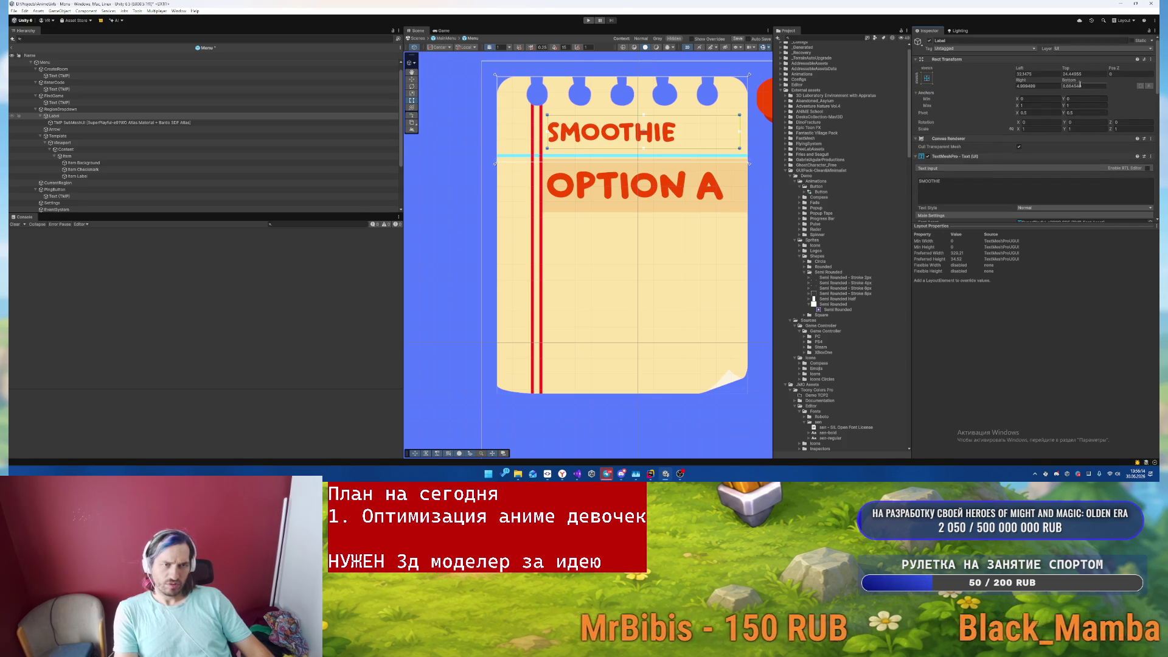
pyautogui.scroll(-10, 1083, 97)
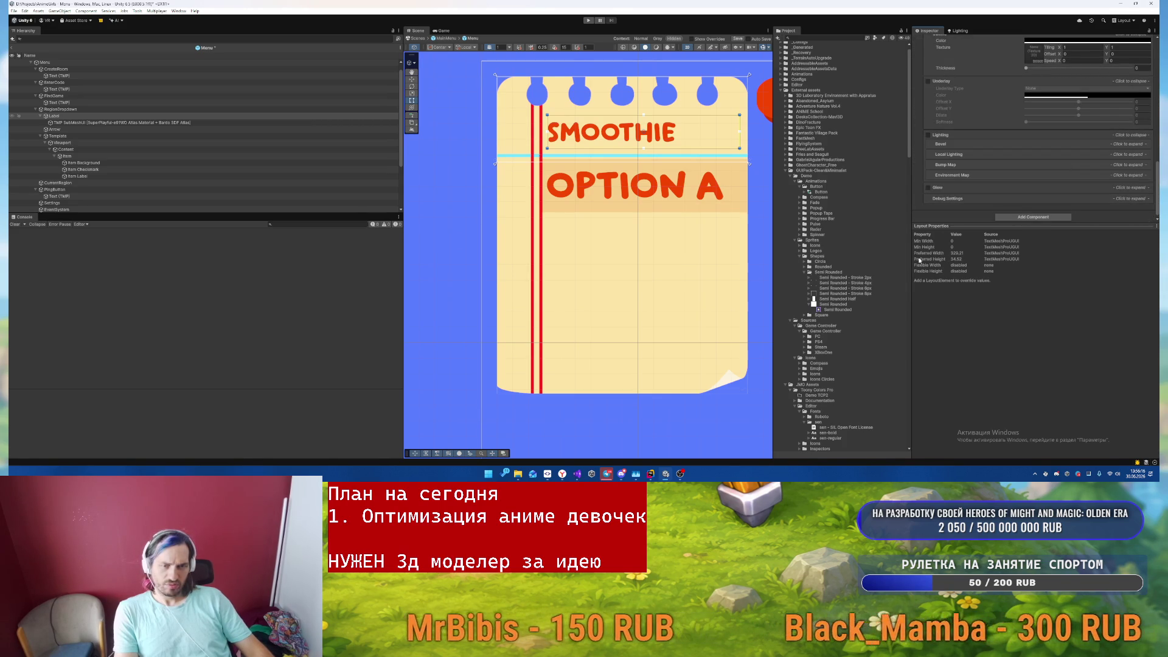
pyautogui.scroll(-1, 1039, 144)
pyautogui.scroll(10, 1039, 144)
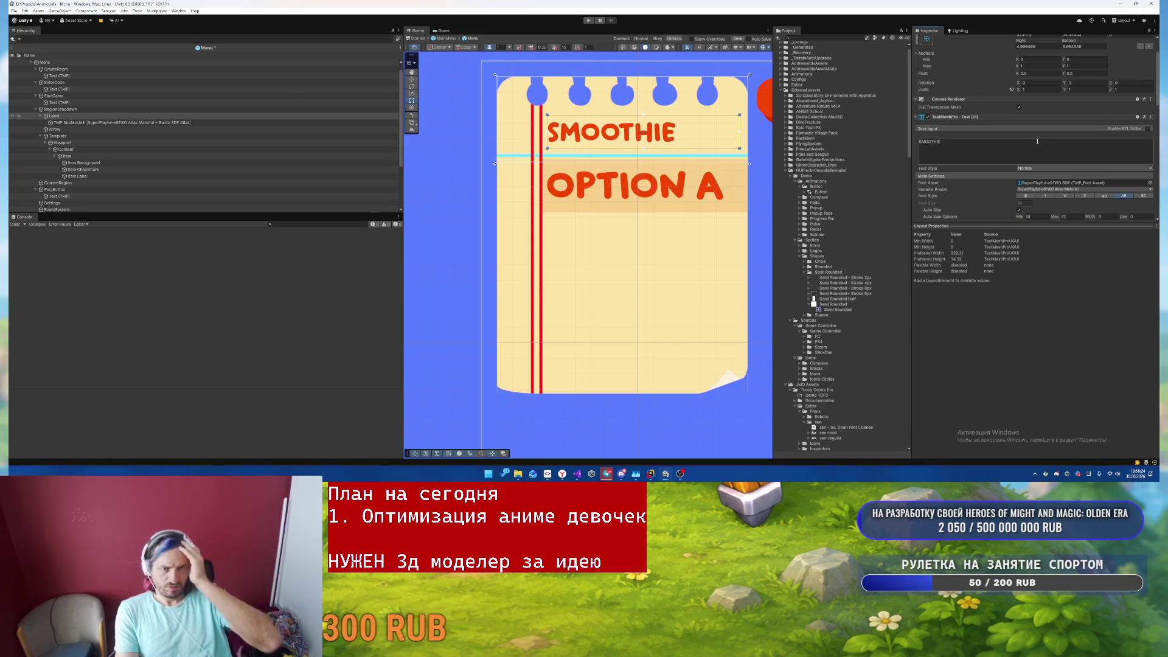
pyautogui.scroll(2, 1034, 141)
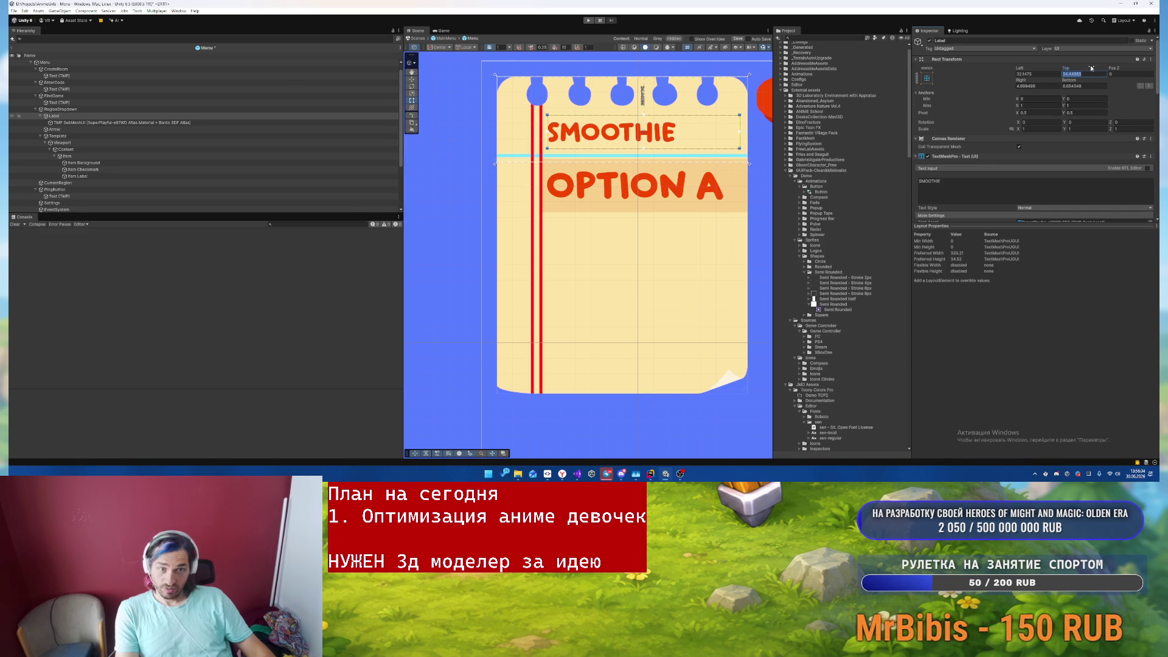
pyautogui.write('0')
pyautogui.press('Return')
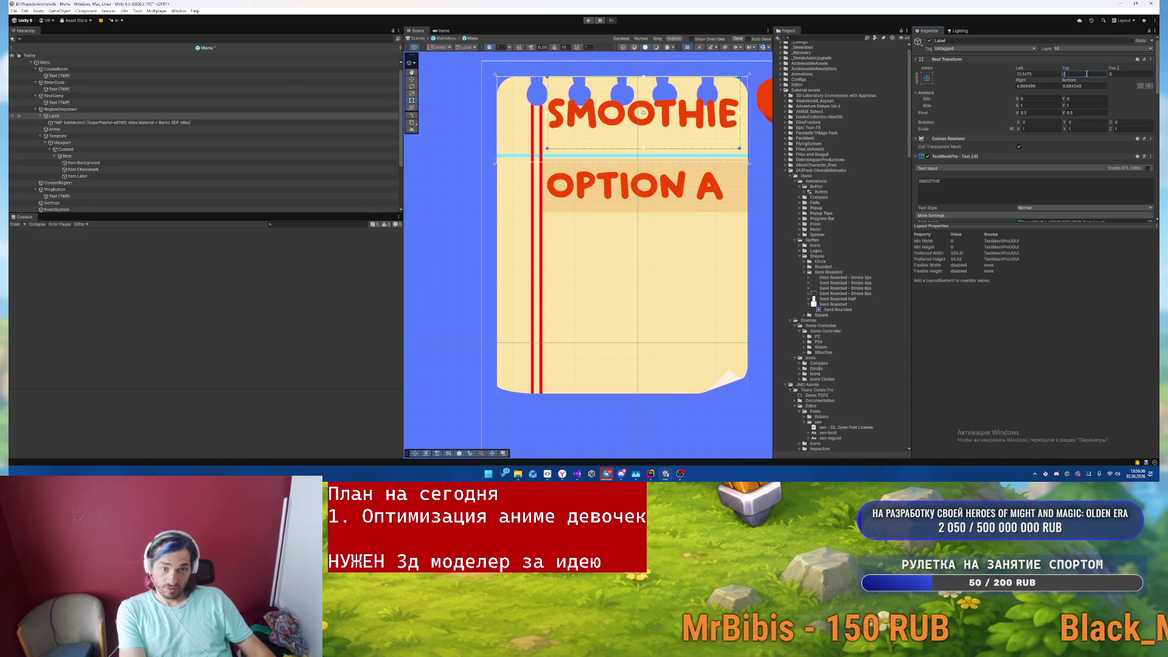
pyautogui.hotkey('ctrl', 'z')
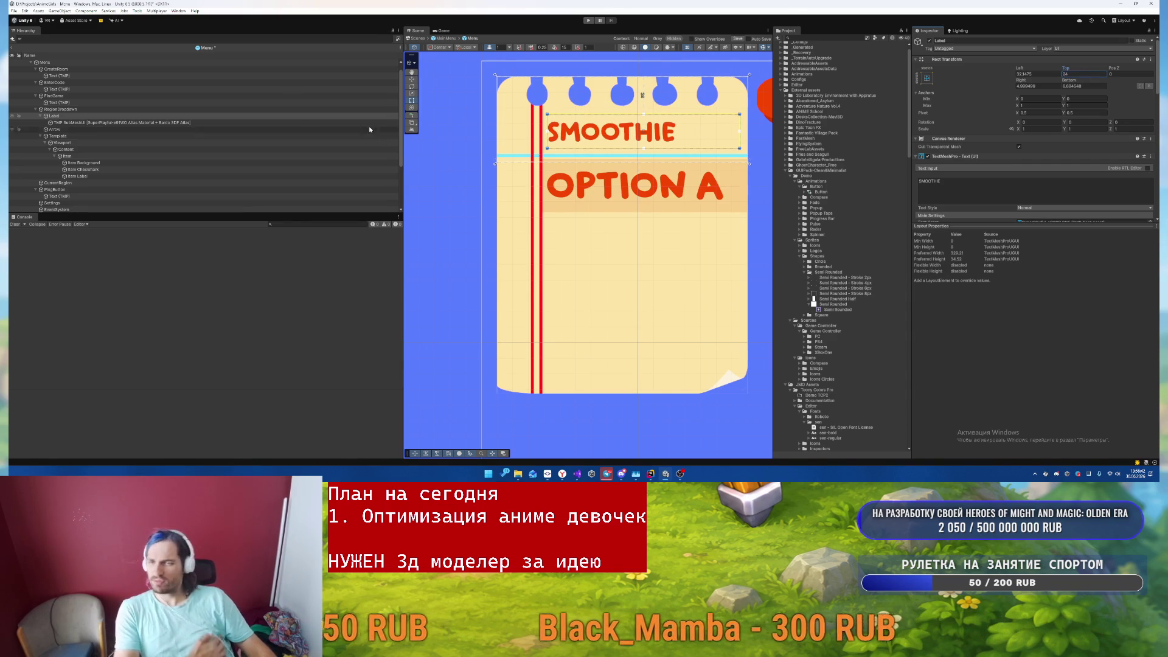
pyautogui.click(115, 157)
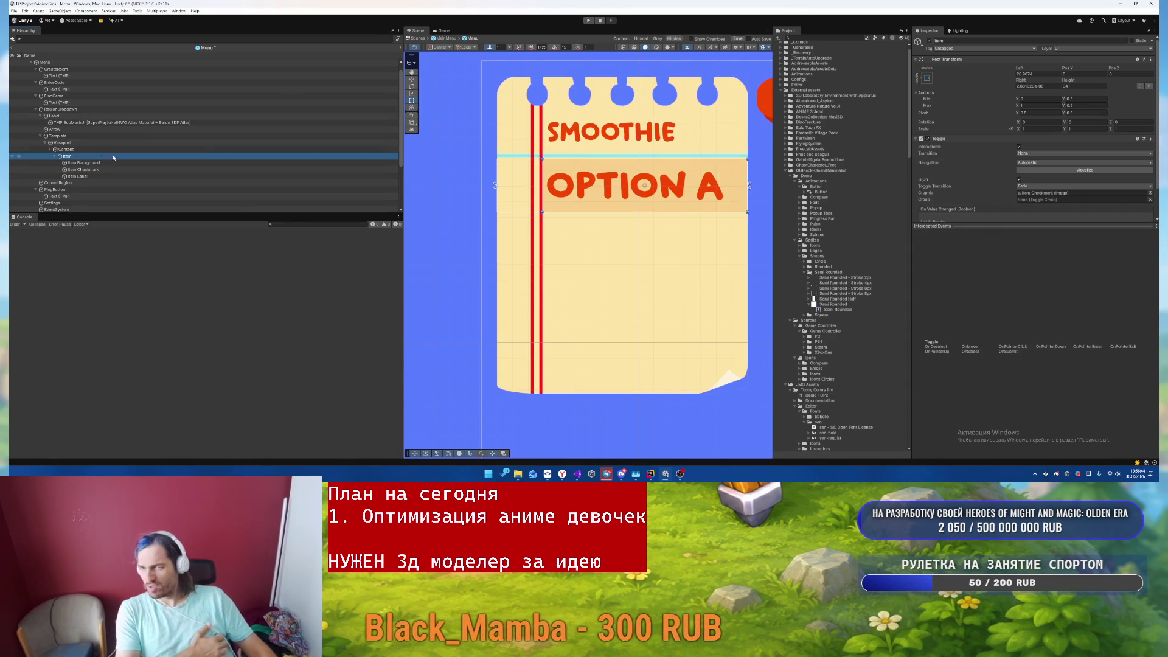
# - Reduce the OPTION A item's height in the Scene view
pyautogui.moveTo(653, 212); pyautogui.dragTo(654, 201)
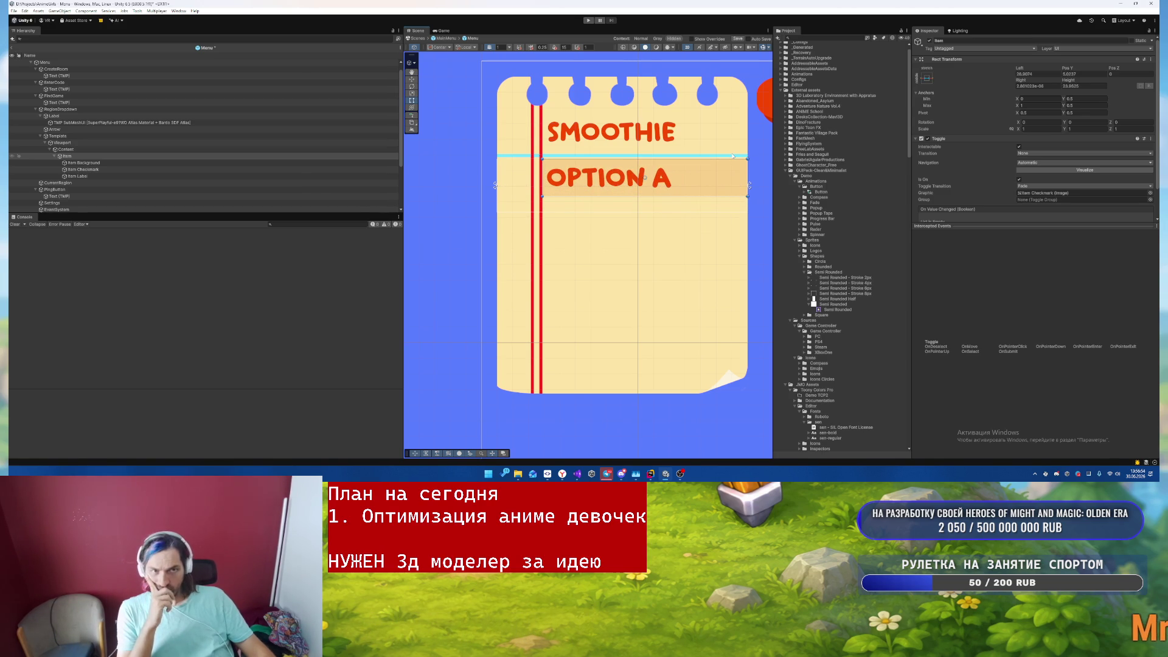
pyautogui.write('0')
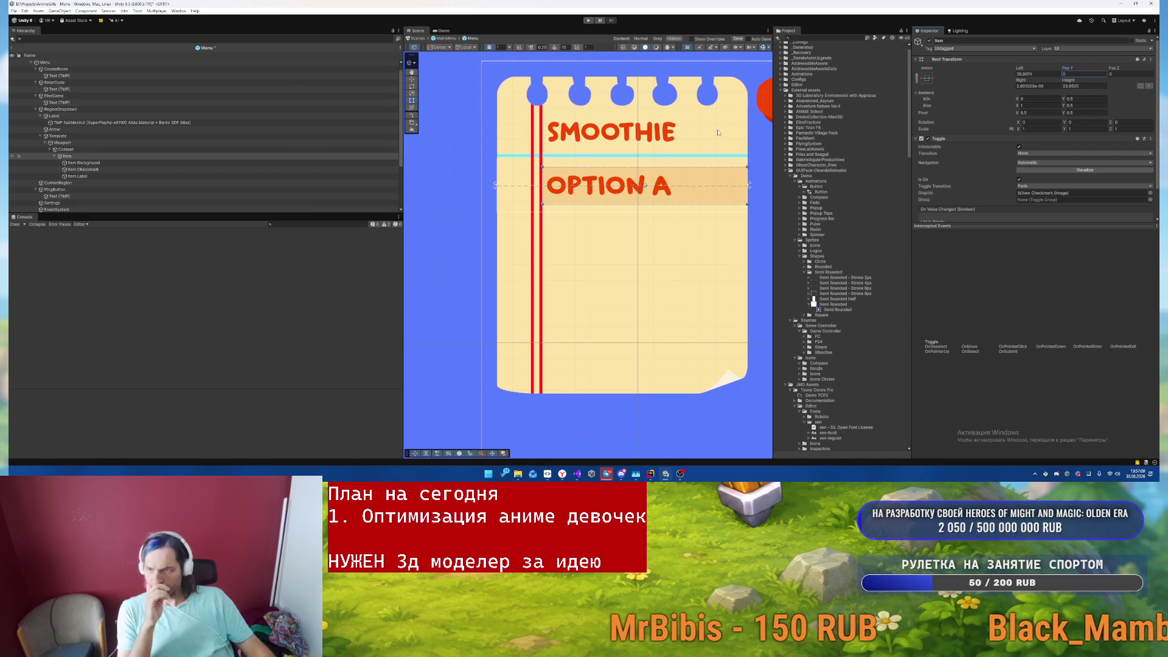
pyautogui.moveTo(637, 204); pyautogui.dragTo(638, 203)
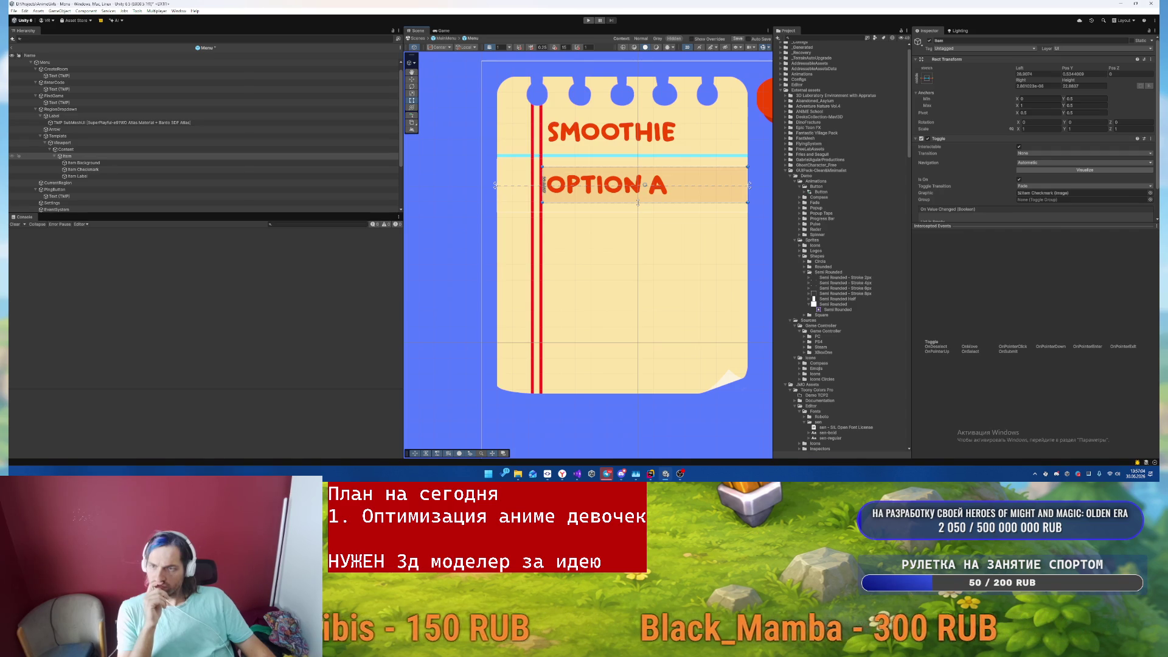
# - Pick an orange-red Vertex Color for the SMOOTHIE Label text
pyautogui.click(60, 116)
pyautogui.scroll(-3, 1012, 185)
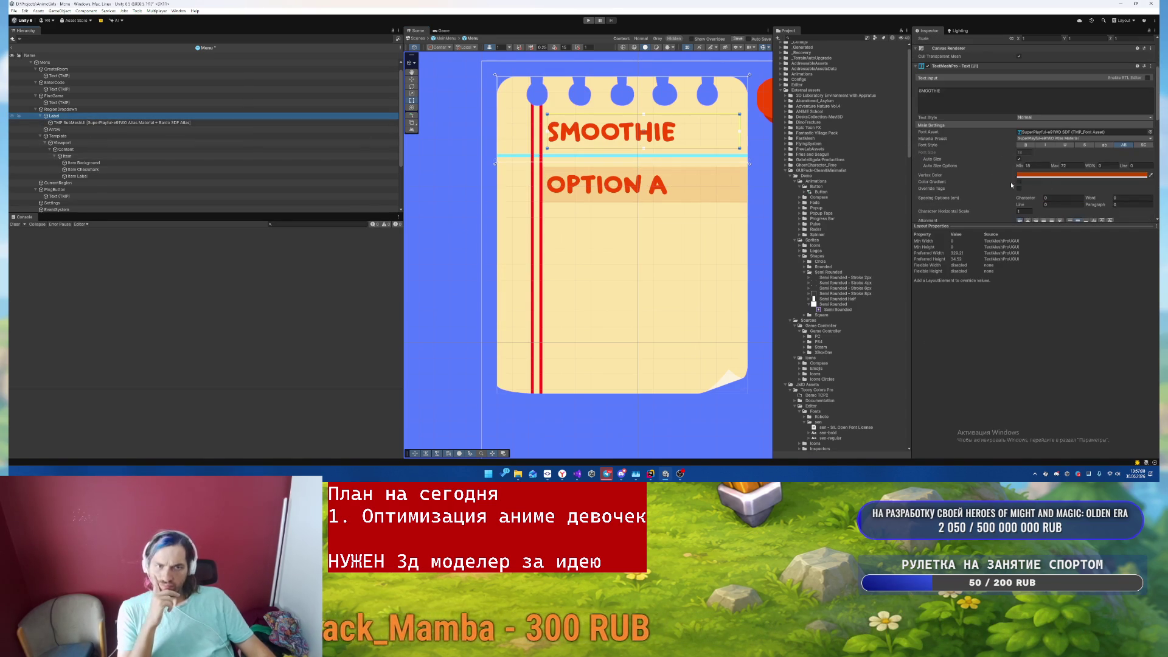
pyautogui.click(1045, 176)
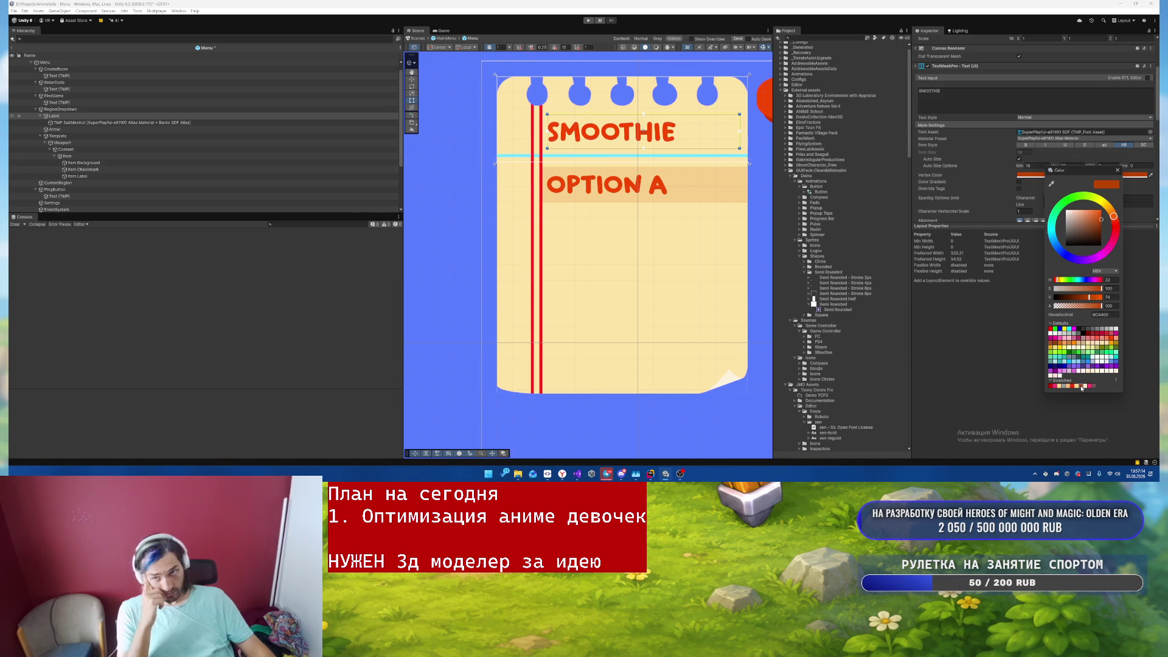
pyautogui.click(73, 136)
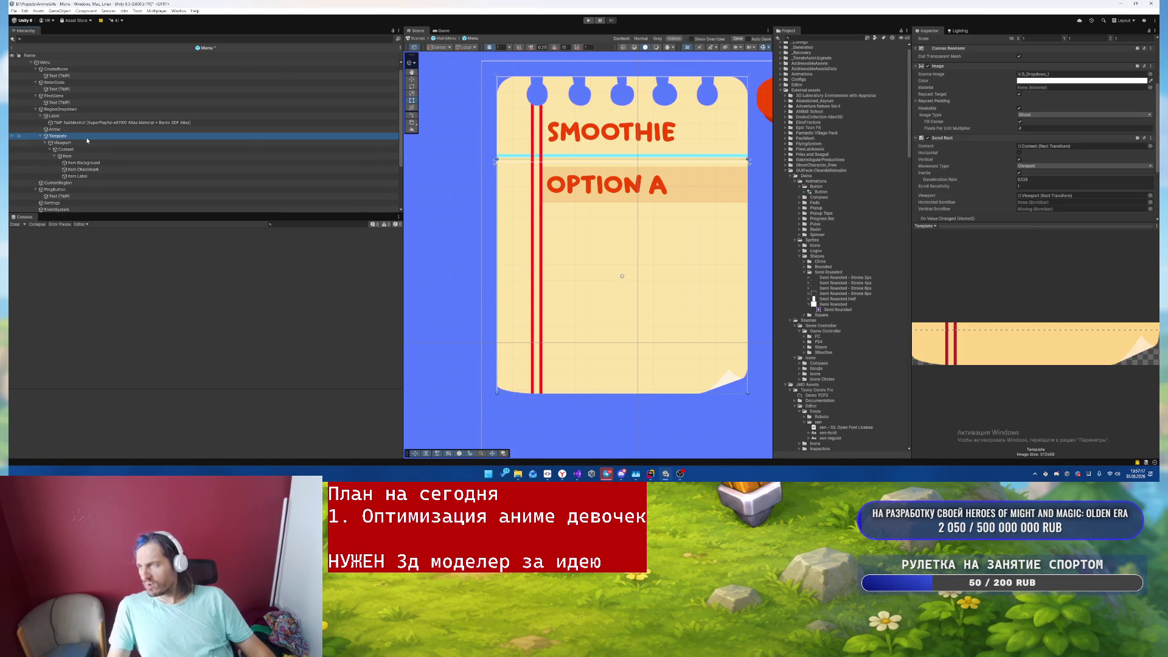
pyautogui.click(589, 20)
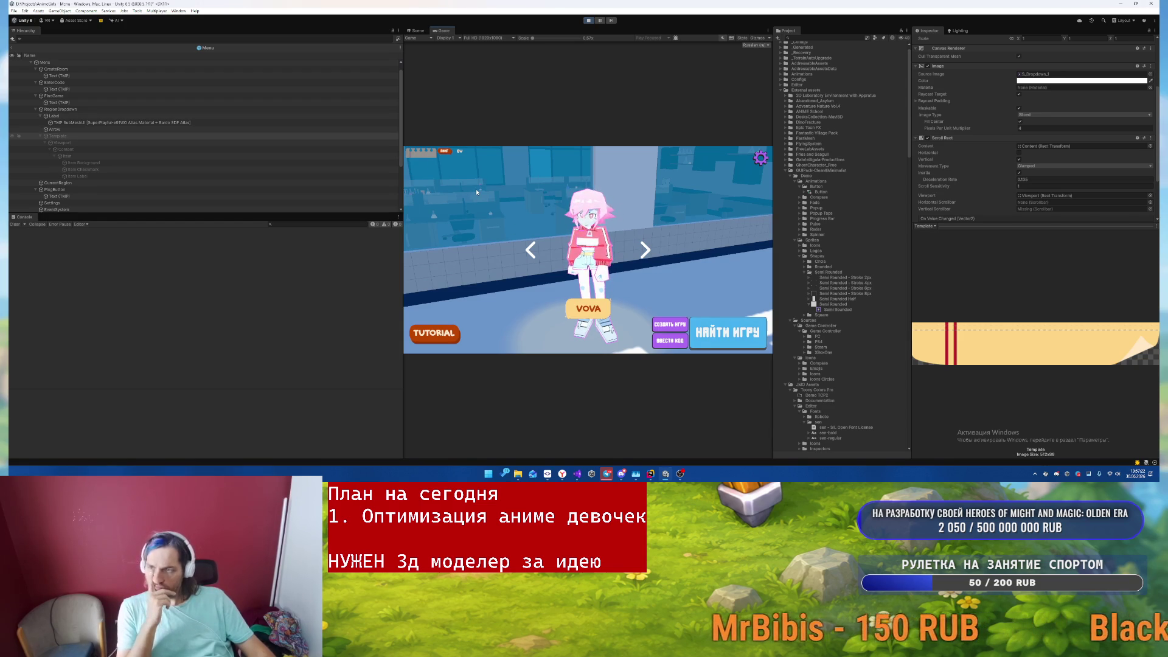
pyautogui.click(426, 154)
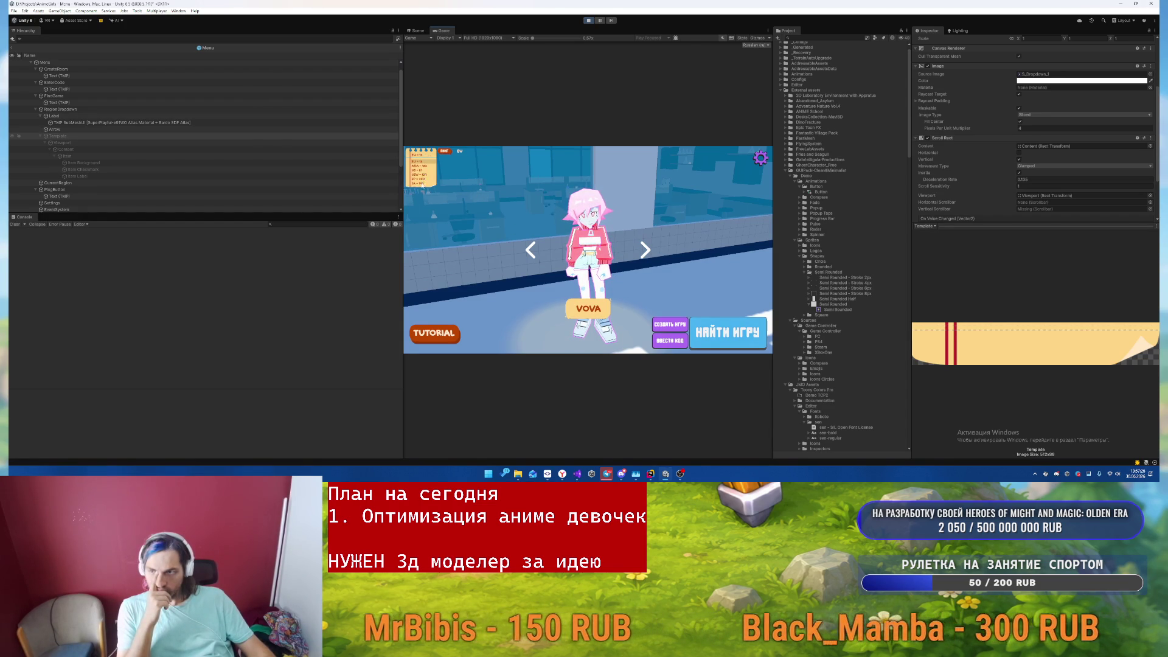
pyautogui.click(423, 184)
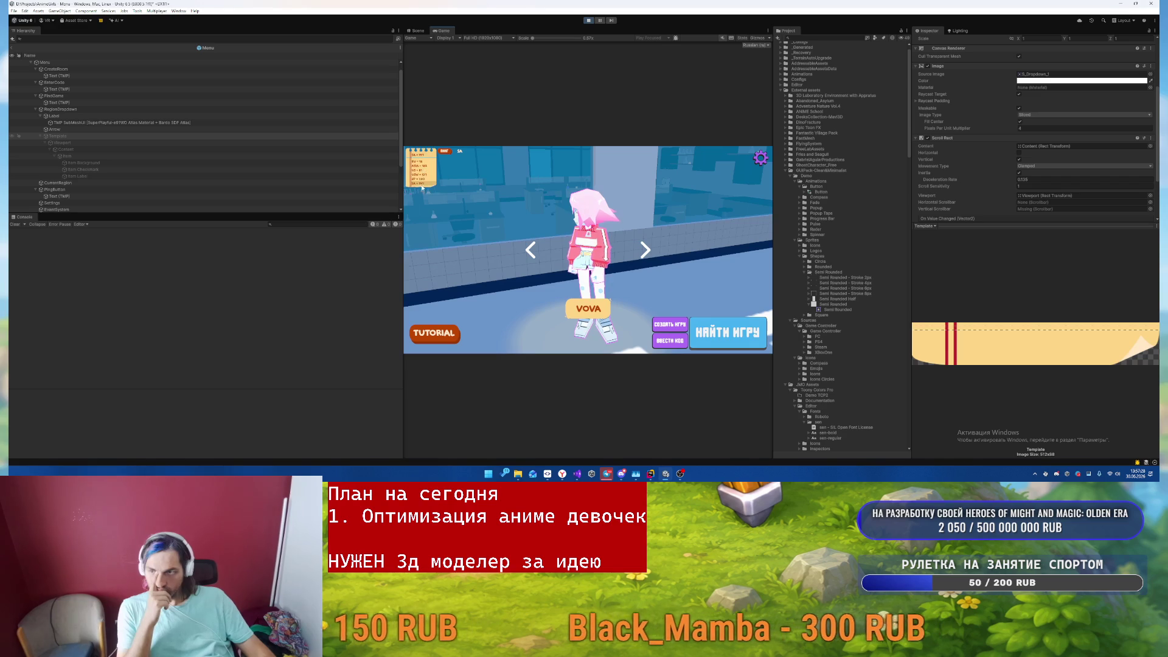
pyautogui.click(435, 161)
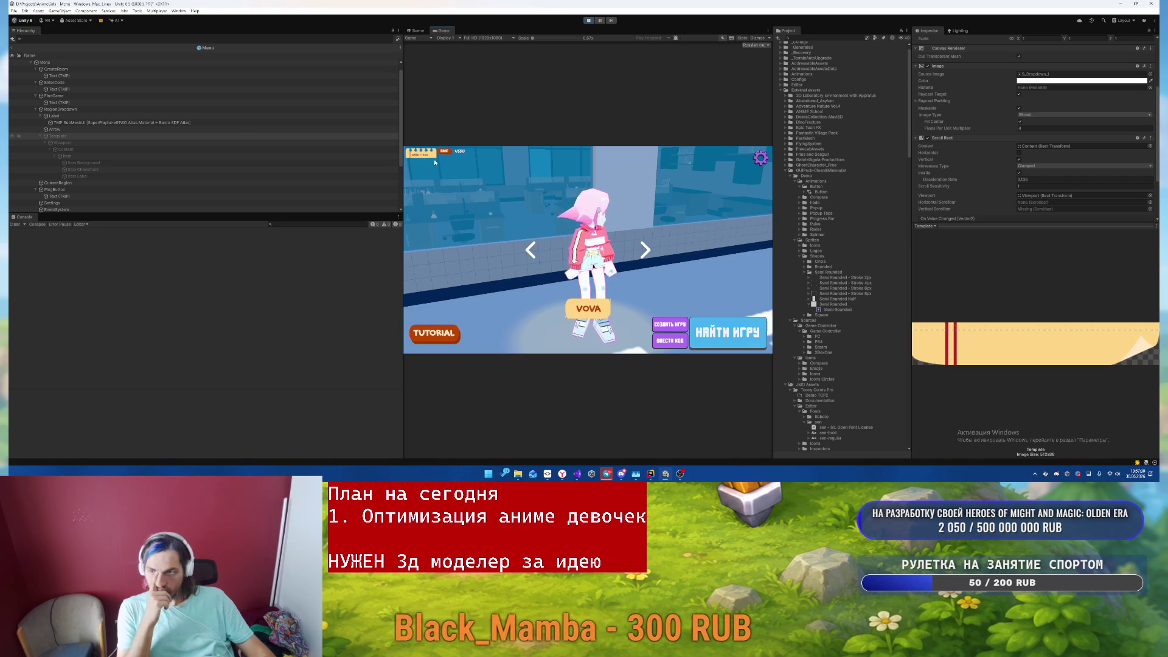
pyautogui.click(426, 154)
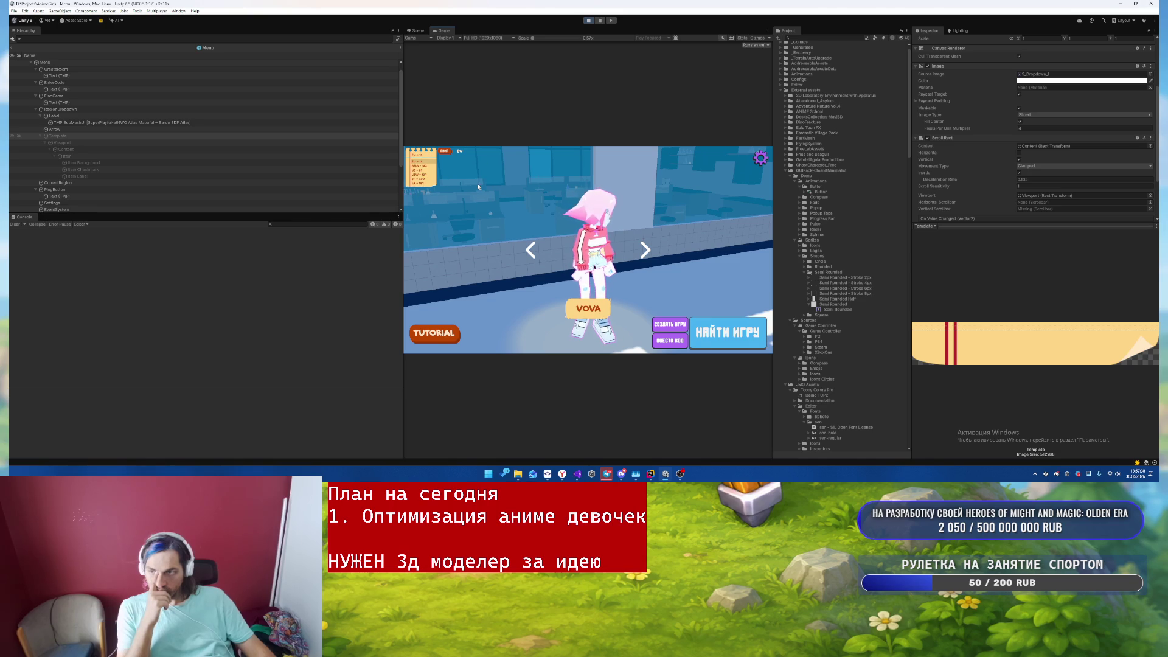
pyautogui.click(442, 154)
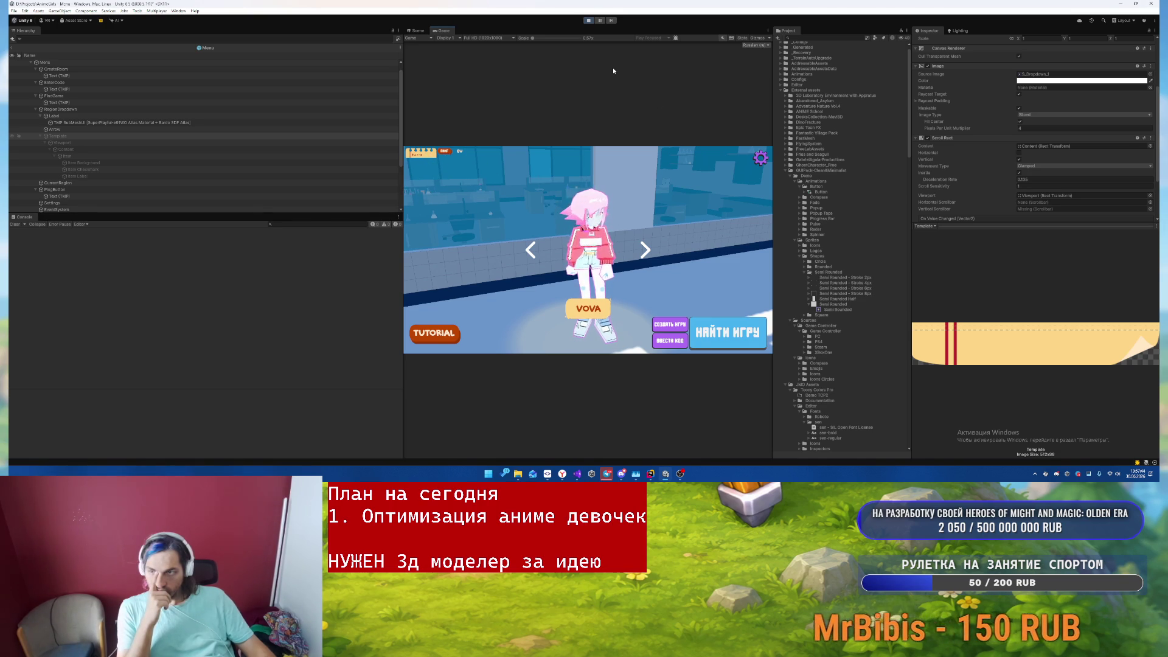
pyautogui.click(588, 21)
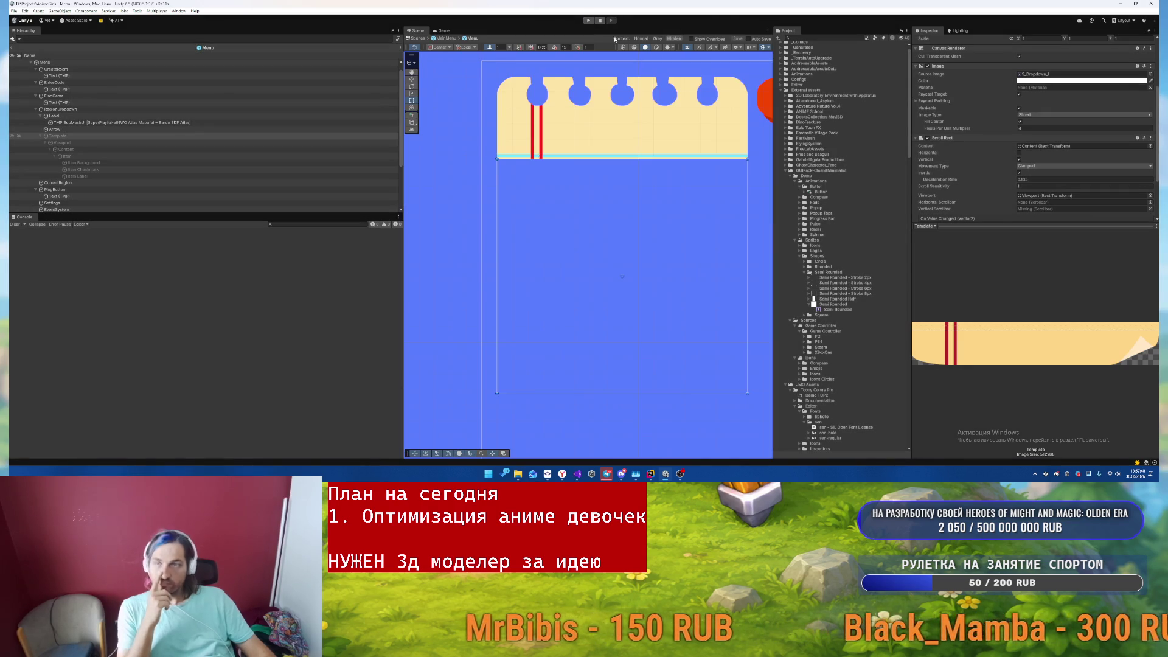
# - Enlarge the PING button by dragging its rect handles taller and wider
pyautogui.scroll(5, 569, 199)
pyautogui.click(569, 198)
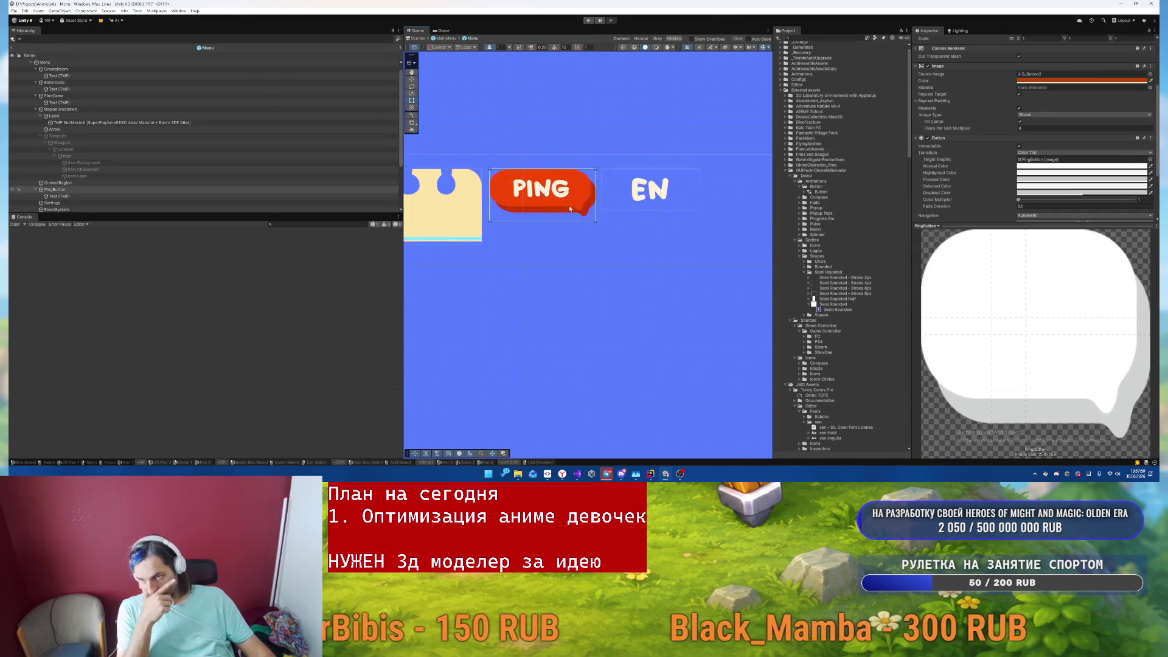
pyautogui.moveTo(534, 240); pyautogui.dragTo(534, 264)
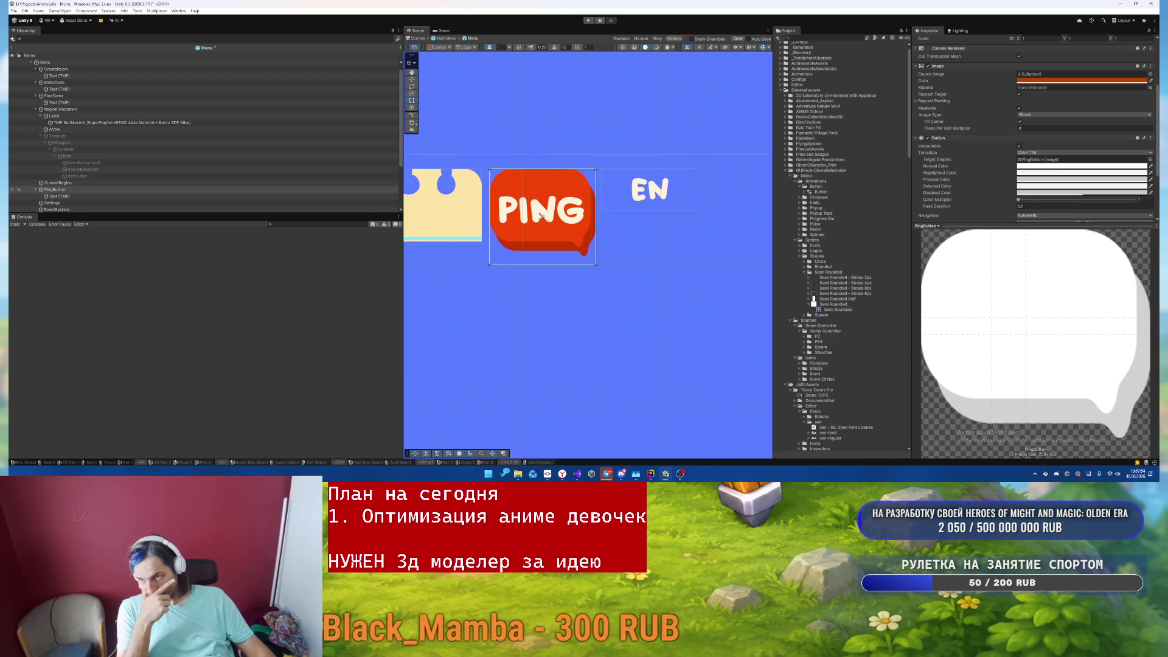
pyautogui.moveTo(594, 219); pyautogui.dragTo(647, 196)
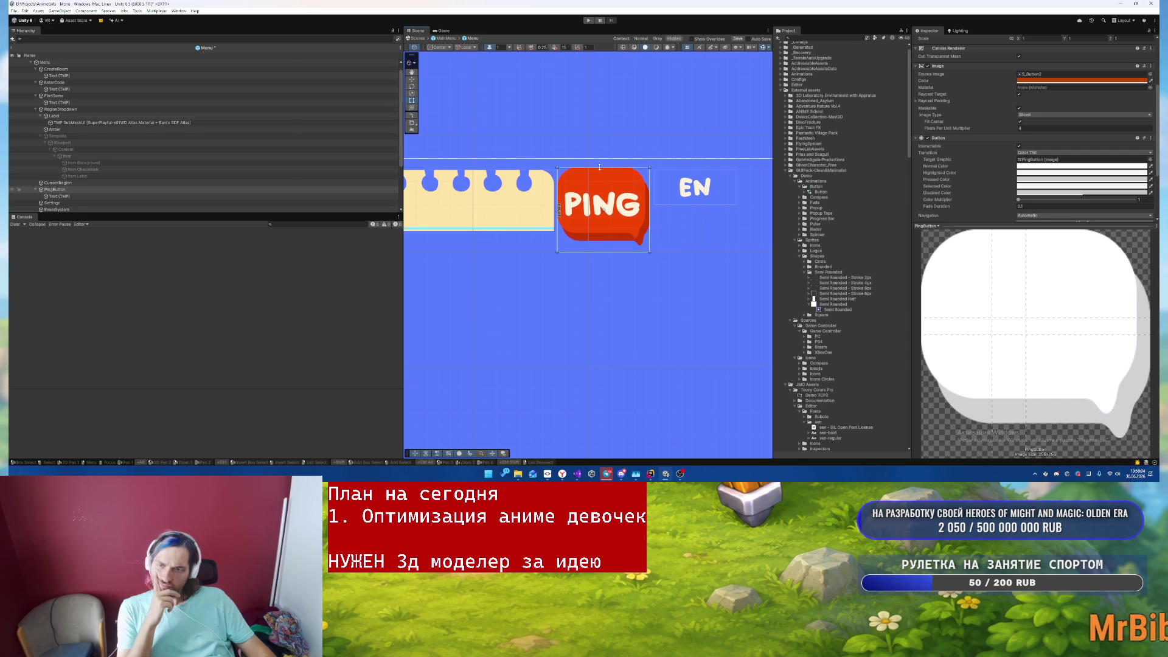
pyautogui.scroll(-2, 672, 191)
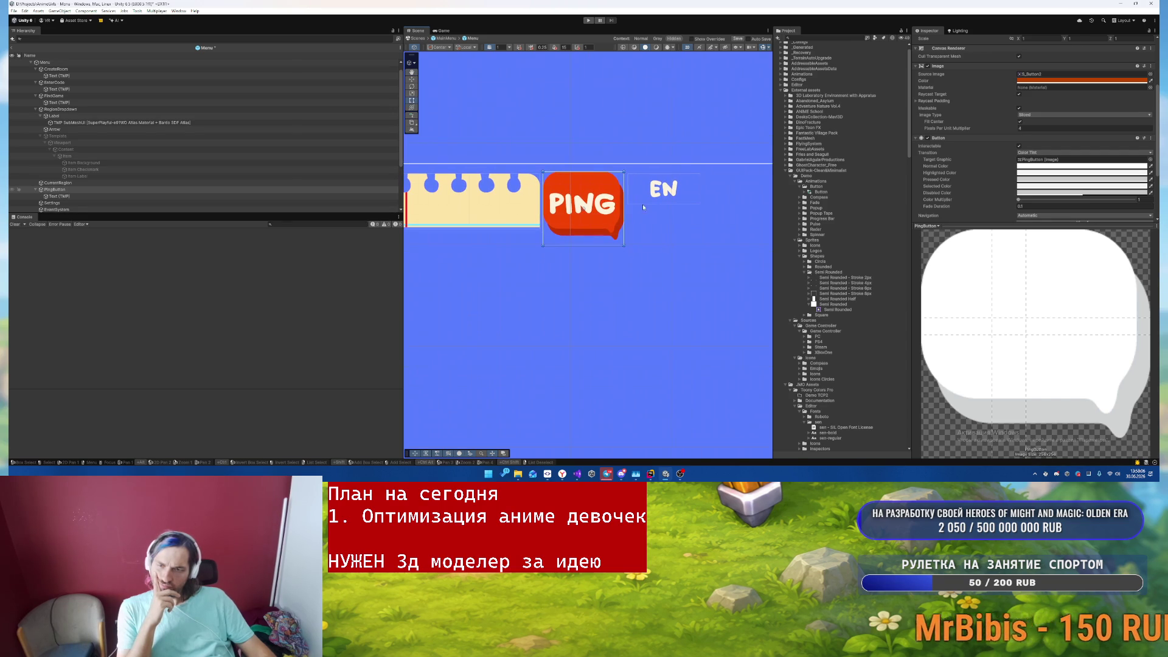
pyautogui.moveTo(623, 209); pyautogui.dragTo(663, 212)
# - Move the EN region label to the right so PING no longer covers it
pyautogui.click(669, 190)
pyautogui.moveTo(673, 190)
pyautogui.mouseDown()
pyautogui.moveTo(717, 190)
pyautogui.moveTo(771, 233)
pyautogui.mouseUp()
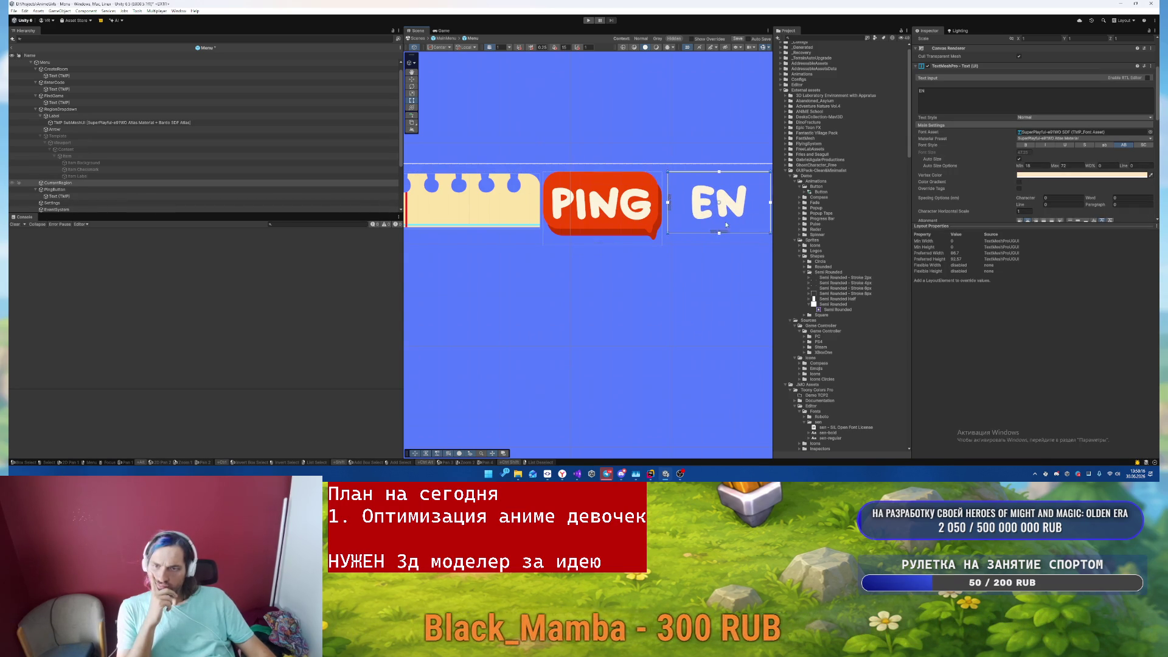
pyautogui.click(648, 195)
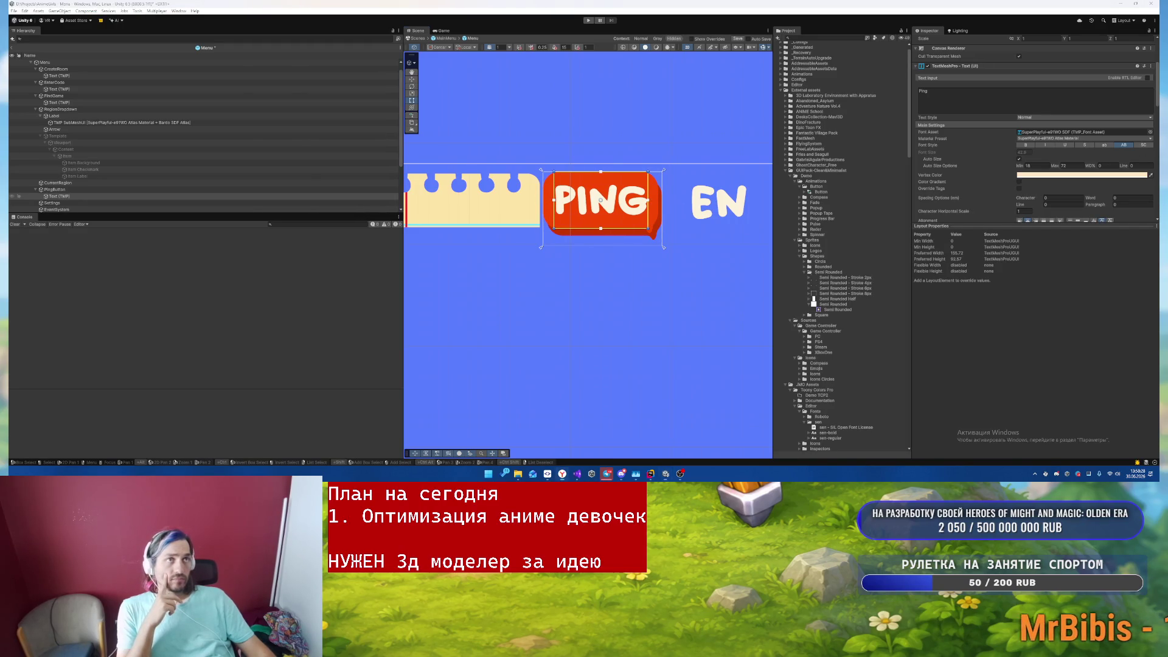
pyautogui.scroll(-2, 600, 292)
pyautogui.click(612, 342)
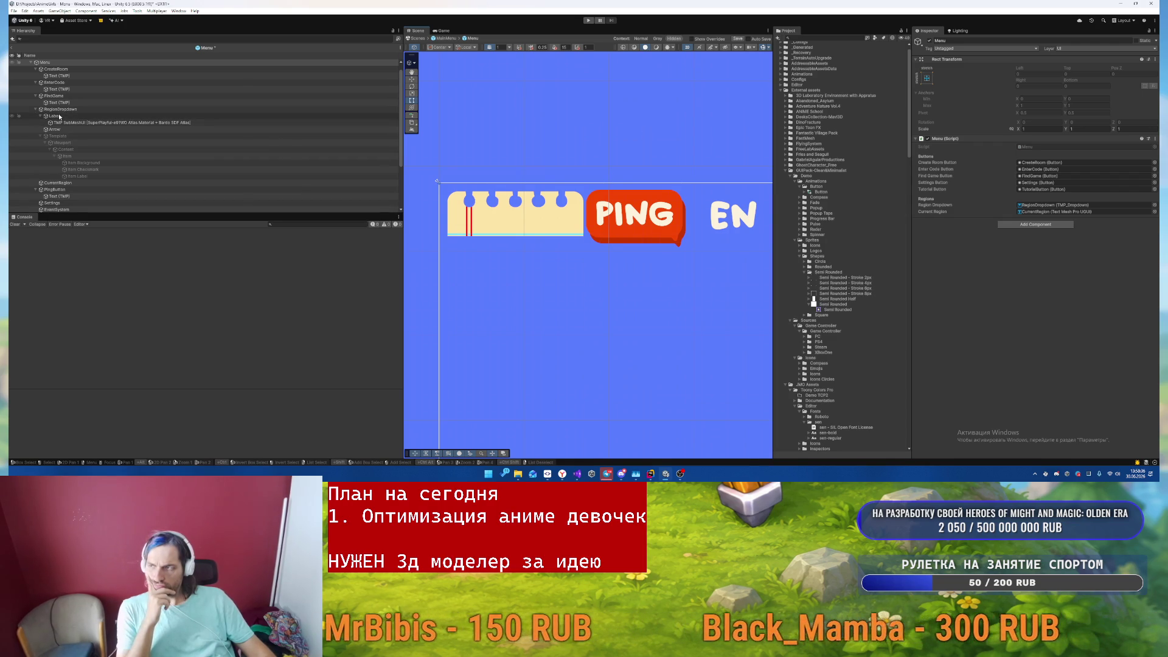
# - Reveal the dropdown list's item objects and edit the Item Checkmark colour
pyautogui.click(88, 136)
pyautogui.hotkey('alt', 'shift', 'a')
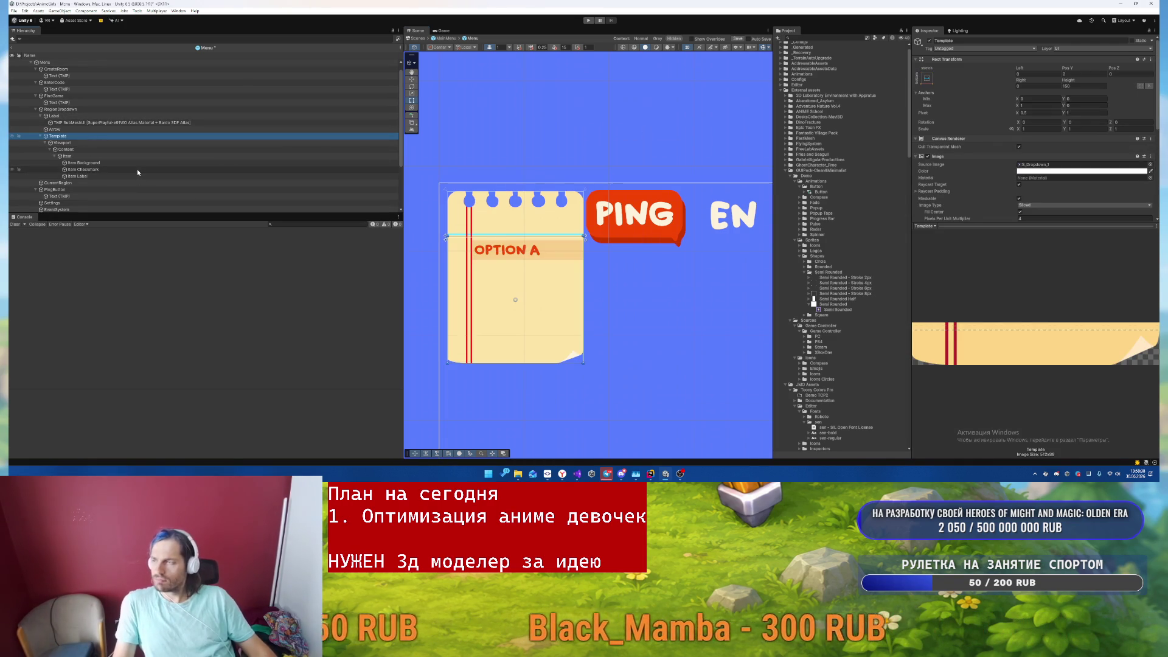
pyautogui.click(127, 170)
pyautogui.click(1064, 171)
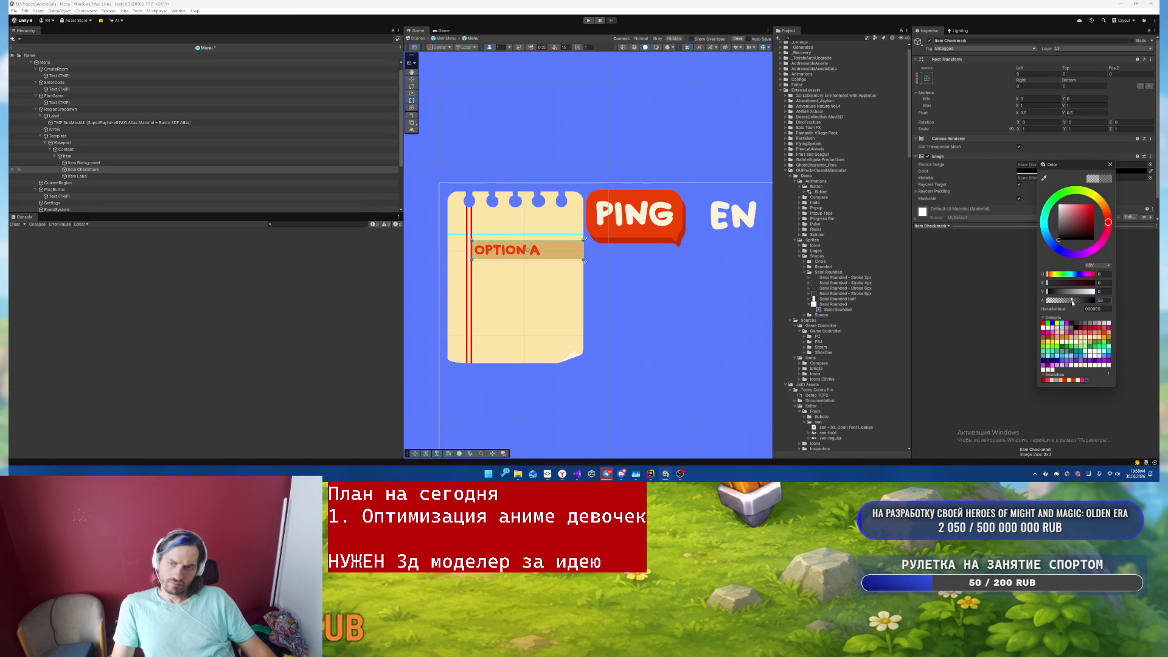
pyautogui.click(976, 160)
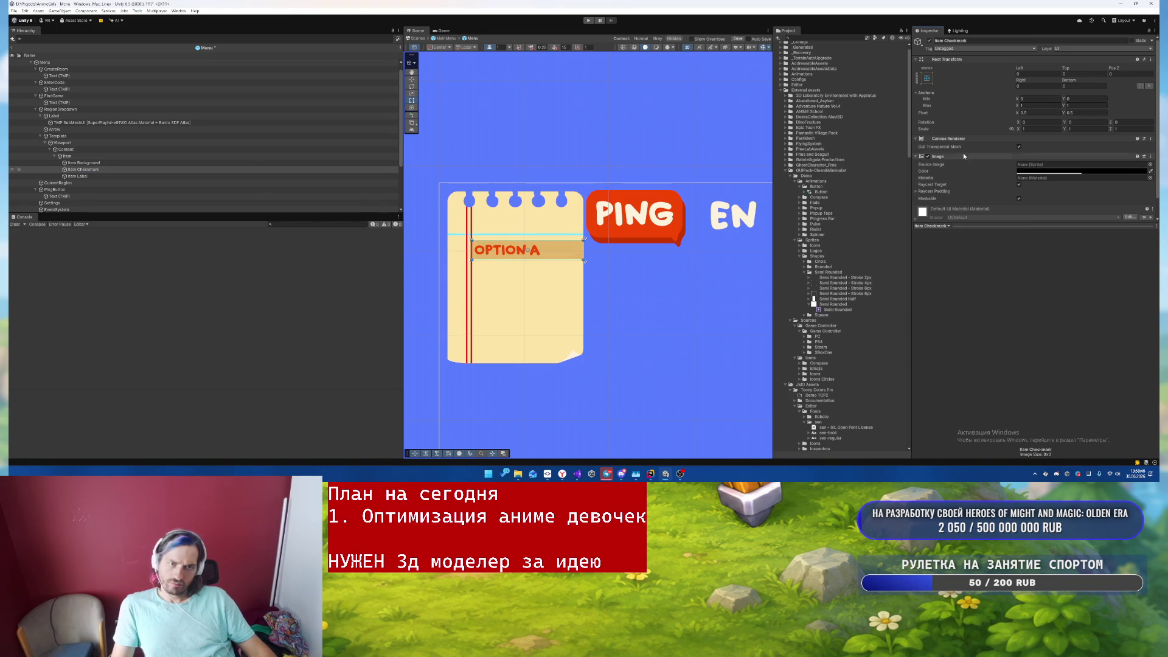
# - Copy the checkmark's Image onto Item Background as a new component and tint it
pyautogui.rightClick(960, 157)
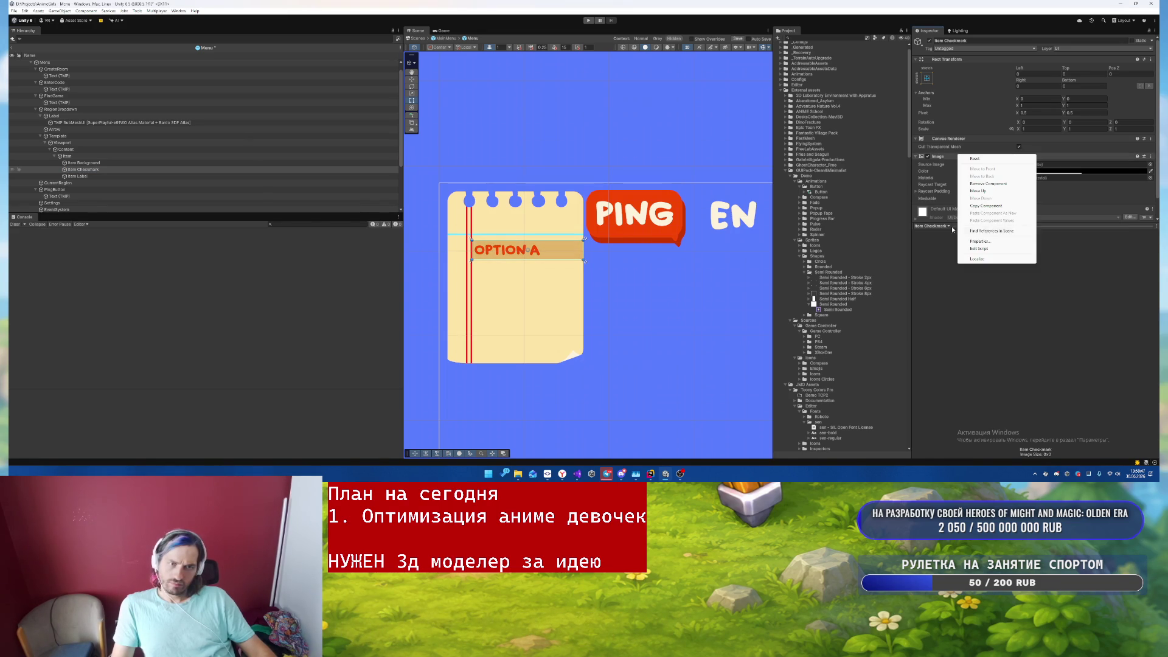
pyautogui.click(986, 206)
pyautogui.rightClick(947, 141)
pyautogui.click(992, 196)
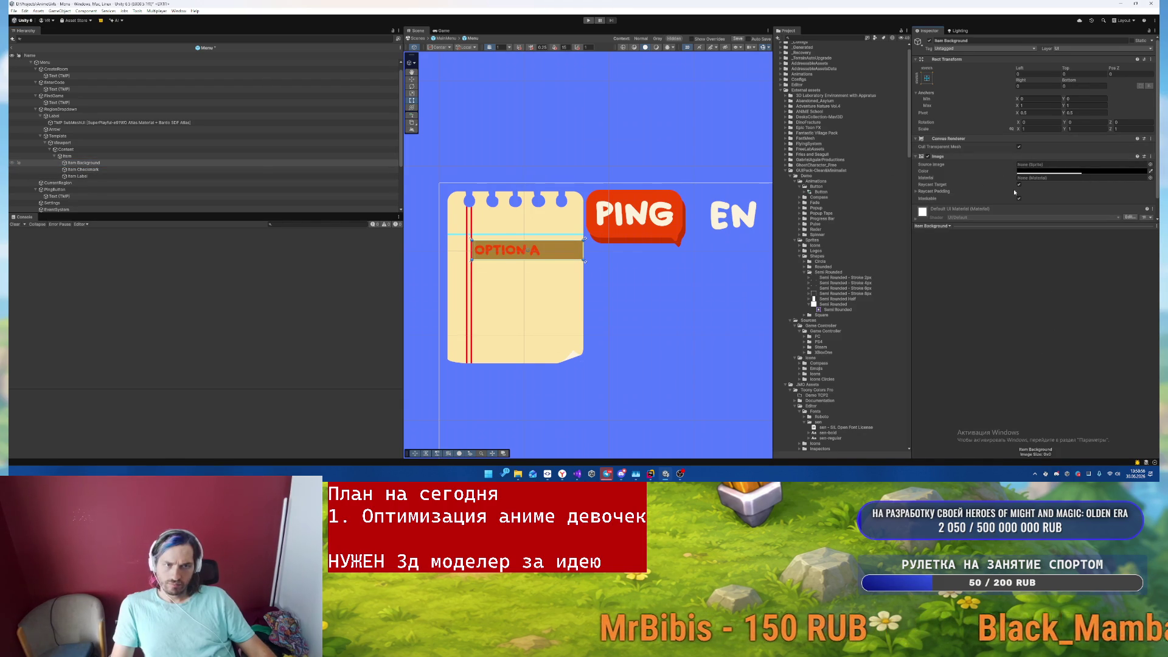
pyautogui.click(1059, 172)
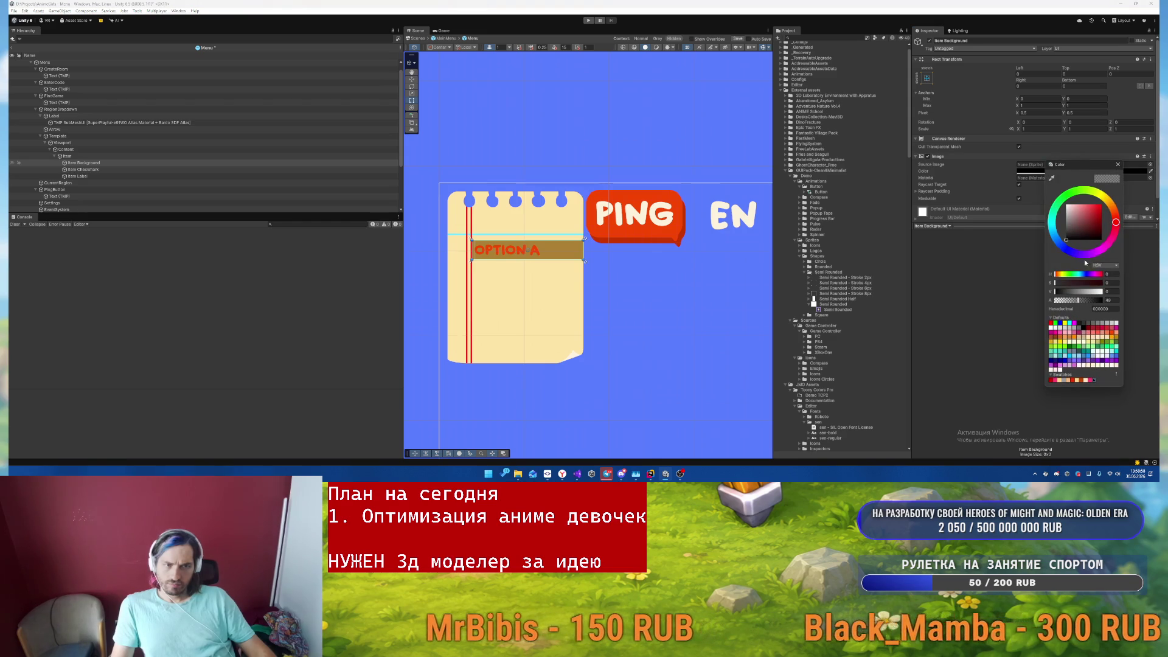
pyautogui.press('Escape')
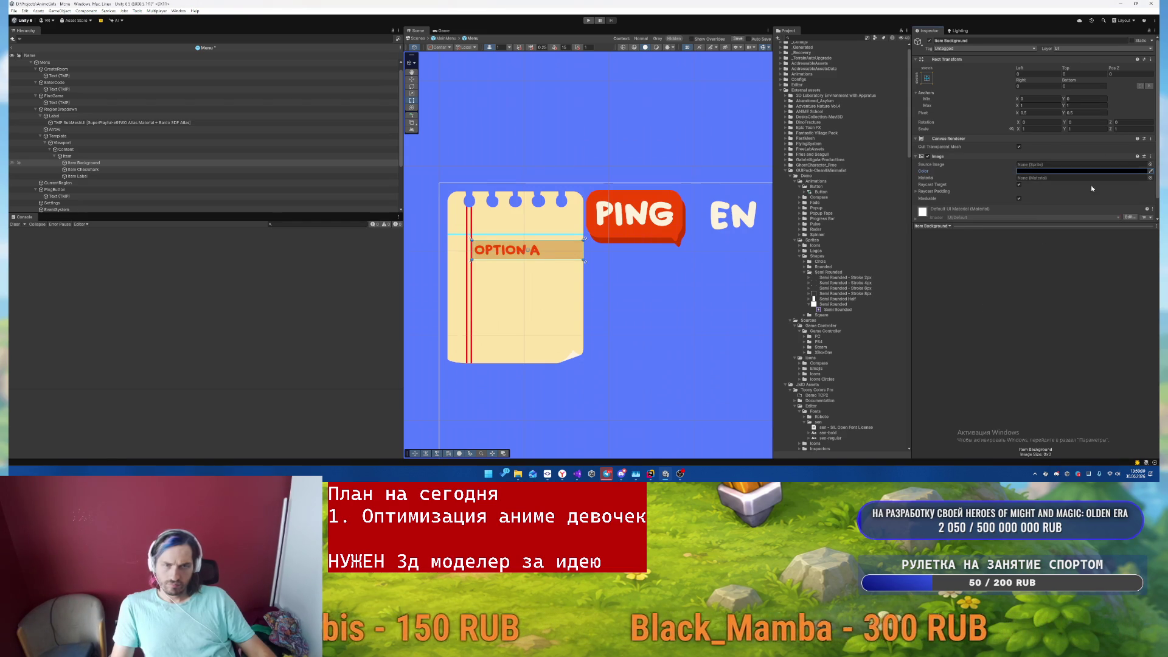
pyautogui.click(261, 169)
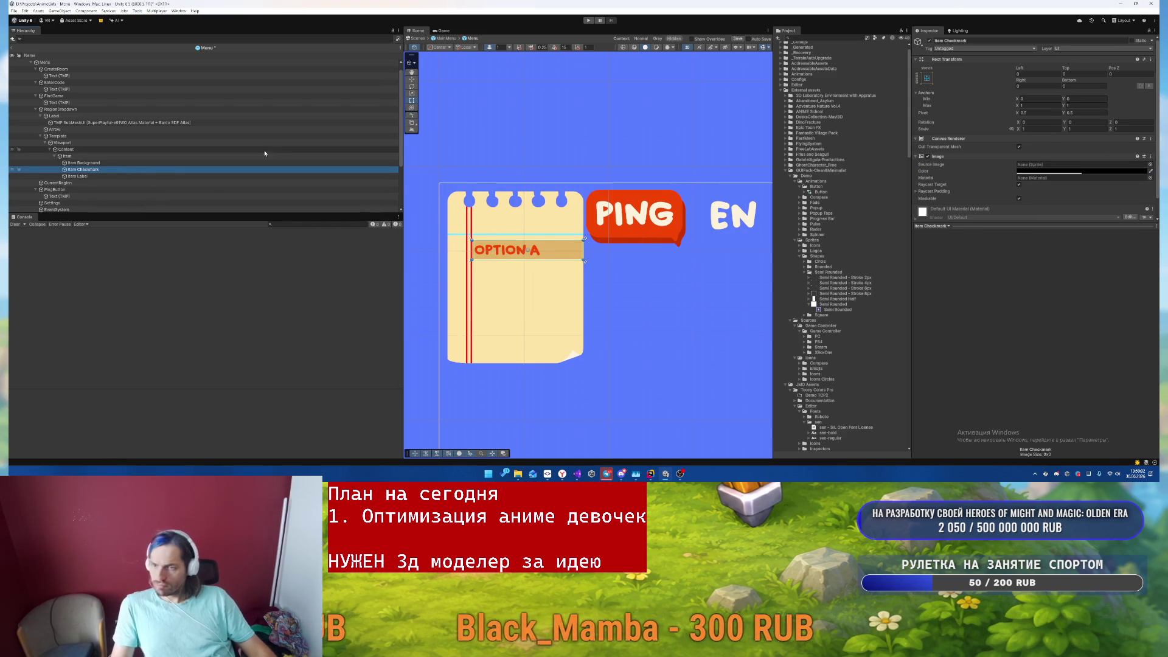
# - Set the Item toggle to Color Tint, targeting Item Background, and adjust its colour multiplier
pyautogui.click(265, 155)
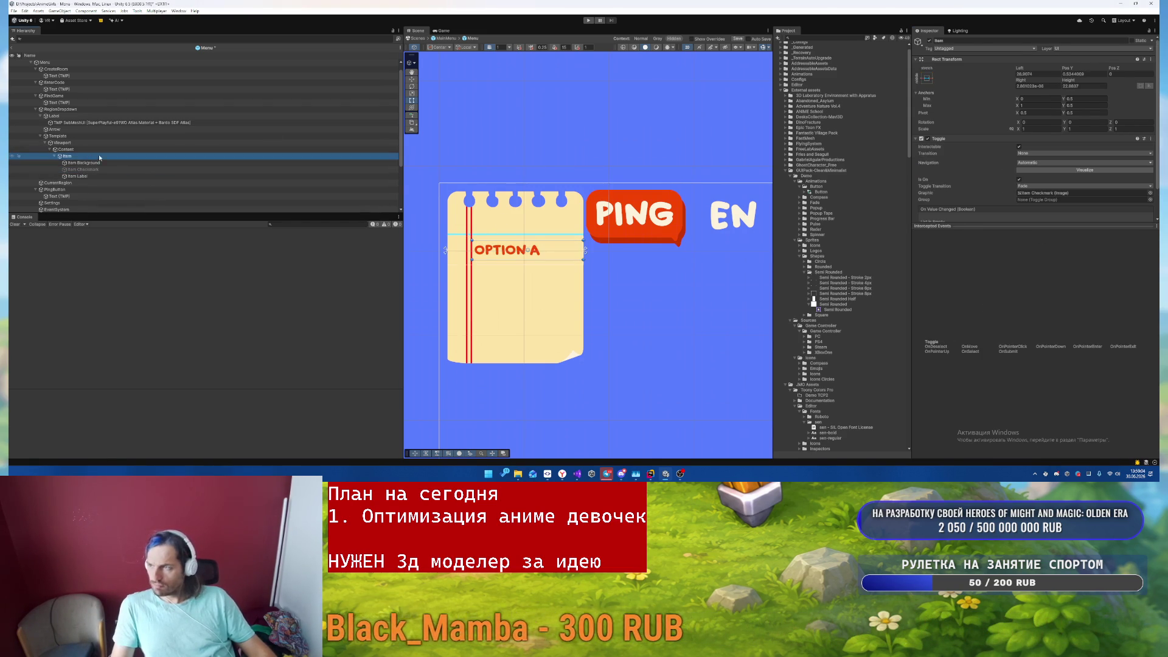
pyautogui.click(1039, 169)
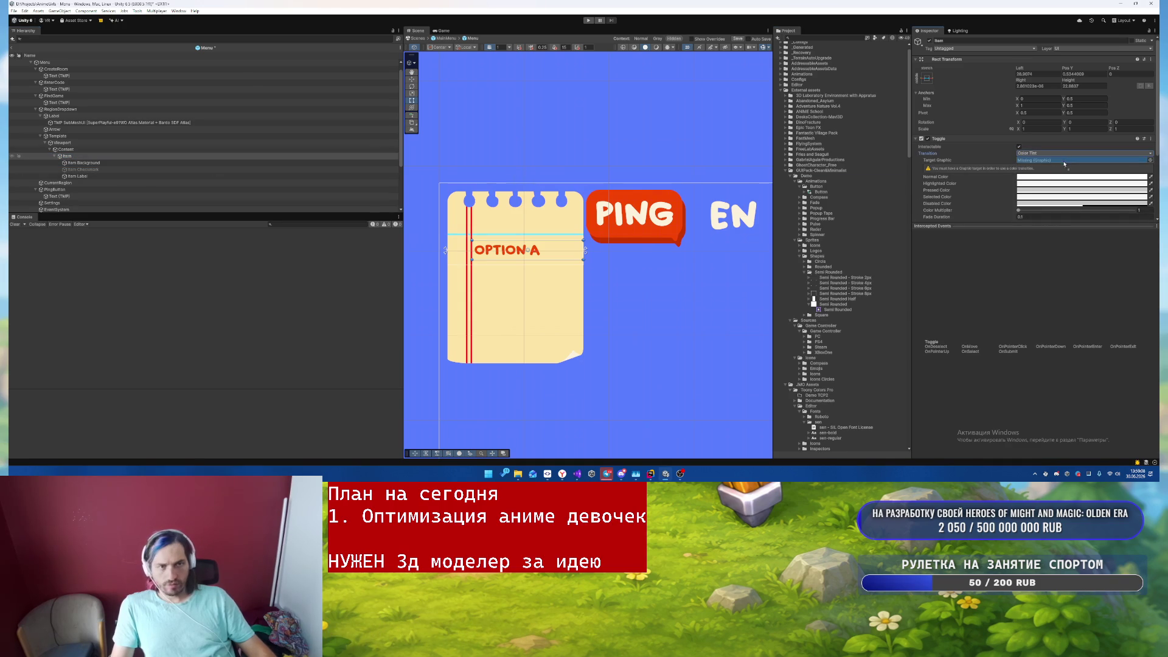
pyautogui.moveTo(1064, 163); pyautogui.dragTo(1065, 162)
pyautogui.scroll(-3, 1026, 188)
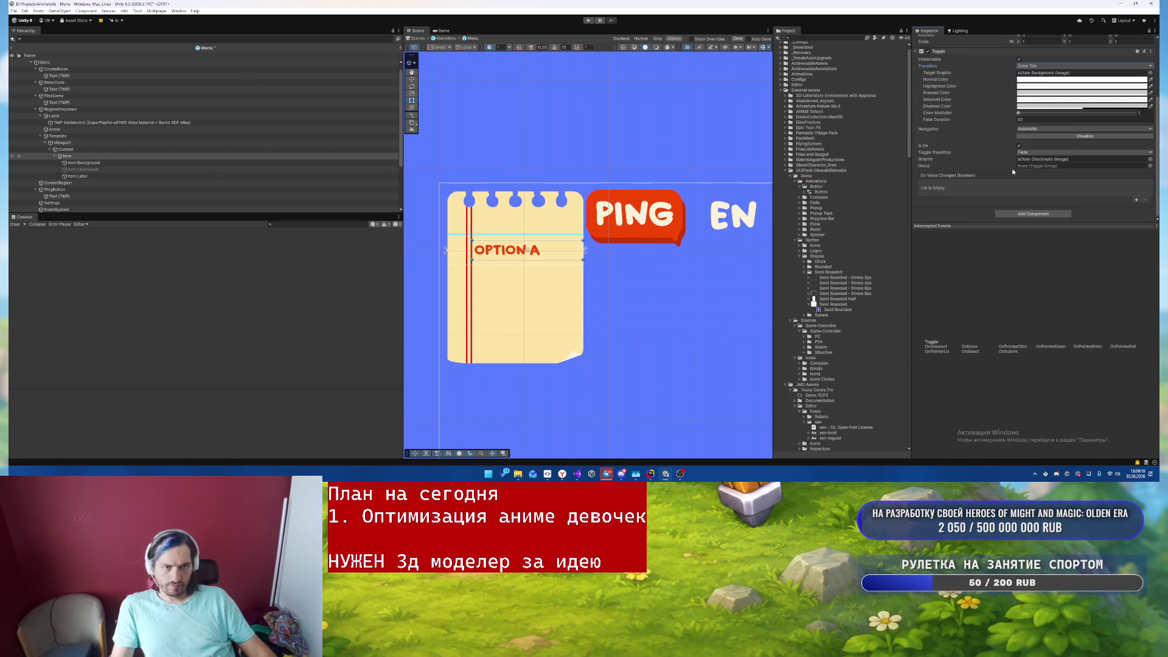
pyautogui.scroll(1, 1008, 173)
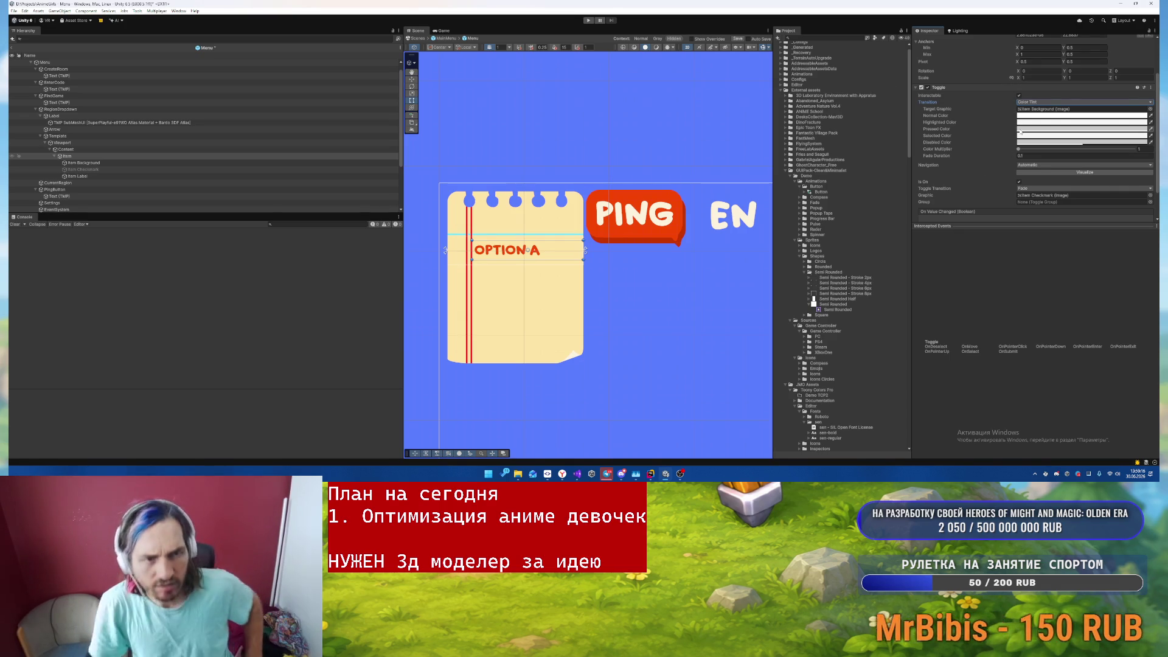
pyautogui.click(1029, 146)
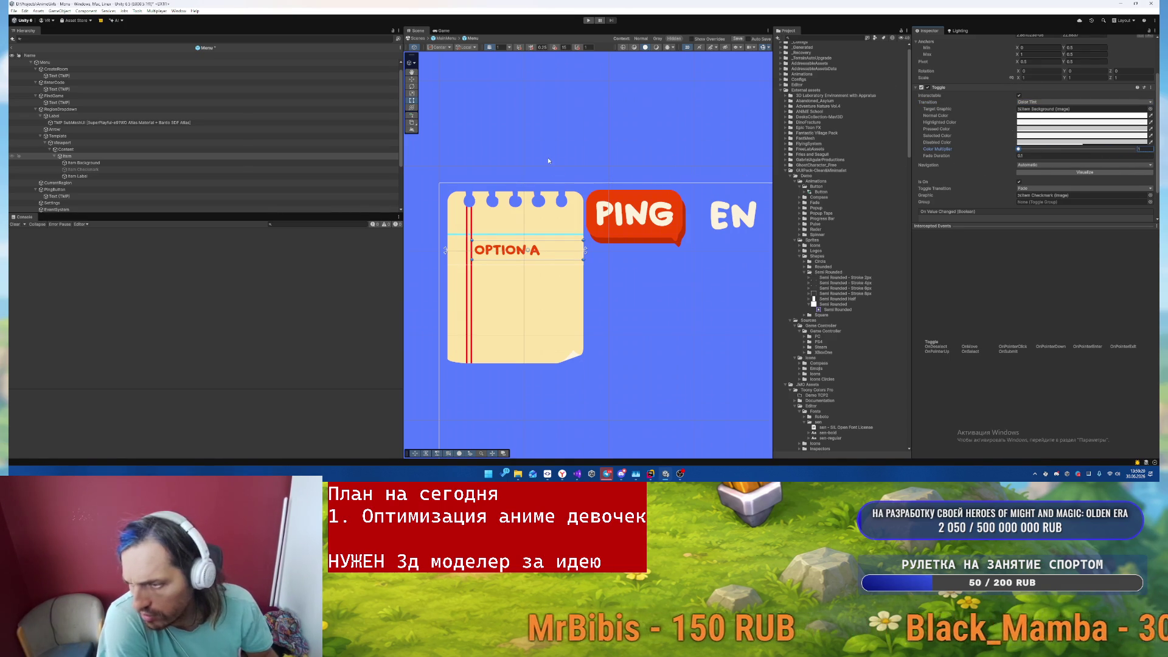
# - Change the Item Background image colour for the option row
pyautogui.click(85, 163)
pyautogui.click(137, 170)
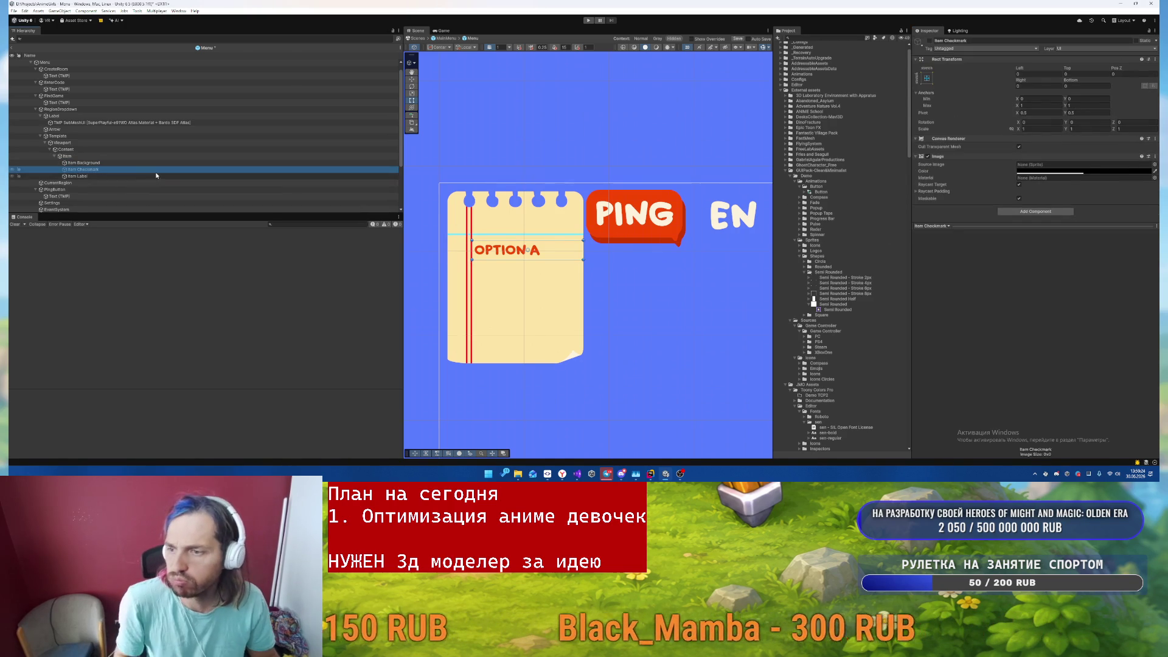
pyautogui.click(148, 164)
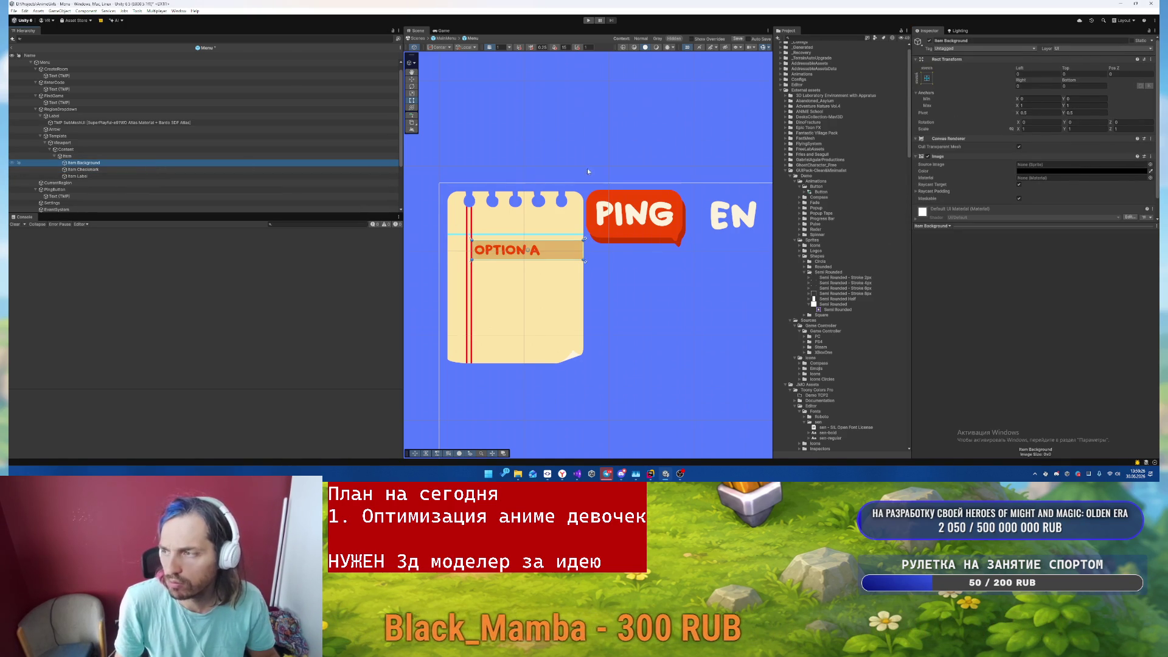
pyautogui.click(1035, 173)
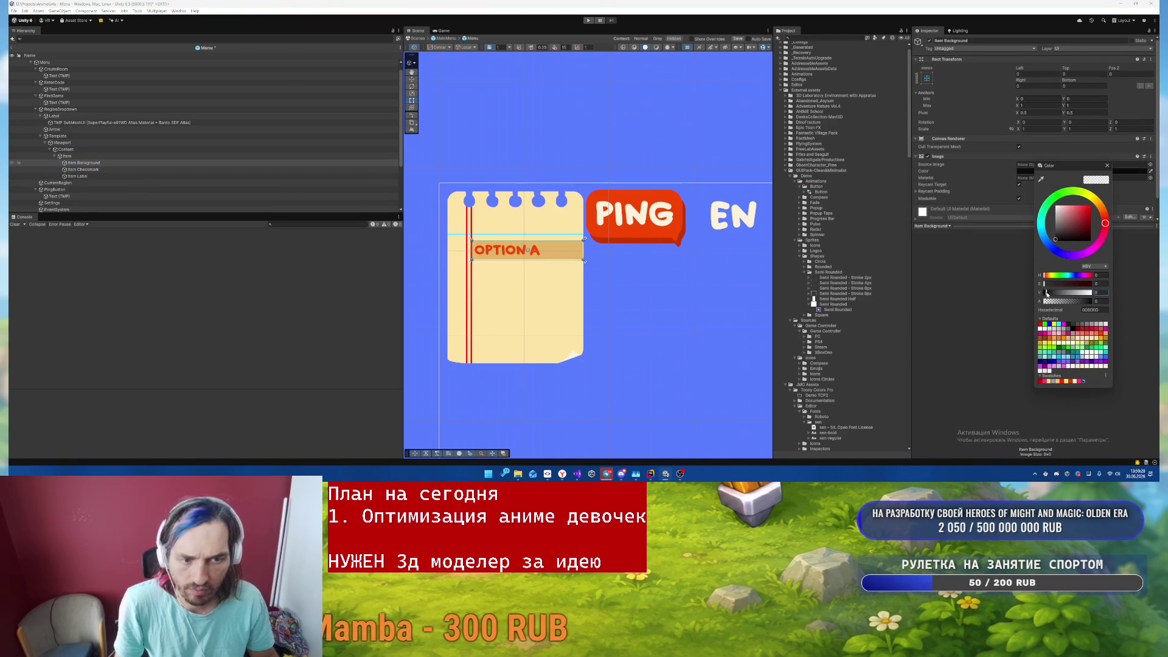
pyautogui.click(1107, 165)
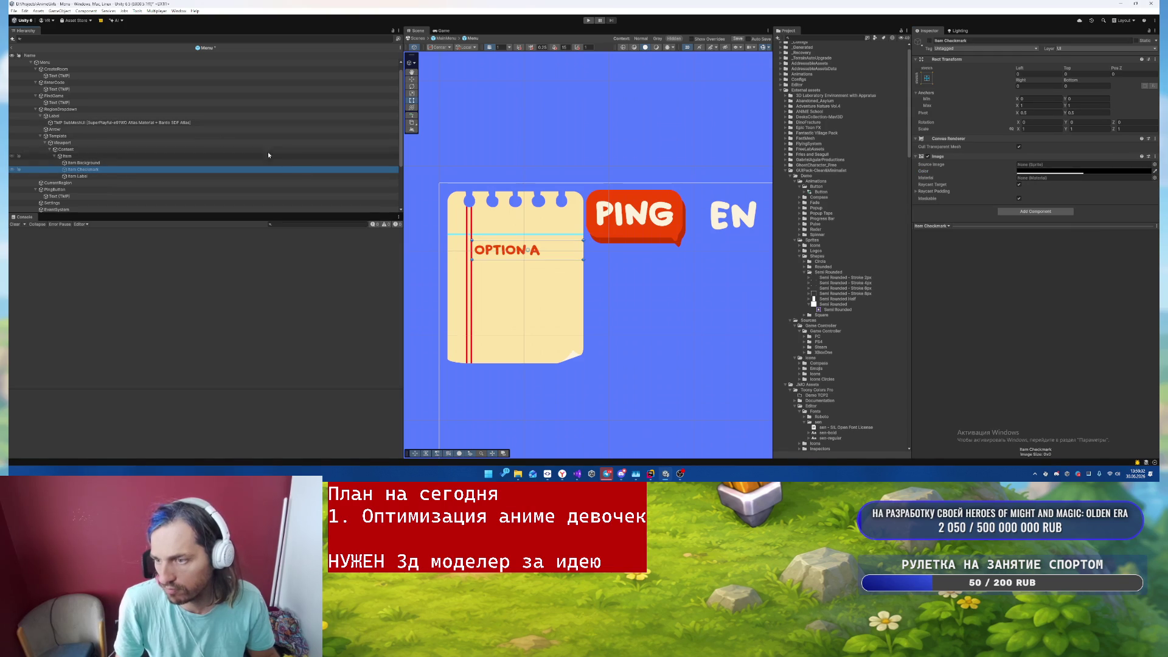
# - Deactivate the dropdown's list Template so the option list is hidden
pyautogui.click(85, 135)
pyautogui.hotkey('alt', 'shift', 'a')
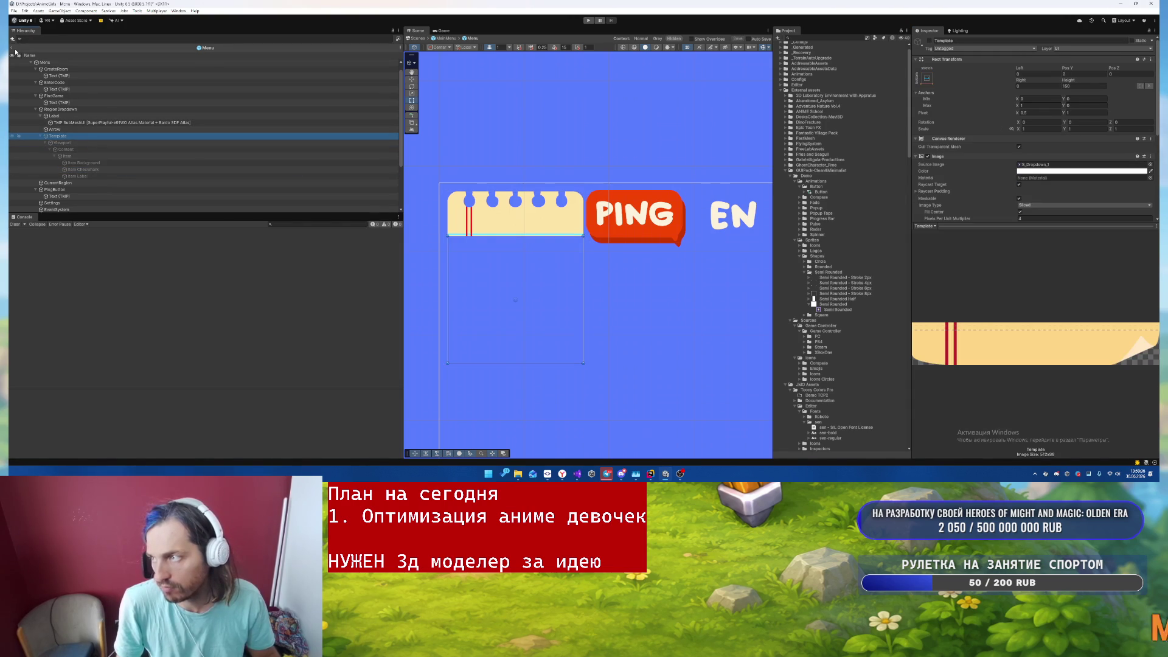
pyautogui.click(16, 51)
# - Run the game, switch the region dropdown to USW then ASIA, and stop playing
pyautogui.click(587, 20)
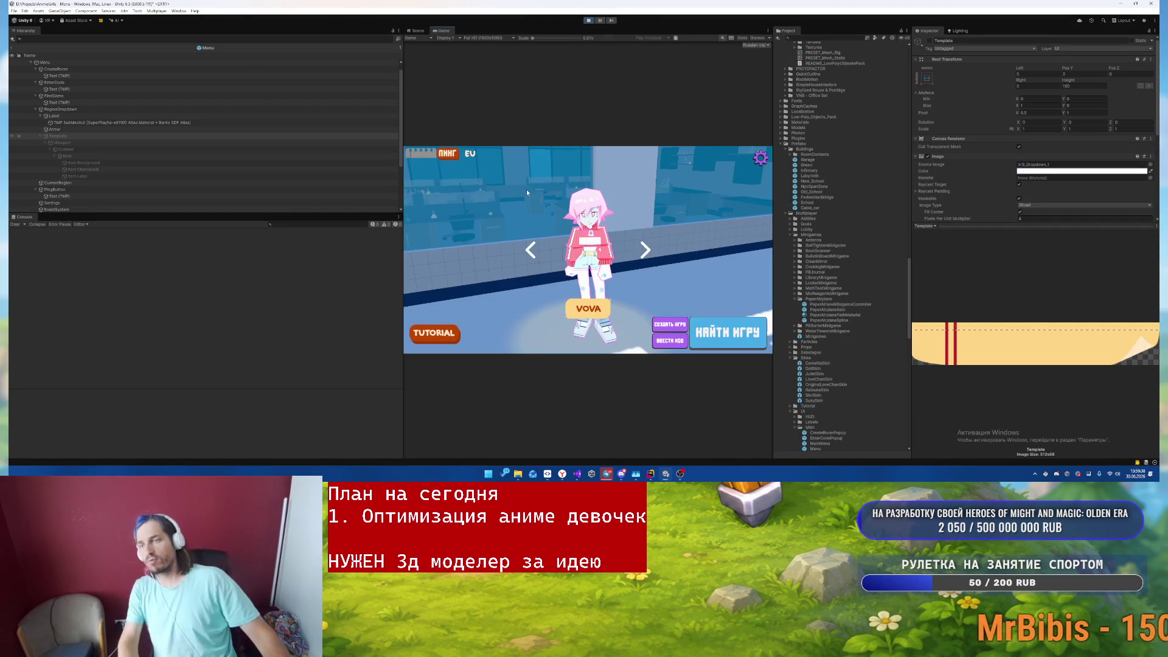
pyautogui.click(422, 153)
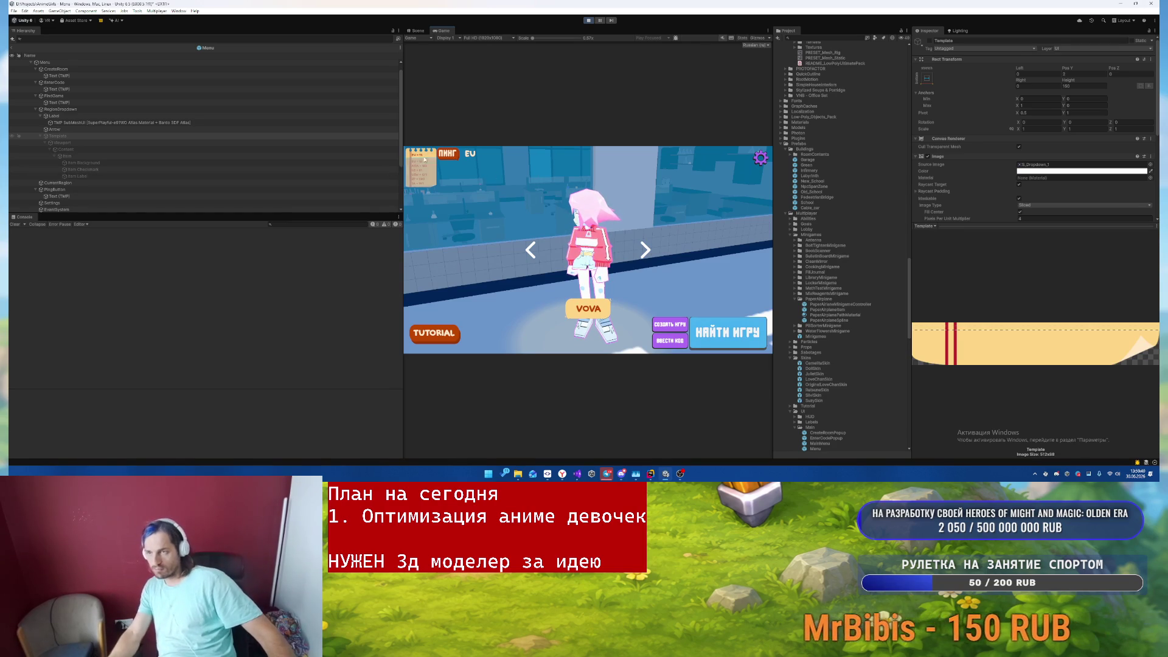
pyautogui.click(426, 175)
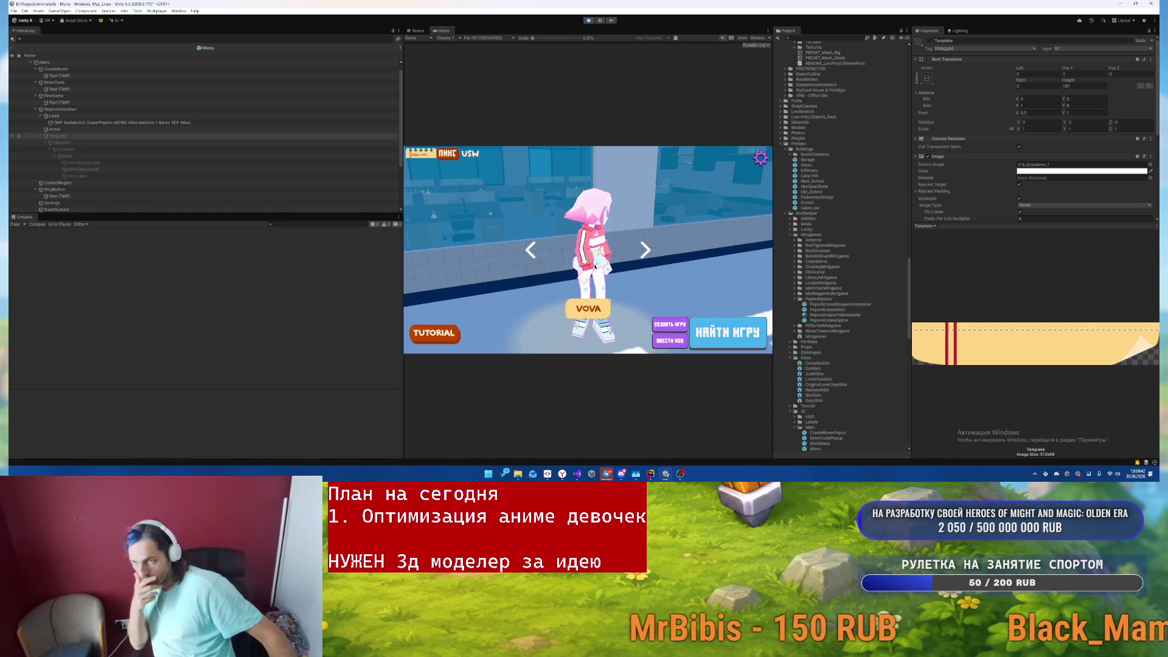
pyautogui.click(421, 153)
pyautogui.click(421, 166)
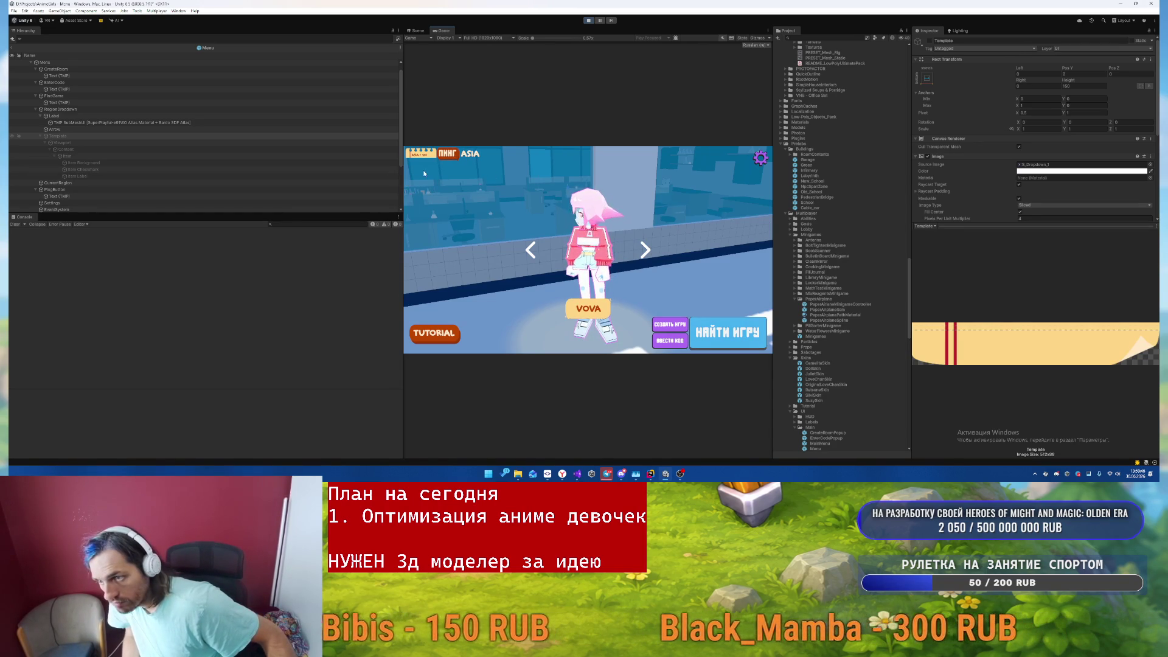
pyautogui.click(426, 154)
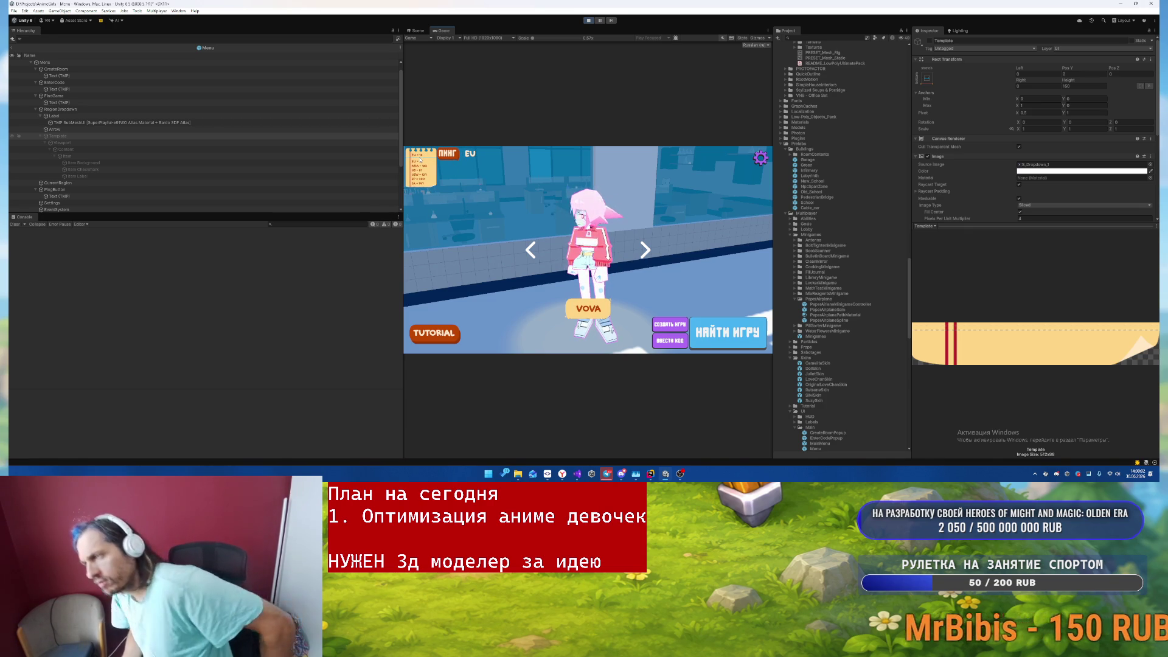
pyautogui.click(70, 137)
pyautogui.click(589, 21)
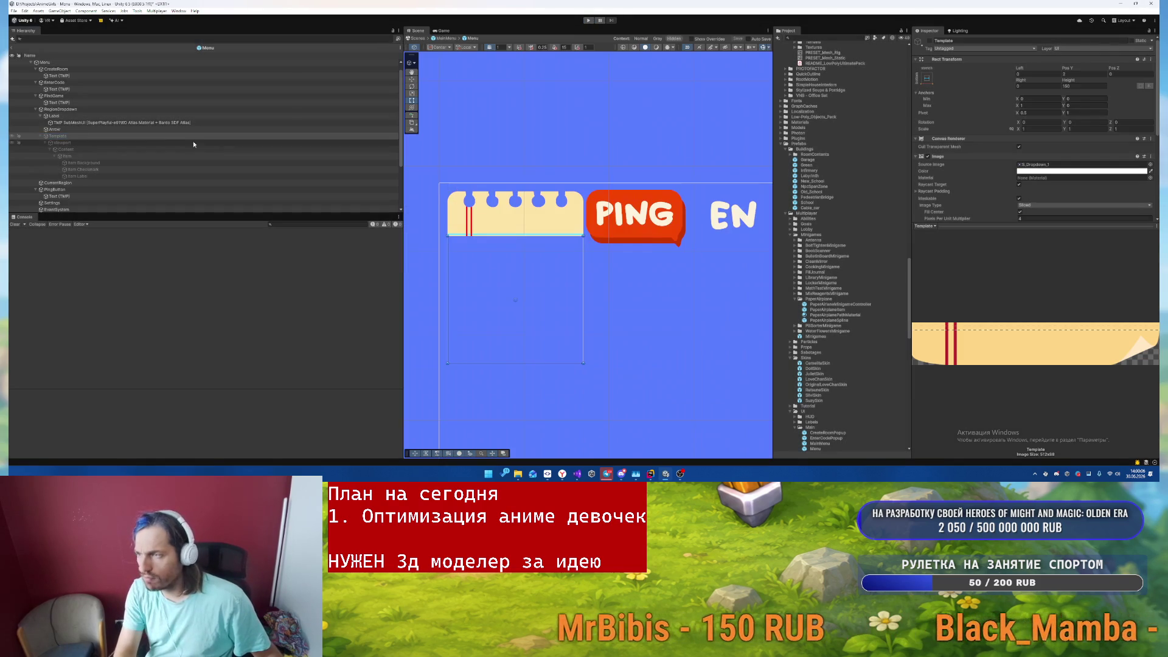
# - Recolour the dropdown option's Item Background image
pyautogui.click(139, 164)
pyautogui.scroll(-1, 1141, 185)
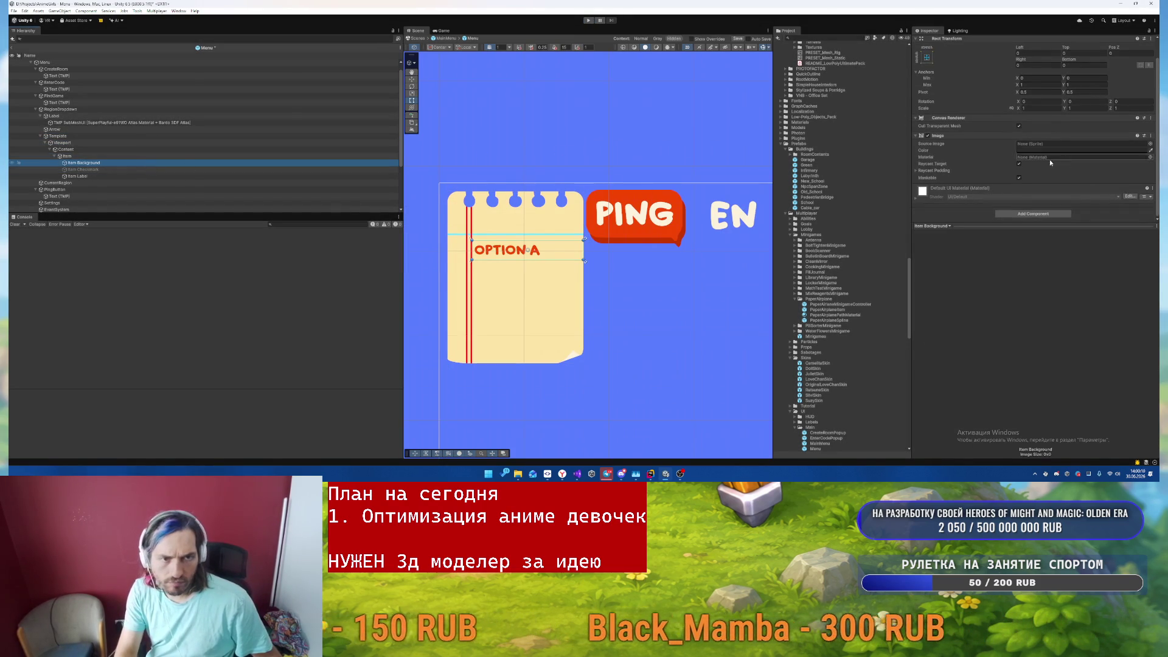
pyautogui.click(1049, 151)
pyautogui.moveTo(1049, 281)
pyautogui.mouseDown()
pyautogui.moveTo(1082, 284)
pyautogui.moveTo(1055, 286)
pyautogui.mouseUp()
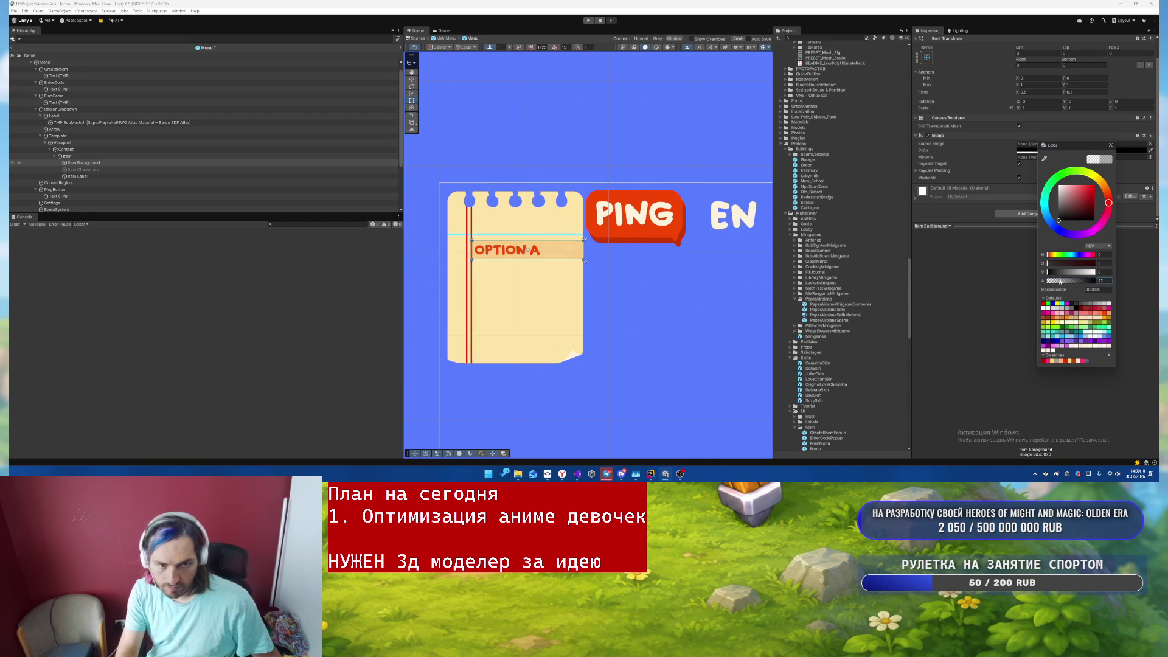
# - Recolour the Item Checkmark and exit the Menu prefab back to the MainMenu scene
pyautogui.click(146, 169)
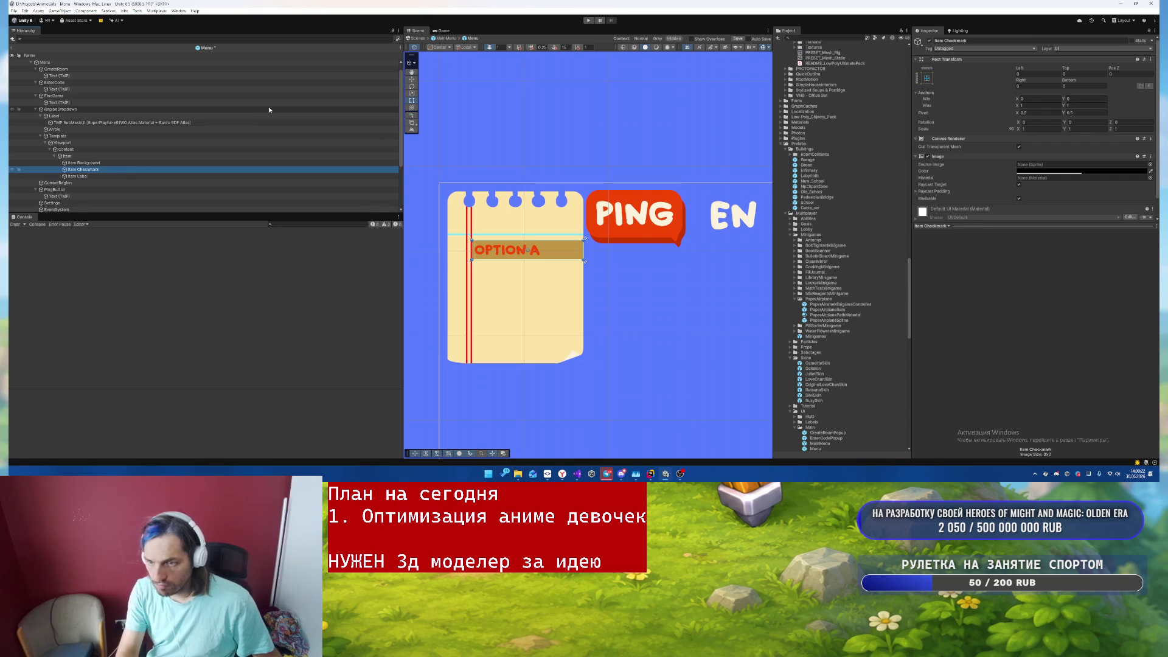
pyautogui.click(1065, 173)
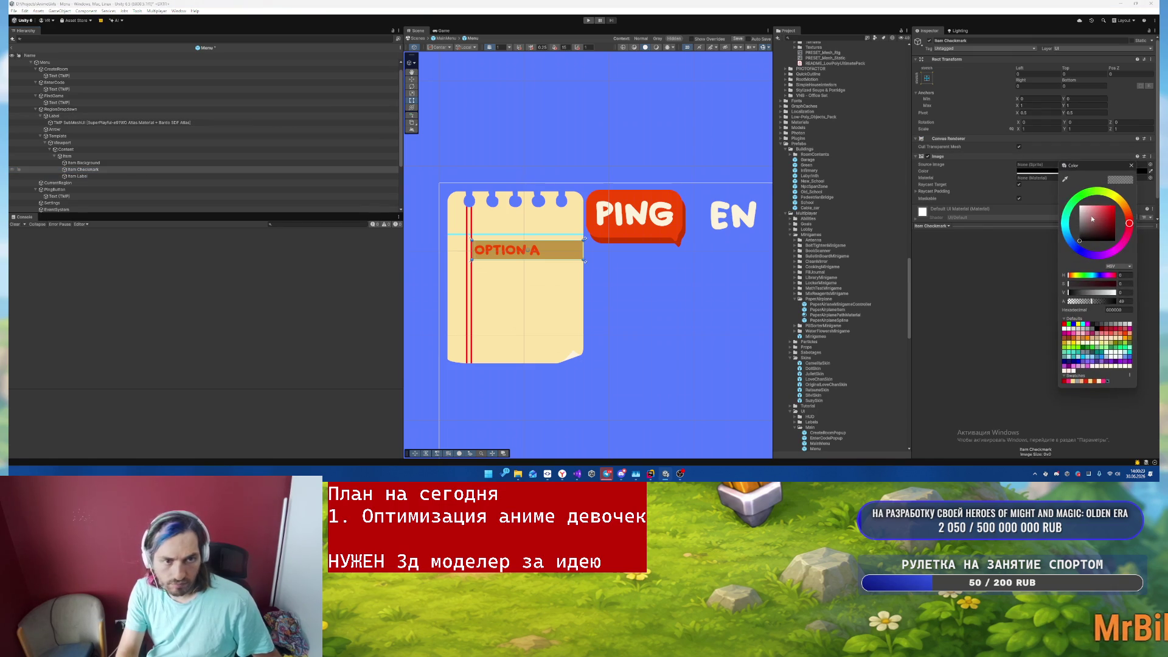
pyautogui.click(1131, 165)
pyautogui.click(670, 310)
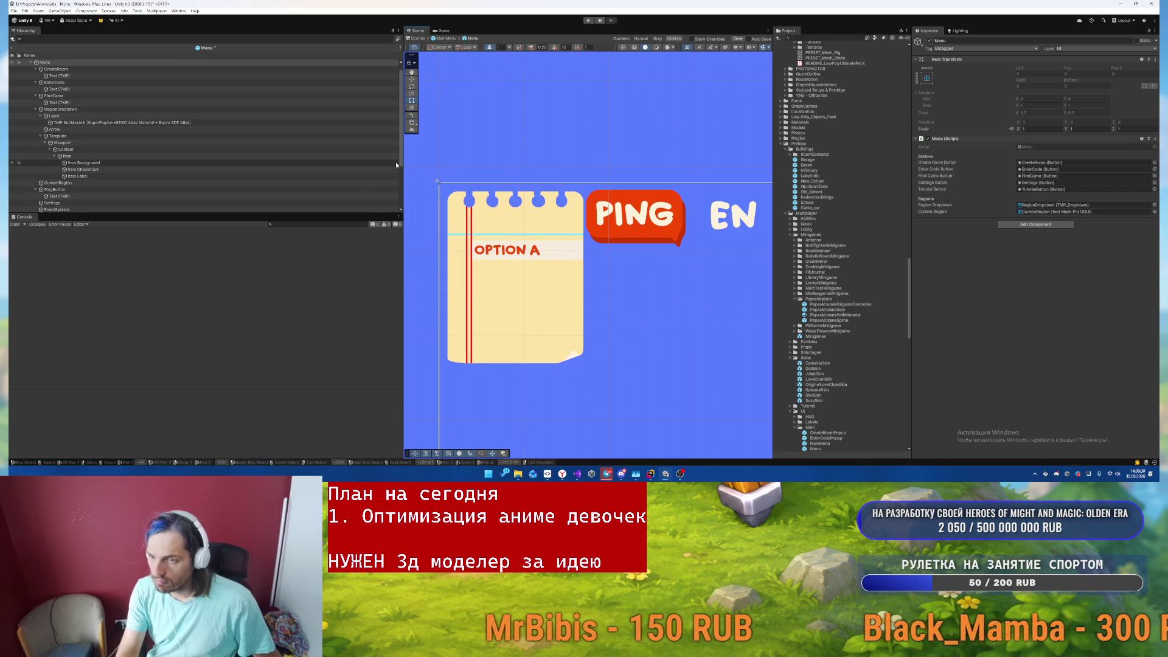
pyautogui.click(109, 169)
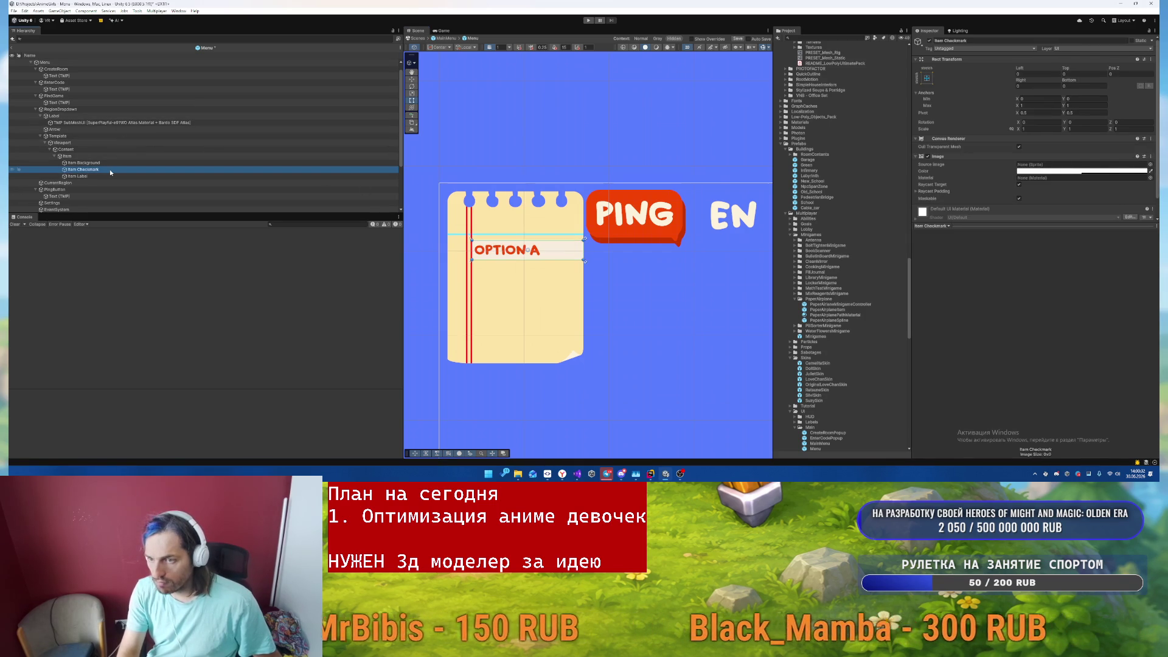
pyautogui.click(446, 38)
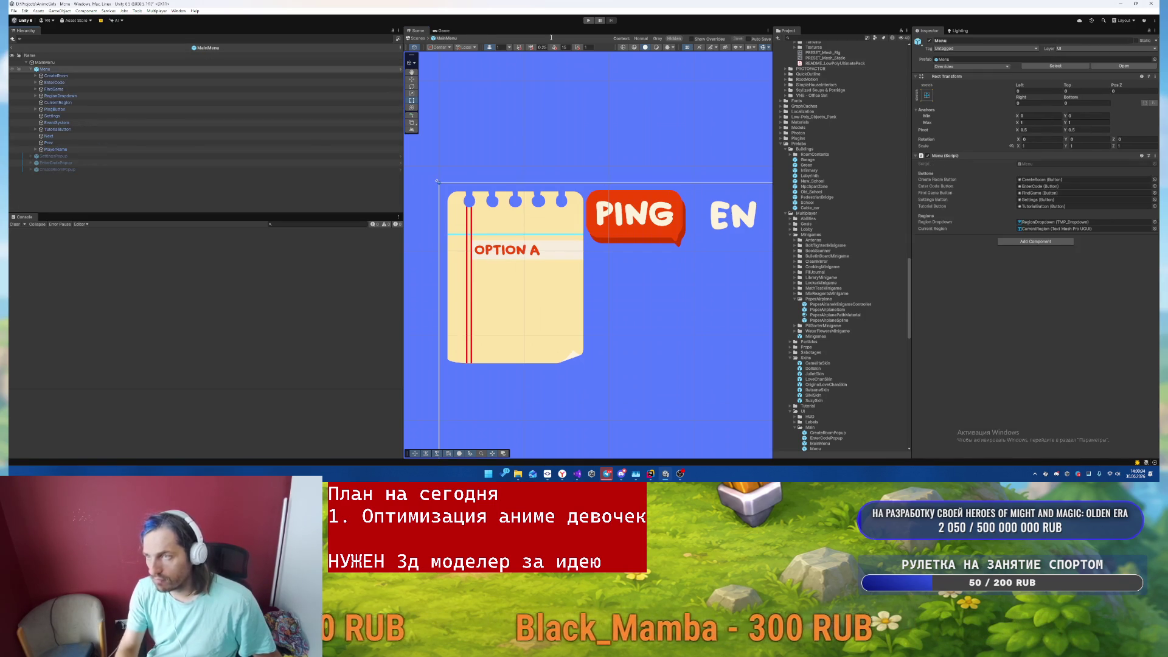
# - Run and stop a quick play test, then briefly open the Menu prefab and return
pyautogui.click(589, 20)
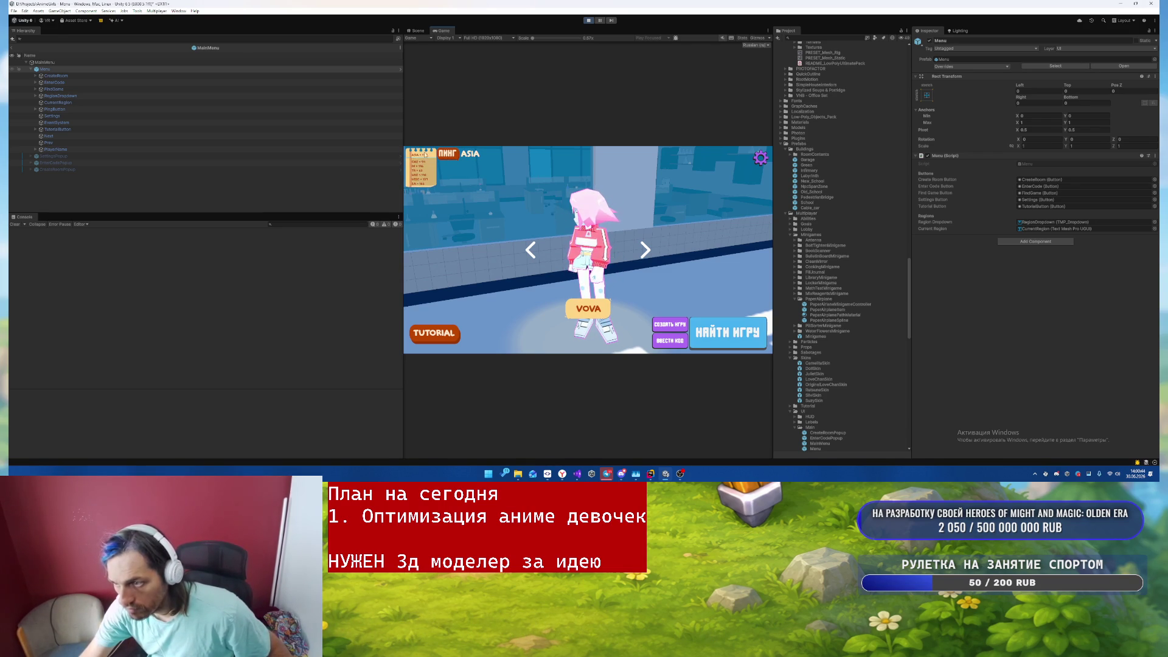
pyautogui.click(588, 20)
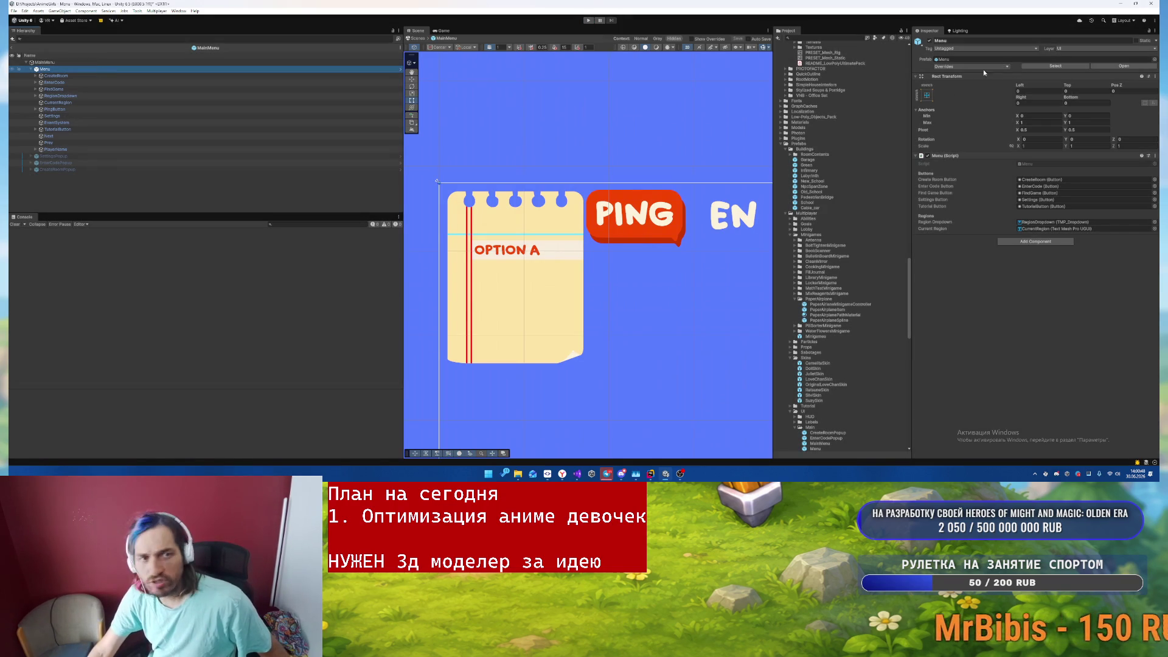
pyautogui.click(1130, 67)
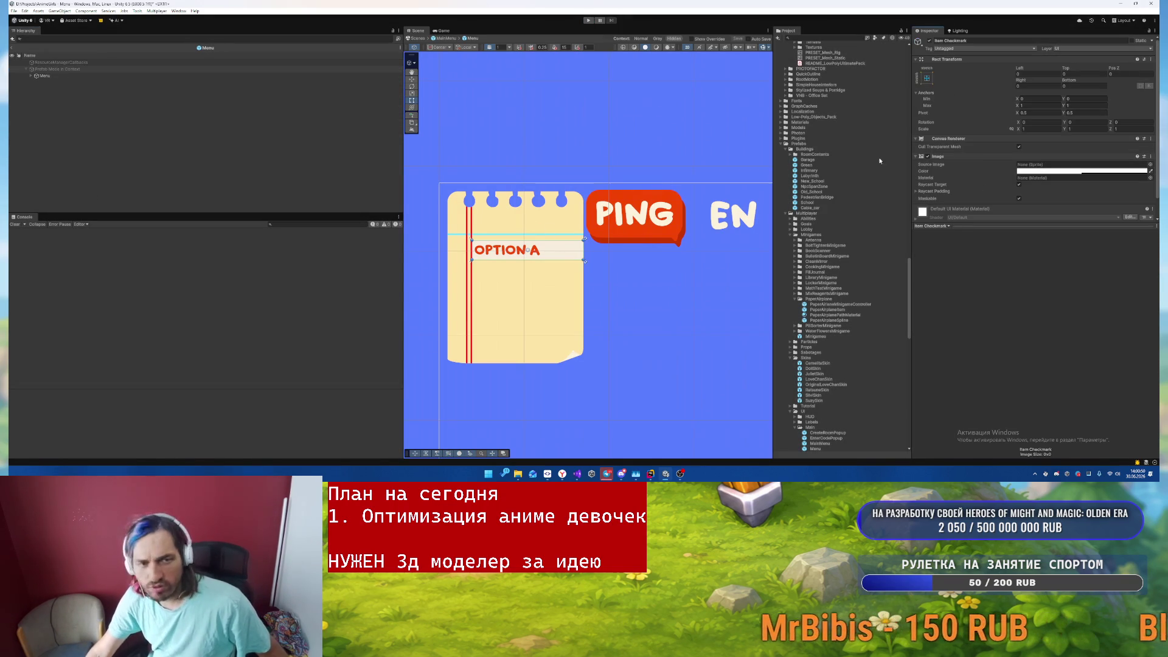
pyautogui.click(31, 75)
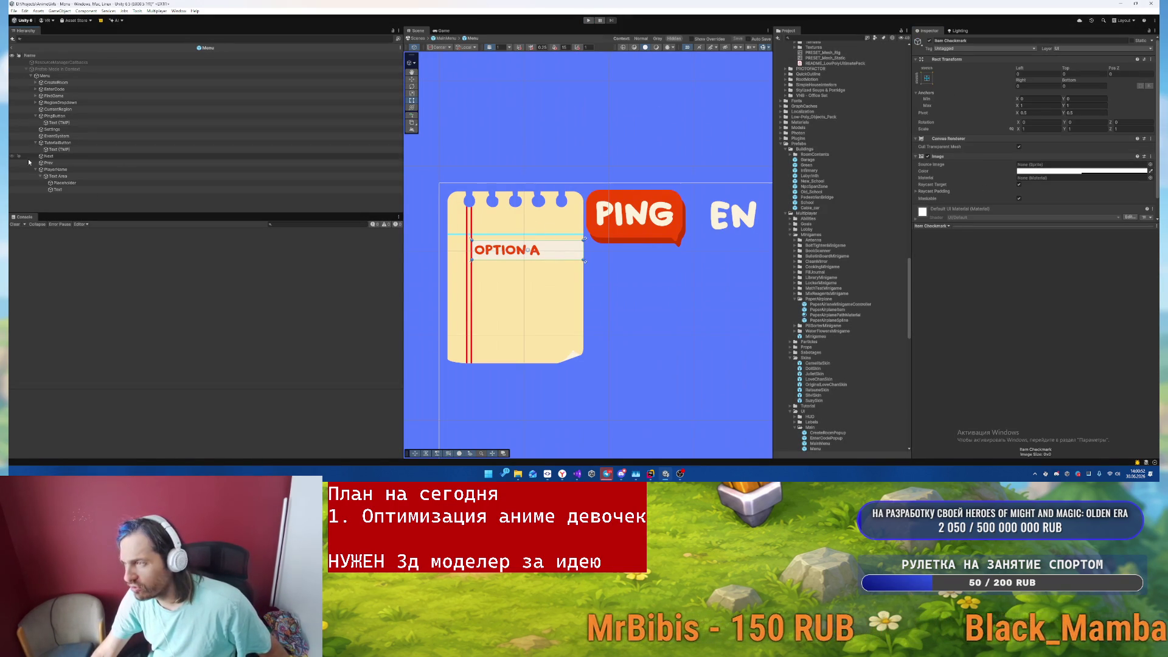
pyautogui.click(446, 38)
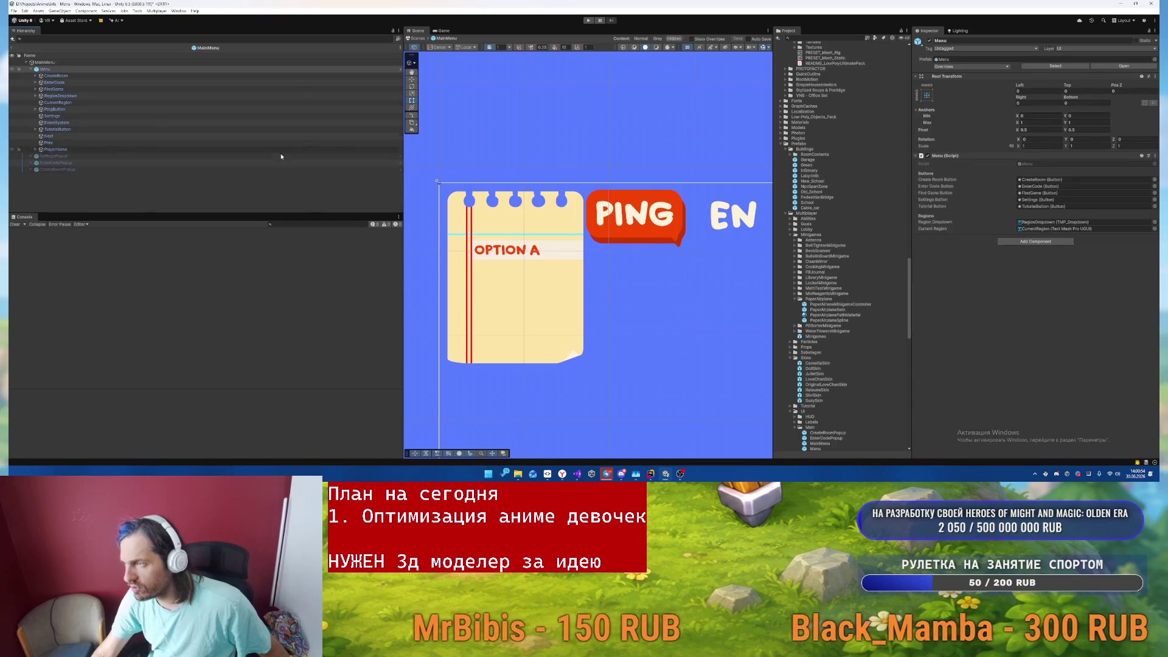
# - Review the Menu prefab's Overrides and open the prefab for editing
pyautogui.click(530, 252)
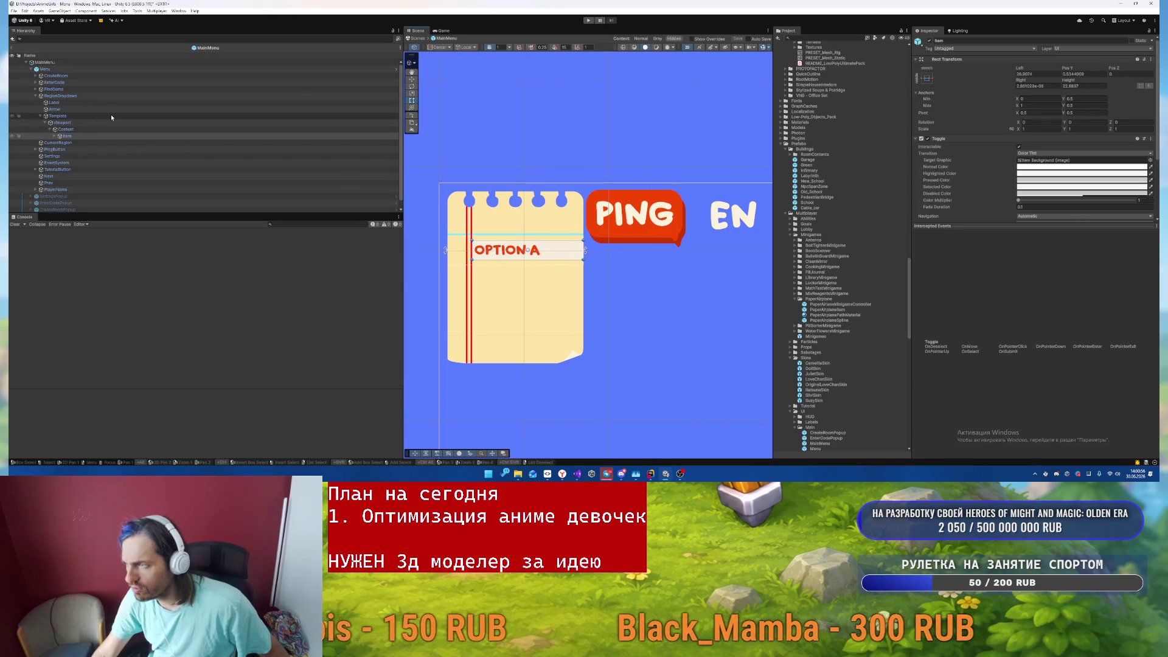
pyautogui.click(82, 70)
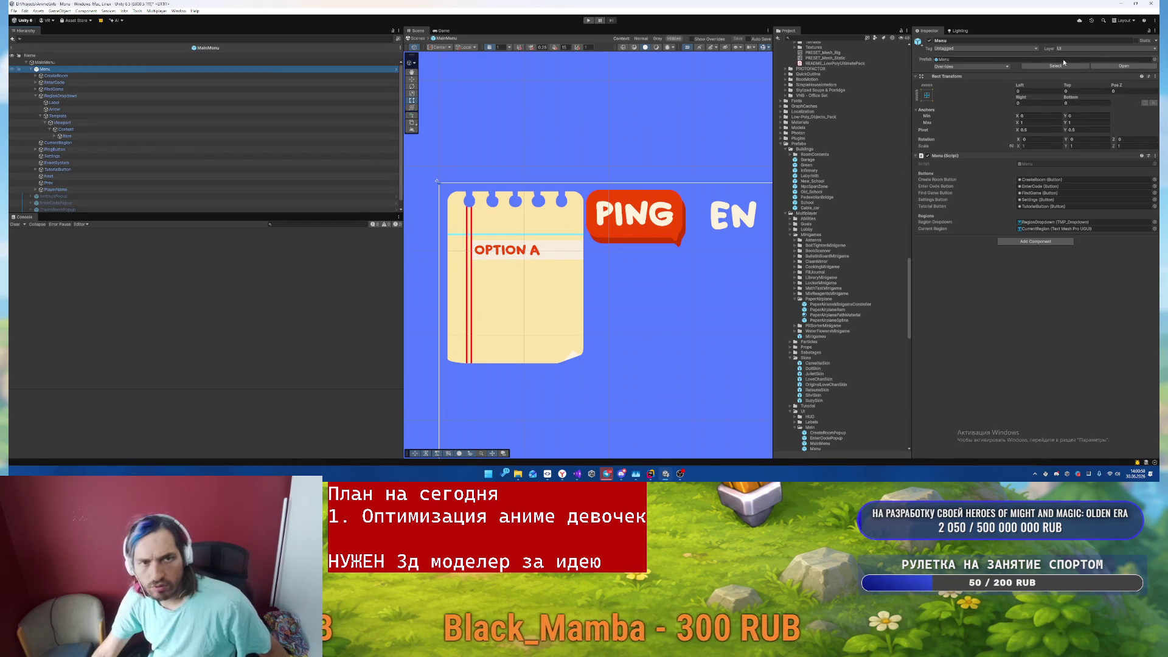
pyautogui.click(958, 67)
pyautogui.click(953, 79)
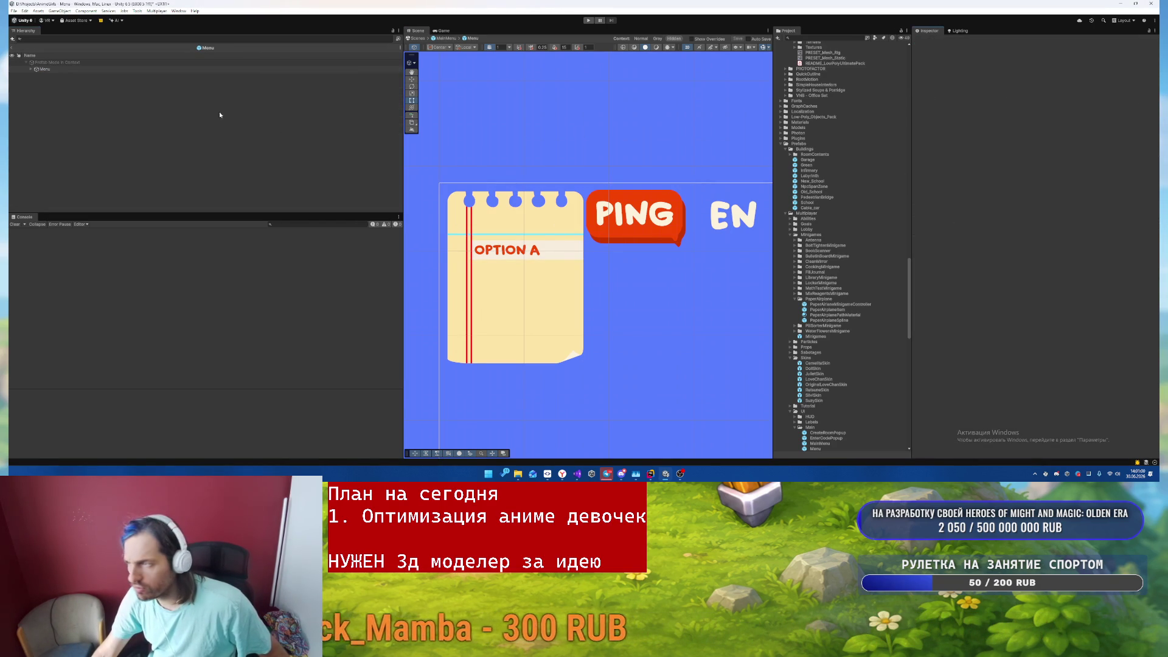
# - Expand RegionDropdown down to the Item and retune Item Background's colour
pyautogui.click(46, 70)
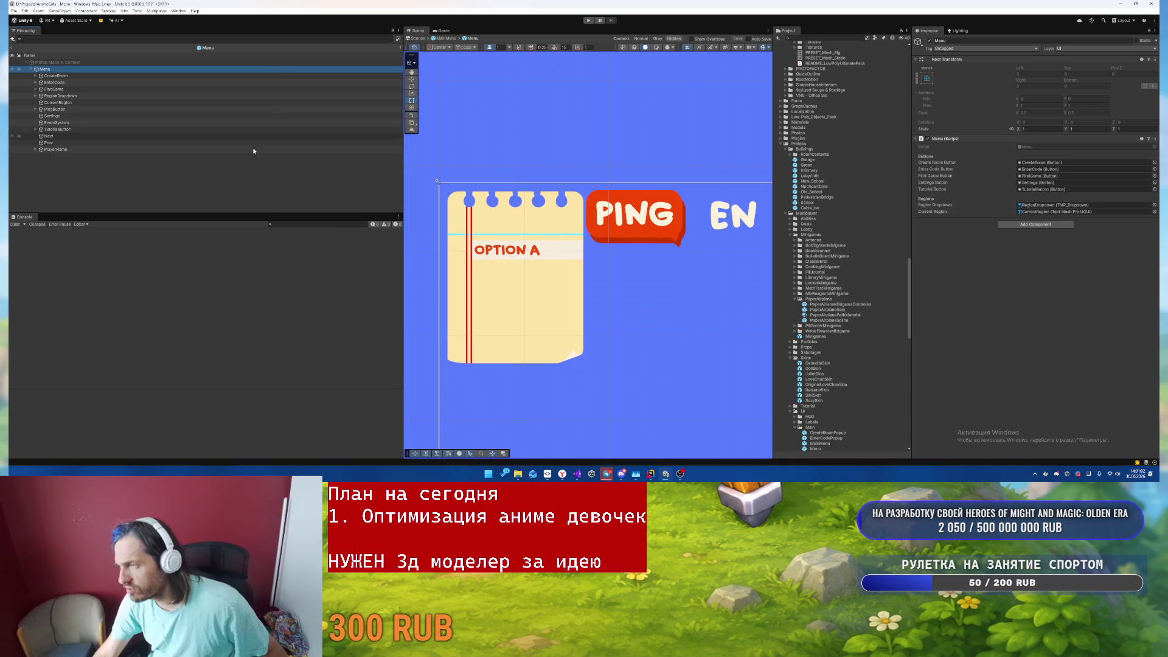
pyautogui.click(79, 95)
pyautogui.press('Right')
pyautogui.press('Down')
pyautogui.press('Down')
pyautogui.press('Down')
pyautogui.press('Right')
pyautogui.press('Down')
pyautogui.press('Right')
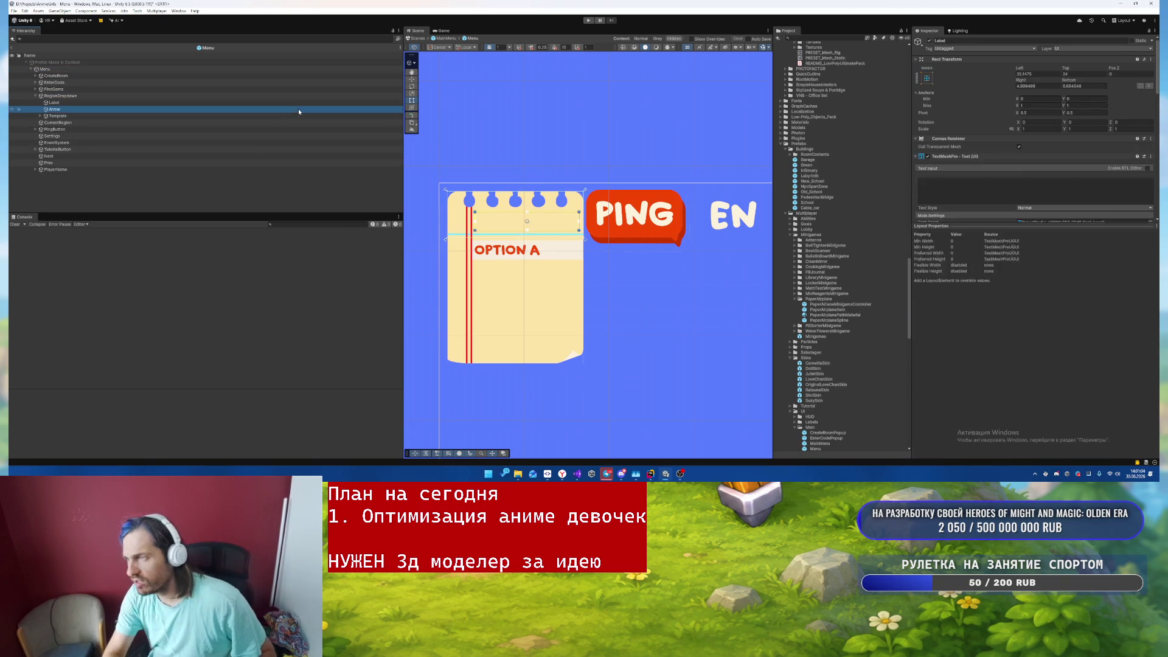
pyautogui.press('Down')
pyautogui.press('Right')
pyautogui.press('Down')
pyautogui.press('Right')
pyautogui.press('Down')
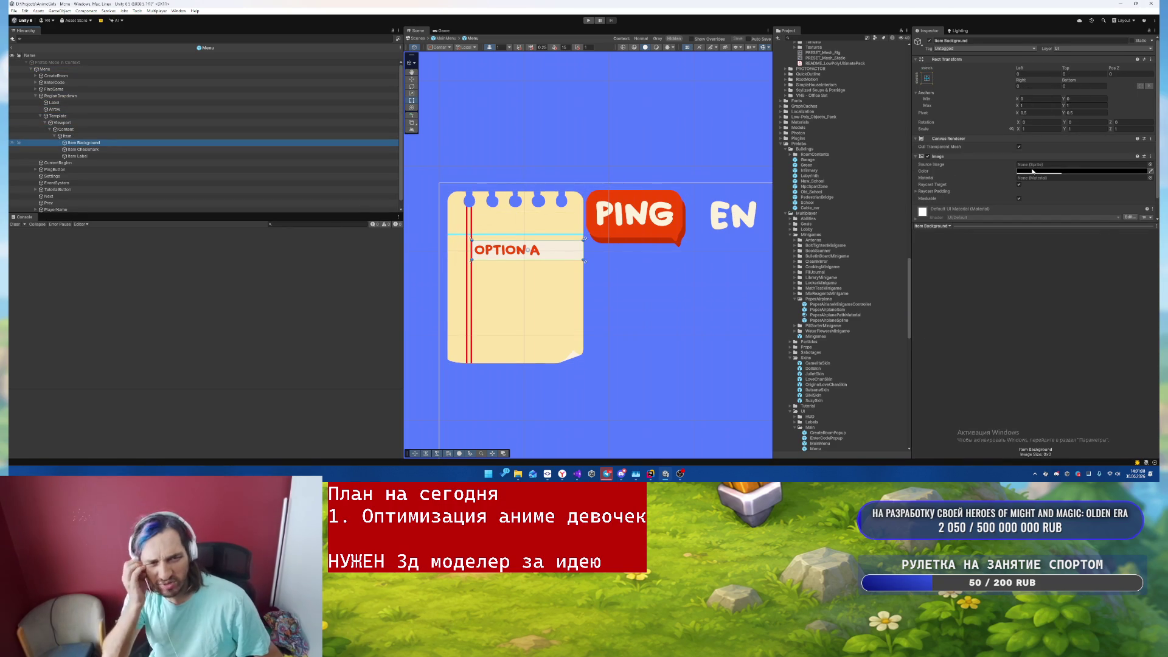
pyautogui.click(1032, 171)
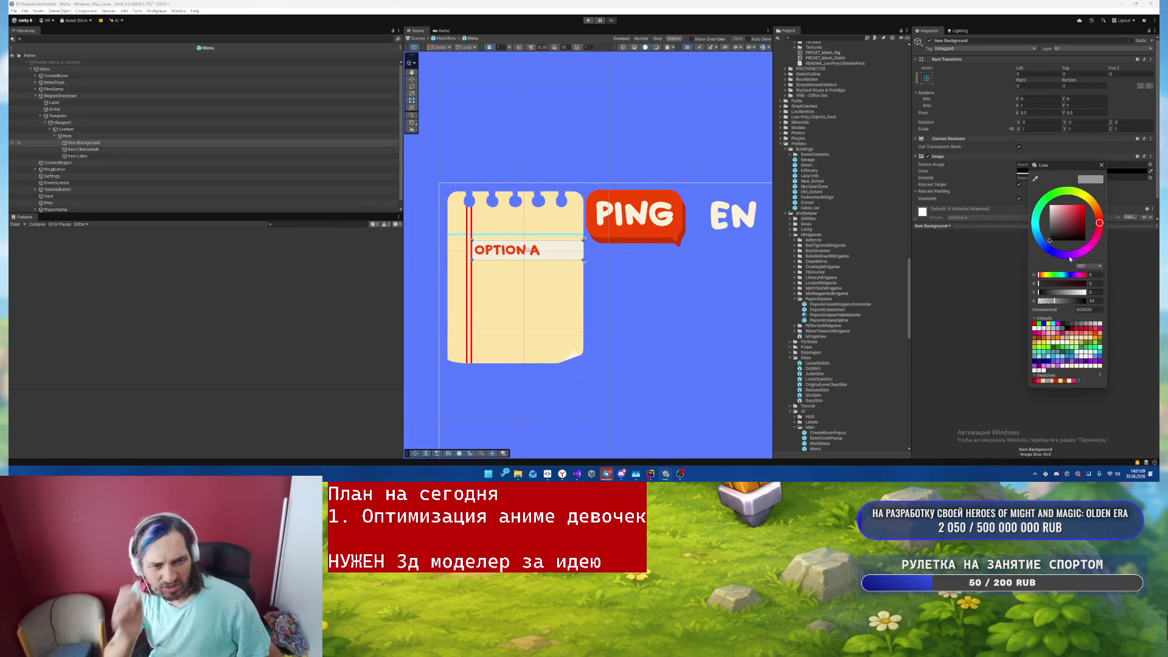
pyautogui.click(1100, 164)
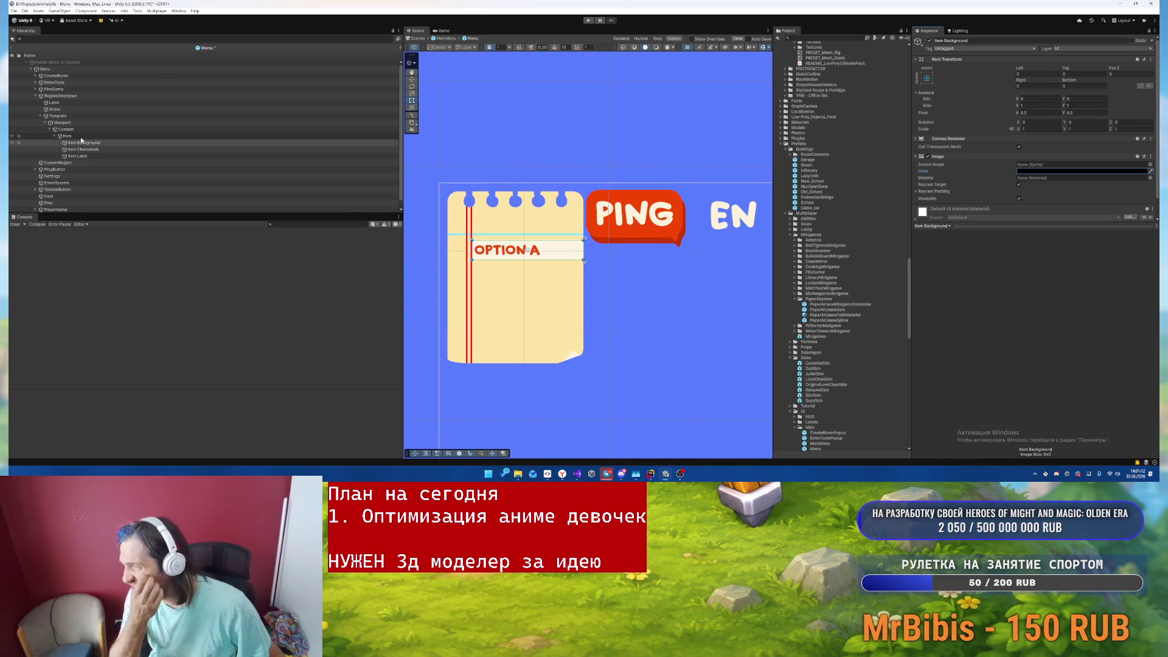
# - Hide the list Template and start the game to check the region dropdown
pyautogui.click(79, 115)
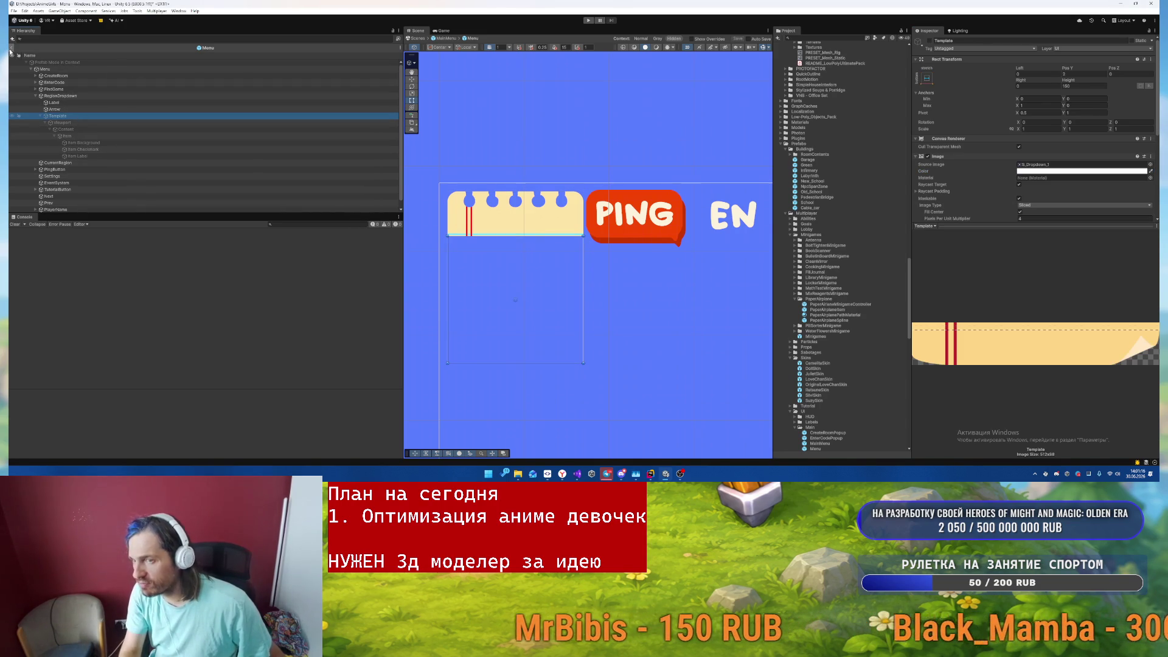
pyautogui.scroll(-2, 535, 152)
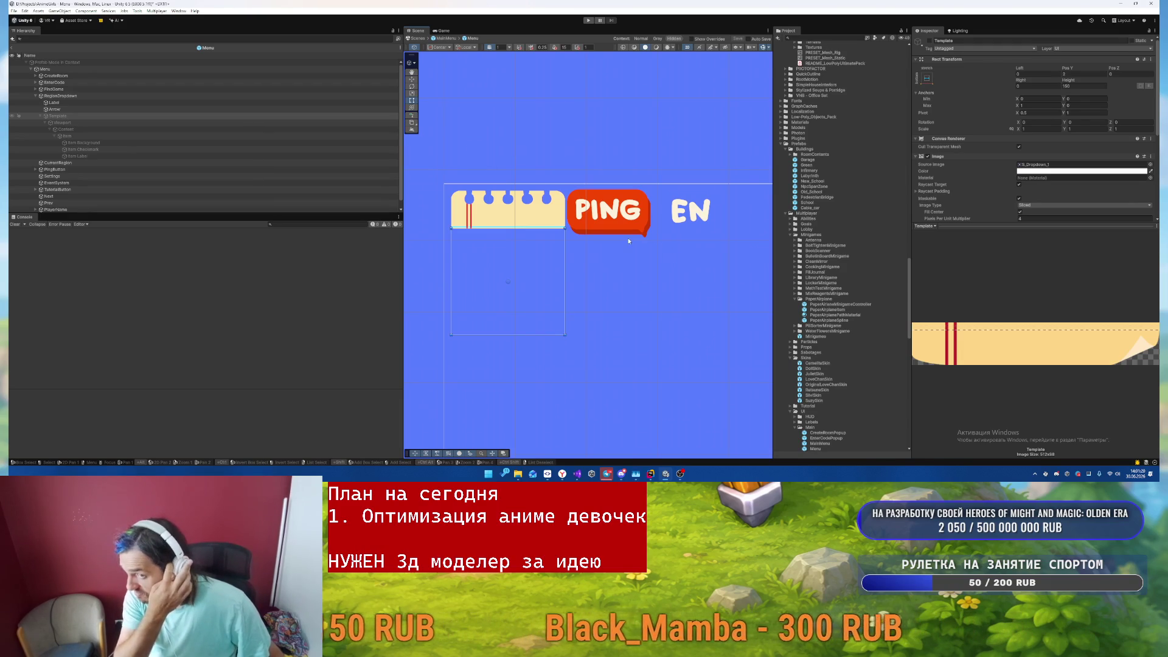
pyautogui.click(588, 20)
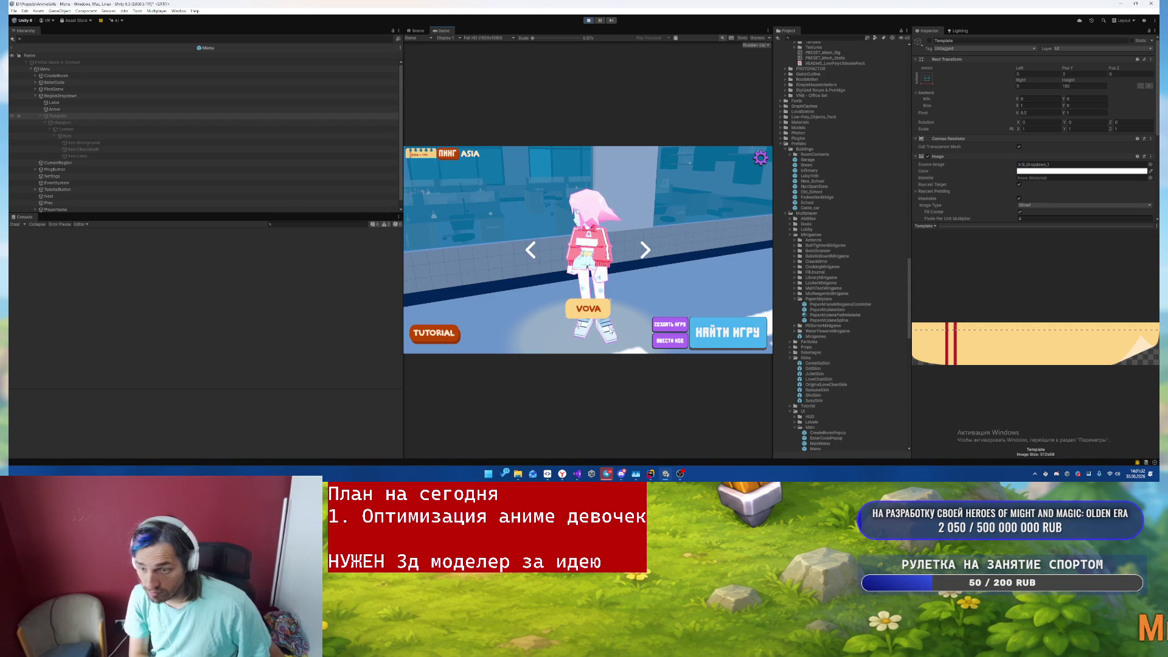
# - Cycle through the character skins with the arrows and open then close Settings
pyautogui.click(640, 255)
pyautogui.click(532, 258)
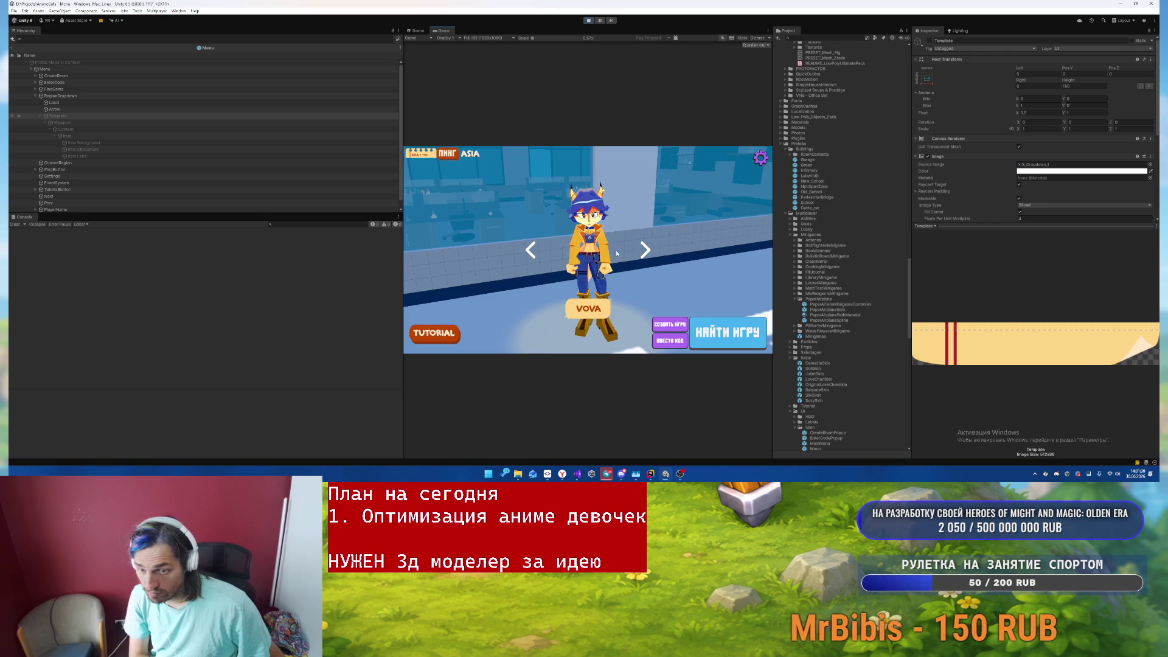
pyautogui.click(534, 240)
pyautogui.click(535, 238)
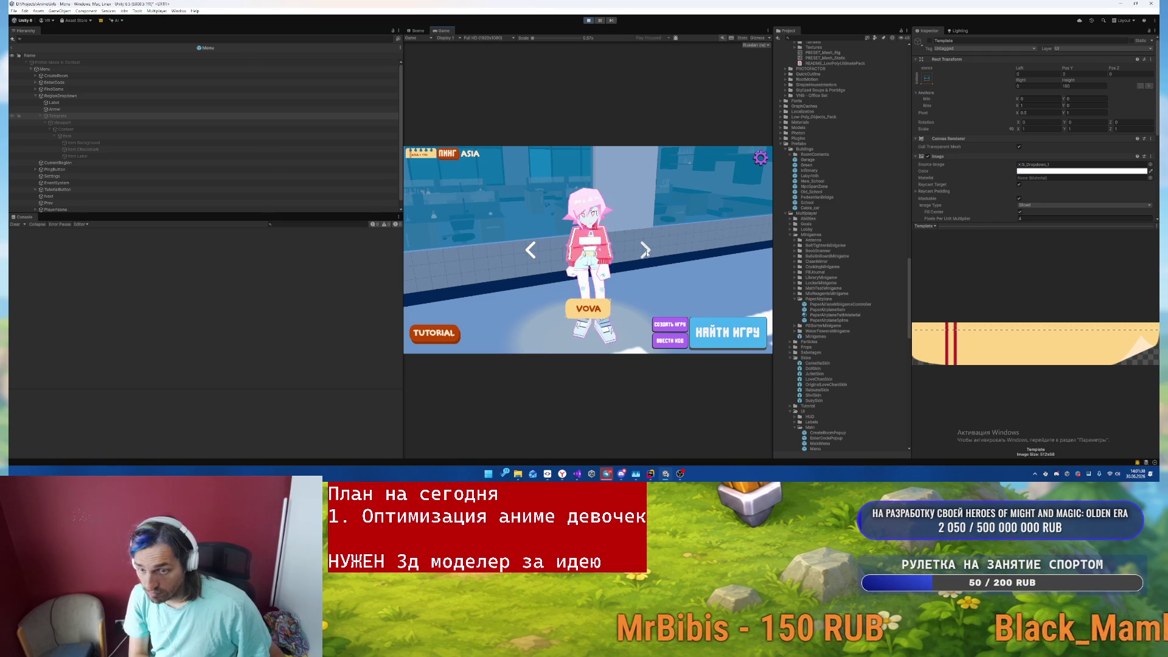
pyautogui.click(531, 251)
pyautogui.click(530, 256)
pyautogui.click(530, 254)
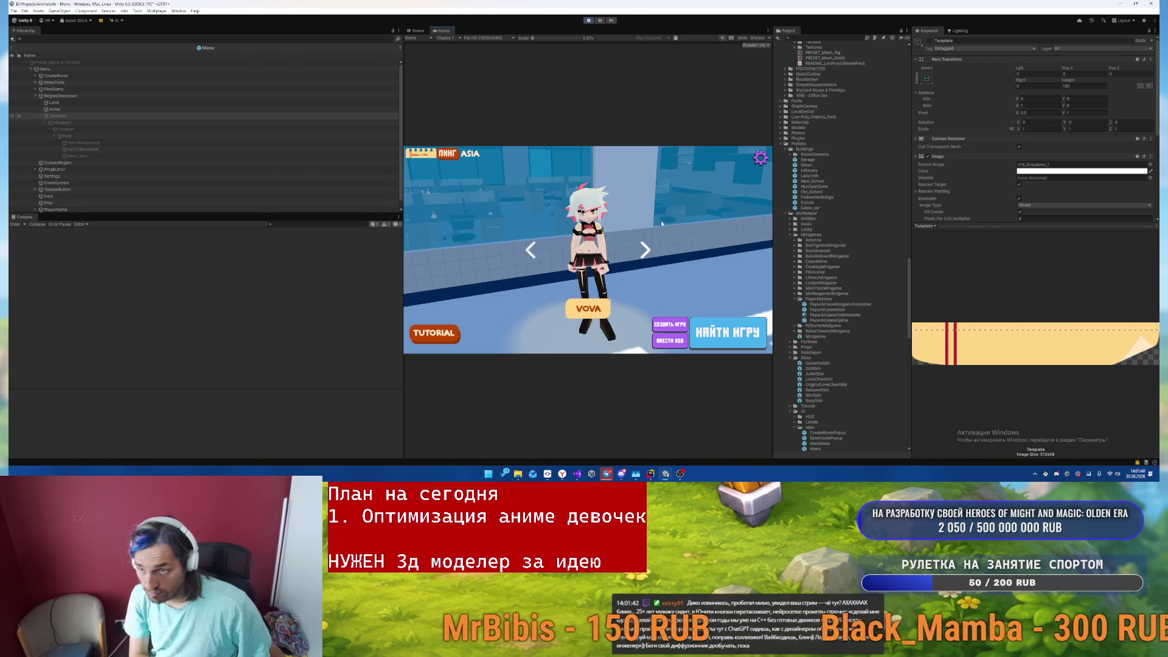
pyautogui.click(760, 159)
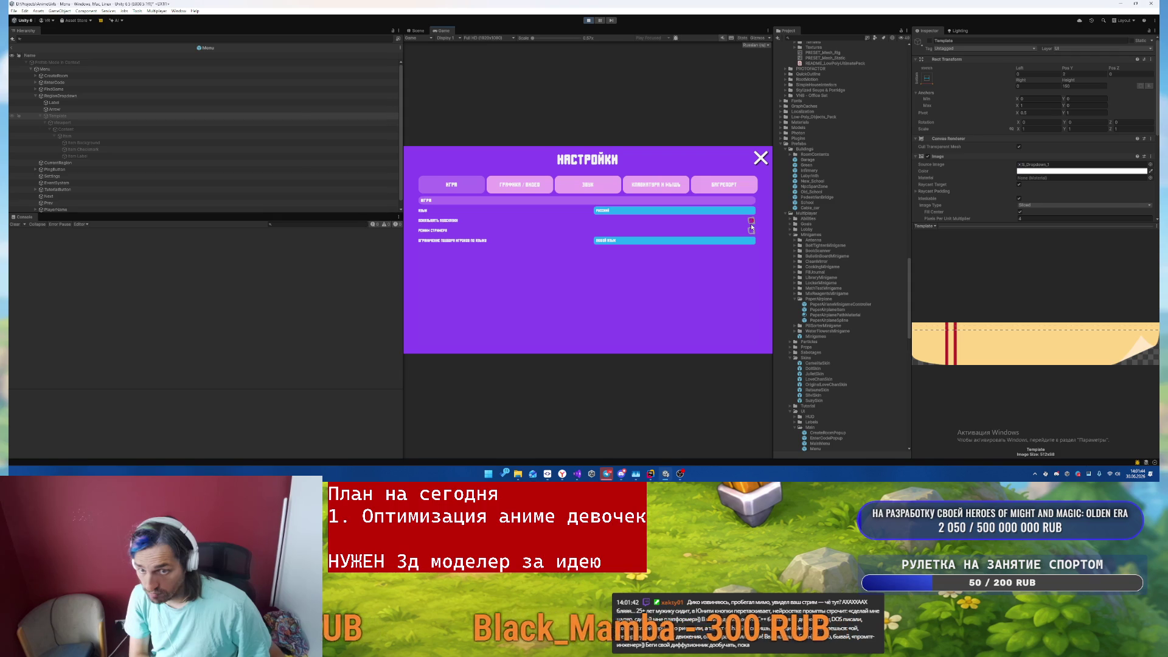
pyautogui.click(761, 158)
pyautogui.click(646, 250)
pyautogui.click(647, 251)
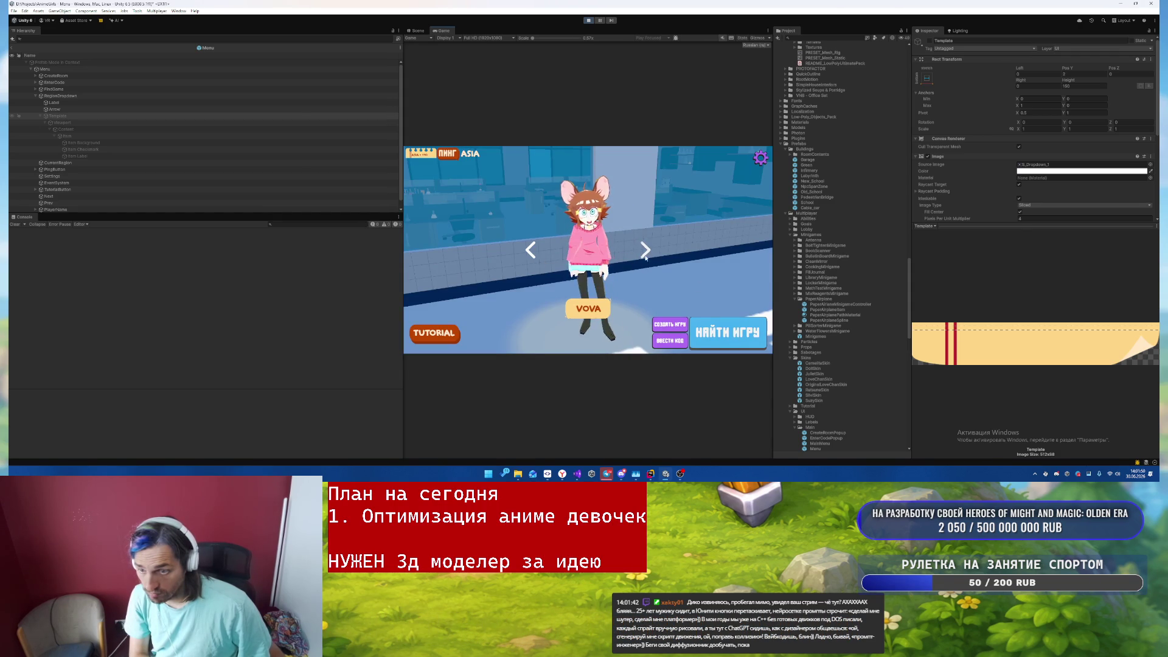
# - Start a match with НАЙТИ ИГРУ and run the character through the school into the cafeteria
pyautogui.click(717, 332)
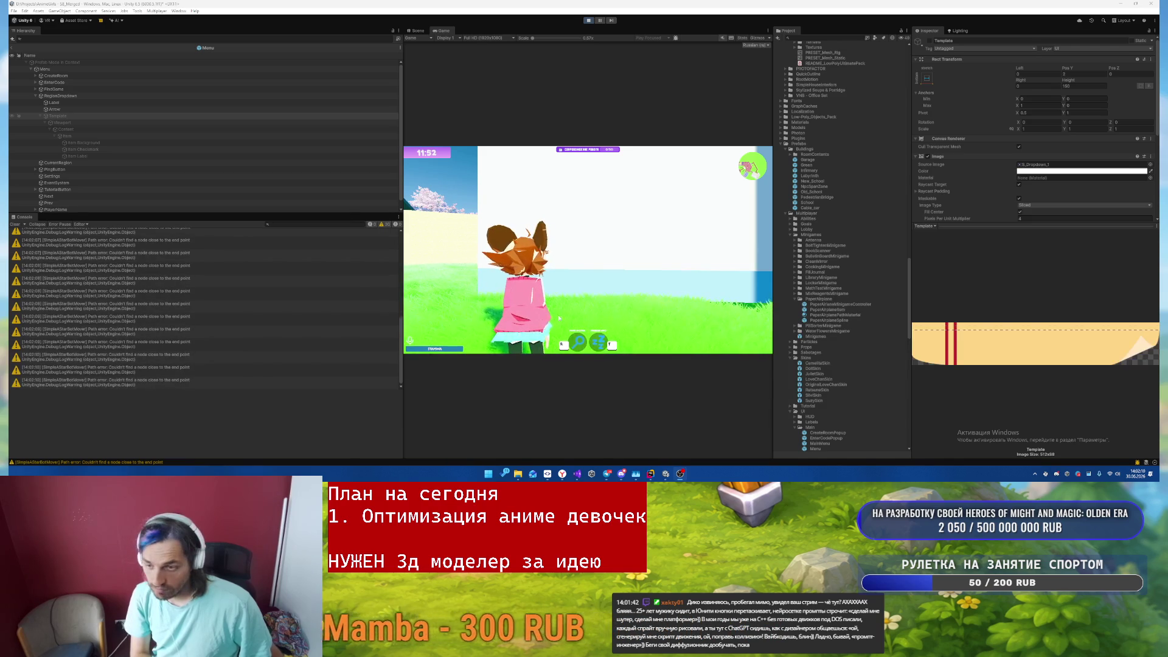
pyautogui.press('w')
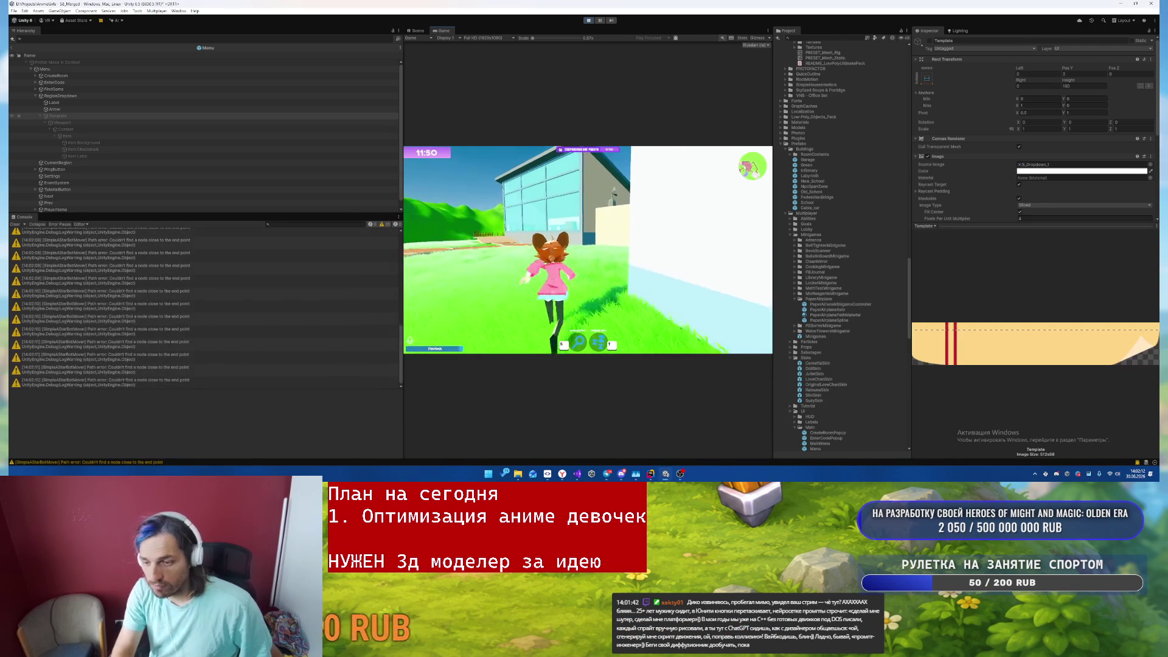
pyautogui.press('w')
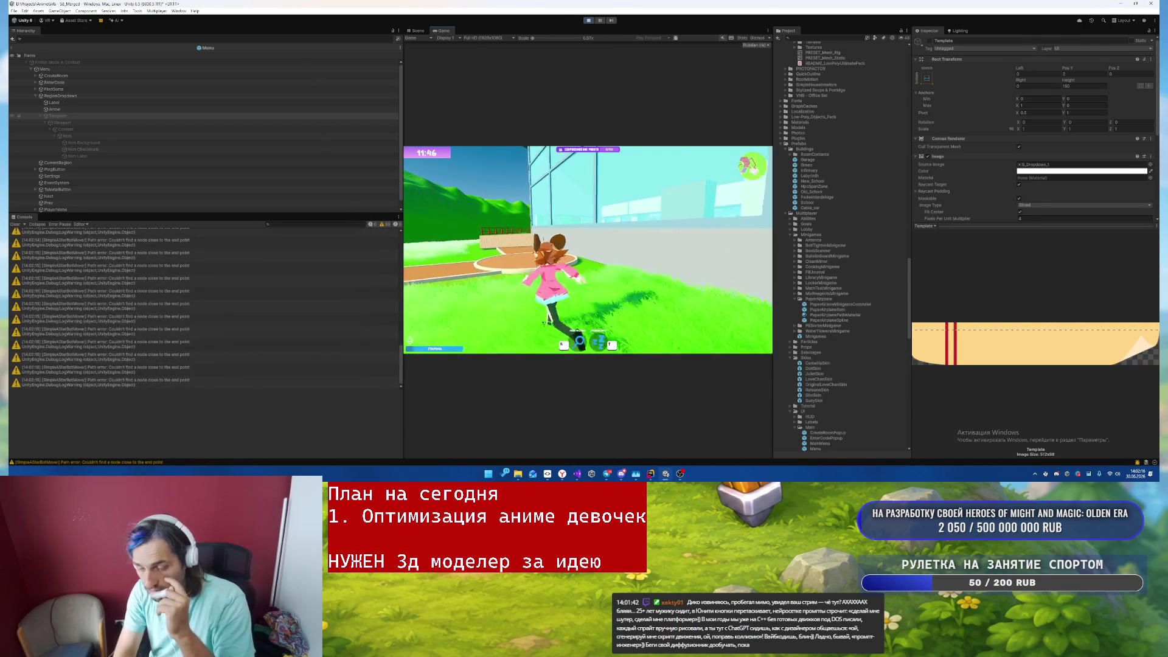
pyautogui.press('w')
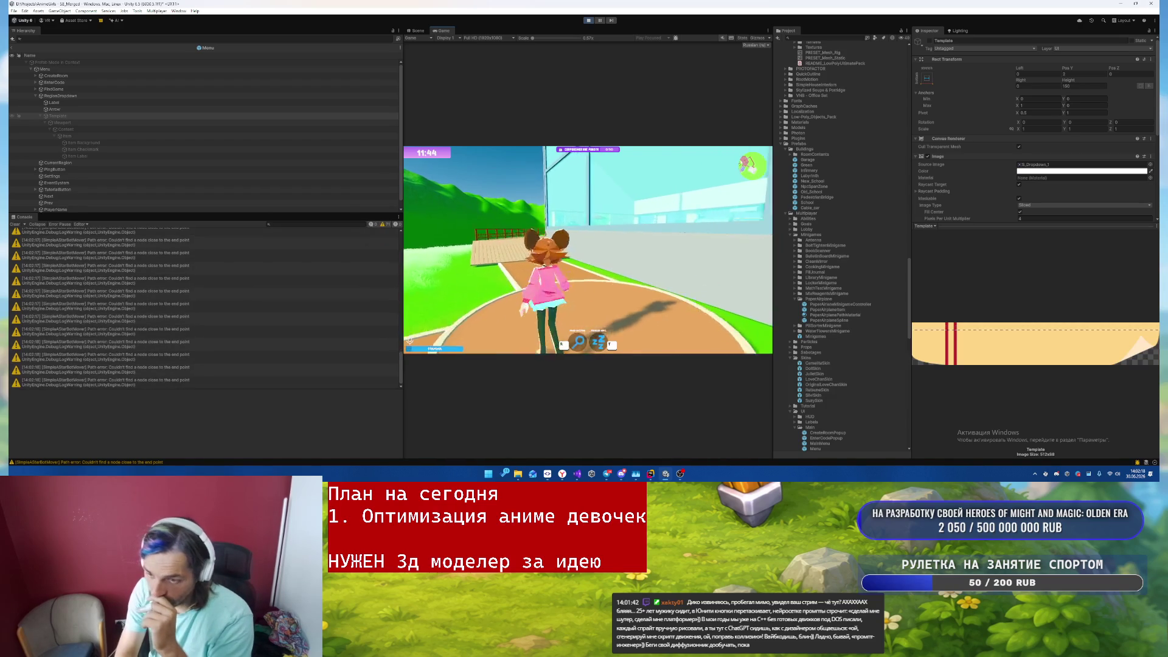
pyautogui.press('w')
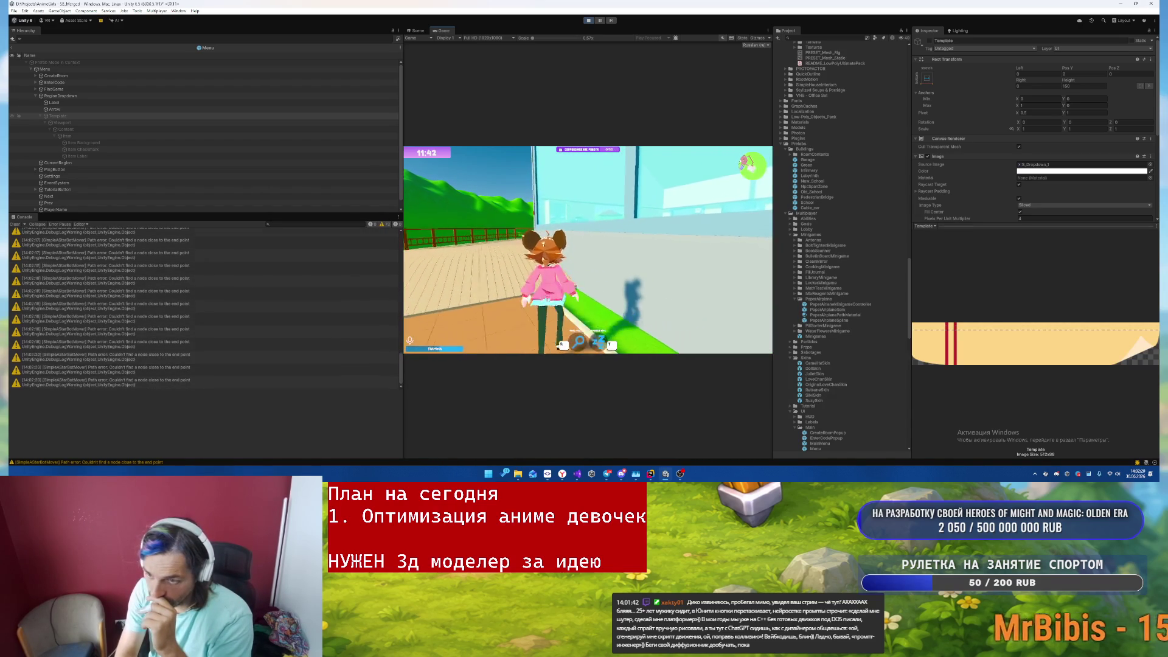
pyautogui.press('w')
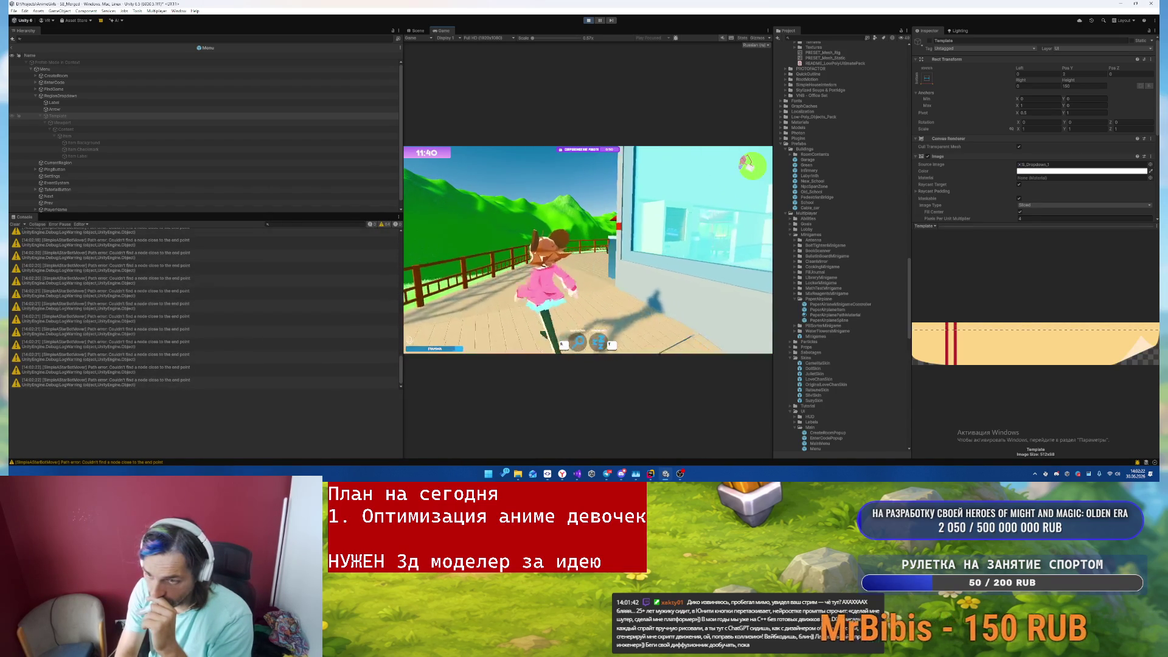
pyautogui.press('w')
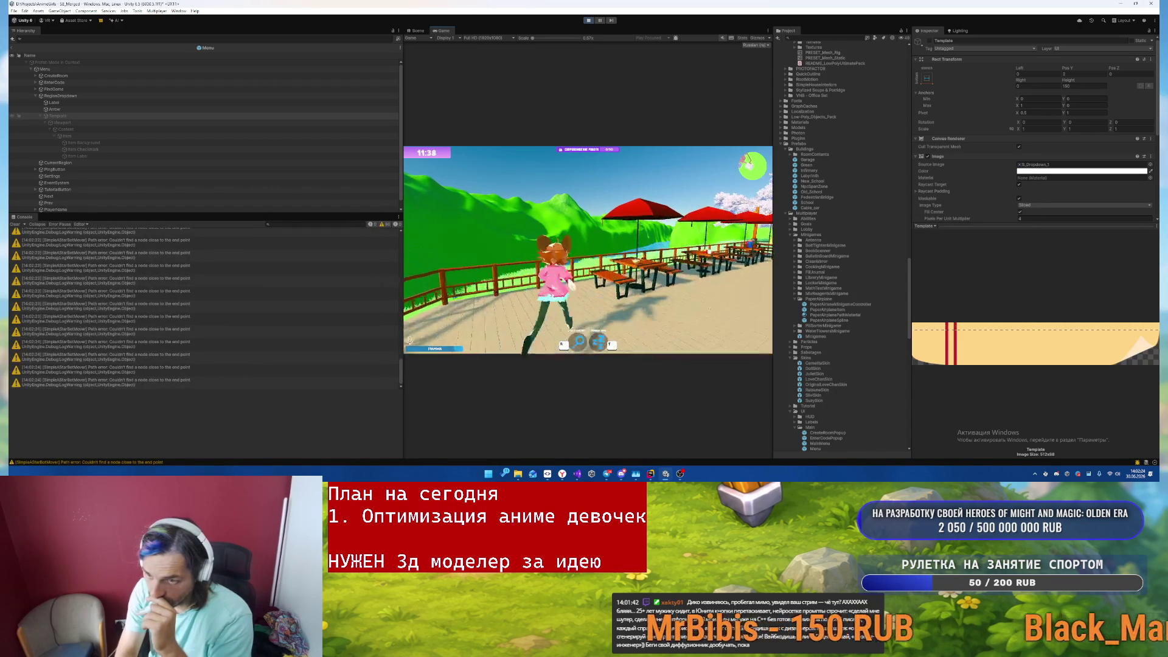
pyautogui.press('w')
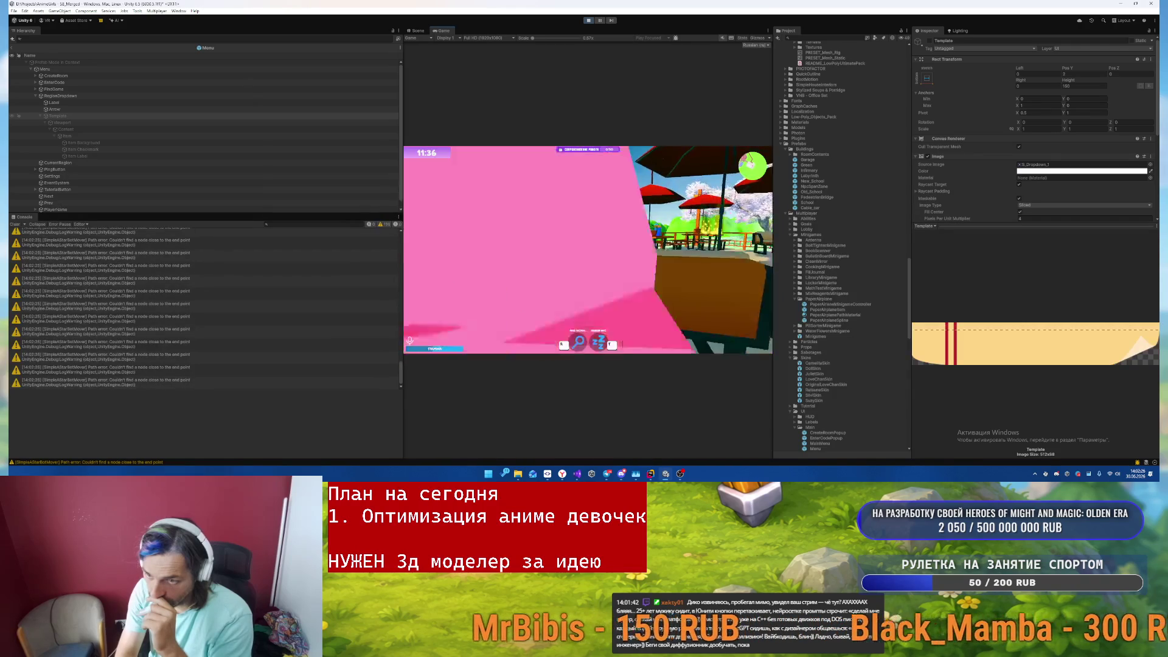
pyautogui.press('w')
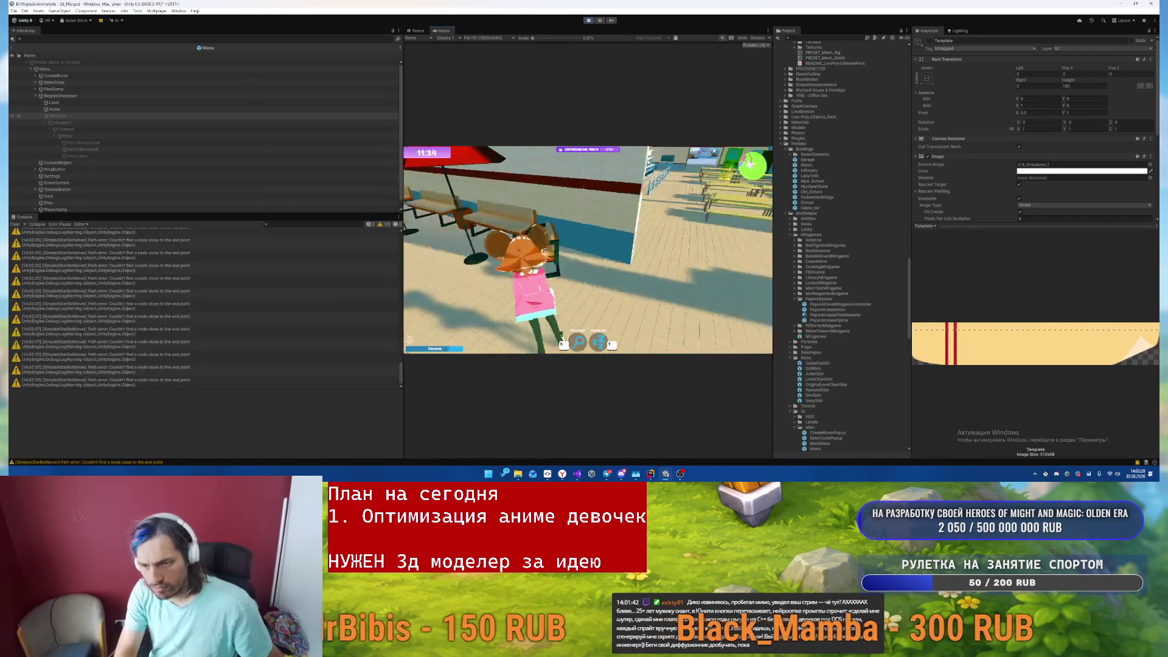
pyautogui.press('w')
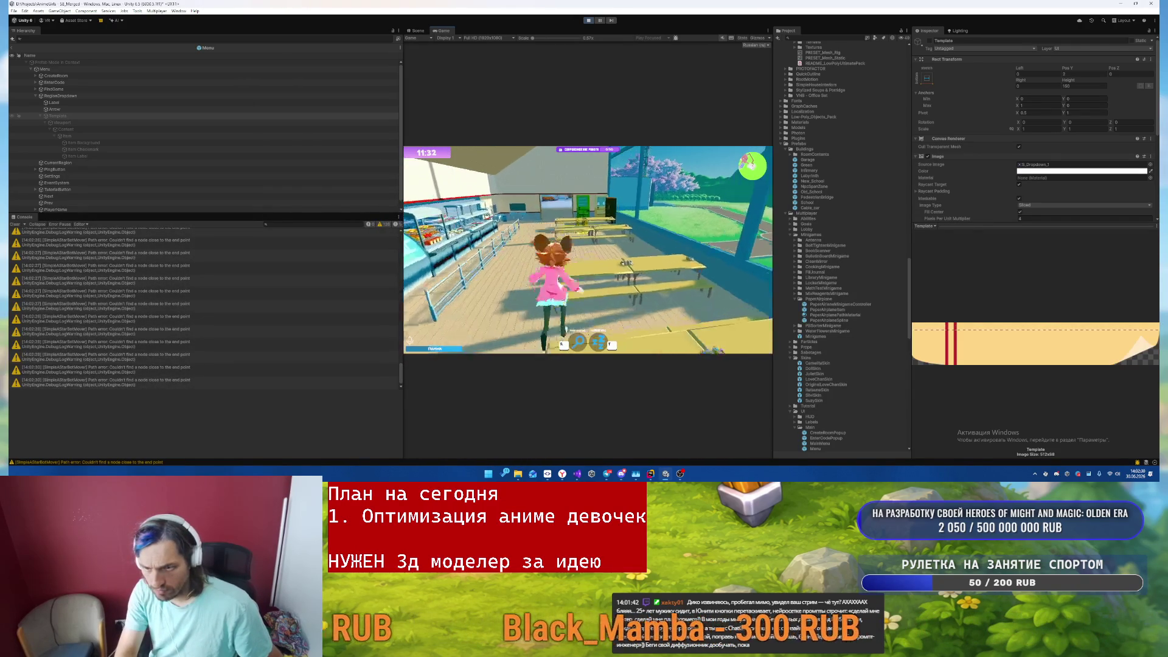
pyautogui.press('w')
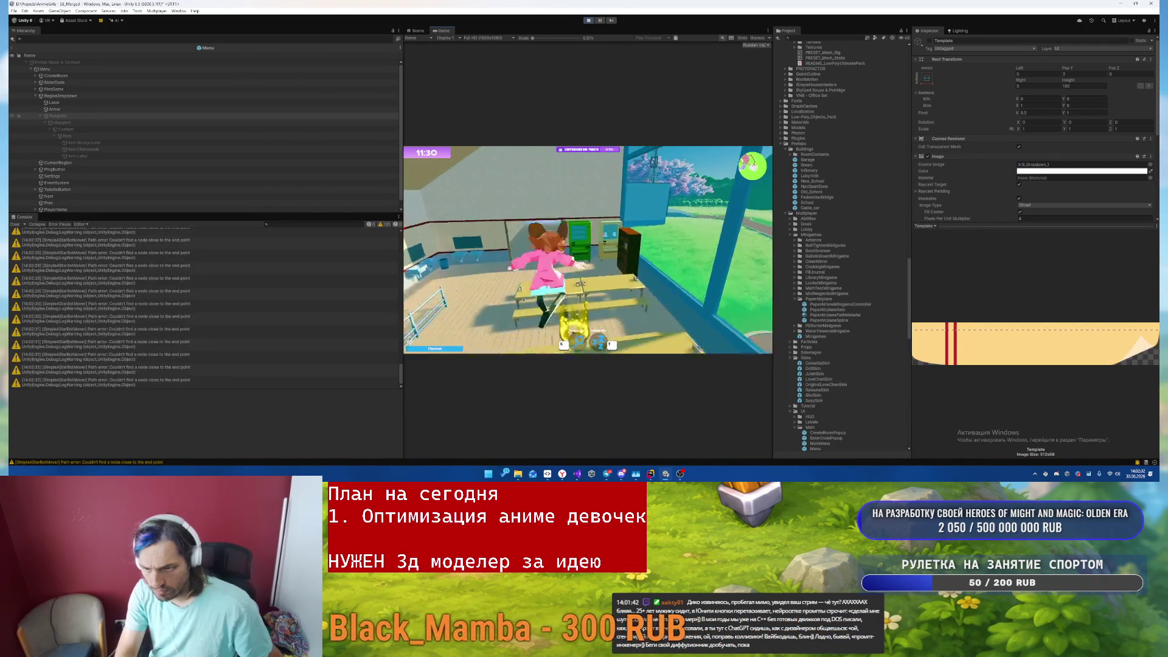
# - Toggle pause with Esc a few times while walking toward the vending machine
pyautogui.press('w')
pyautogui.press('Escape')
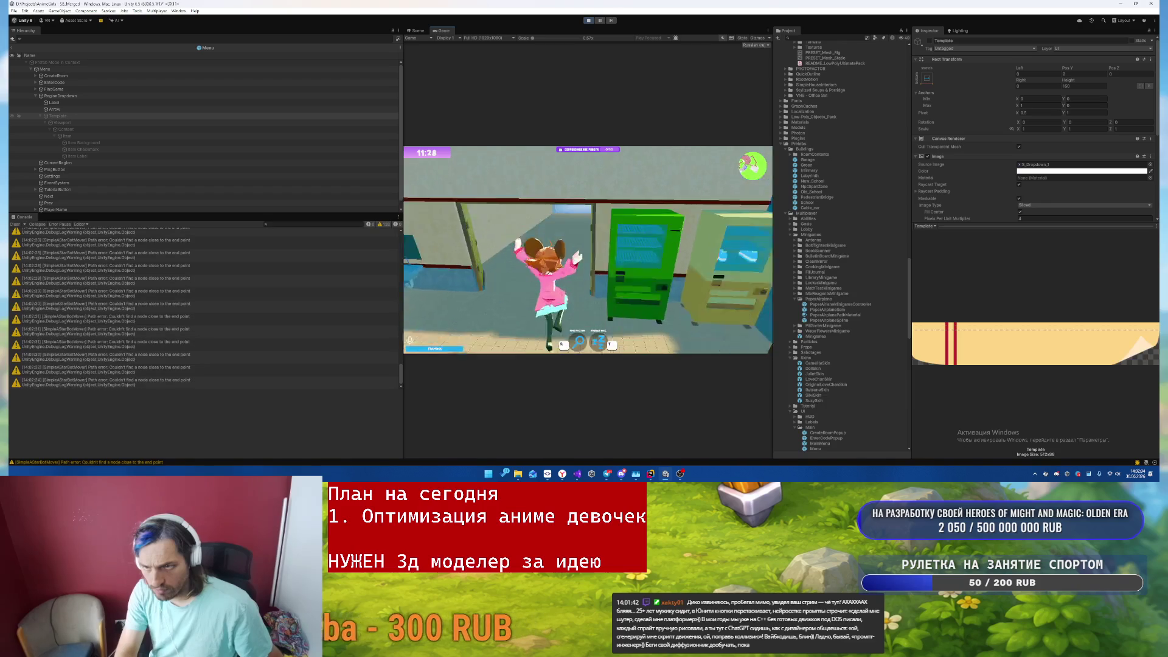
pyautogui.press('Escape')
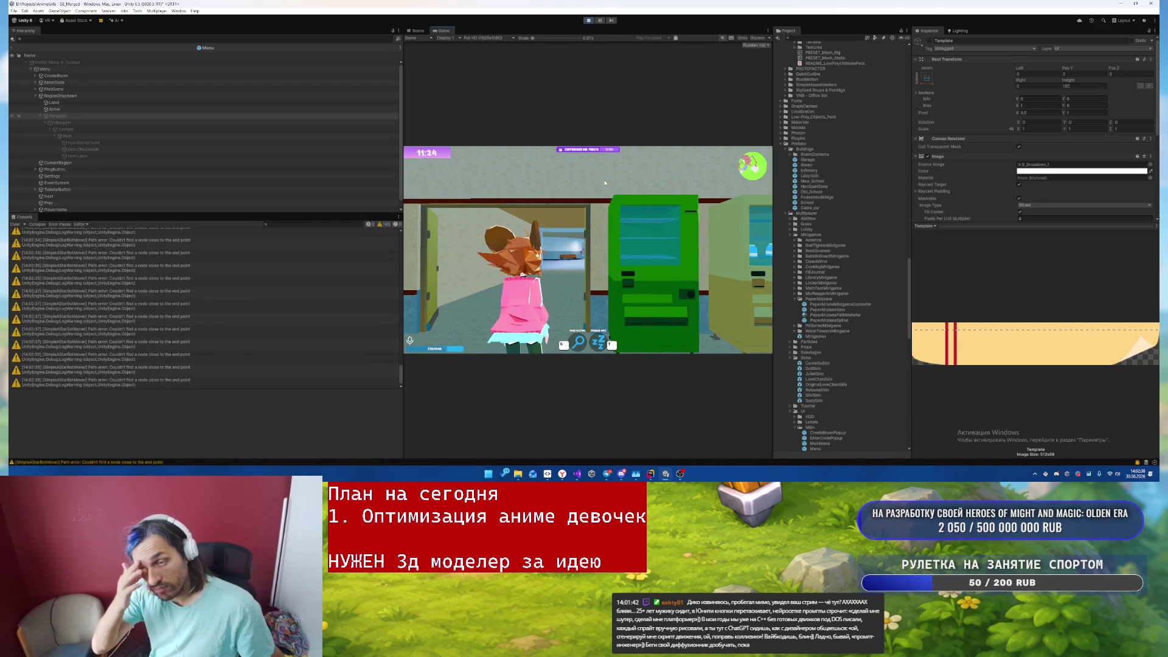
pyautogui.press('w')
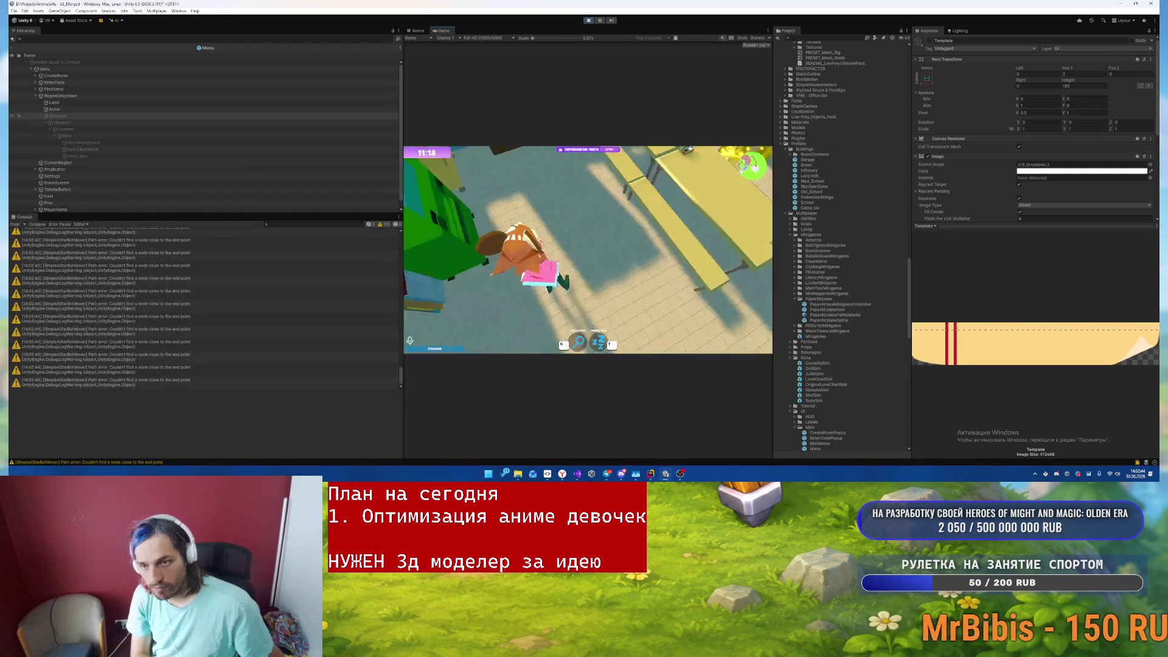
pyautogui.press('Escape')
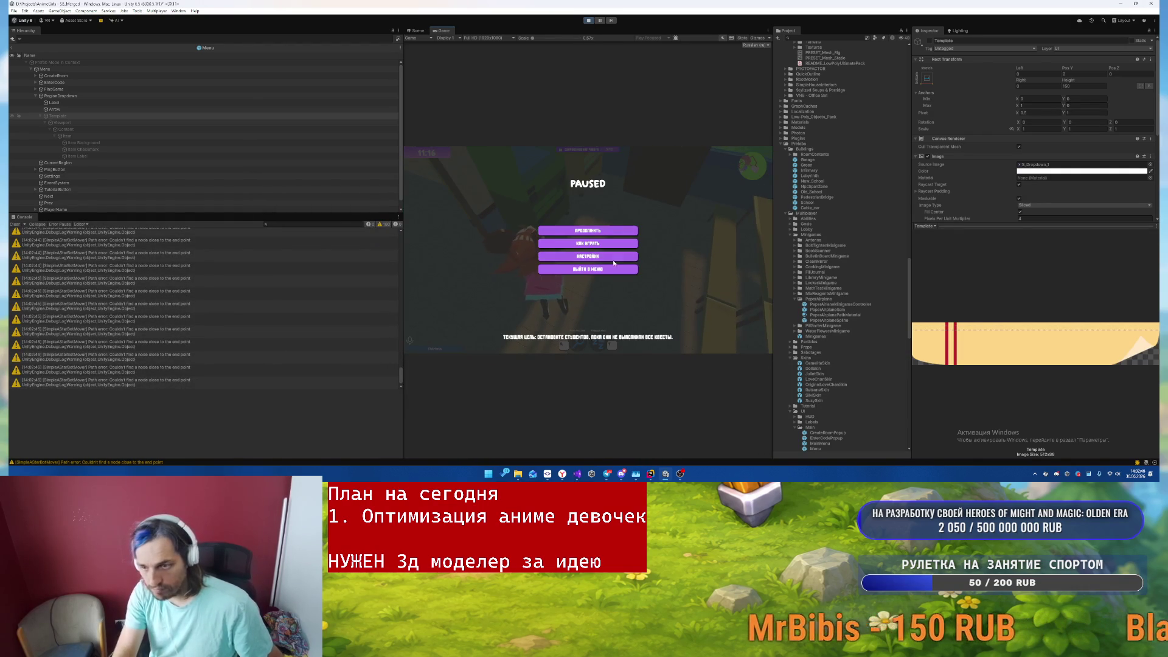
pyautogui.press('Escape')
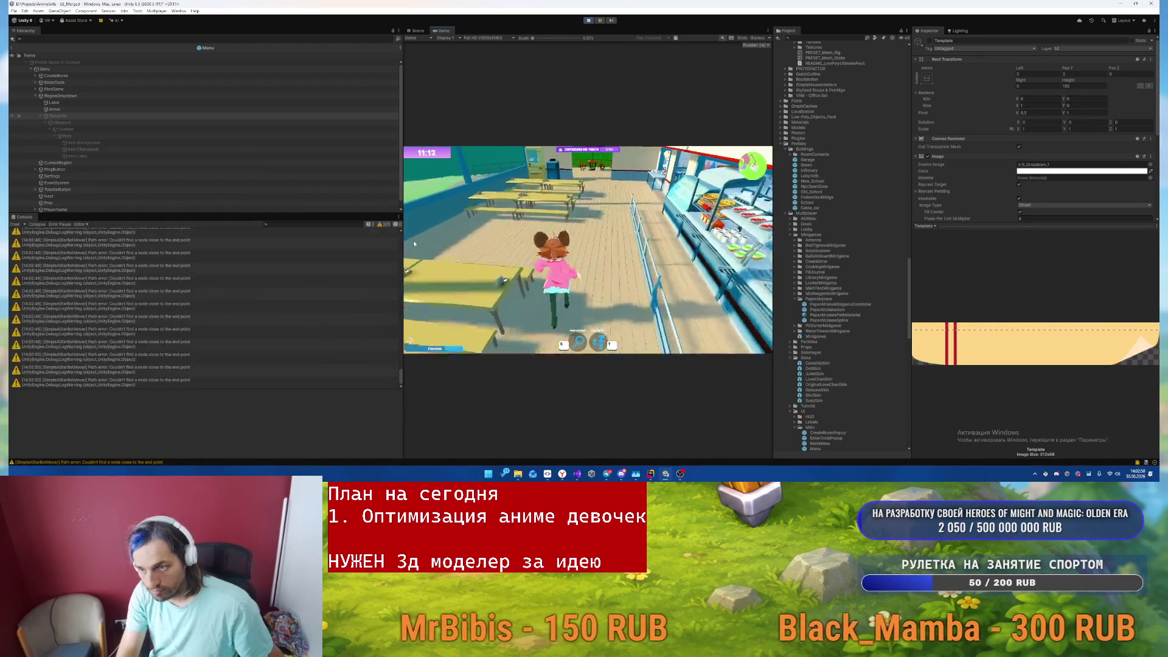
pyautogui.press('Escape')
# - Stop the play test and multi-select the CreateRoom, EnterCode and FindGame buttons
pyautogui.hotkey('ctrl', 'p')
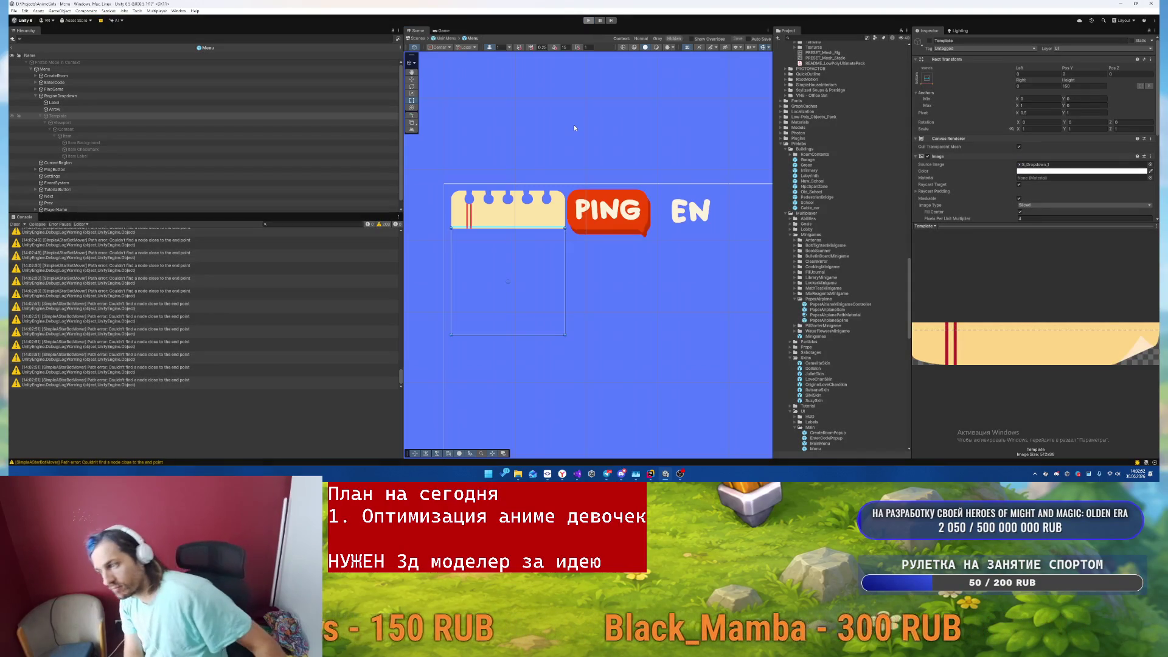
pyautogui.moveTo(700, 274); pyautogui.dragTo(491, 196)
pyautogui.scroll(-3, 606, 276)
pyautogui.scroll(-6, 607, 276)
pyautogui.click(672, 339)
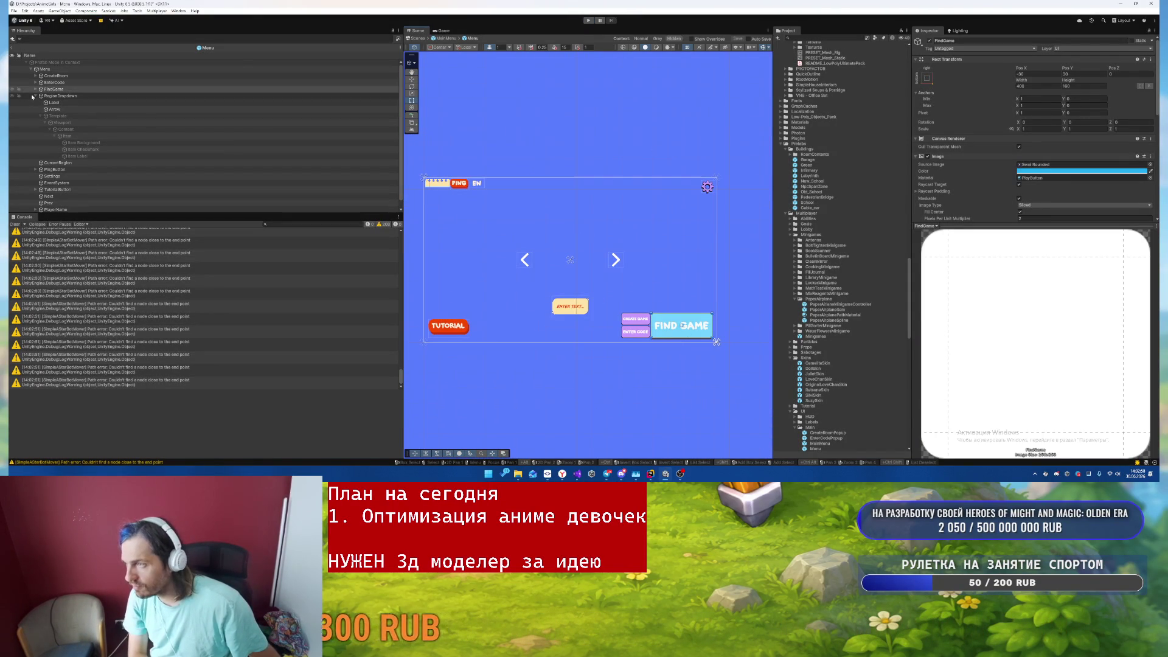
pyautogui.click(65, 83)
pyautogui.keyDown('shift'); pyautogui.click(66, 76); pyautogui.keyUp('shift')
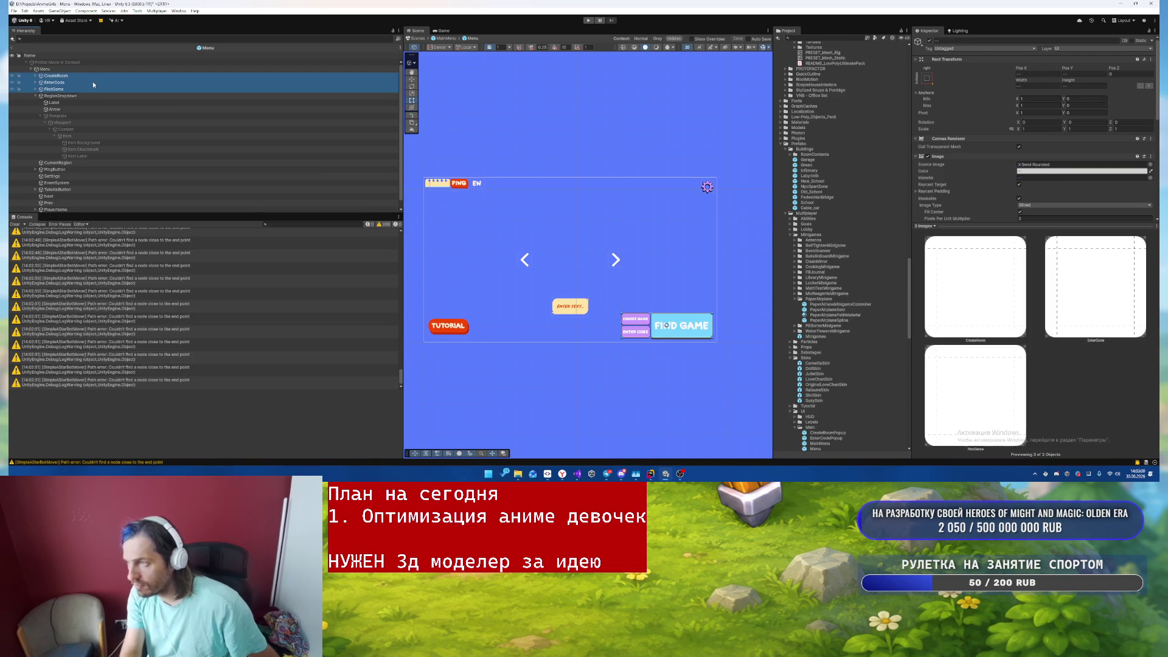
# - Assign the rounded UI sprite as their Image Source Image and frame them
pyautogui.scroll(-15, 858, 259)
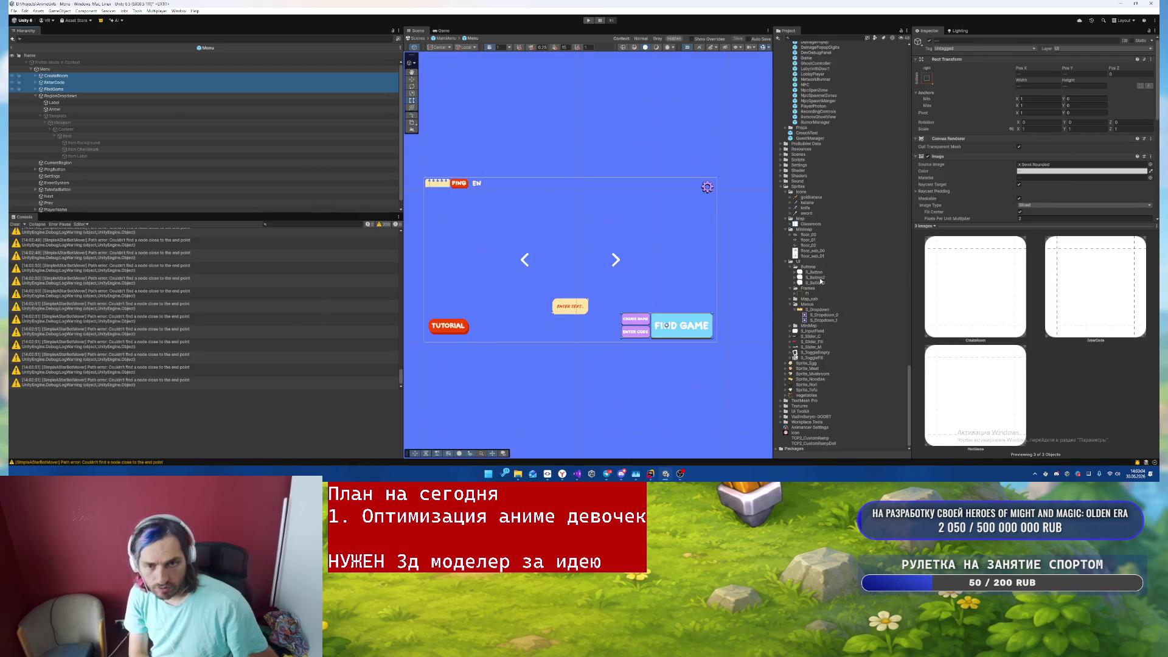
pyautogui.moveTo(816, 275)
pyautogui.mouseDown()
pyautogui.moveTo(1052, 127)
pyautogui.moveTo(1045, 105)
pyautogui.mouseUp()
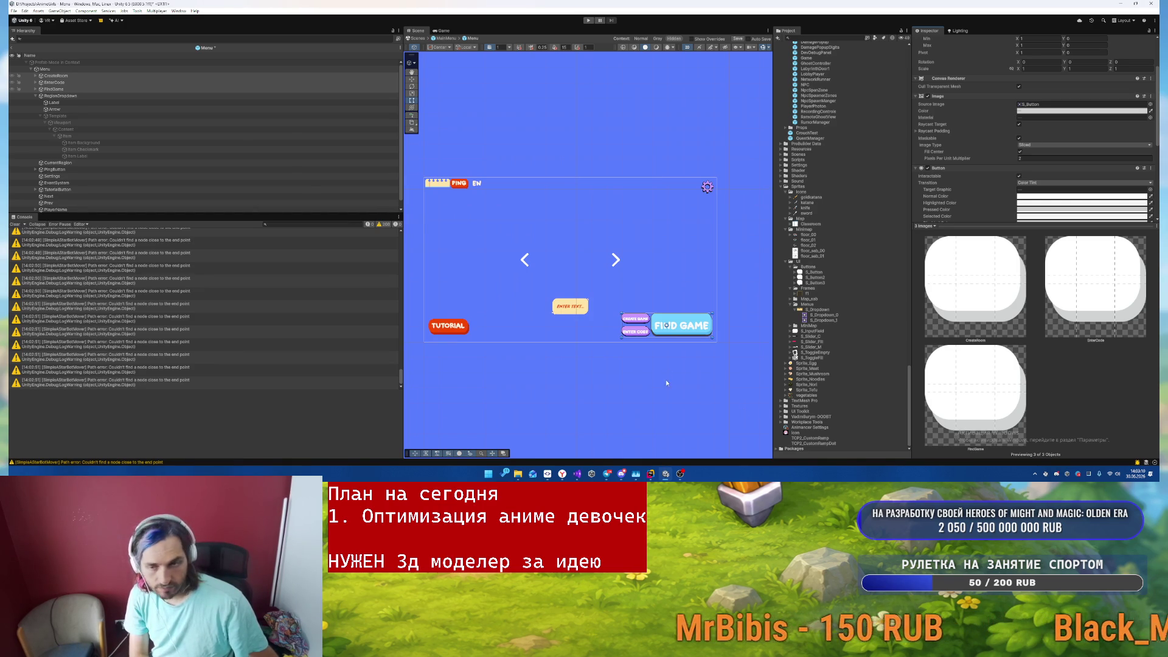
pyautogui.press('f')
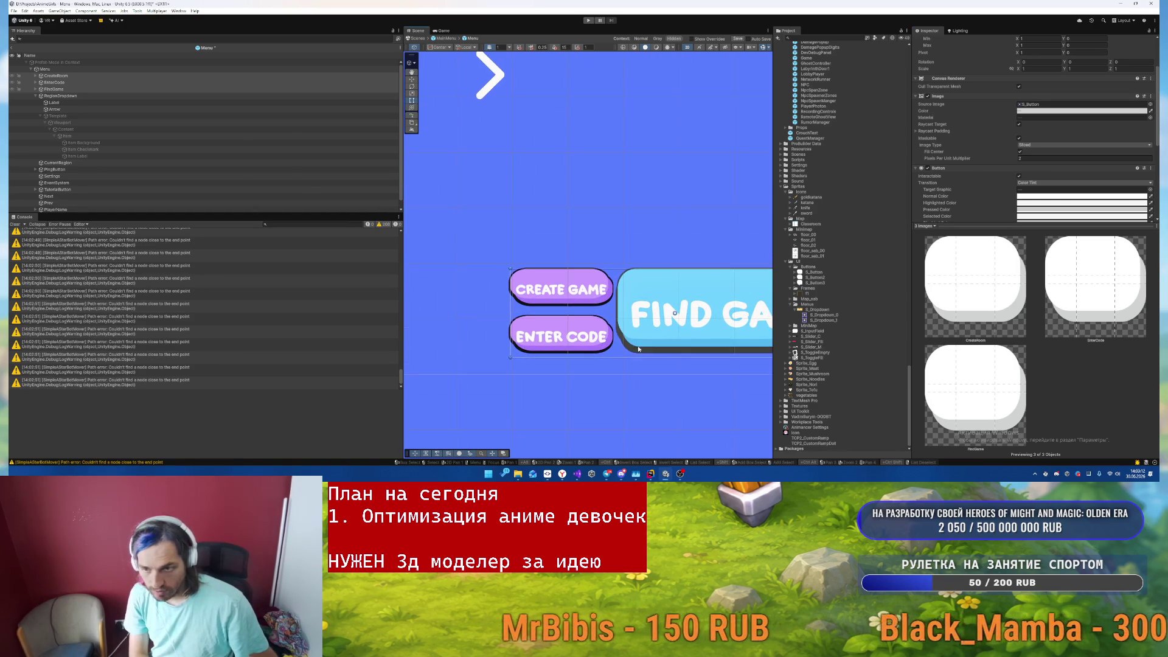
pyautogui.scroll(-5, 999, 189)
# - Remove the Shadow and Outline effects from the three buttons
pyautogui.rightClick(955, 135)
pyautogui.click(971, 150)
pyautogui.rightClick(963, 177)
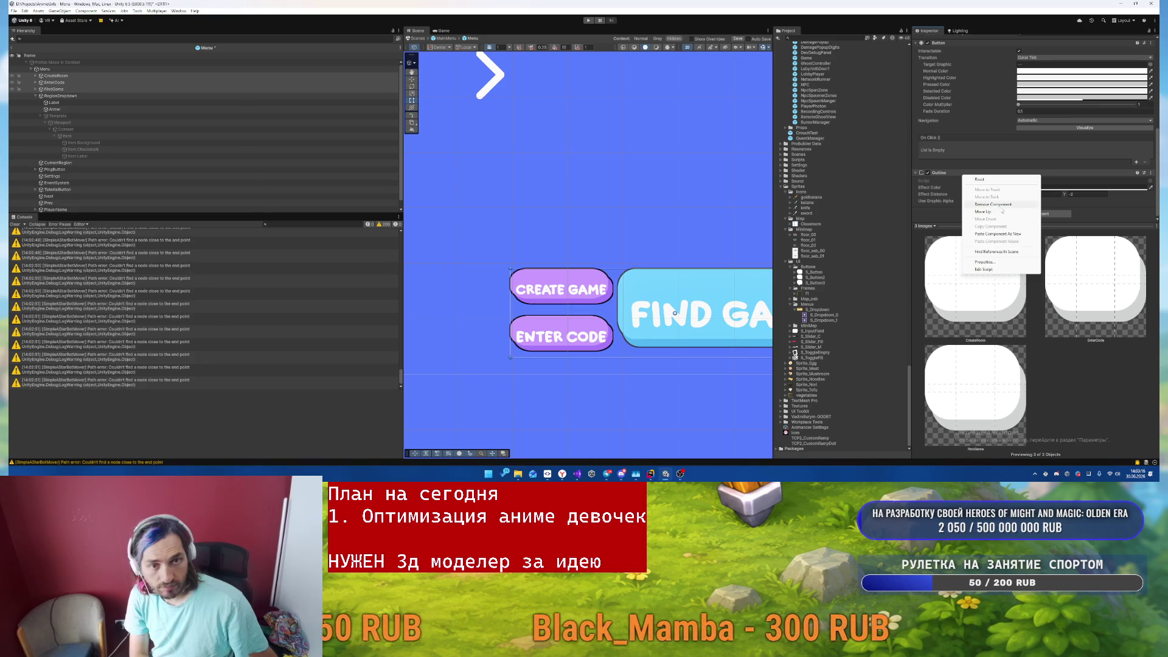
pyautogui.click(979, 193)
pyautogui.moveTo(602, 184); pyautogui.dragTo(545, 180)
# - Select the Text (TMP) labels of CreateRoom, EnterCode and FindGame together
pyautogui.click(36, 89)
pyautogui.click(543, 287)
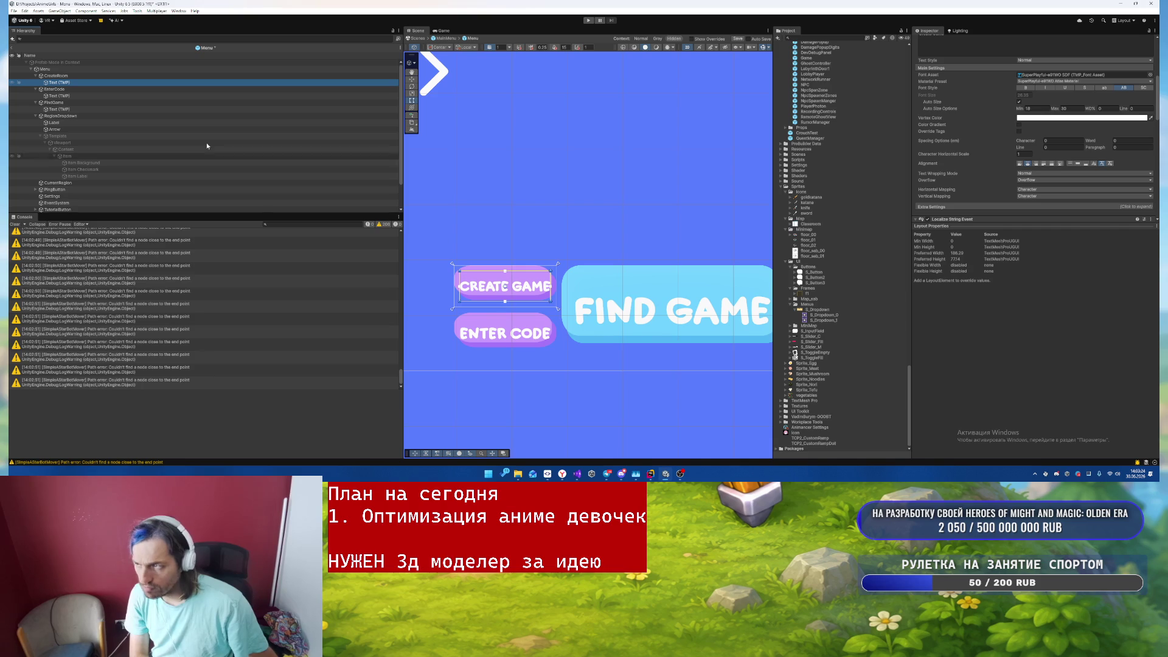
pyautogui.click(68, 76)
pyautogui.keyDown('ctrl'); pyautogui.click(62, 103); pyautogui.keyUp('ctrl')
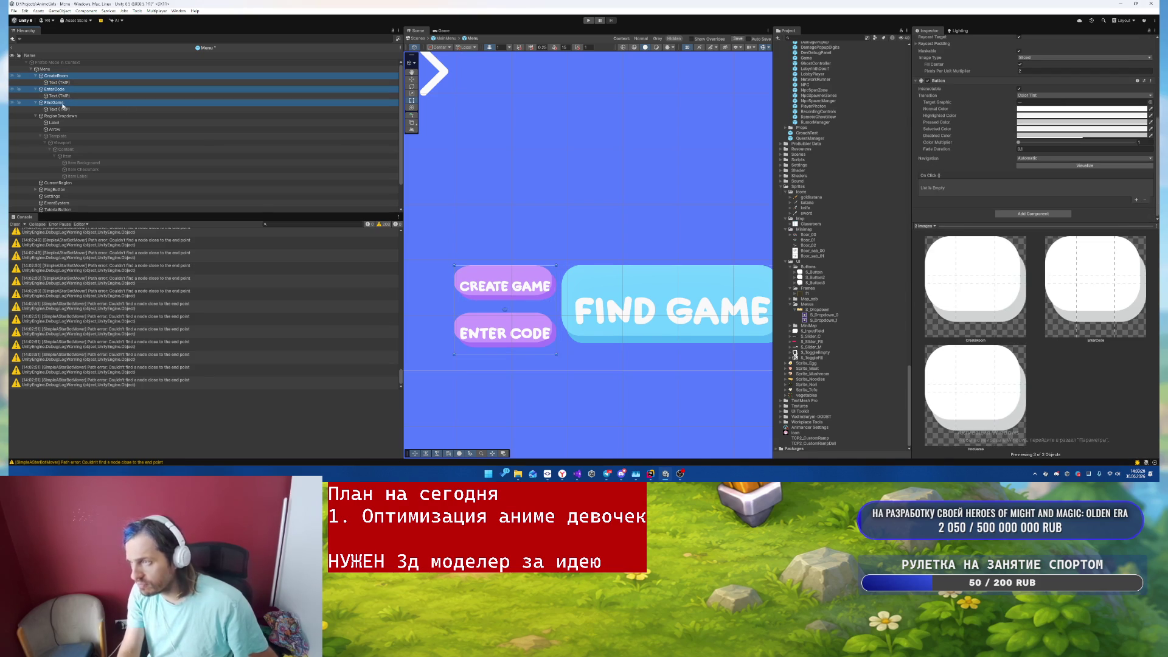
pyautogui.scroll(3, 1034, 146)
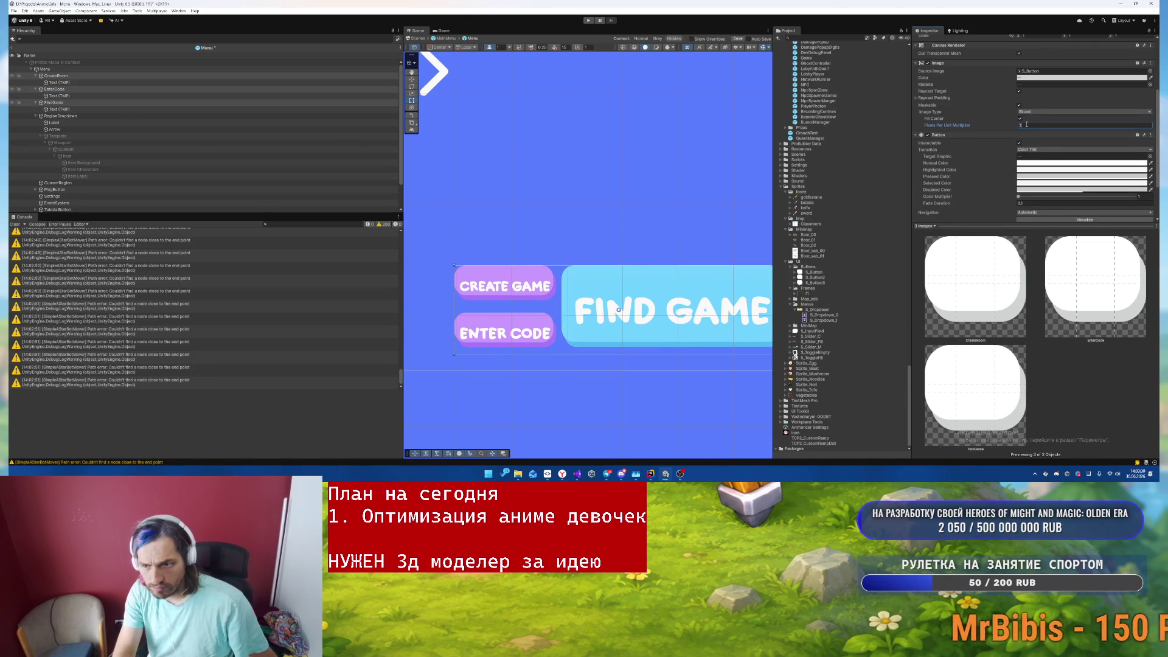
pyautogui.click(59, 109)
pyautogui.keyDown('ctrl'); pyautogui.click(59, 96); pyautogui.keyUp('ctrl')
pyautogui.keyDown('ctrl'); pyautogui.click(78, 83); pyautogui.keyUp('ctrl')
pyautogui.scroll(3, 1074, 82)
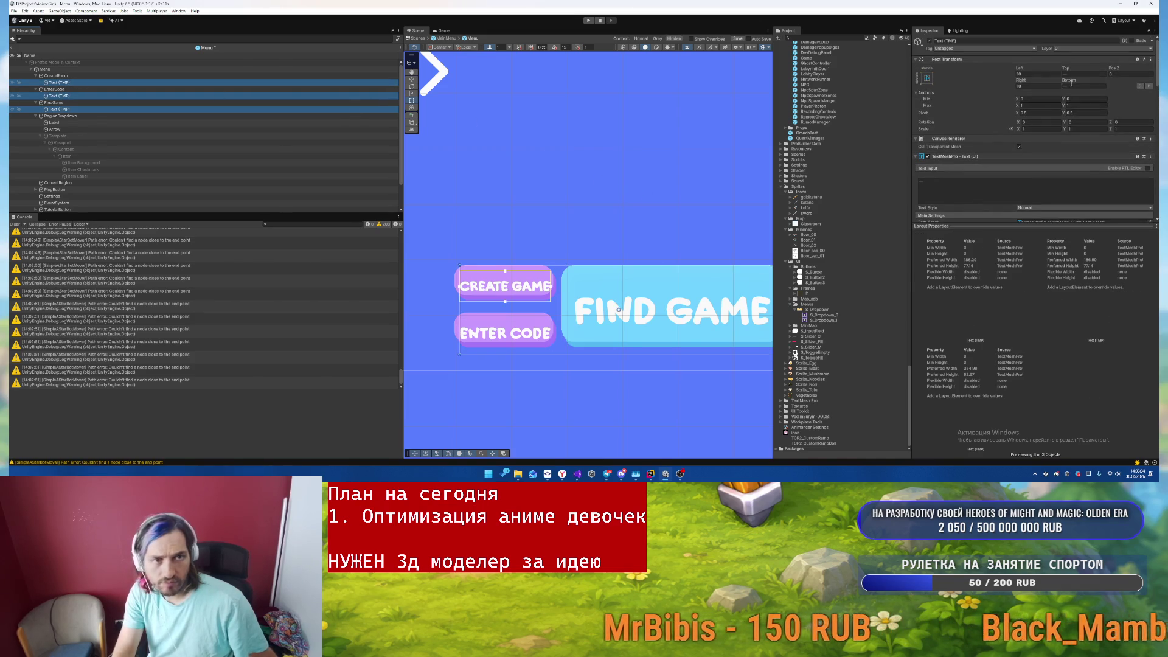
# - Adjust the labels' Bottom, Top and Left offsets to shift them up and right
pyautogui.moveTo(1074, 82); pyautogui.dragTo(127, 156)
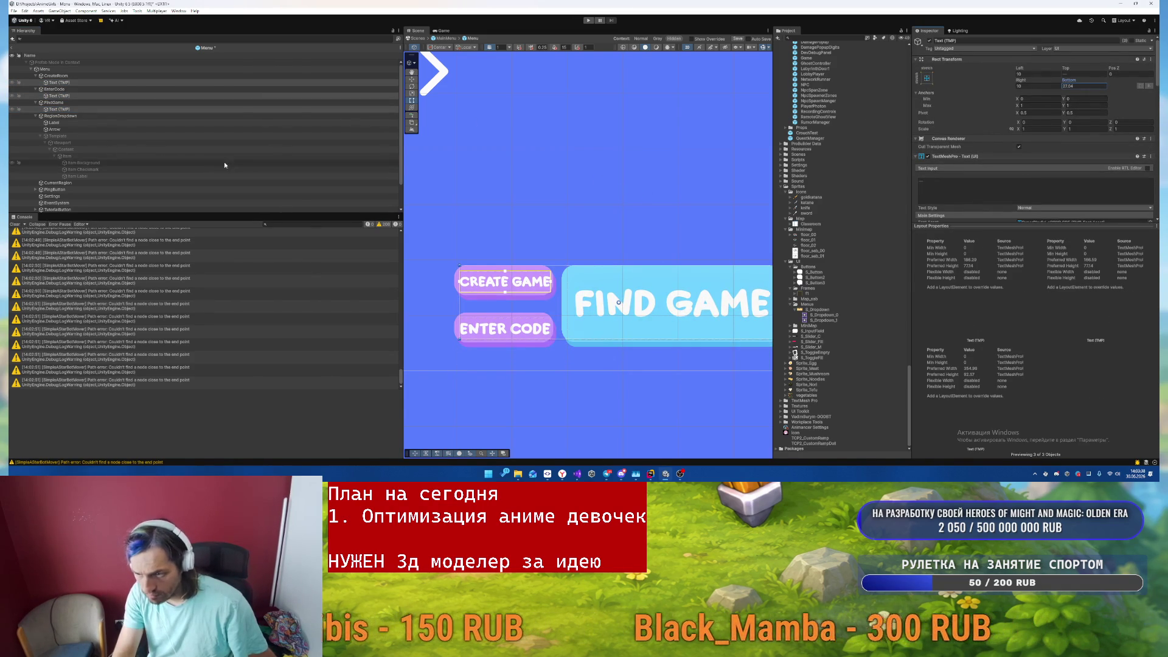
pyautogui.press('Tab')
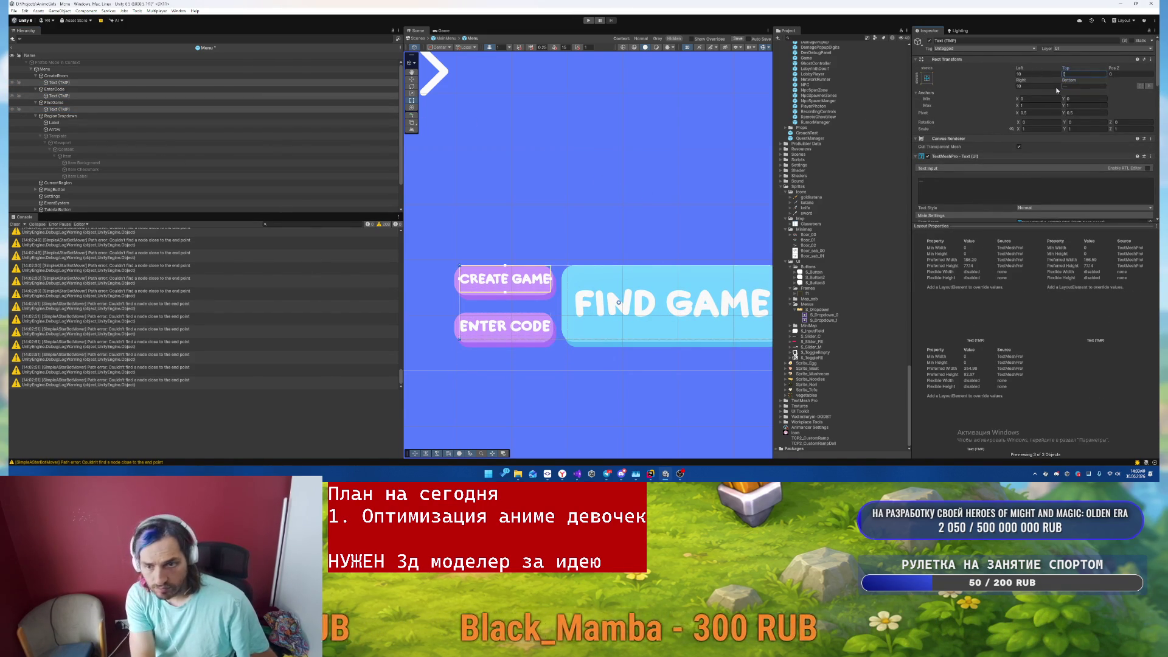
pyautogui.scroll(-2, 584, 181)
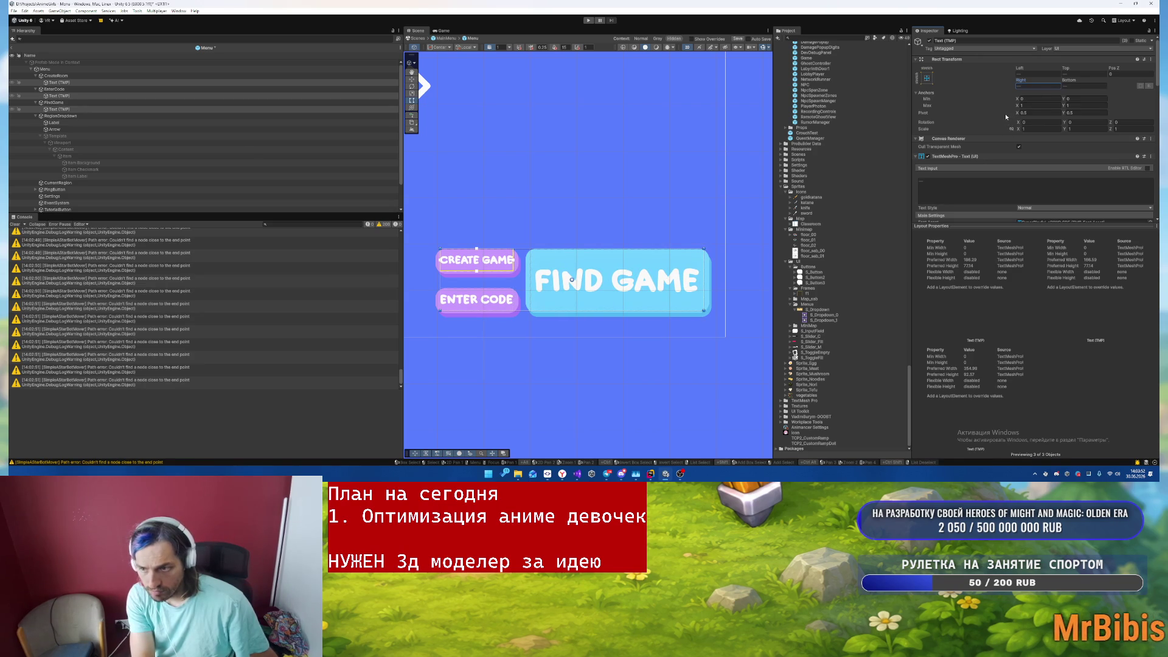
pyautogui.moveTo(1022, 68); pyautogui.dragTo(1100, 247)
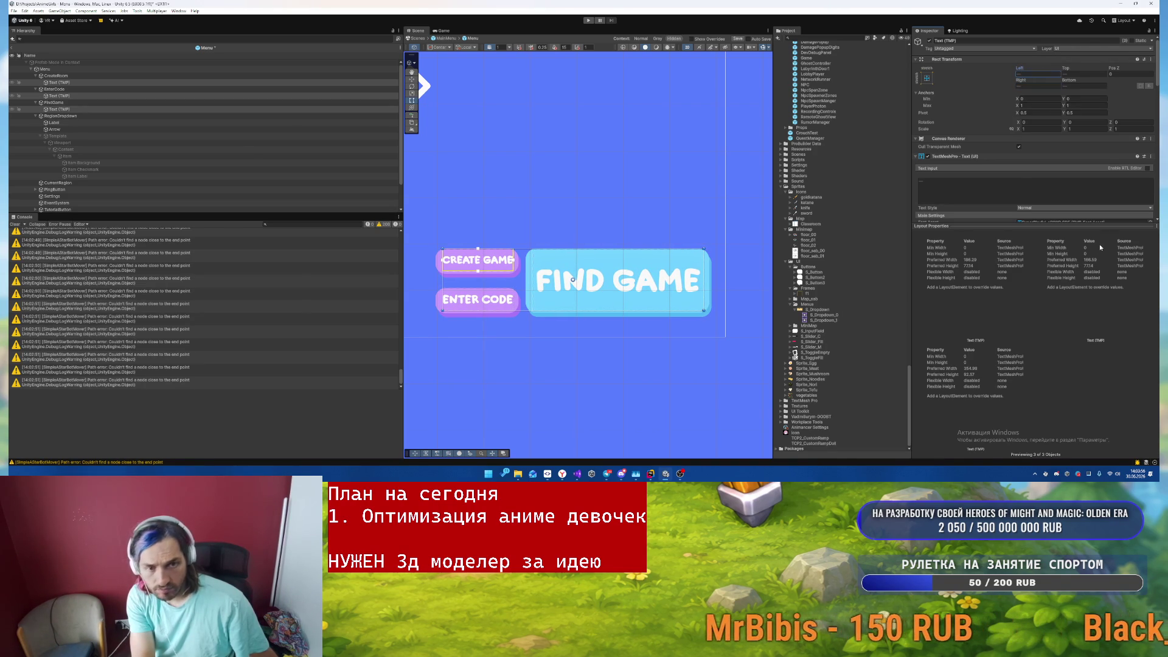
pyautogui.scroll(-5, 1079, 153)
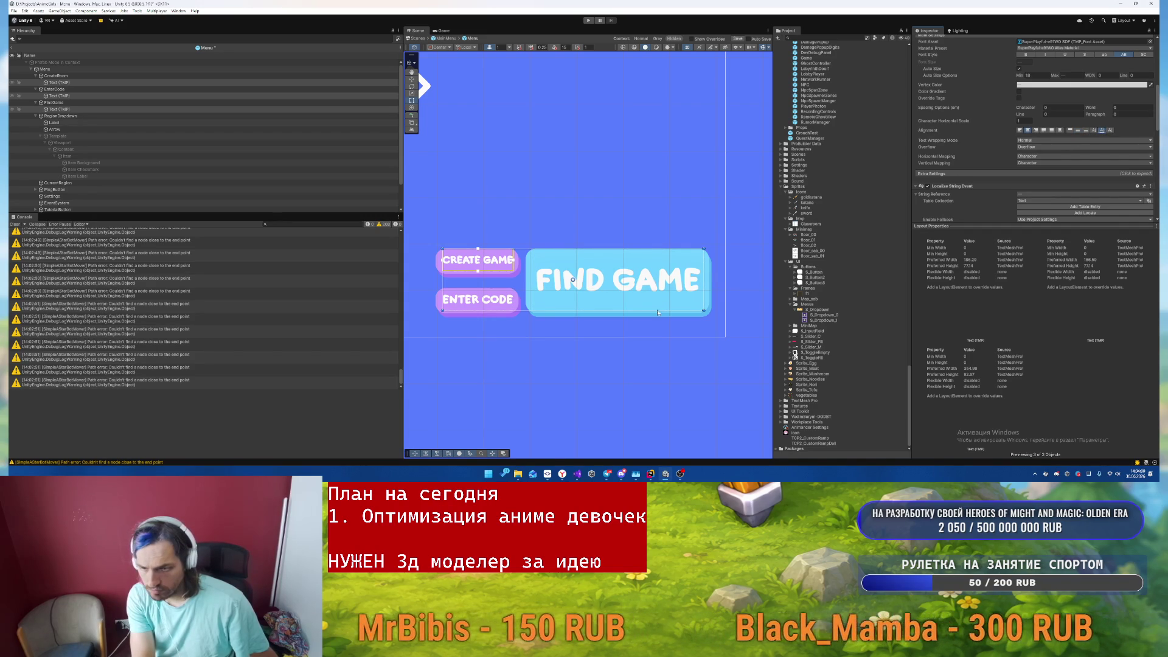
pyautogui.click(650, 329)
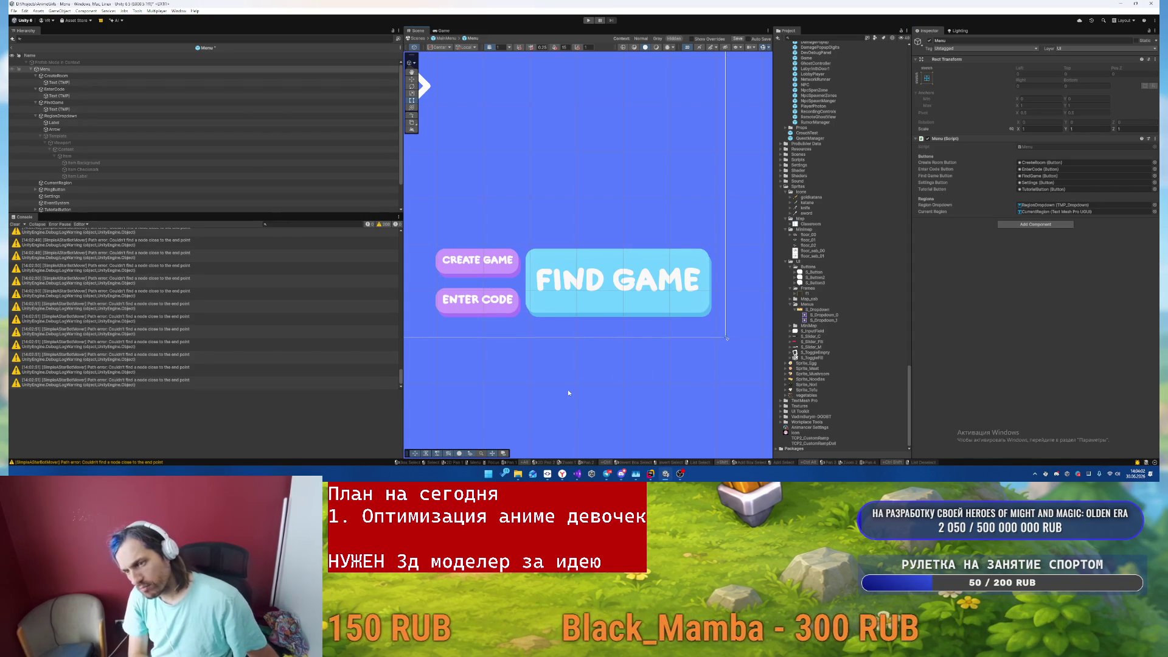
pyautogui.click(71, 103)
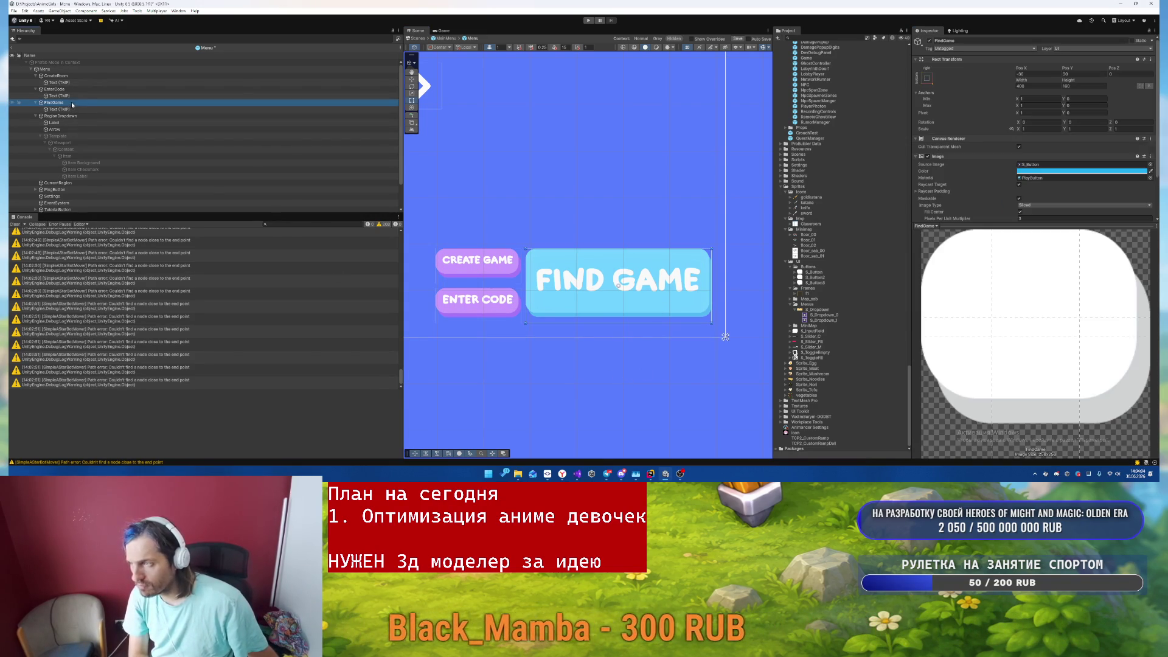
# - Assign the S_Button2 tailed bubble sprite to the buttons' Source Image
pyautogui.click(796, 272)
pyautogui.click(815, 283)
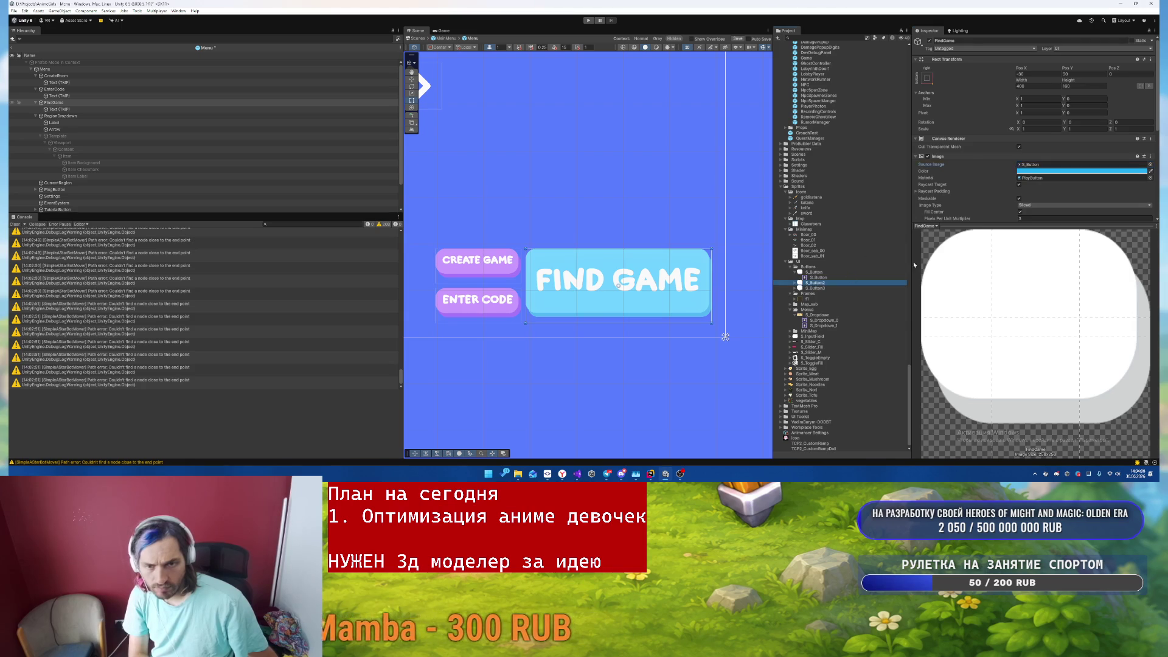
pyautogui.moveTo(914, 265); pyautogui.dragTo(1055, 96)
pyautogui.scroll(-3, 1055, 96)
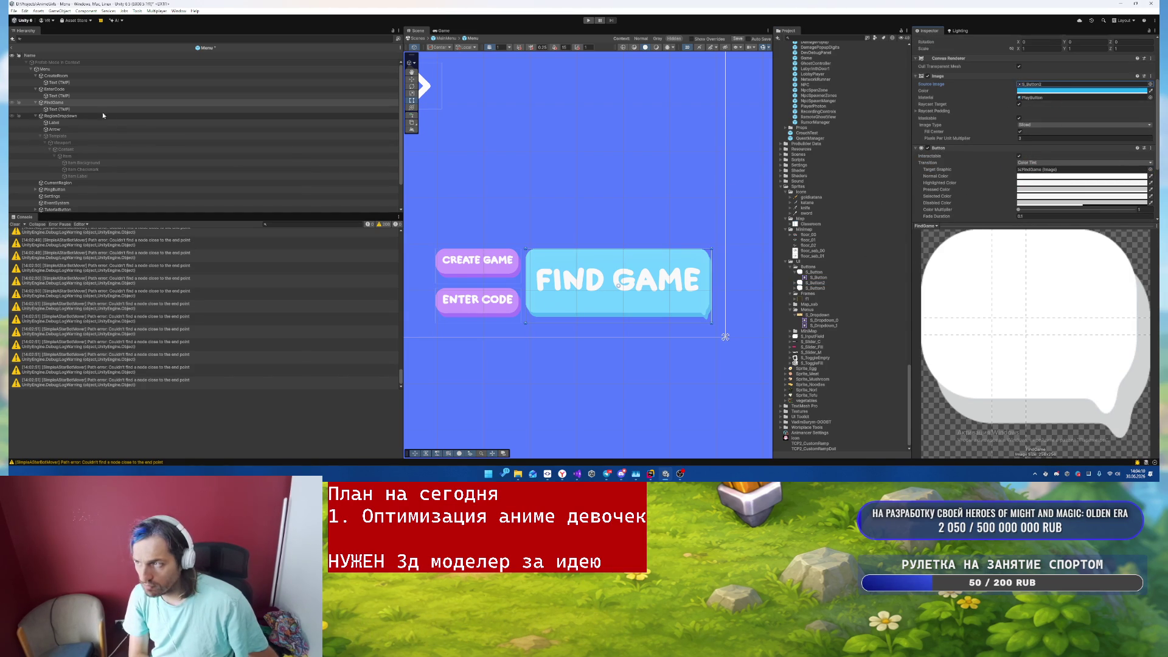
pyautogui.scroll(-2, 1034, 104)
pyautogui.moveTo(810, 293)
pyautogui.mouseDown()
pyautogui.moveTo(1035, 103)
pyautogui.moveTo(1040, 85)
pyautogui.mouseUp()
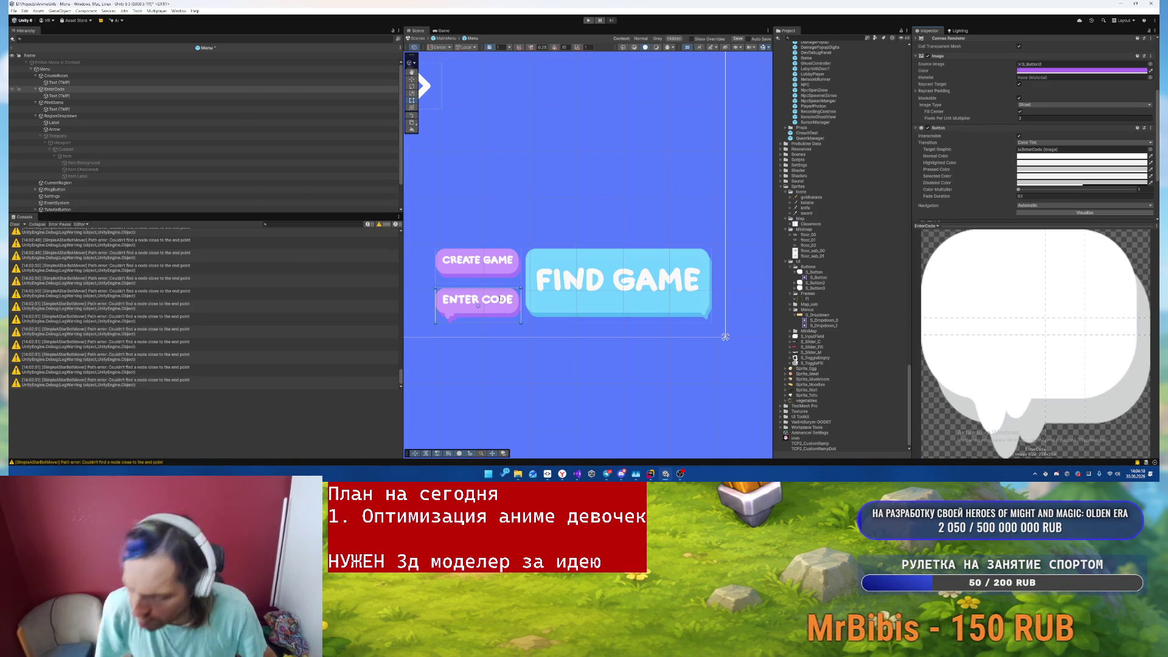
# - Colour the FIND GAME button pink (FF3977) and CREATE GAME and ENTER CODE peach (F8BA7F)
pyautogui.click(584, 280)
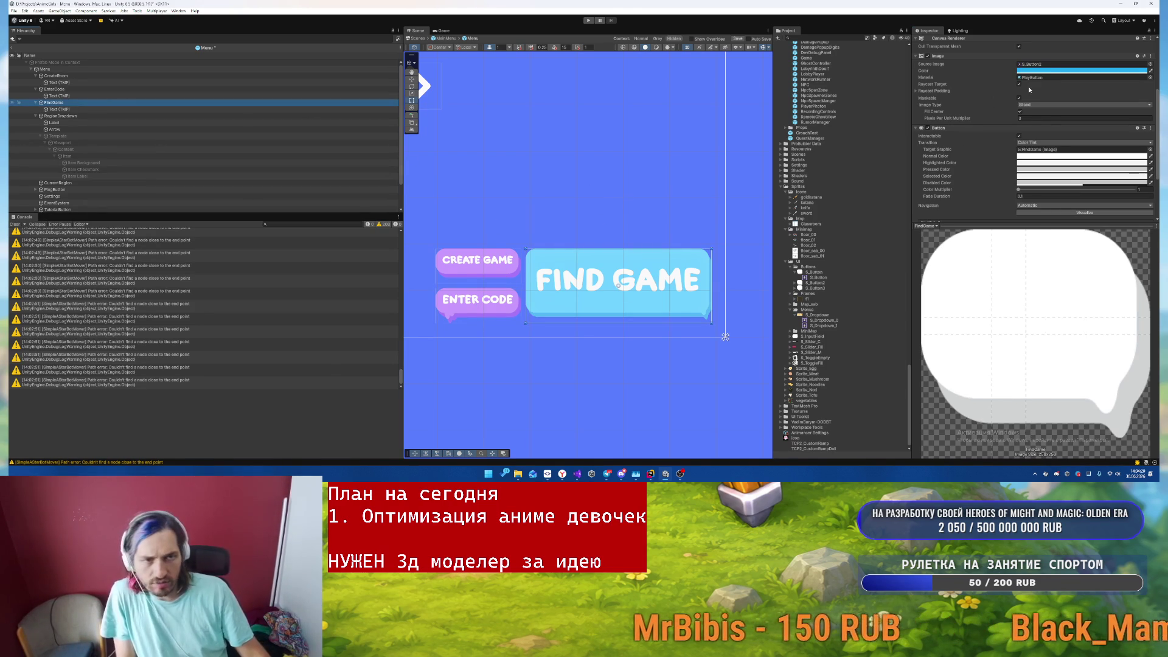
pyautogui.click(1058, 70)
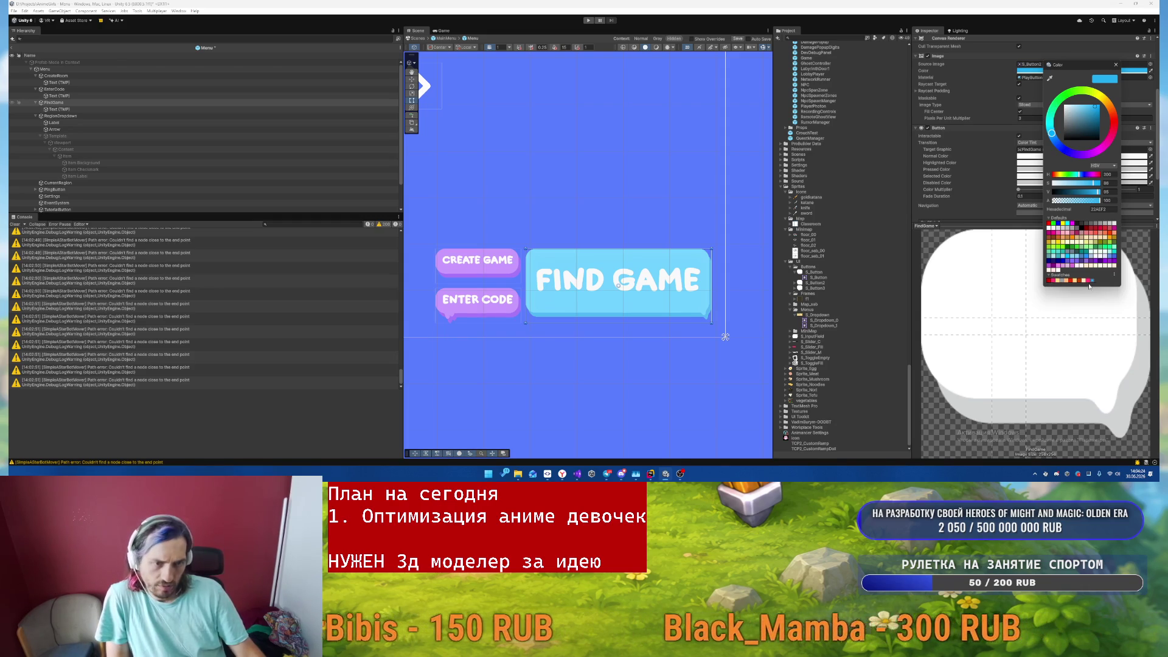
pyautogui.click(1088, 281)
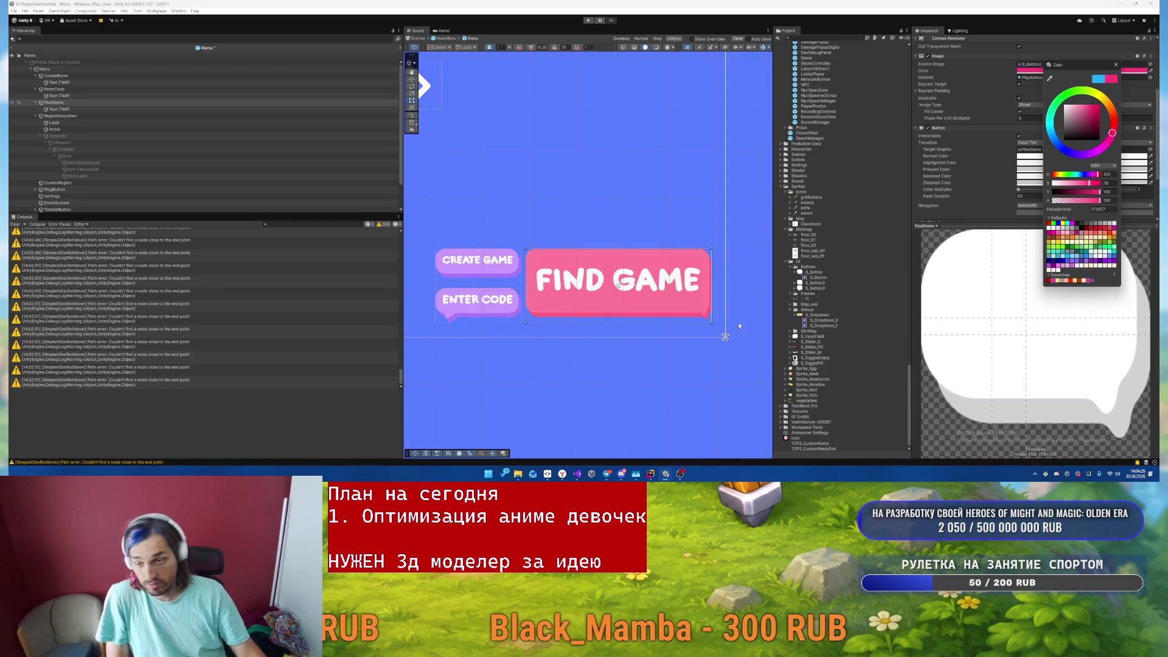
pyautogui.click(54, 89)
pyautogui.keyDown('ctrl'); pyautogui.click(55, 76); pyautogui.keyUp('ctrl')
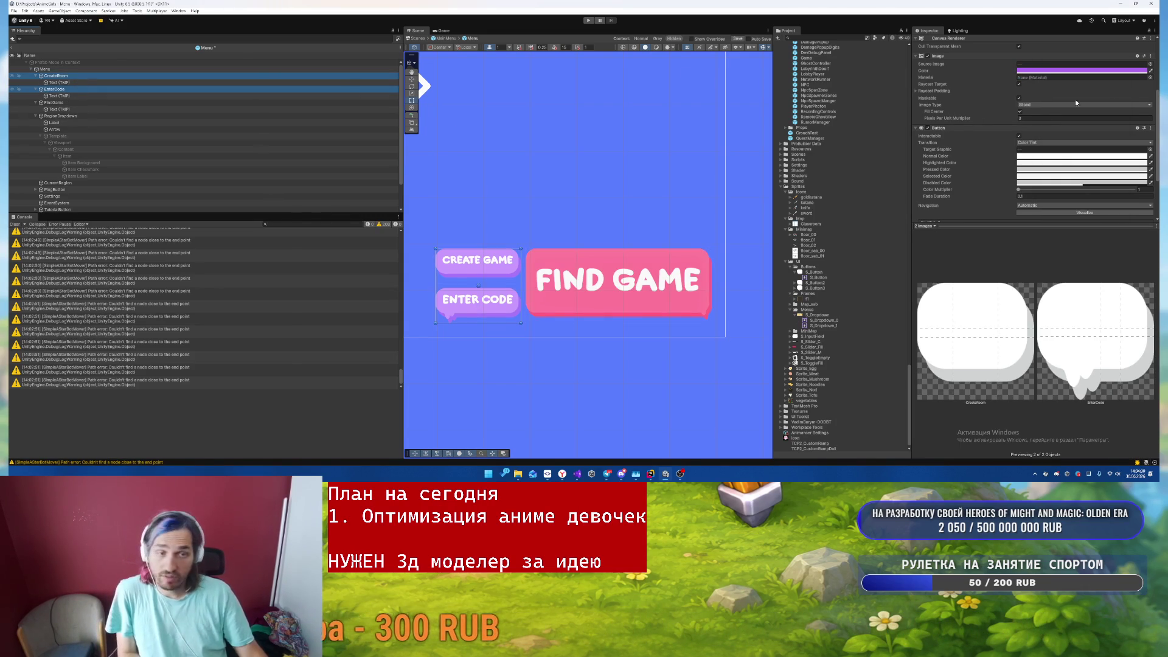
pyautogui.click(1069, 72)
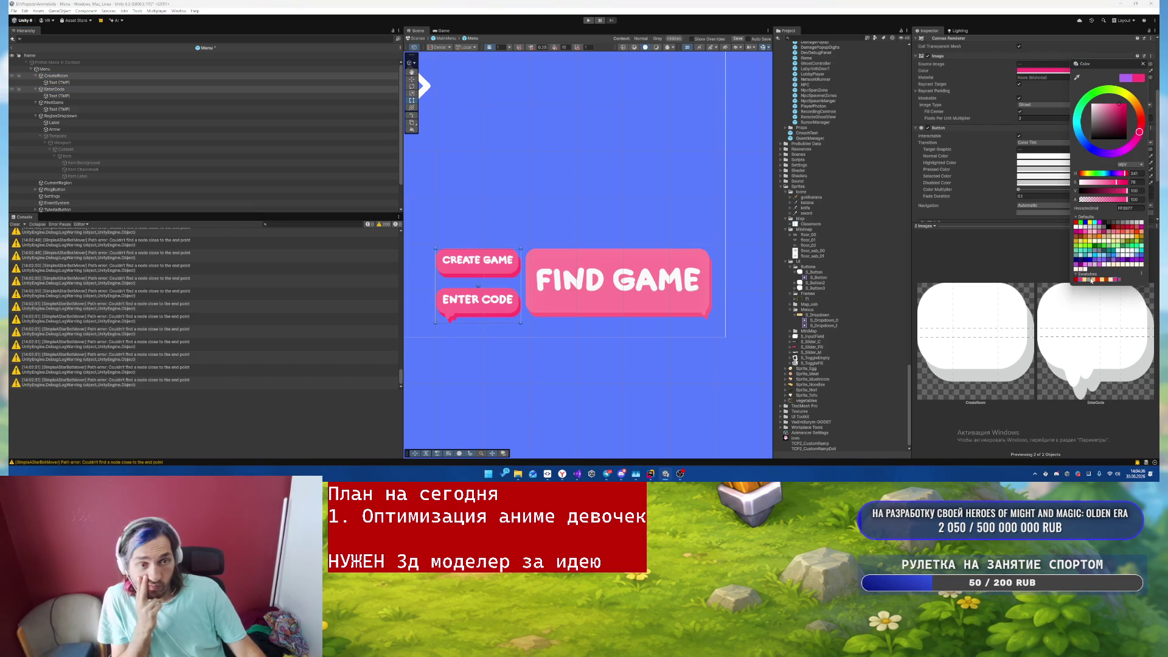
pyautogui.click(1095, 281)
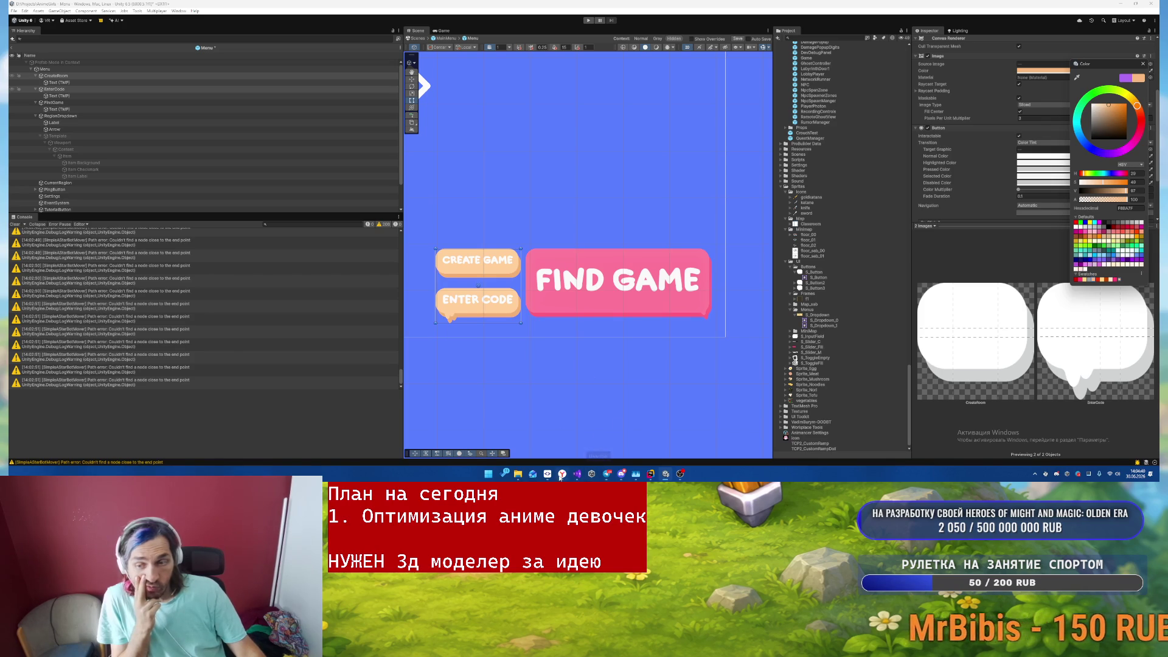
pyautogui.click(867, 338)
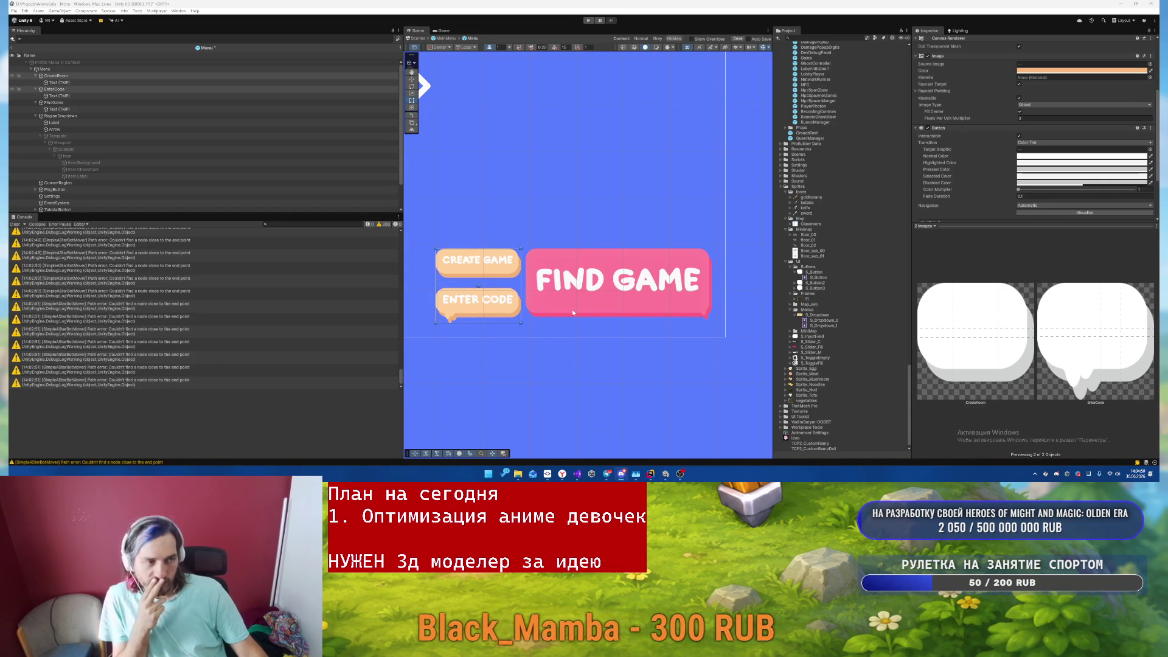
# - Give the CREATE GAME and ENTER CODE label texts an orange-red vertex colour
pyautogui.click(85, 109)
pyautogui.click(87, 96)
pyautogui.keyDown('ctrl'); pyautogui.click(159, 83); pyautogui.keyUp('ctrl')
pyautogui.click(1053, 164)
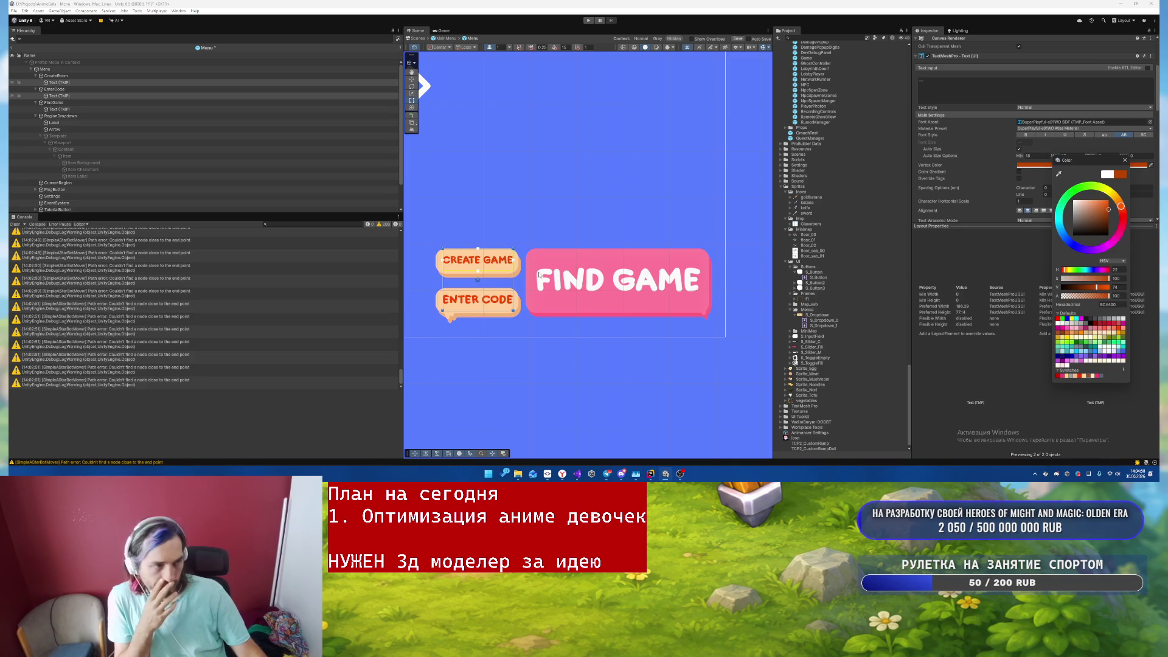
# - Make the FIND GAME label text cream after trying grey, pink and orange-red
pyautogui.click(63, 109)
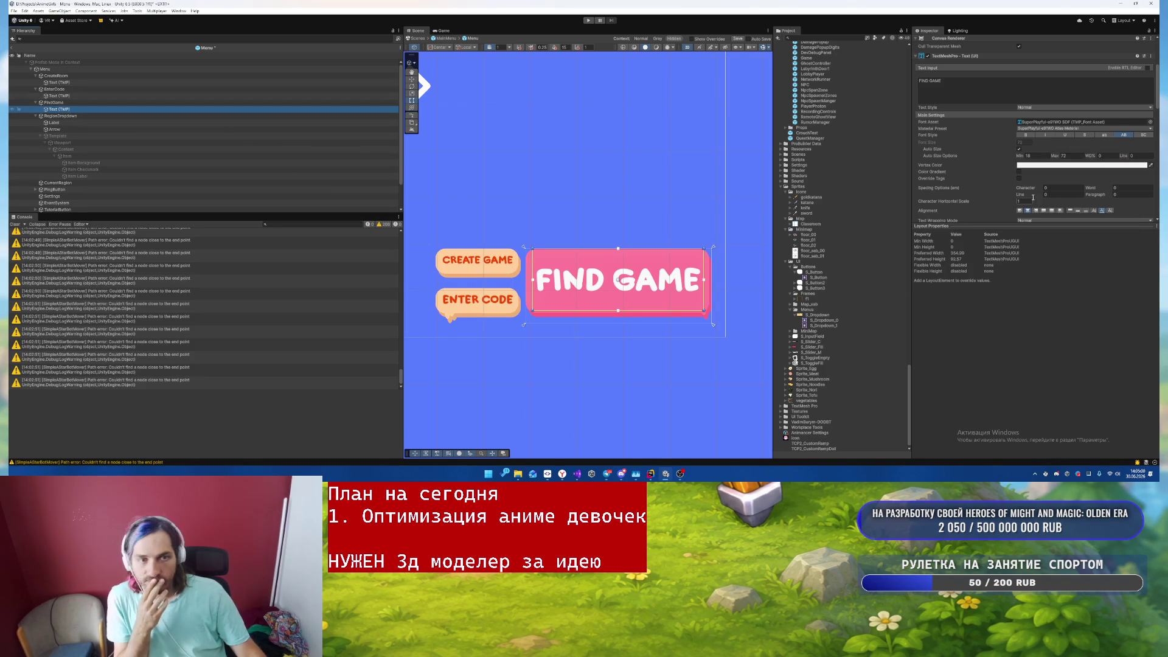
pyautogui.click(1036, 166)
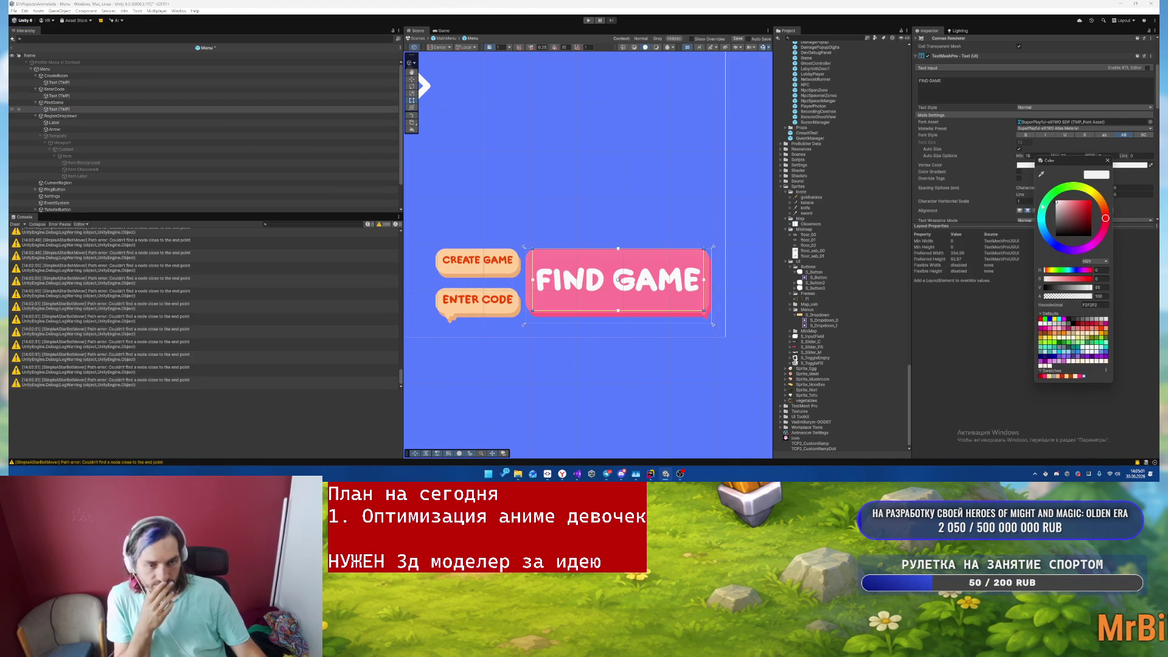
pyautogui.click(1053, 377)
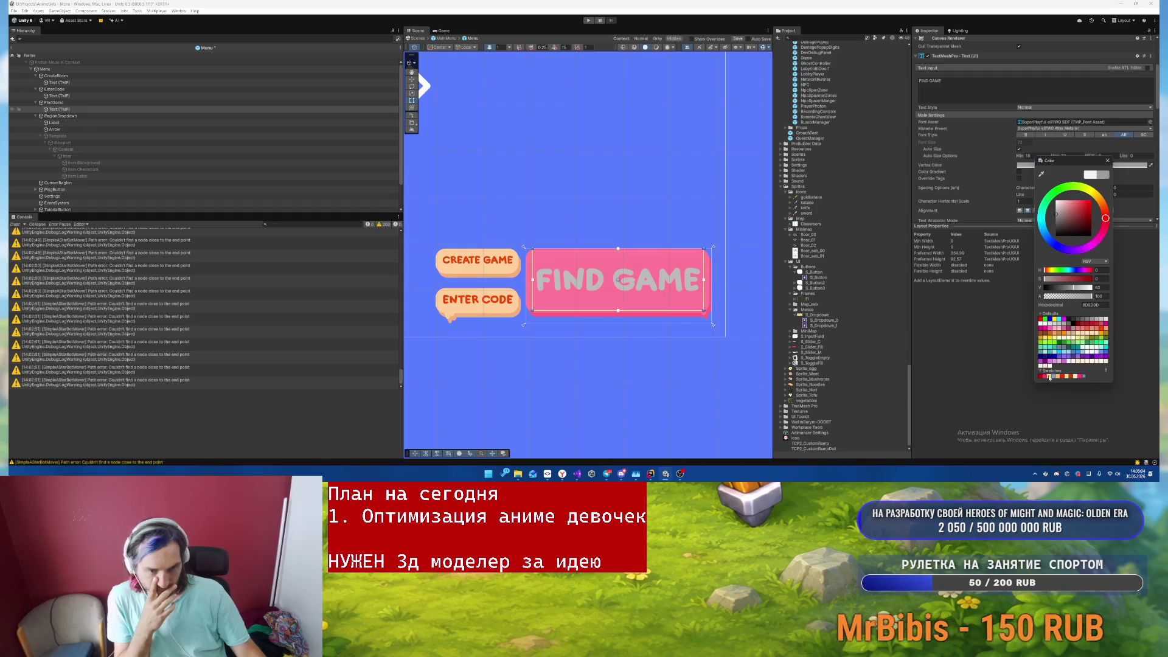
pyautogui.click(1042, 377)
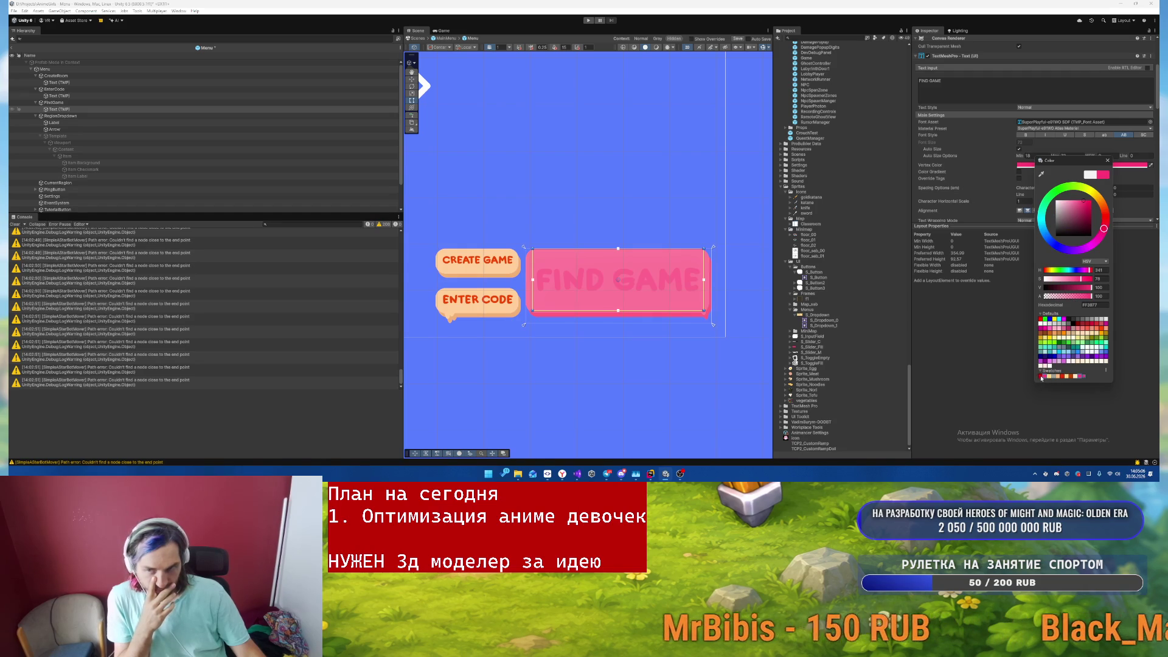
pyautogui.click(1072, 376)
pyautogui.click(1075, 377)
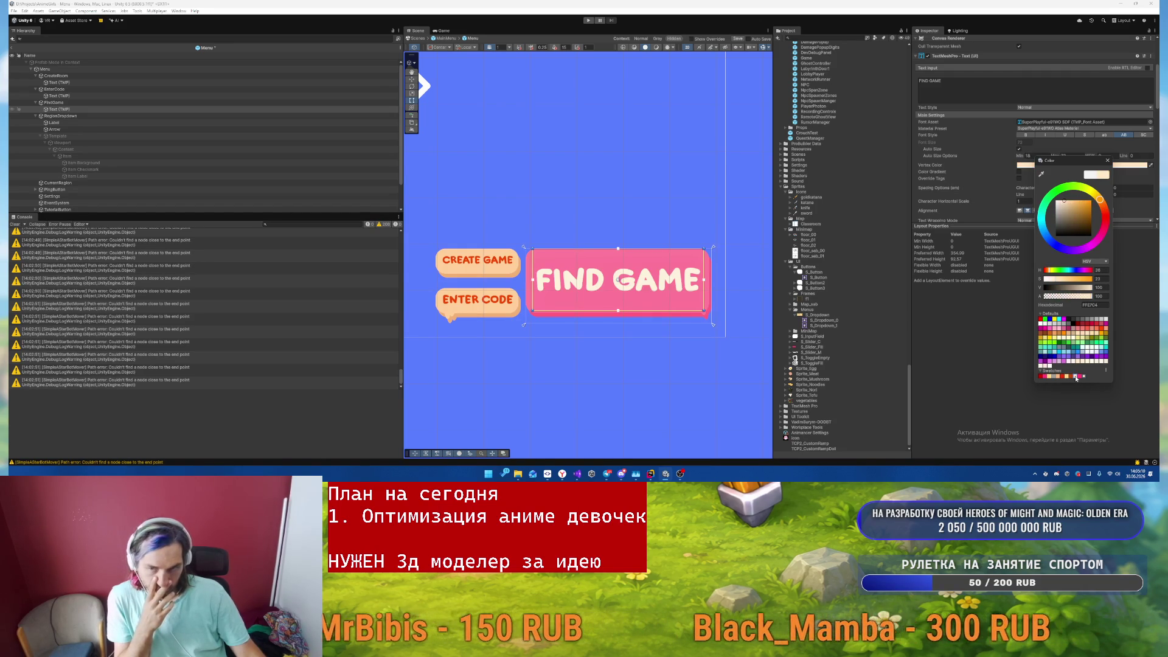
pyautogui.press('Return')
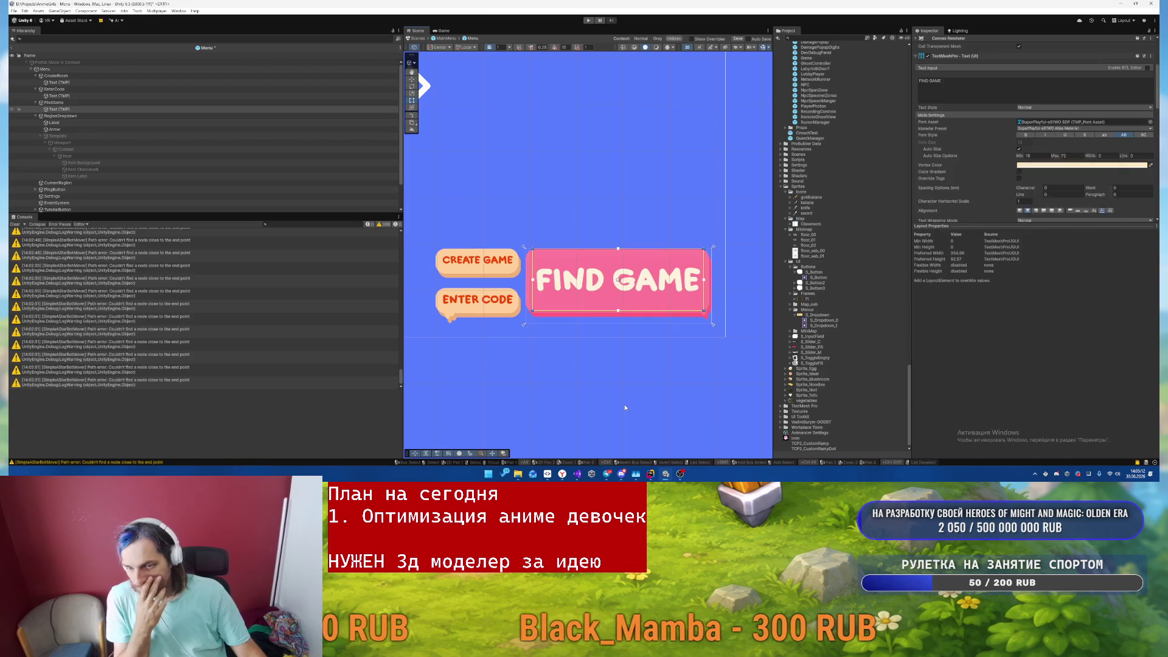
pyautogui.click(646, 313)
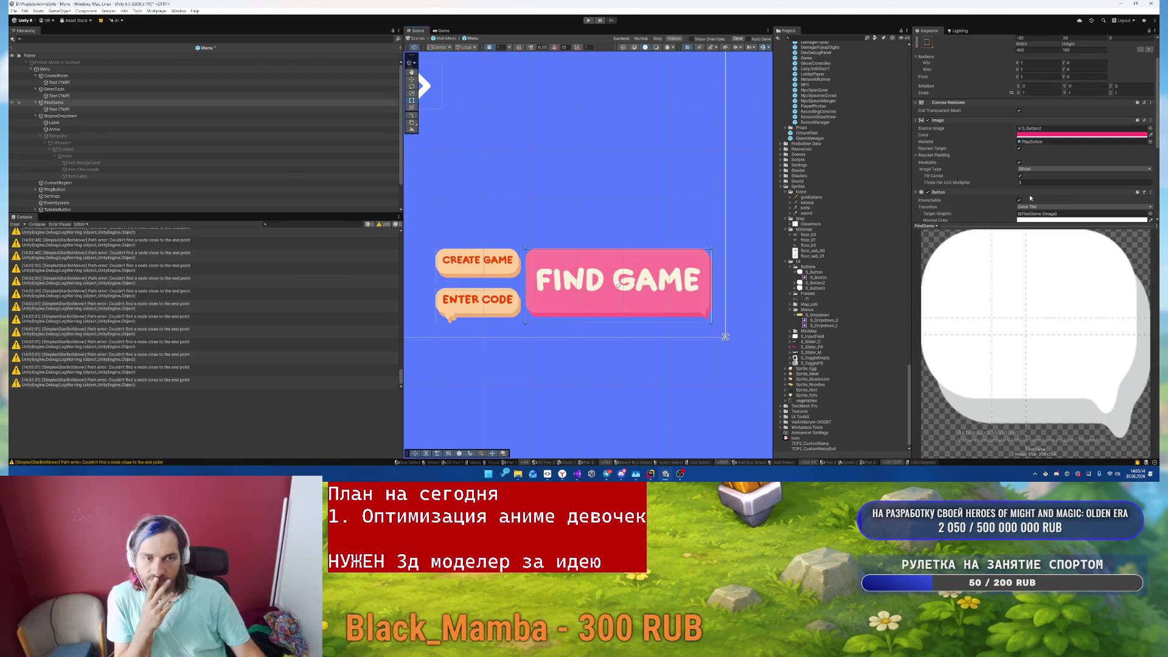
# - Set the FIND GAME button's Pixels Per Unit Multiplier to 3
pyautogui.doubleClick(1047, 183)
pyautogui.write('1')
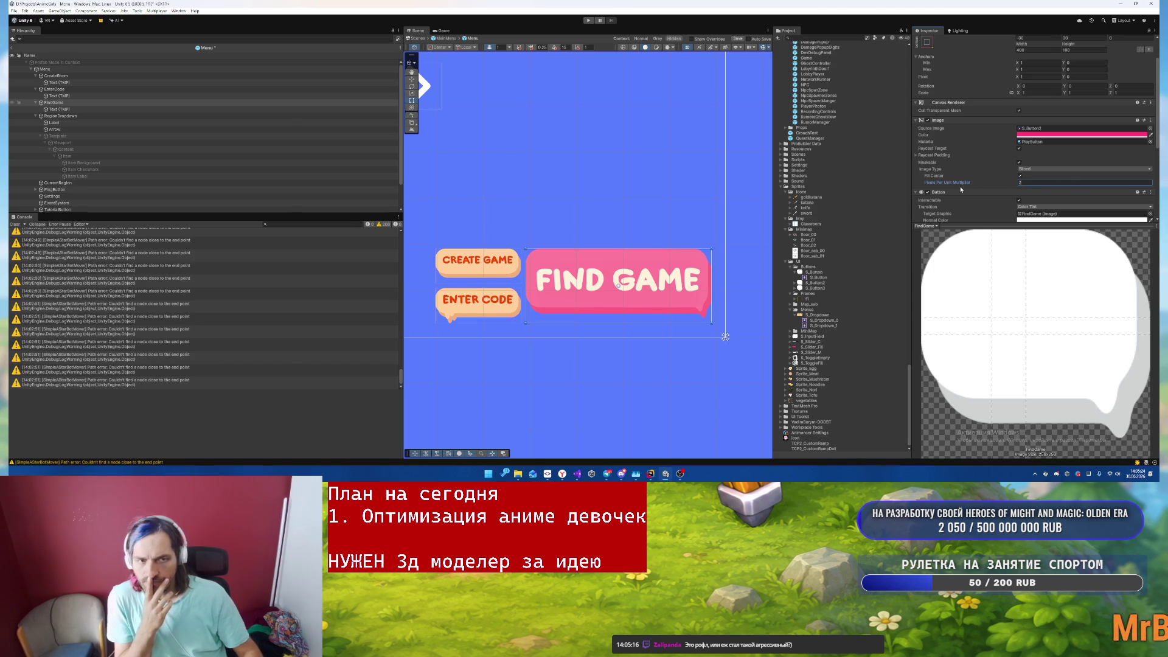
pyautogui.press('BackSpace')
pyautogui.press('BackSpace')
pyautogui.write('3')
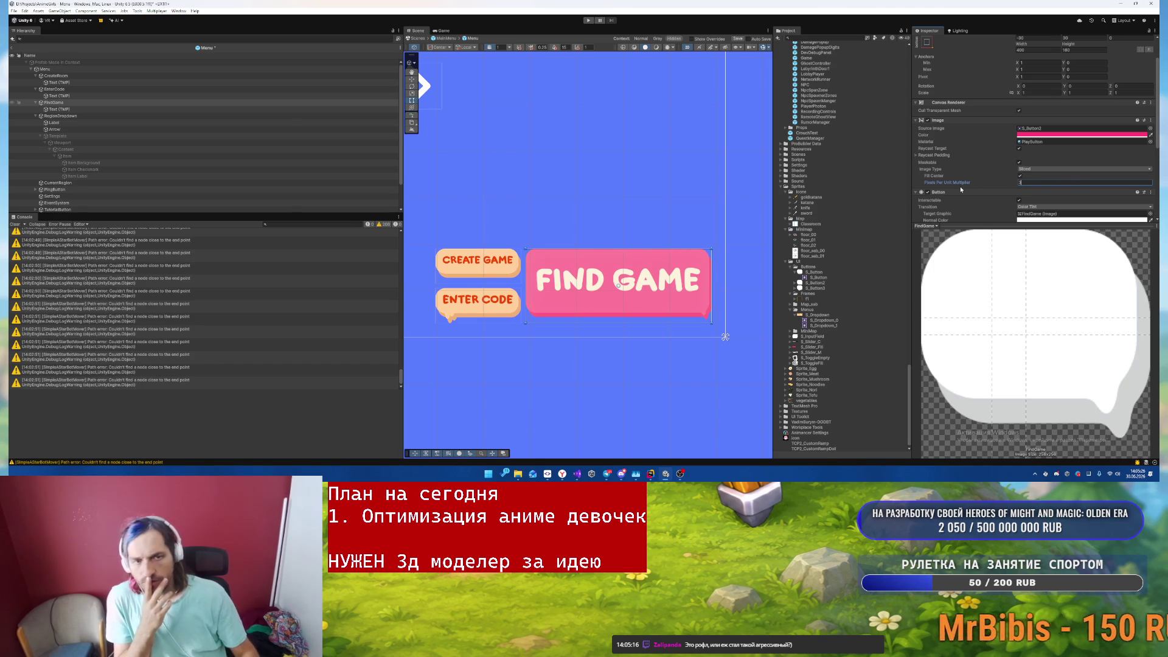
pyautogui.click(654, 393)
pyautogui.scroll(-3, 657, 390)
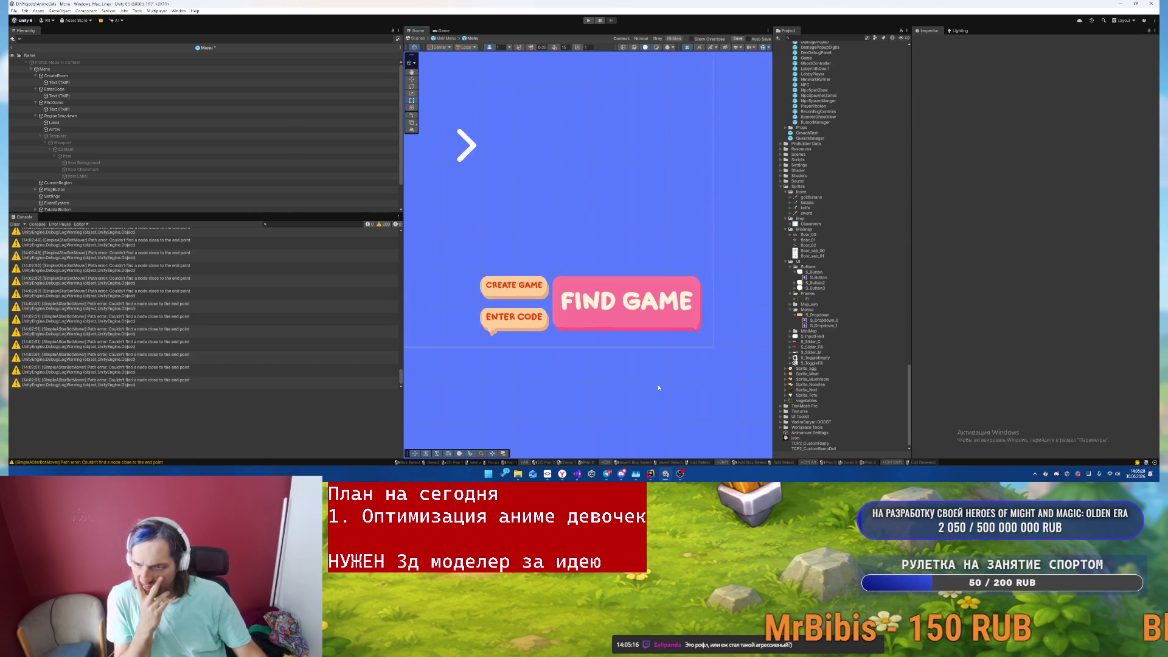
# - Drag the ENTER CODE label's bottom and top edges so its text fits the button
pyautogui.click(551, 263)
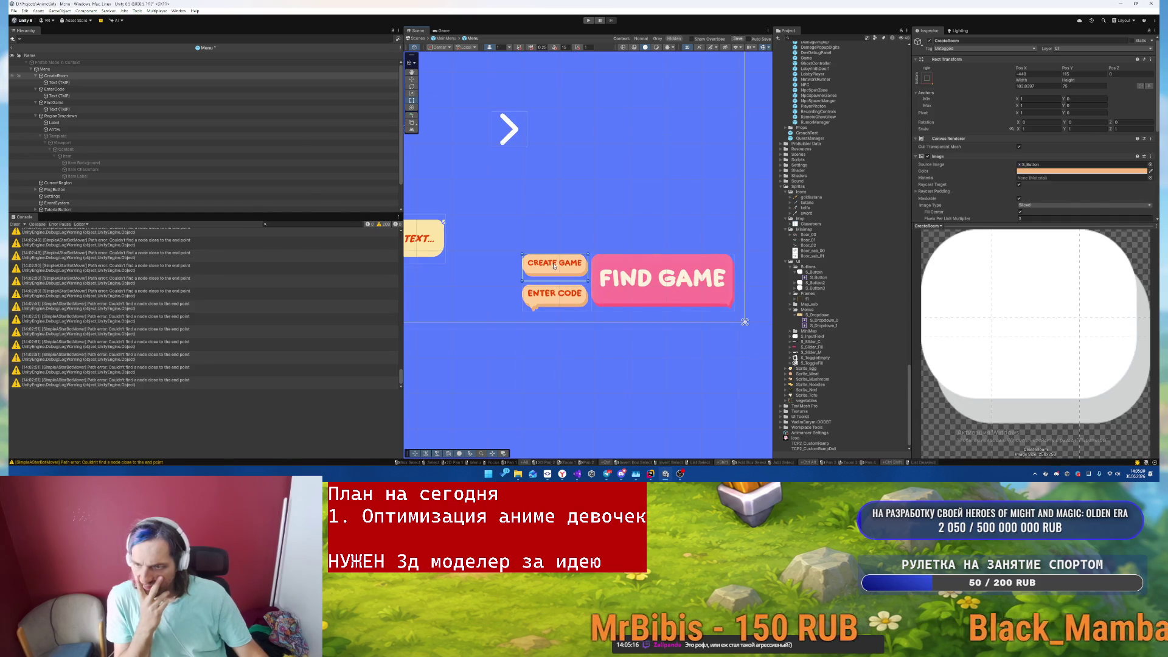
pyautogui.scroll(1, 579, 275)
pyautogui.scroll(1, 581, 271)
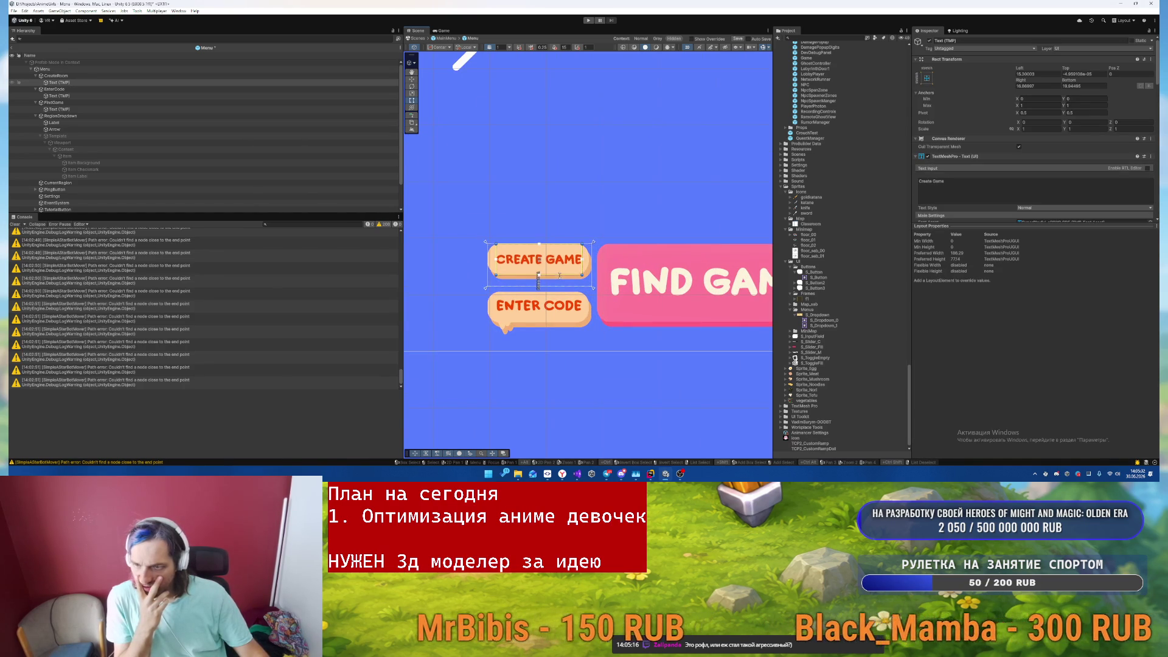
pyautogui.click(566, 315)
pyautogui.moveTo(567, 319); pyautogui.dragTo(567, 322)
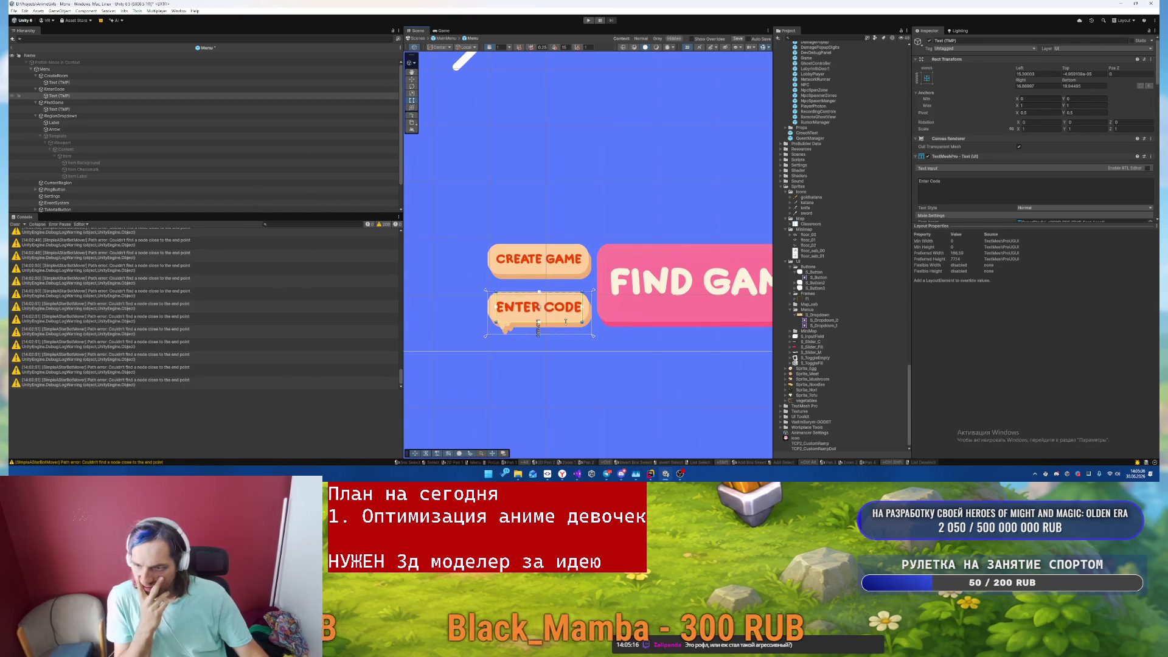
pyautogui.moveTo(572, 293); pyautogui.dragTo(569, 292)
# - Pan across the whole menu layout in the Scene view, then enter play mode
pyautogui.click(643, 208)
pyautogui.scroll(-6, 644, 208)
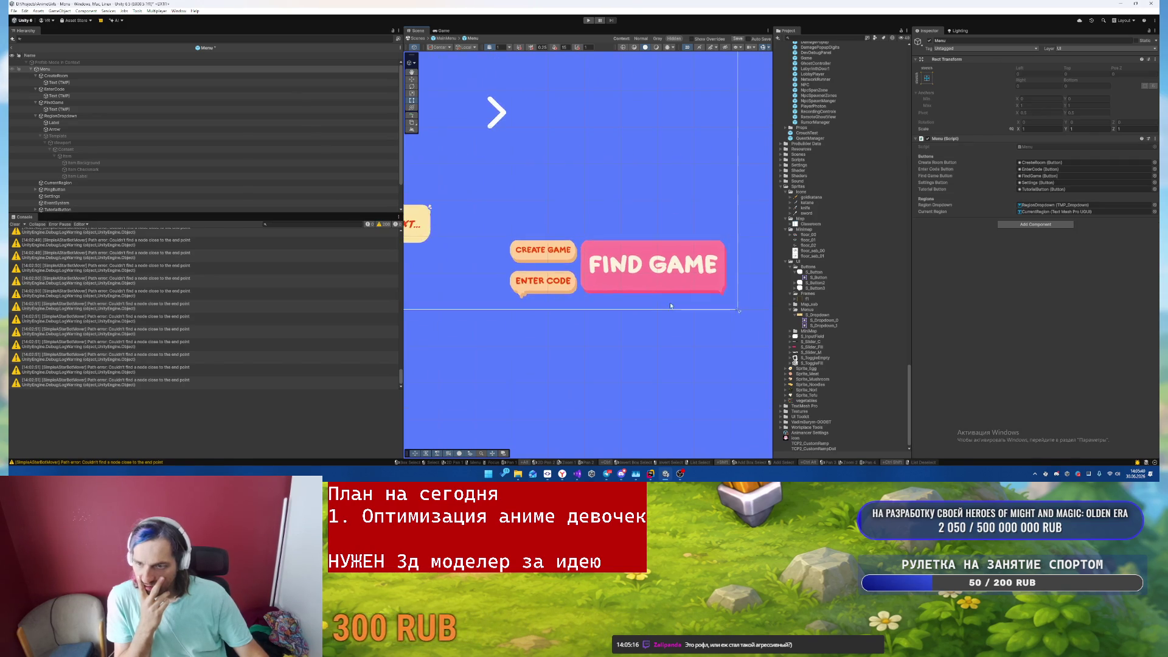
pyautogui.scroll(-2, 665, 357)
pyautogui.moveTo(618, 231); pyautogui.dragTo(718, 250)
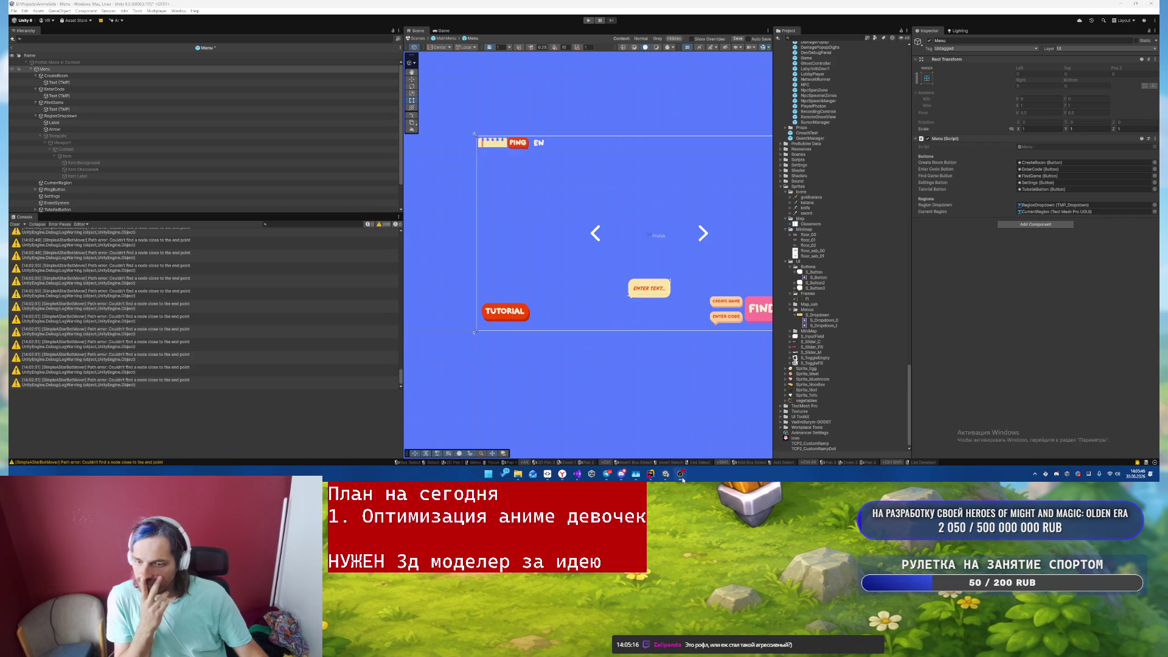
pyautogui.moveTo(730, 371); pyautogui.dragTo(577, 378)
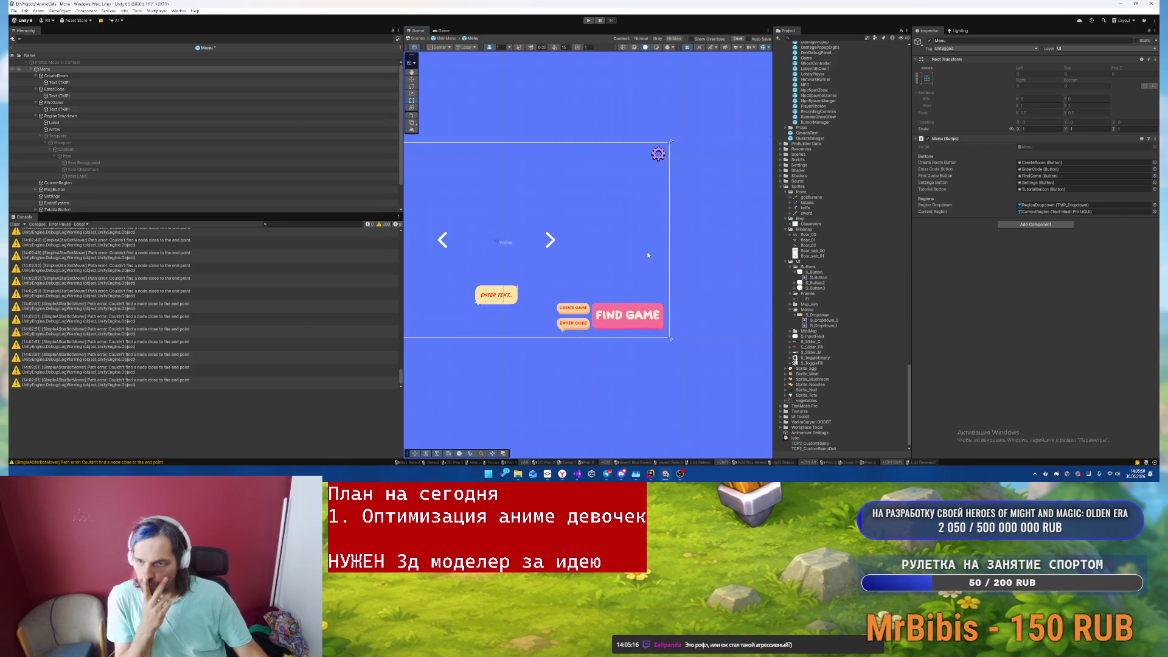
pyautogui.scroll(-1, 659, 159)
pyautogui.moveTo(659, 159); pyautogui.dragTo(764, 163)
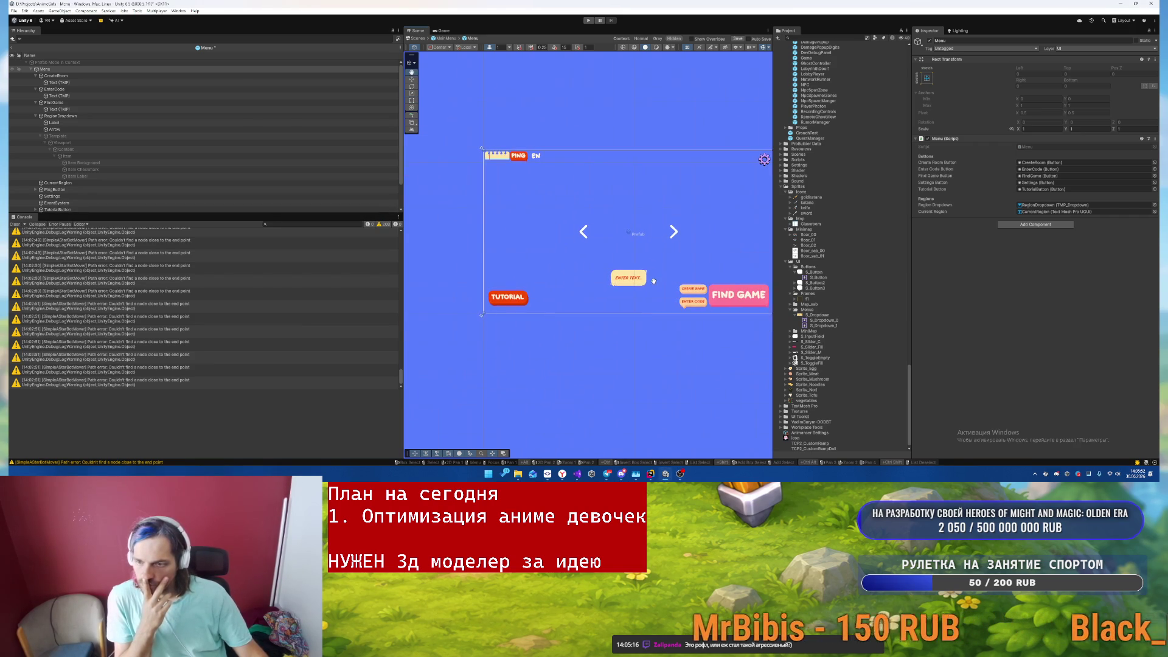
pyautogui.click(59, 96)
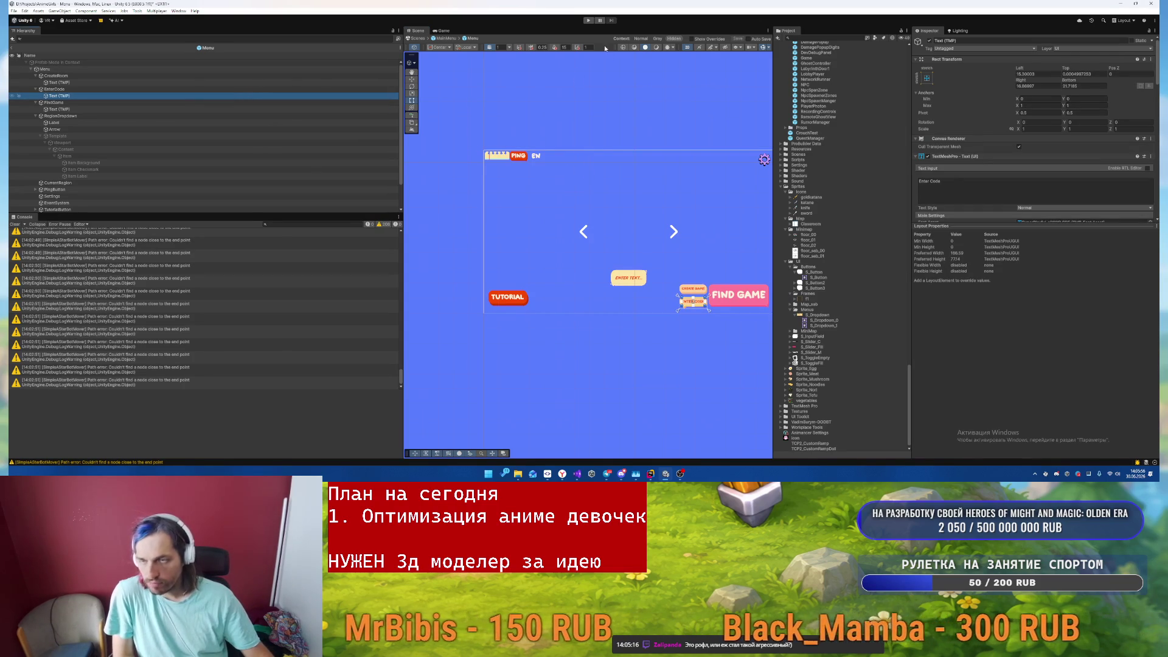
pyautogui.hotkey('ctrl', 'p')
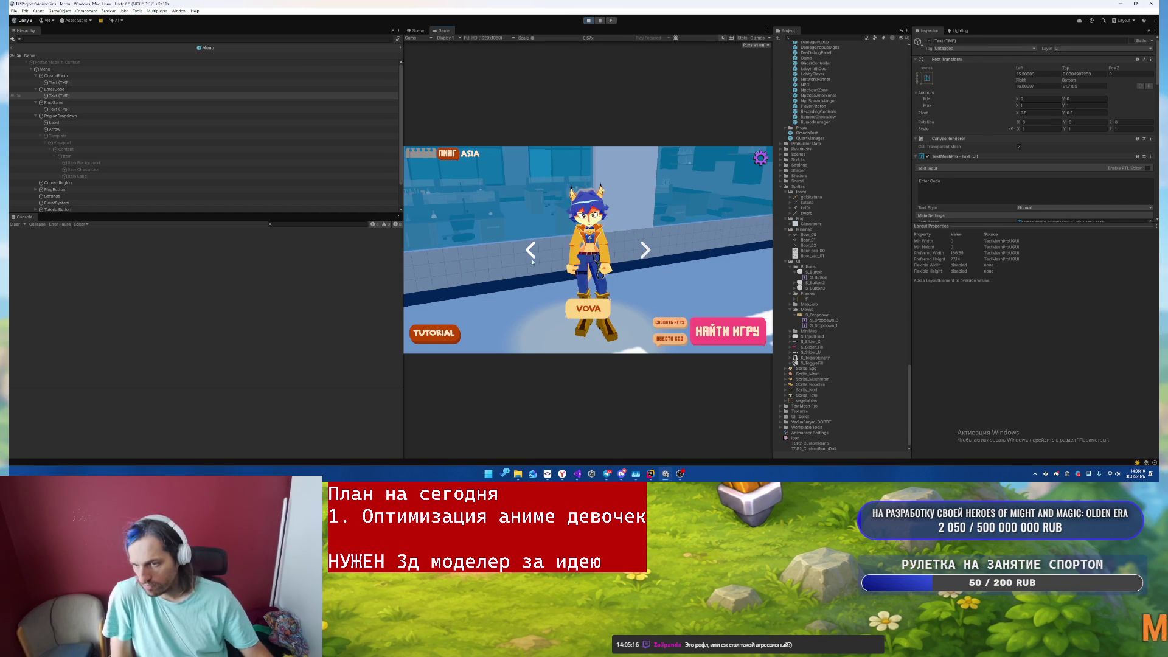
# - Cycle characters twice, start Find Game, and post a test message in the lobby chat
pyautogui.click(644, 249)
pyautogui.click(645, 249)
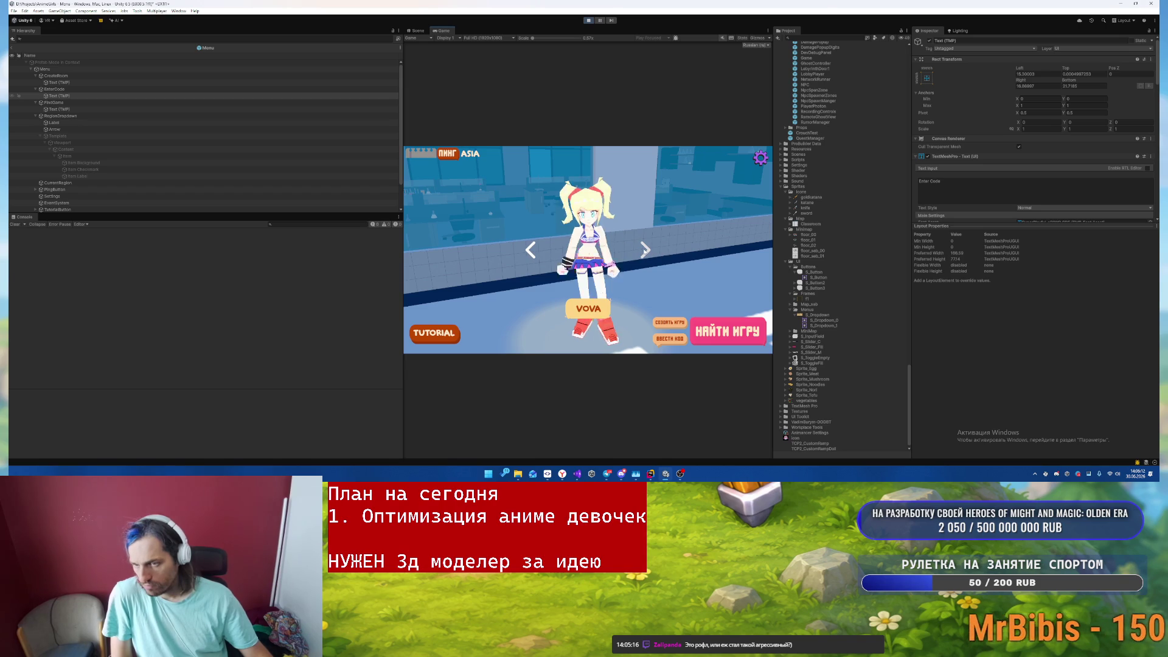
pyautogui.click(645, 250)
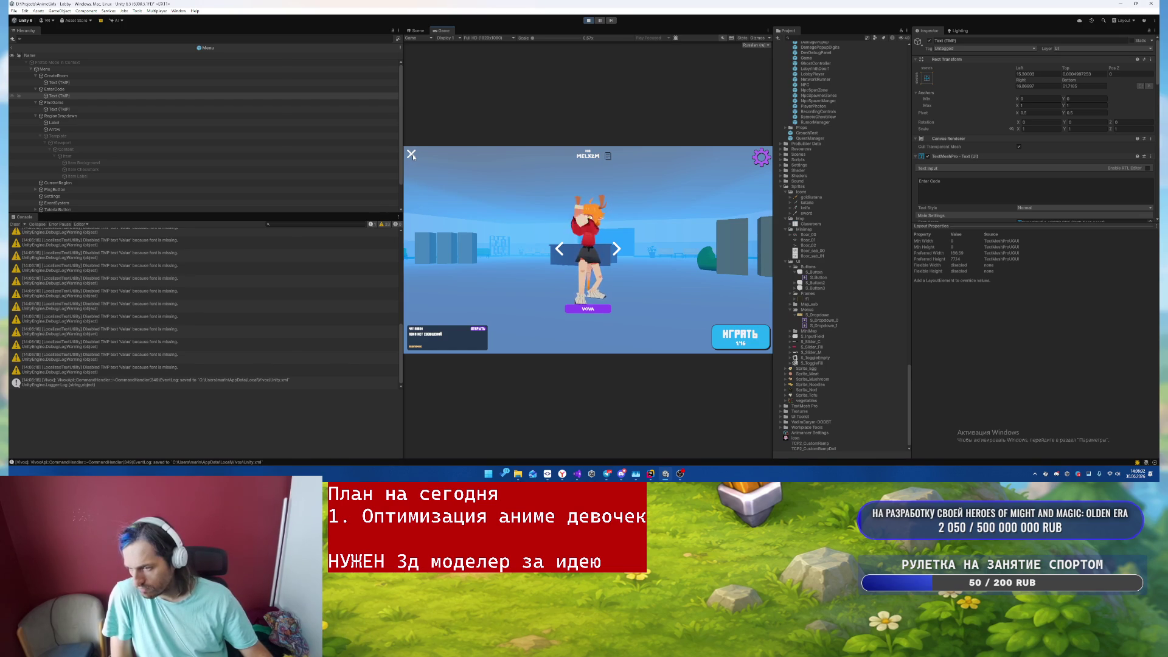
pyautogui.click(456, 329)
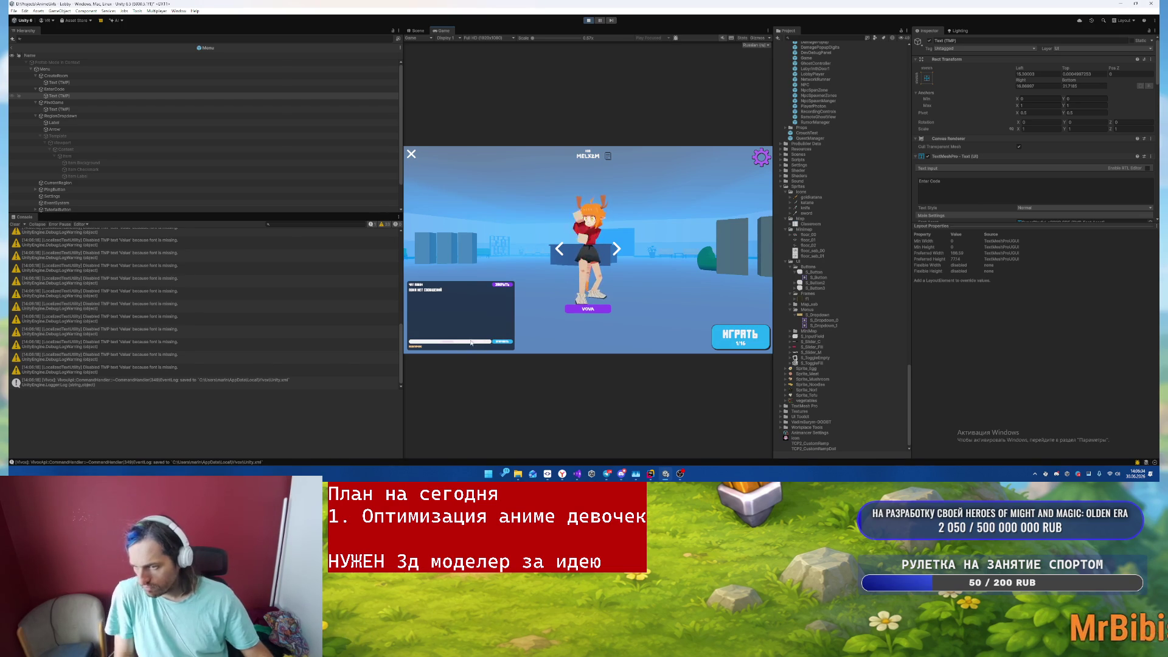
pyautogui.click(467, 344)
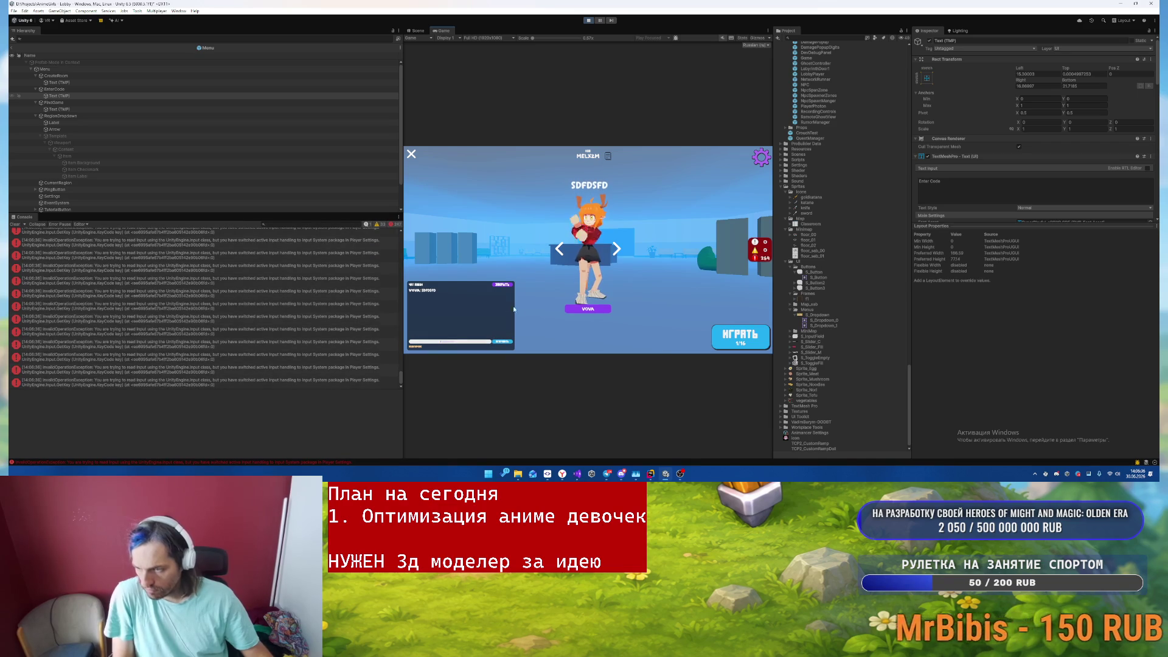
pyautogui.click(501, 344)
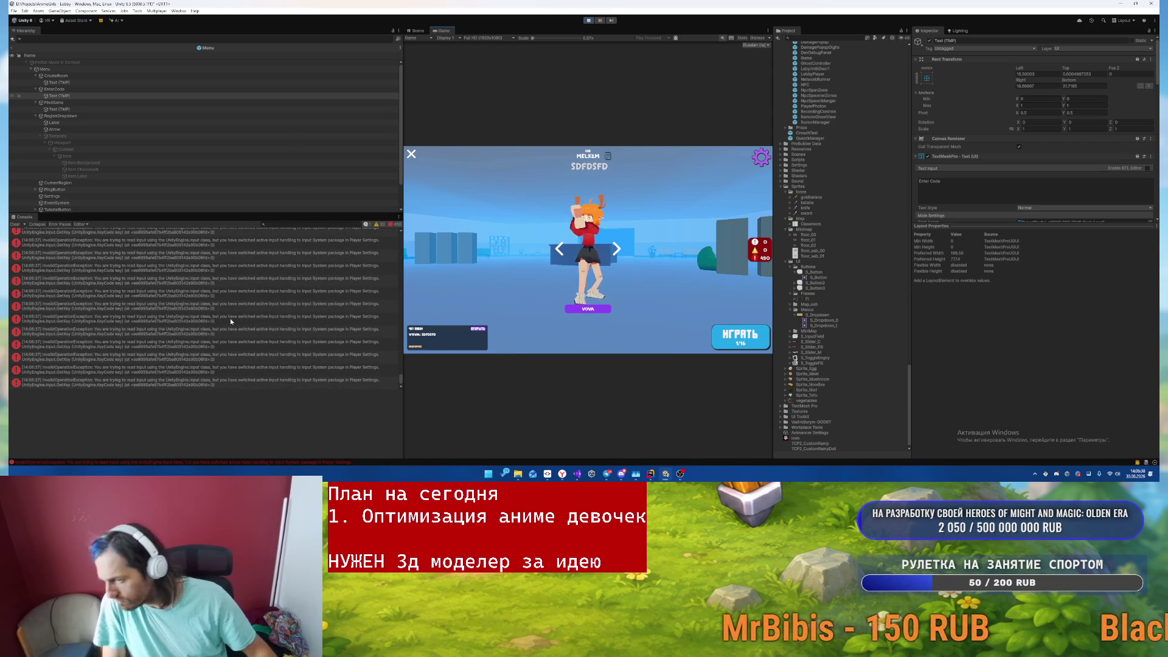
# - Follow the Input.GetKey error's stack trace to line 528 of VivoxLobbyTextChatUI.cs
pyautogui.click(307, 306)
pyautogui.click(265, 319)
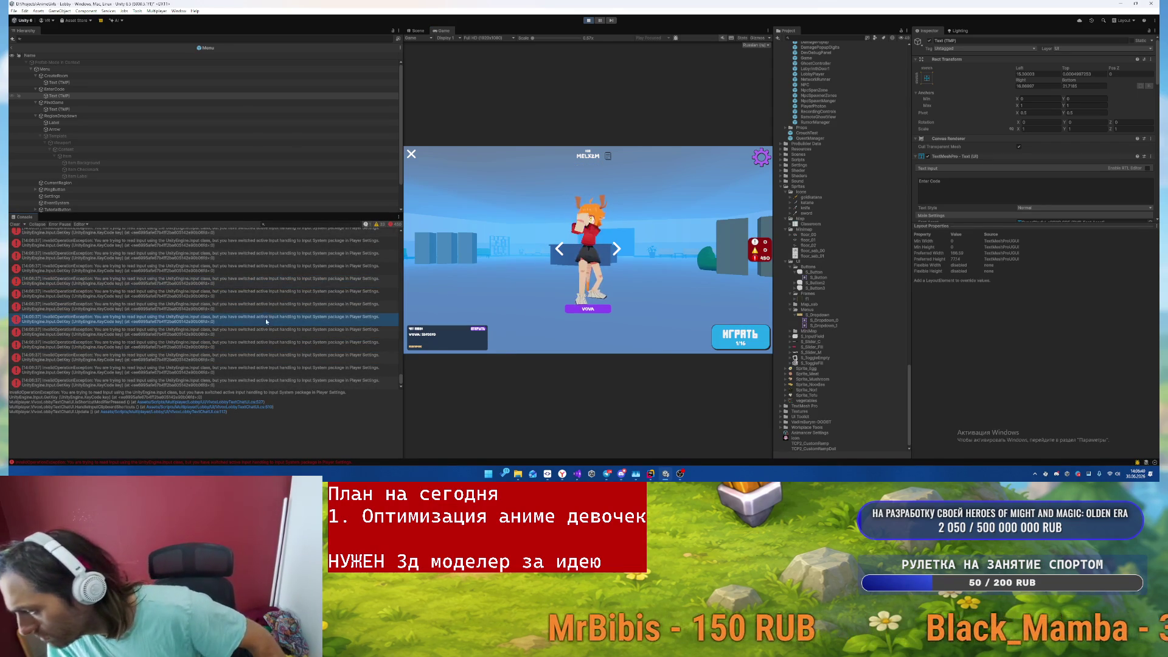
pyautogui.click(226, 403)
pyautogui.click(544, 182)
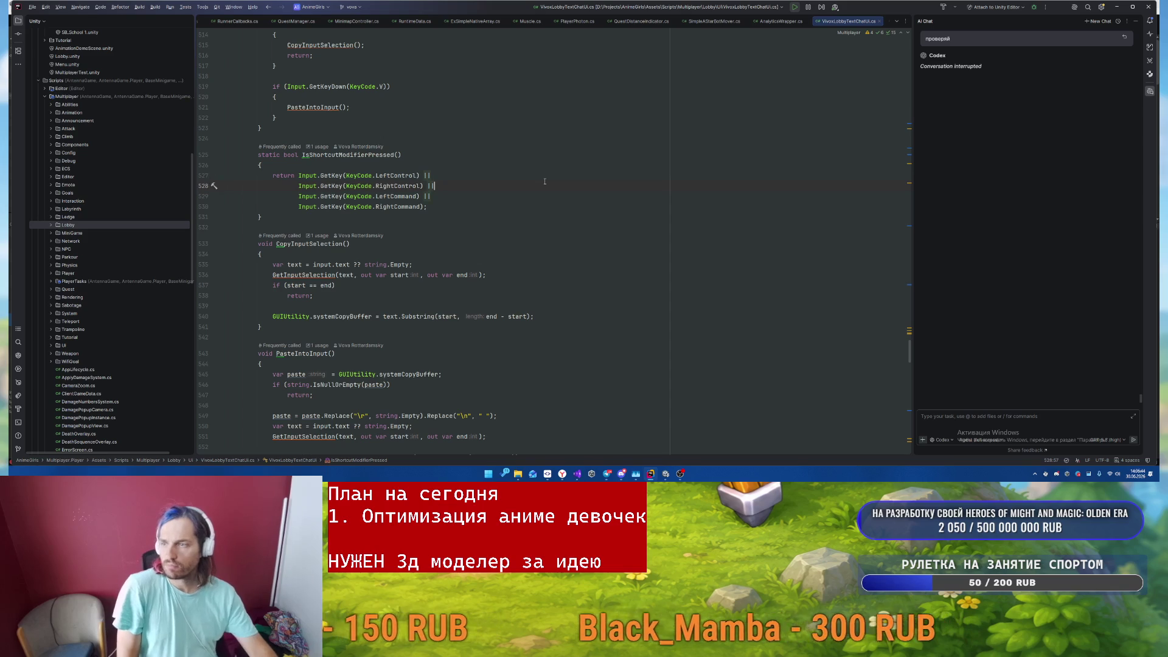
# - Reveal VivoxLobbyTextChatUi.cs in the project tree and bring up its file actions
pyautogui.hotkey('alt', 'shift', 'l')
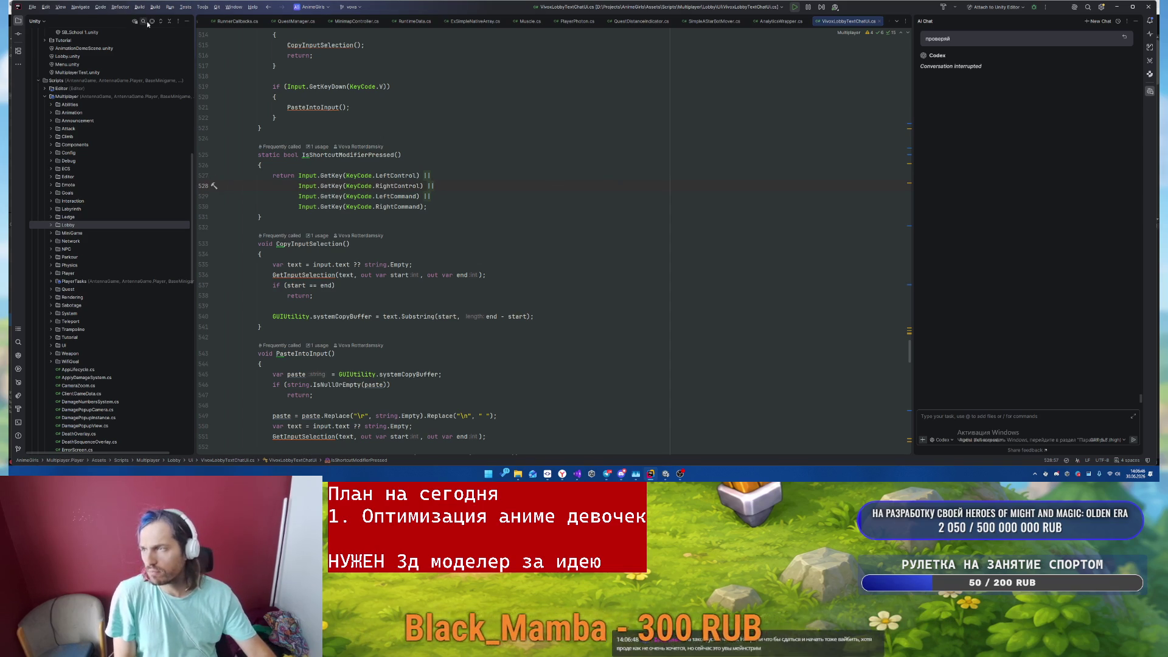
pyautogui.click(503, 199)
pyautogui.write('удали из')
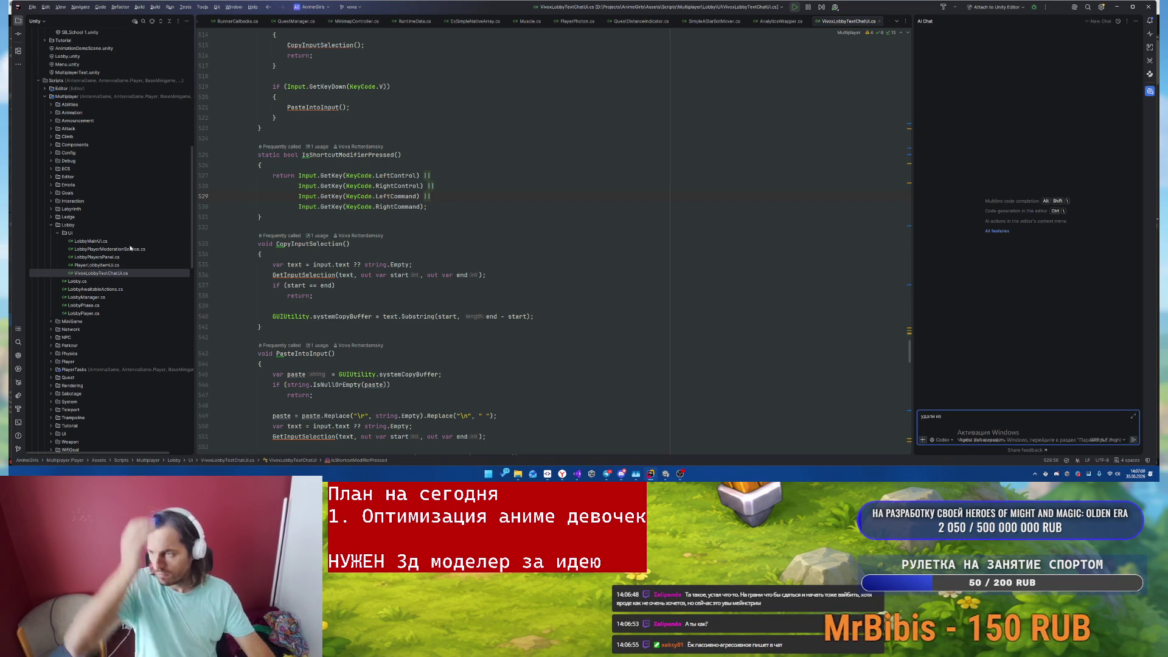
pyautogui.rightClick(120, 273)
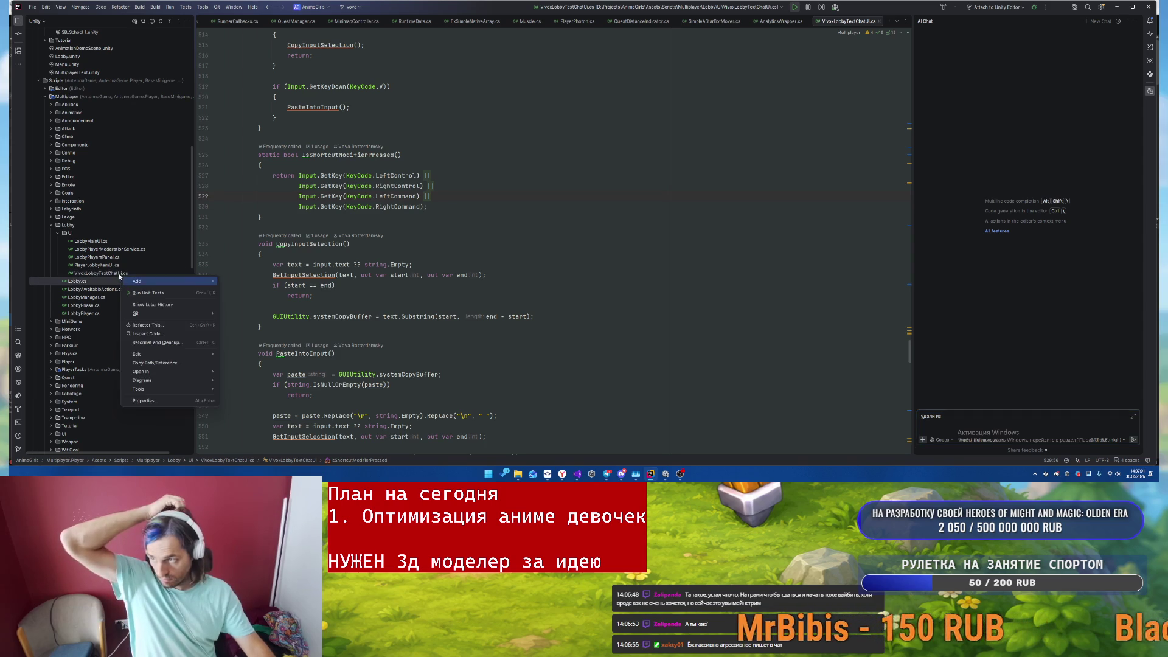
# - Paste the script's path into AI Chat with a request to stop using UnityEngine.Input, and send it
pyautogui.click(146, 359)
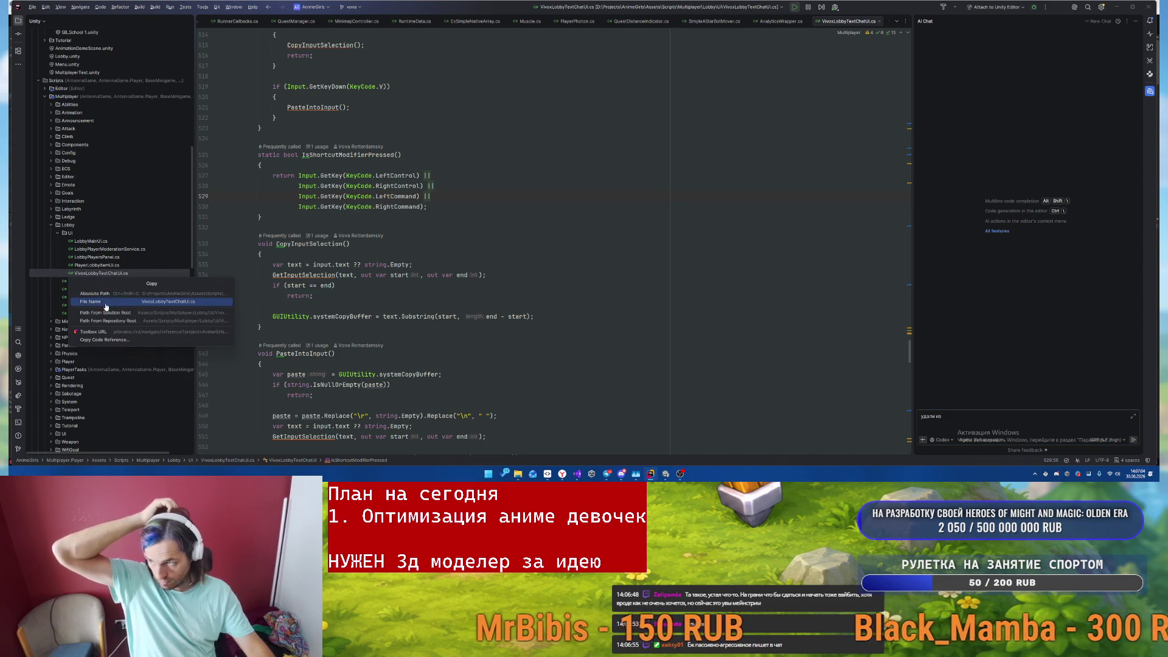
pyautogui.click(105, 313)
pyautogui.click(1004, 416)
pyautogui.write('Assets/Scripts/Multiplayer/Lobby/Ui/VivoxLobbyTextChatUi.cs')
pyautogui.write('использов')
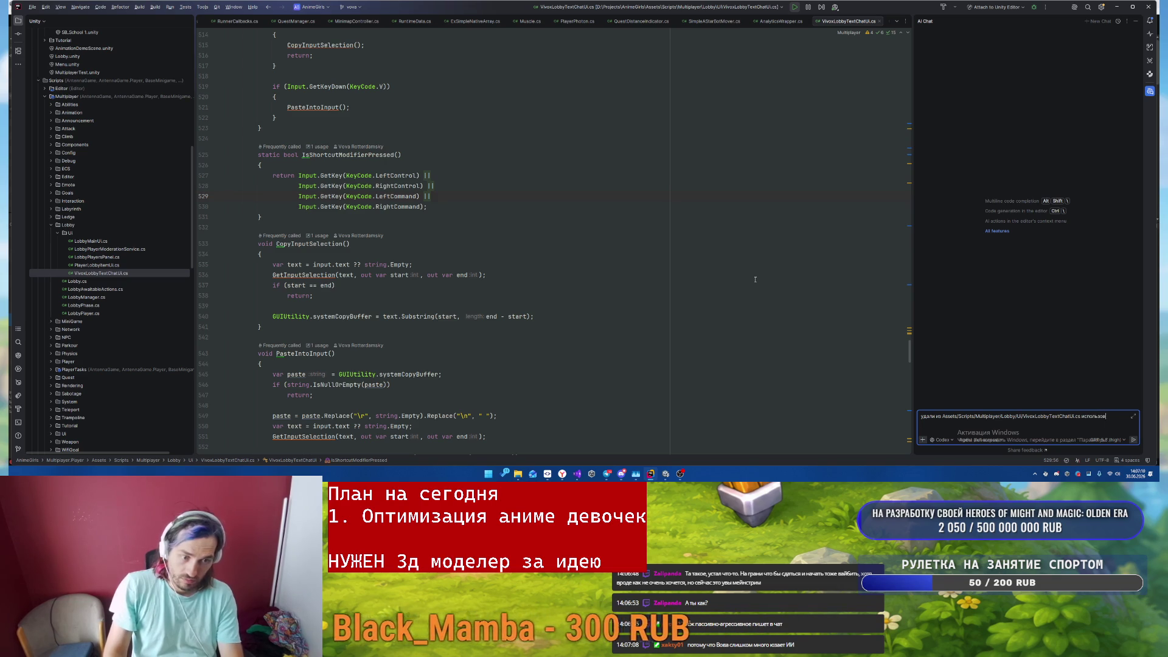
pyautogui.hotkey('alt', 'Tab')
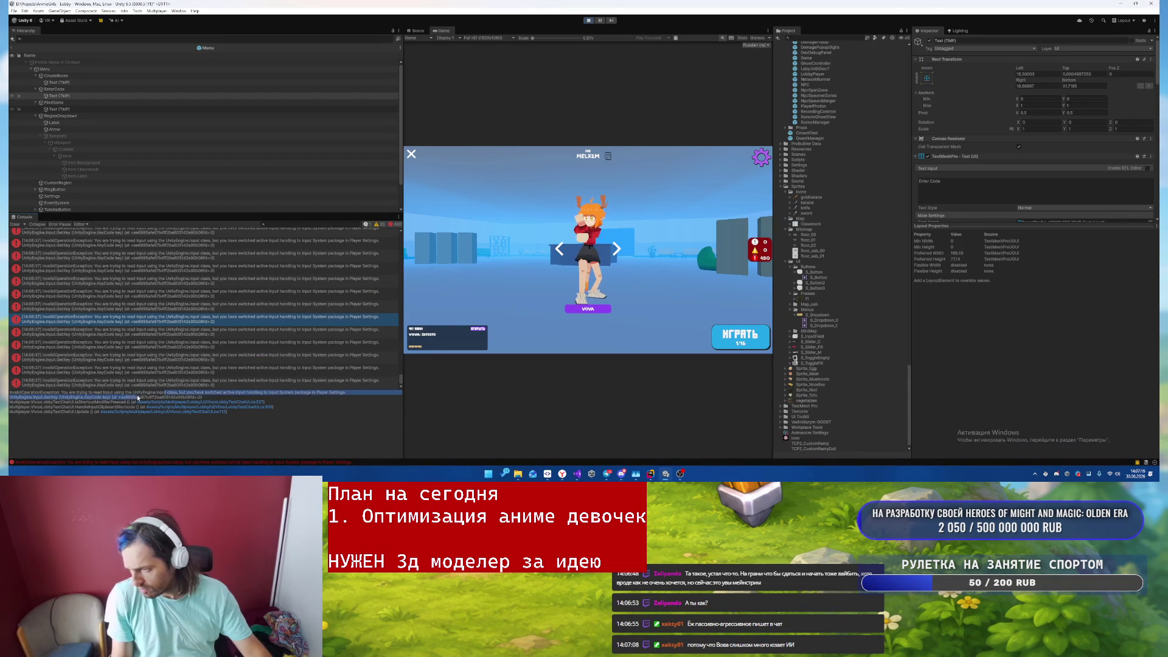
pyautogui.hotkey('alt', 'Tab')
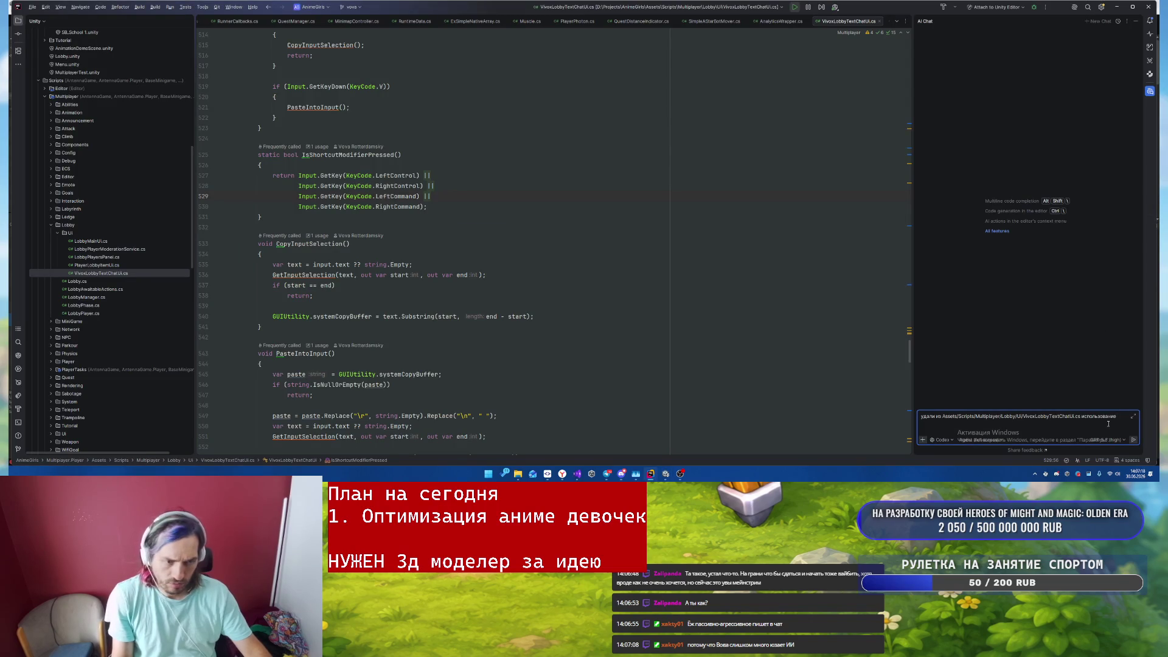
pyautogui.press('Return')
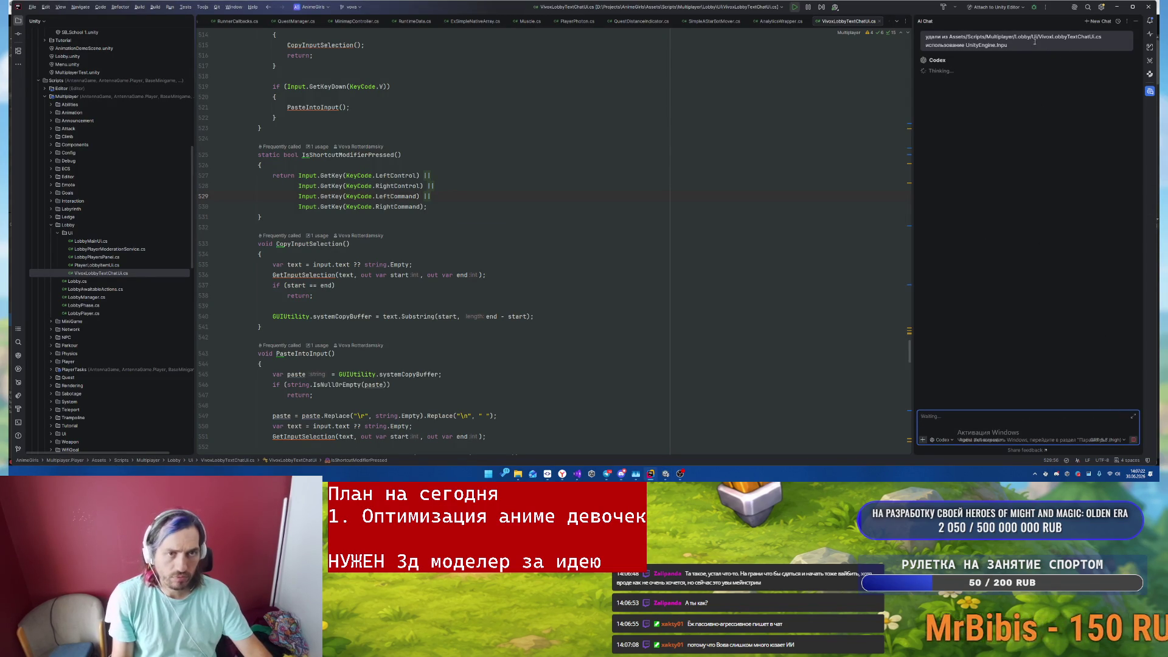
# - Stop the AI reply, revise the prompt to migrate the class to the new Input System, and resend
pyautogui.click(1133, 438)
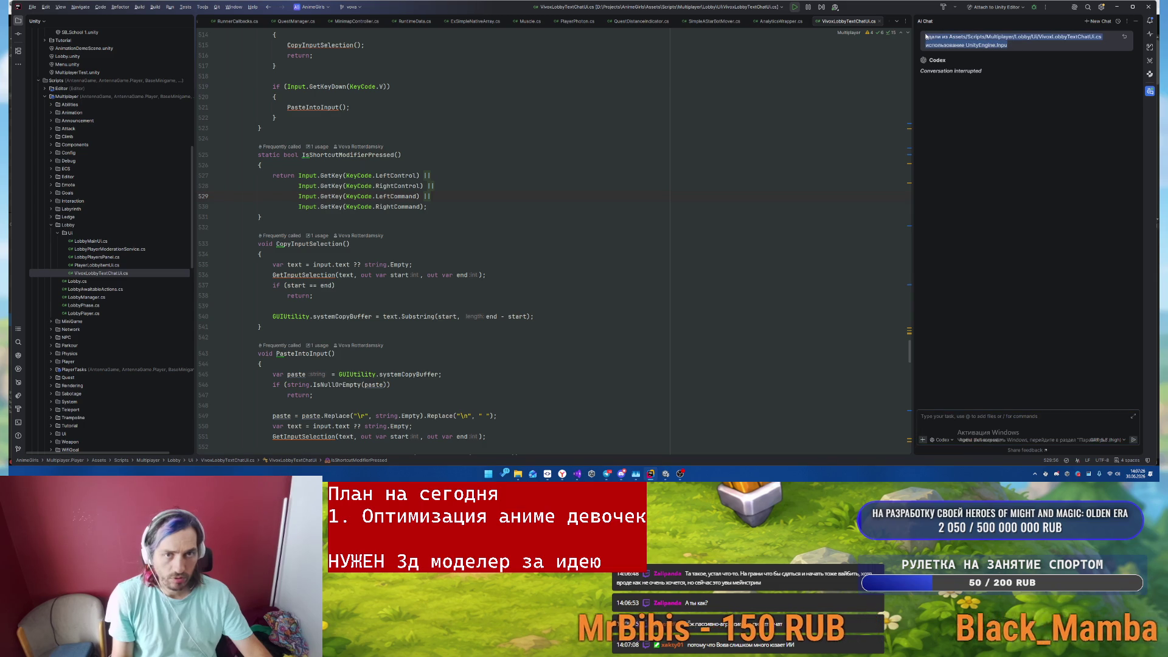
pyautogui.click(1028, 425)
pyautogui.press('Up')
pyautogui.write('t')
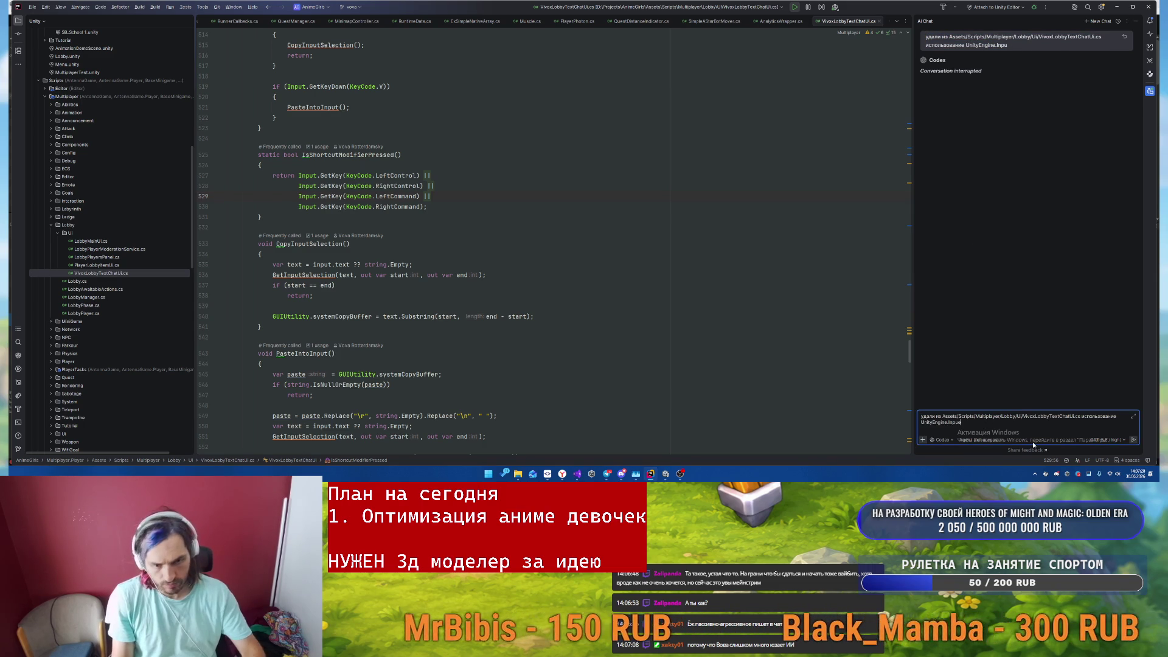
pyautogui.write(' ил')
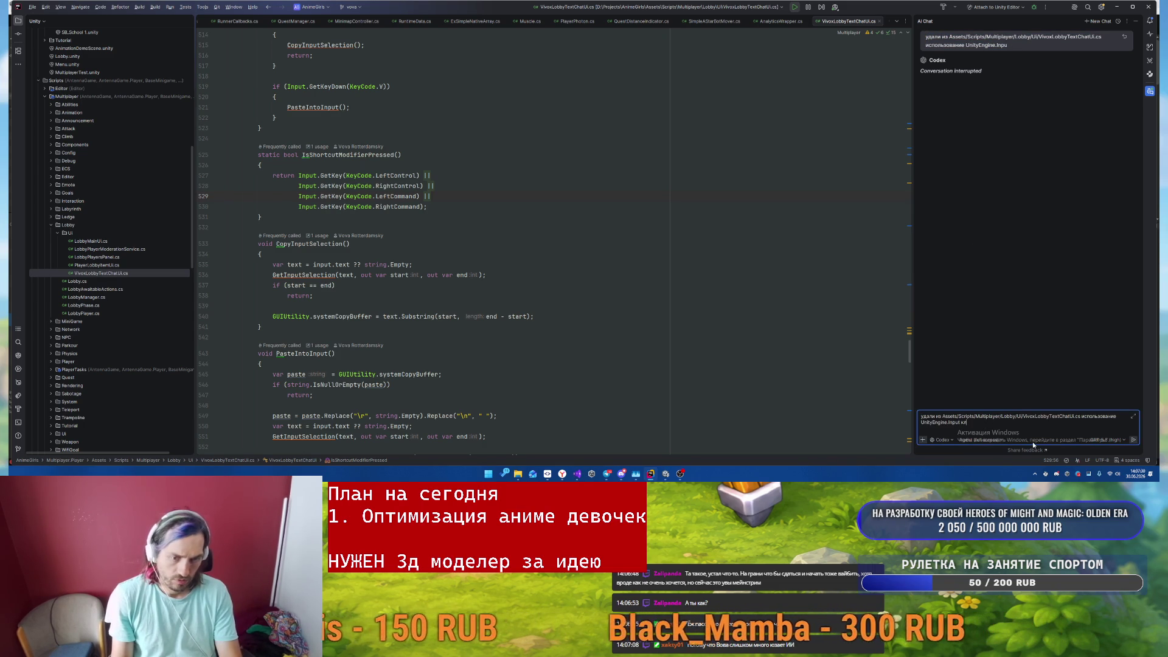
pyautogui.write('асса - перенеси вс')
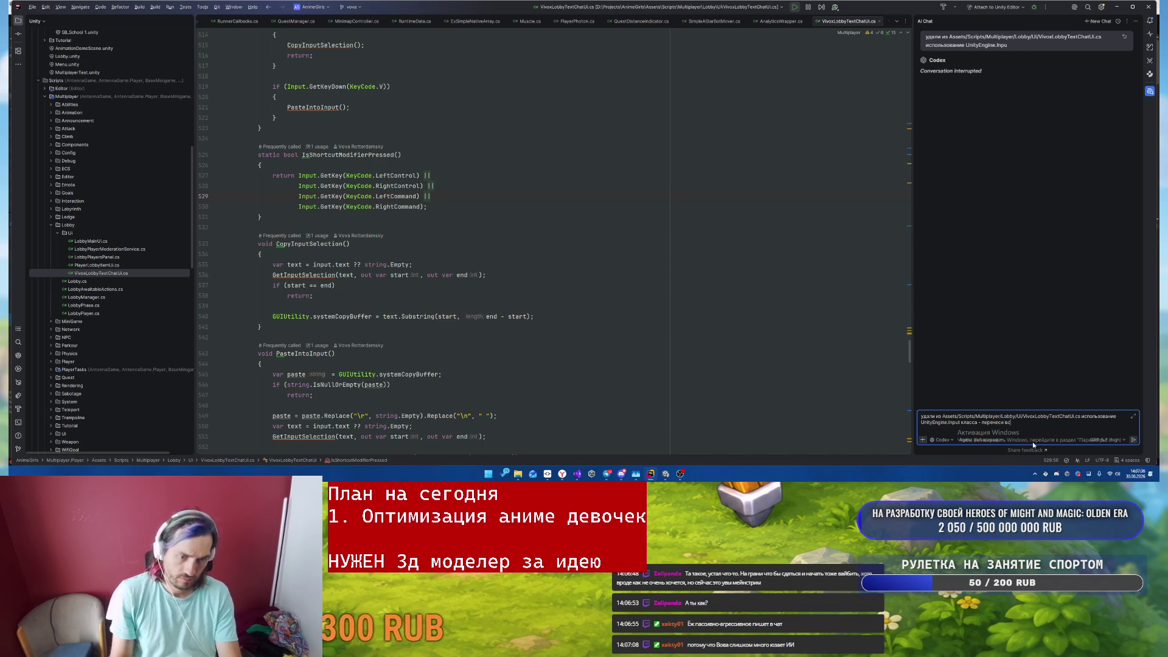
pyautogui.write('ut')
pyautogui.press('Return')
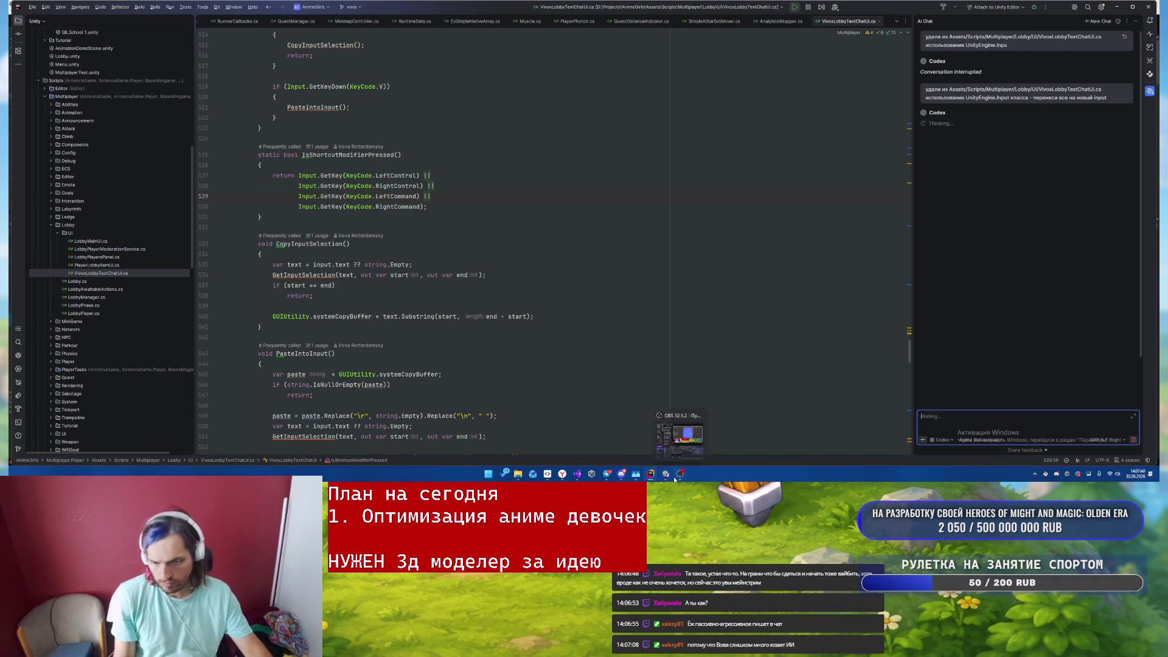
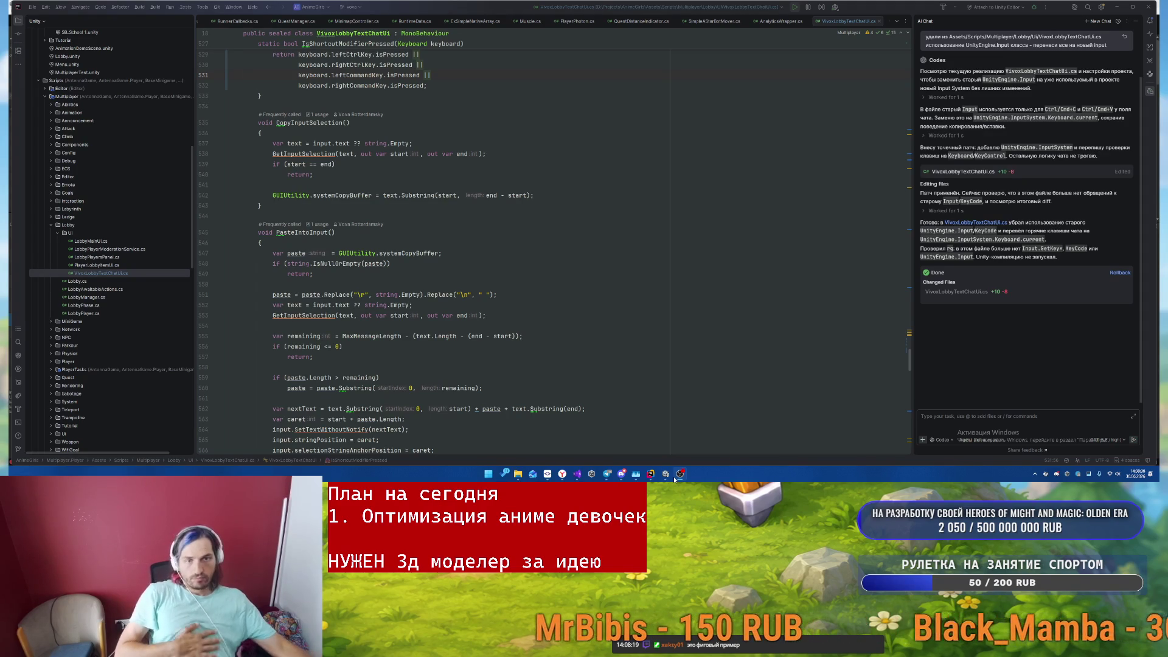
# - Review VivoxLobbyTextChatUi.cs's clipboard handling and using directives, then start a project-wide Find in Files
pyautogui.scroll(5, 327, 408)
pyautogui.click(328, 431)
pyautogui.scroll(20, 566, 283)
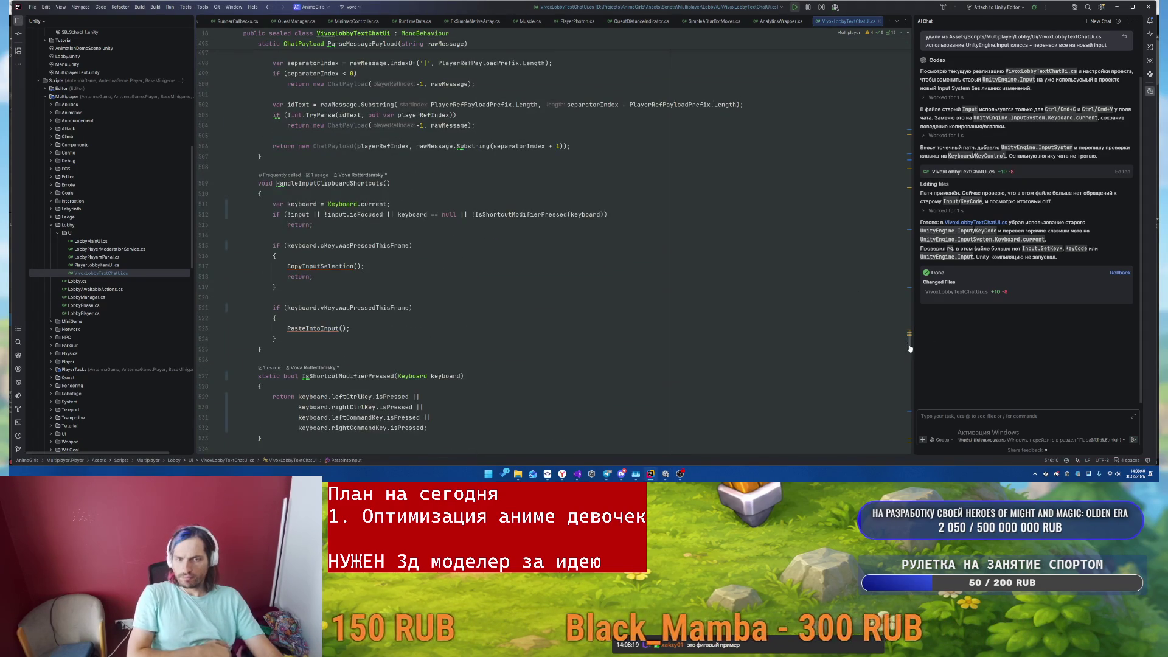
pyautogui.click(564, 147)
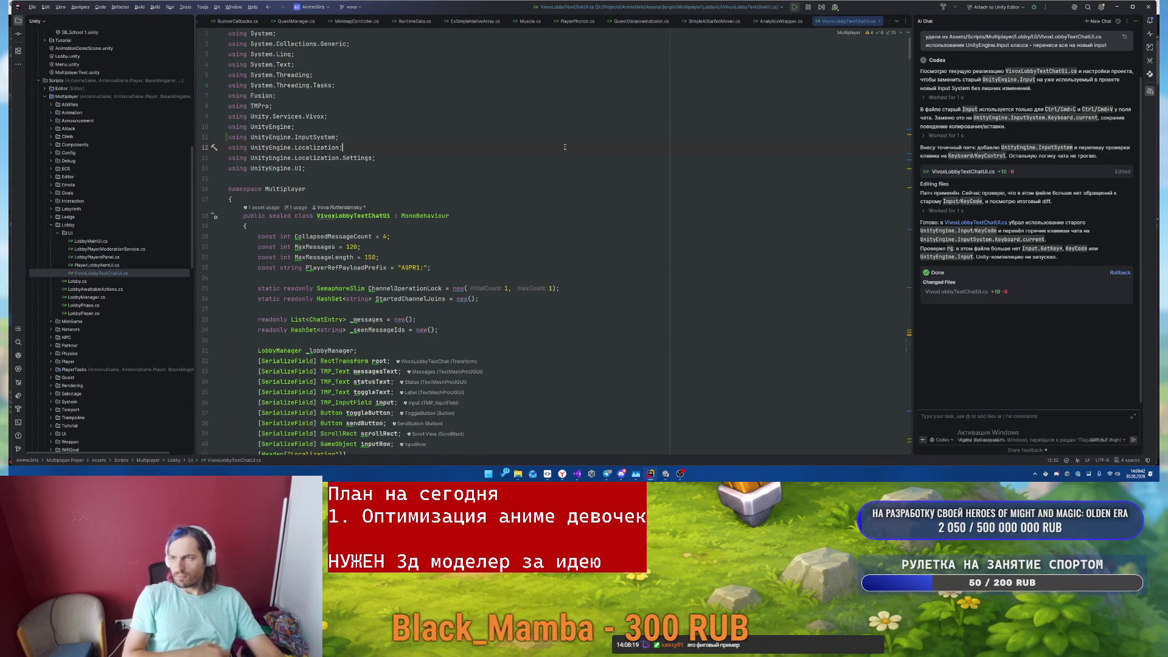
pyautogui.hotkey('ctrl', 'shift', 'f')
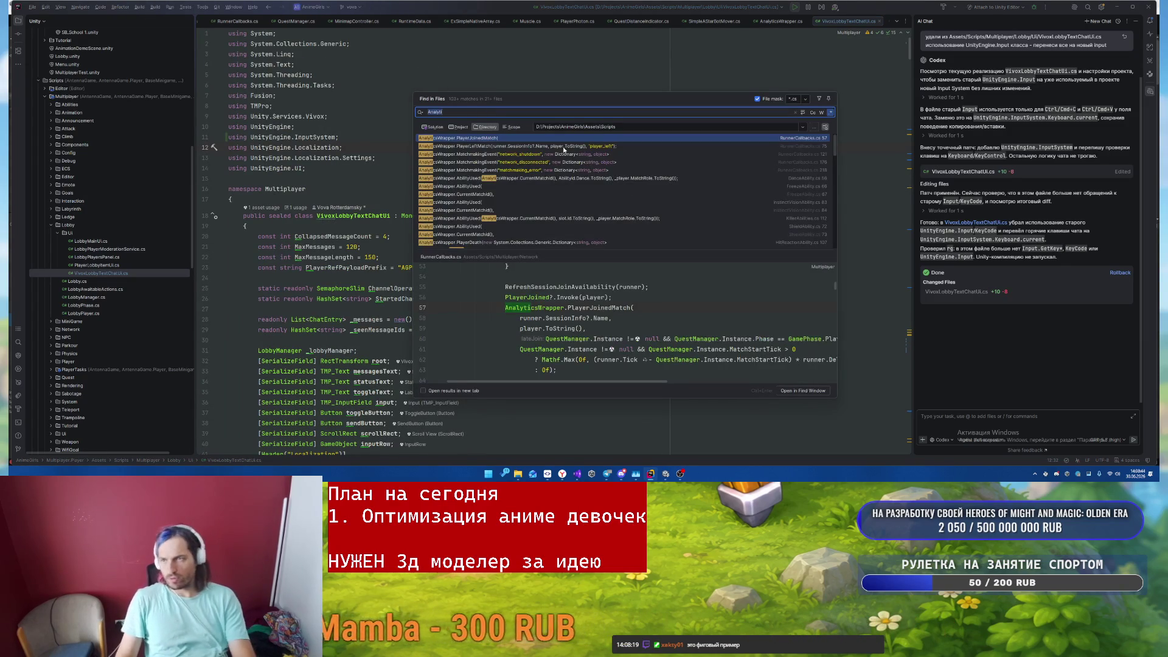
# - Search for 'input.Get', open the single match, and select DemoAttackInput.cs in the project files
pyautogui.write('input.Get')
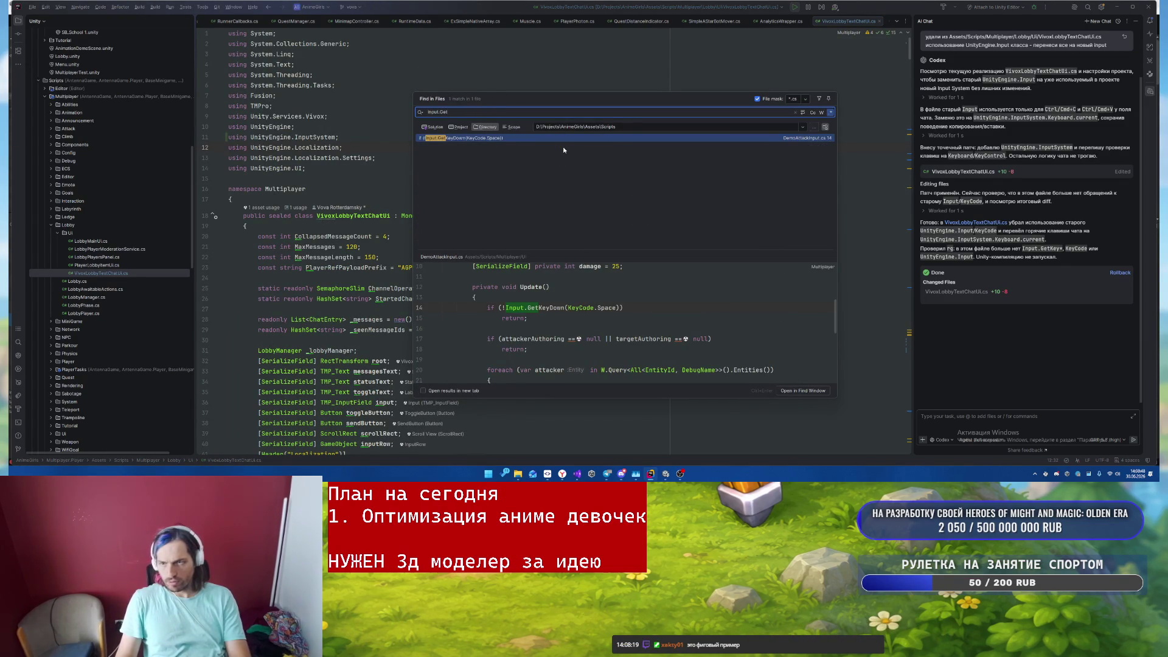
pyautogui.press('Return')
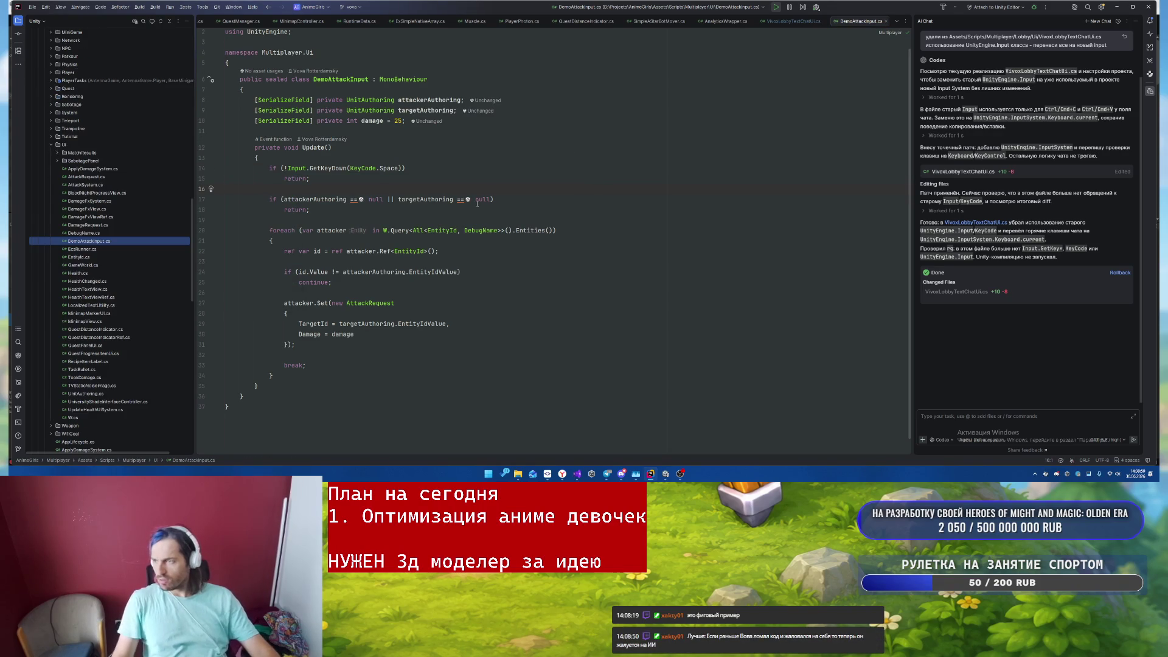
pyautogui.scroll(3, 152, 244)
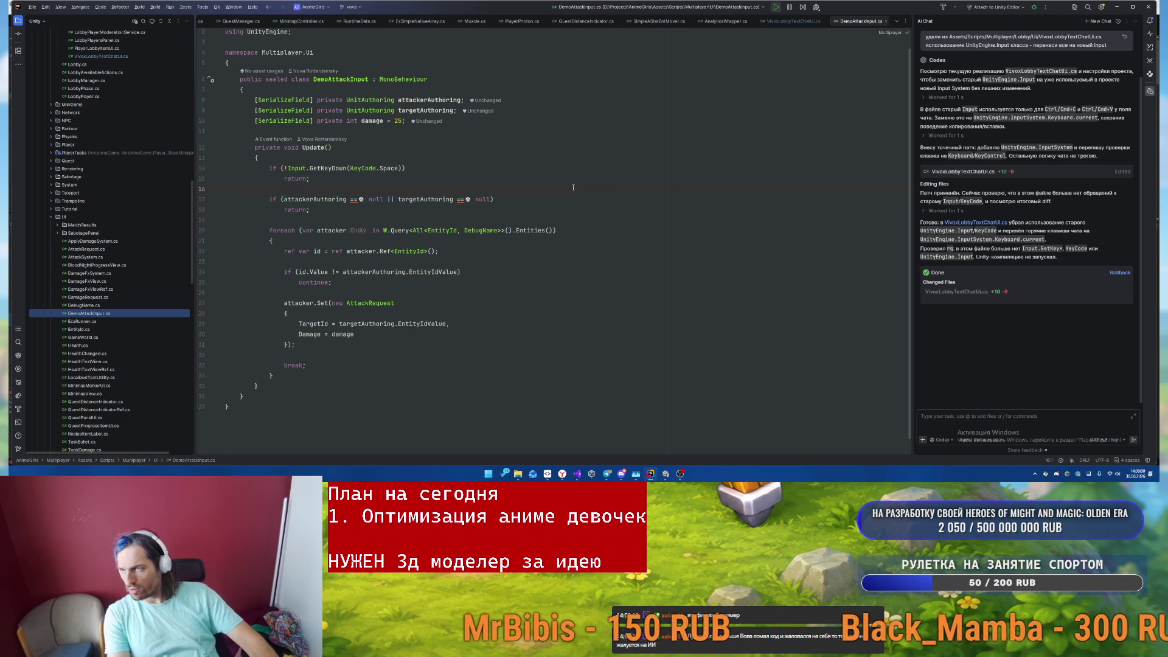
pyautogui.click(122, 313)
# - Delete DemoAttackInput.cs and add an 'Input.' reference after EnsureLocalizedStrings() in the chat script
pyautogui.press('Delete')
pyautogui.press('Return')
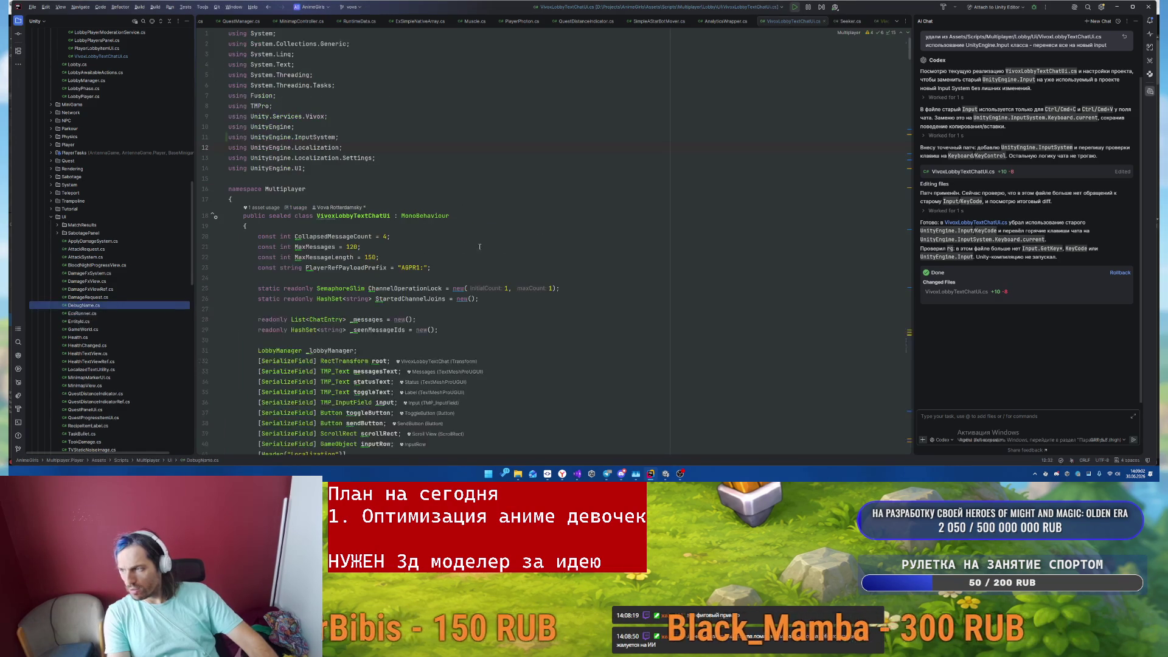
pyautogui.click(537, 169)
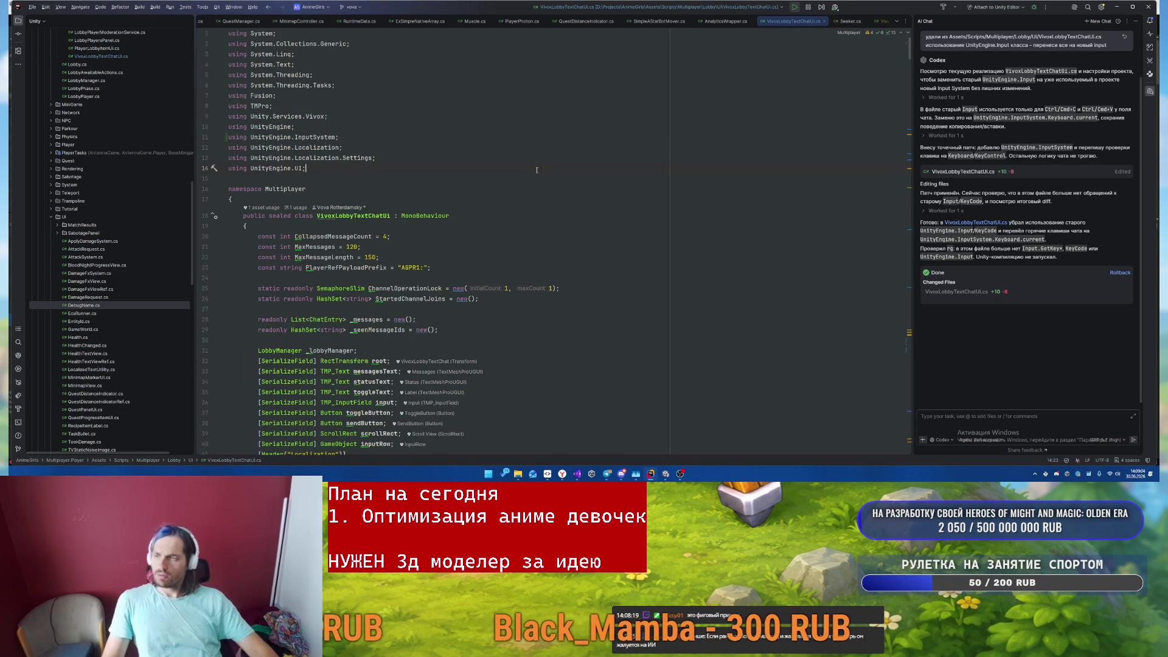
pyautogui.click(557, 278)
pyautogui.scroll(-5, 565, 327)
pyautogui.scroll(-5, 564, 327)
pyautogui.press('Return')
pyautogui.press('Return')
pyautogui.write('Input.')
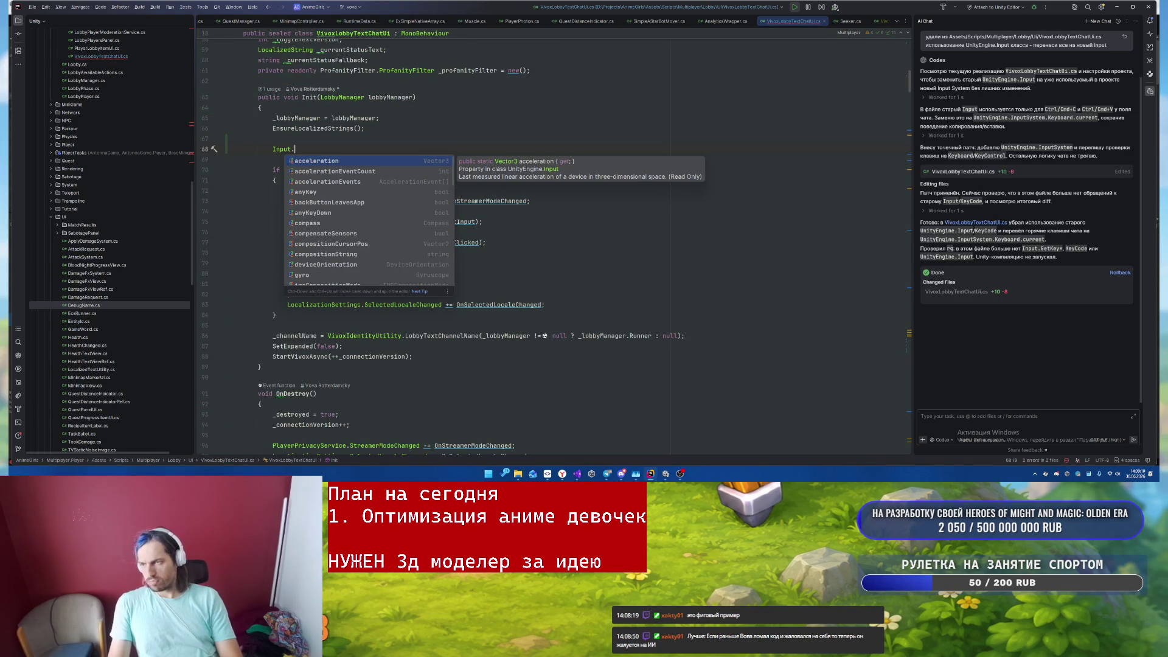
pyautogui.press('Escape')
# - Run Find Usages on Input and expand the results to preview the GhostScript GetKeyDown usage
pyautogui.rightClick(268, 146)
pyautogui.click(283, 147)
pyautogui.rightClick(284, 147)
pyautogui.click(329, 201)
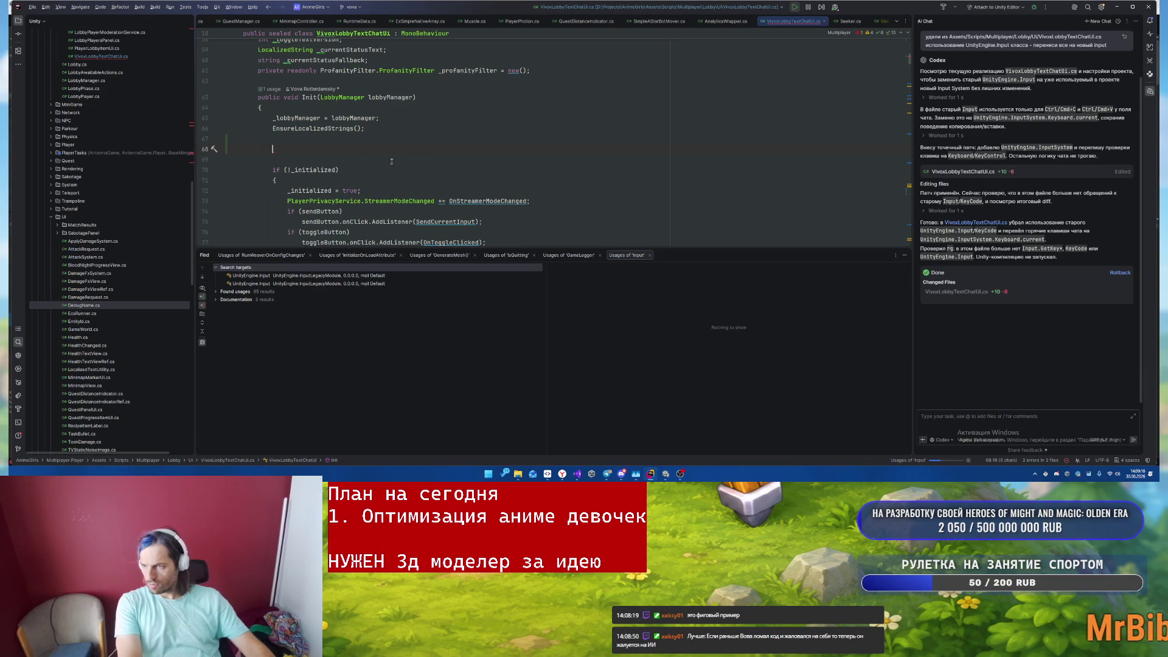
pyautogui.click(216, 291)
pyautogui.click(222, 298)
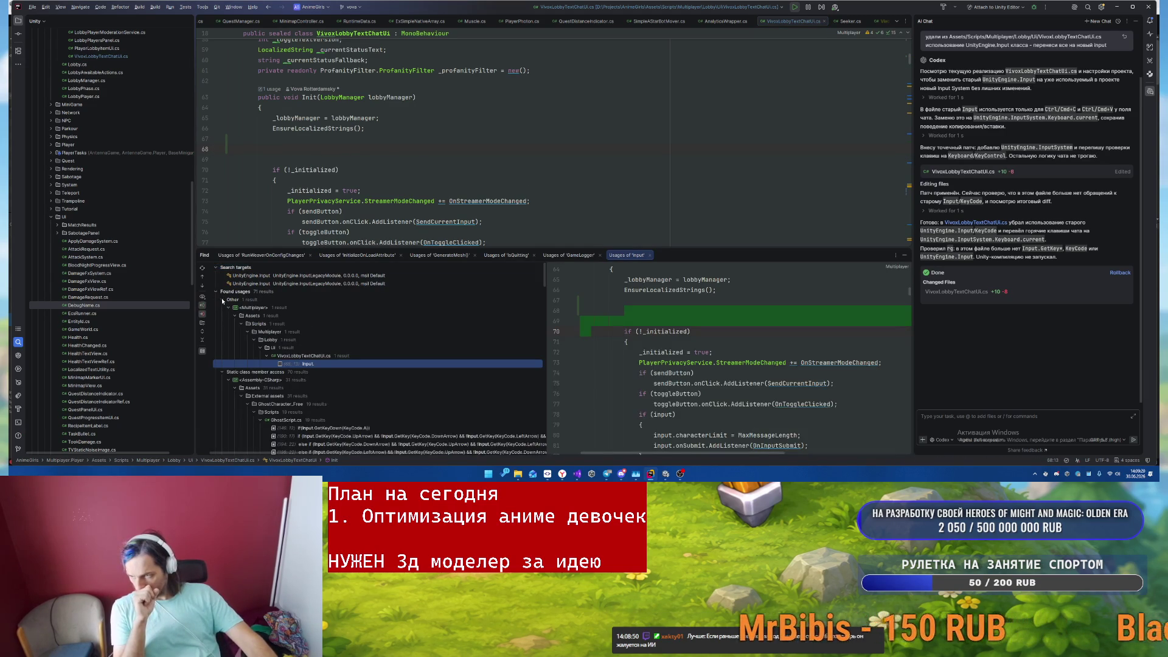
pyautogui.scroll(-4, 372, 348)
pyautogui.click(355, 333)
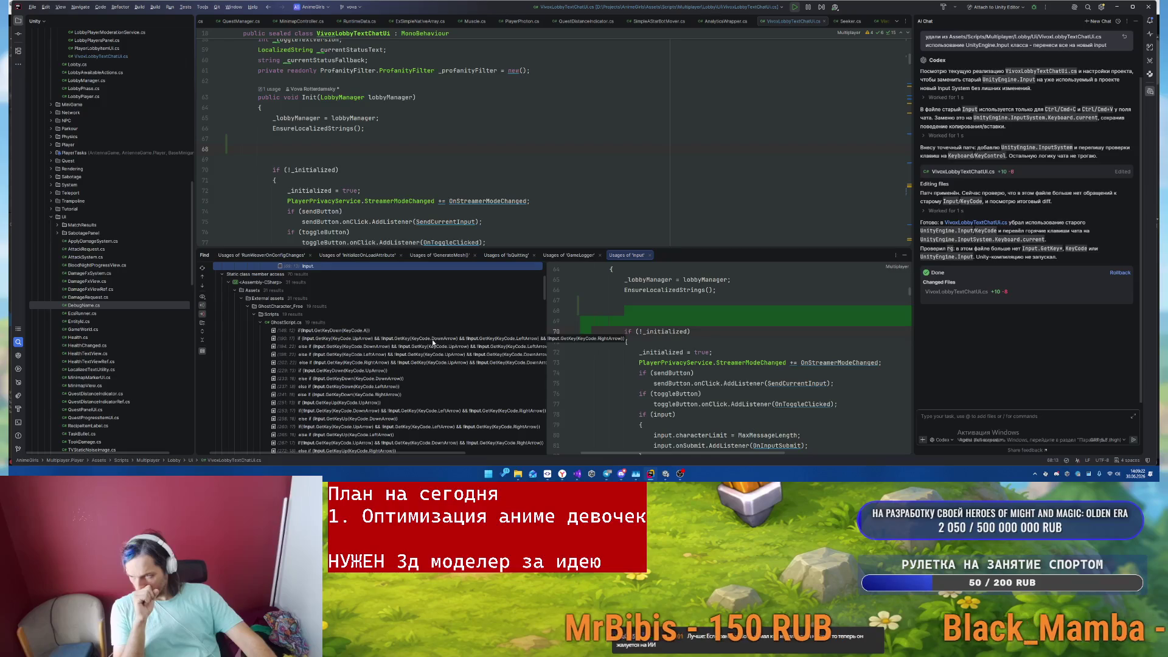
# - Open GhostScript.cs from the usages and delete the GhostCharacter_Free Scripts folder
pyautogui.click(254, 294)
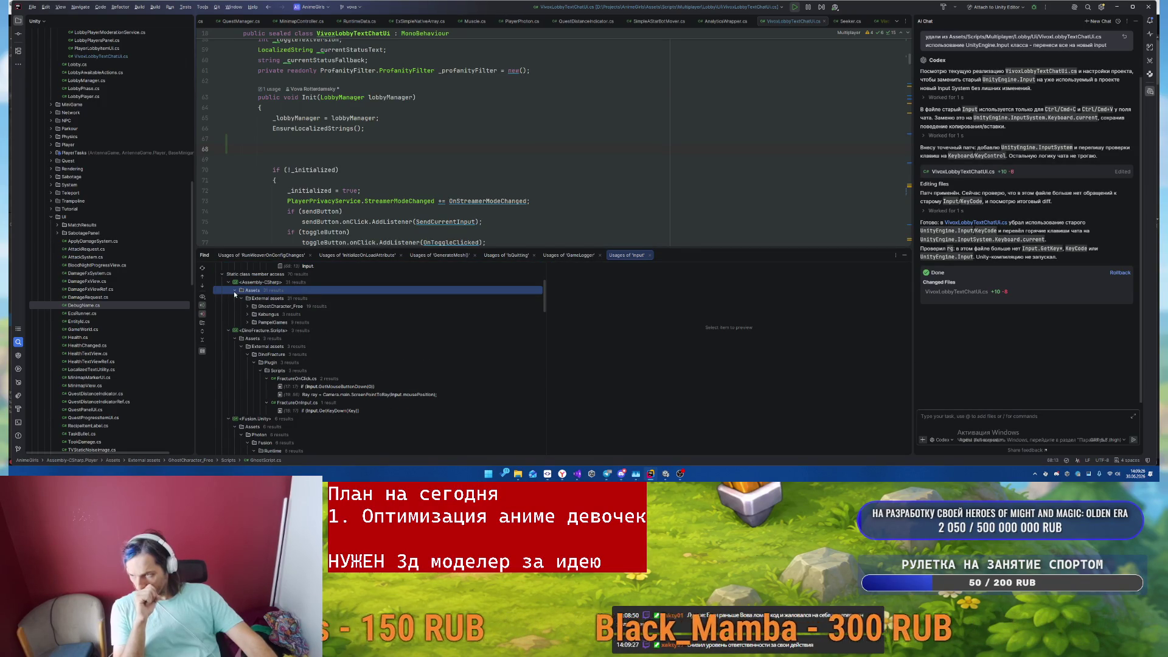
pyautogui.click(243, 306)
pyautogui.click(244, 306)
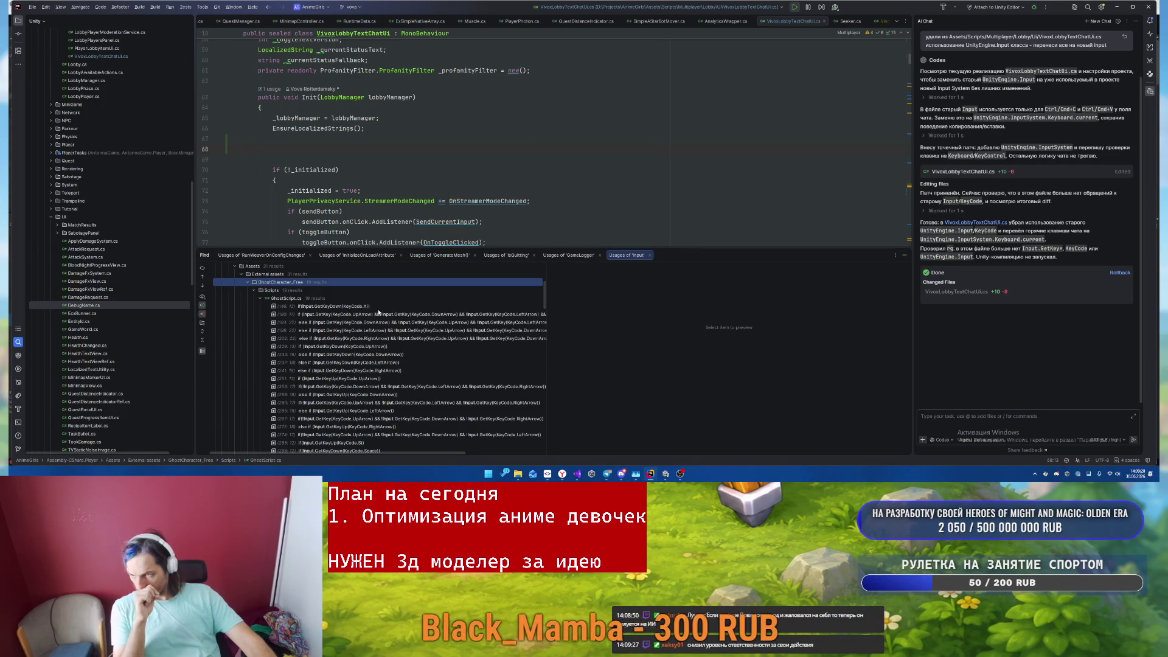
pyautogui.doubleClick(286, 306)
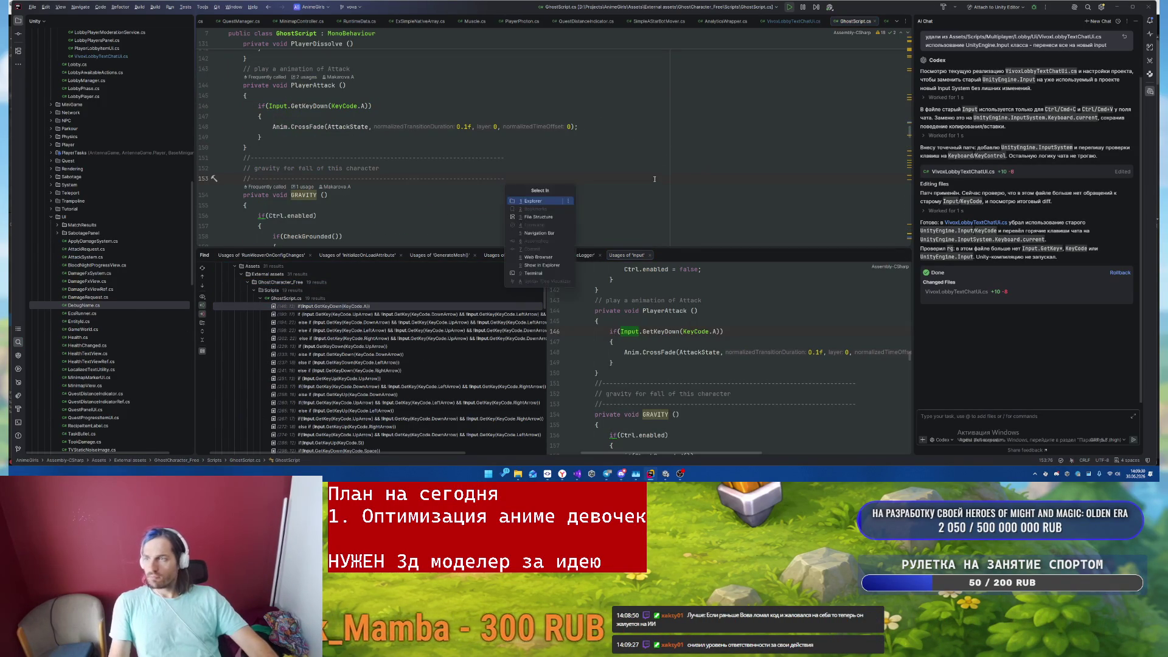
pyautogui.click(433, 176)
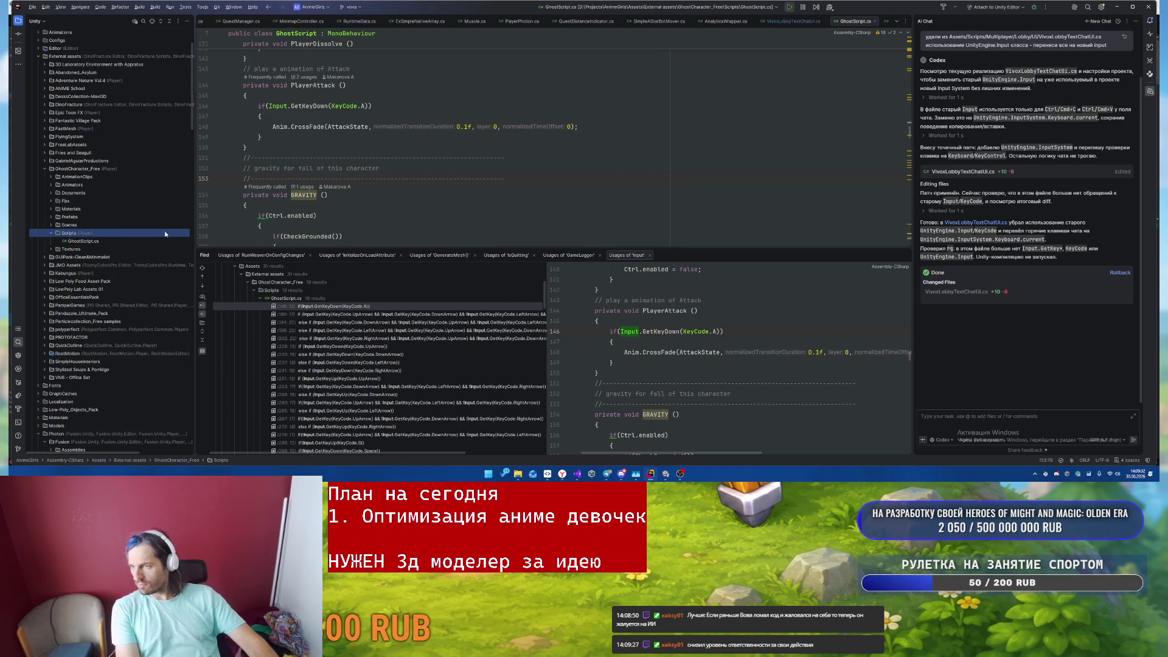
pyautogui.press('Delete')
pyautogui.press('Return')
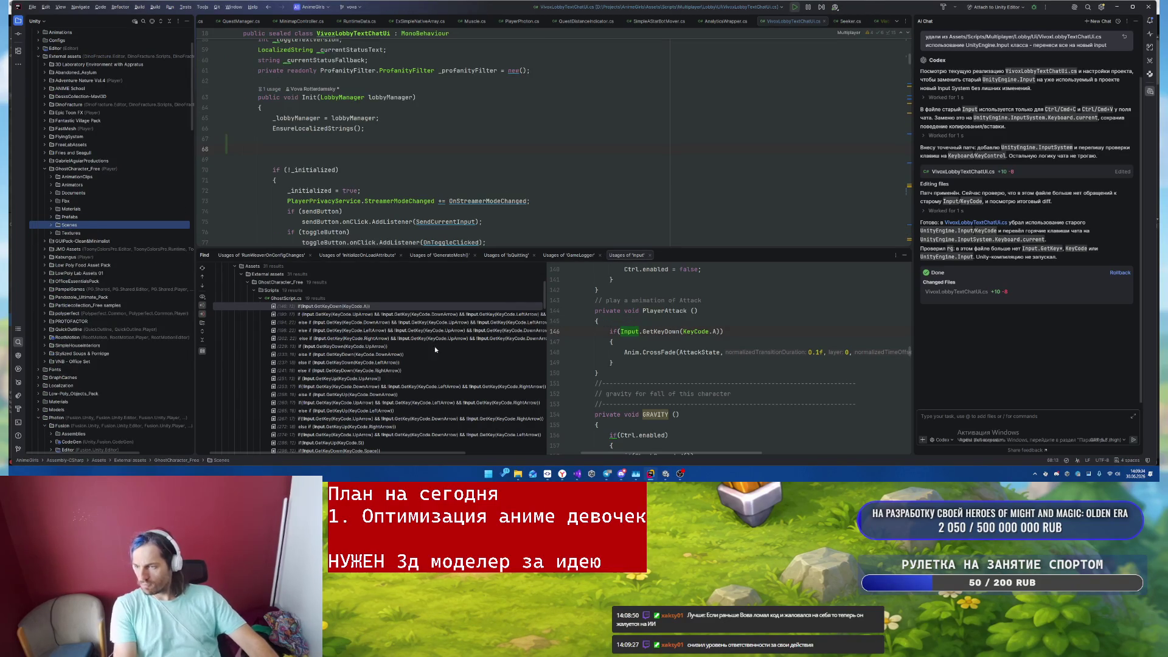
pyautogui.click(261, 298)
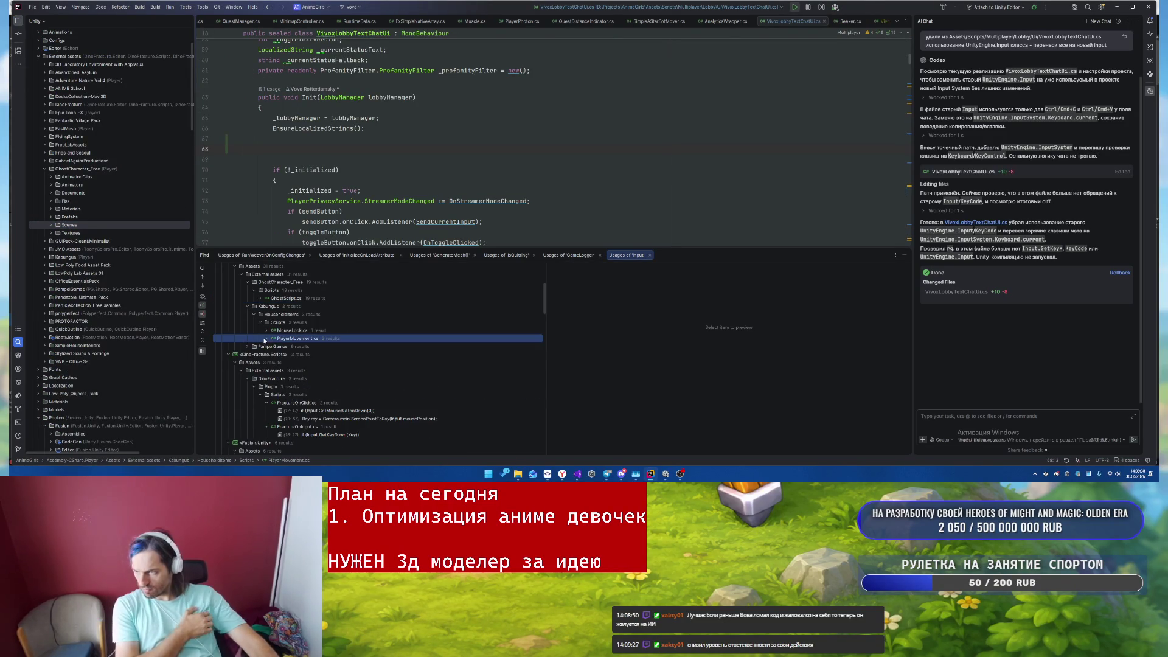
# - Open MouseLook.cs's Input.GetAxis usage and delete the HouseholdItems Scripts folder
pyautogui.click(310, 331)
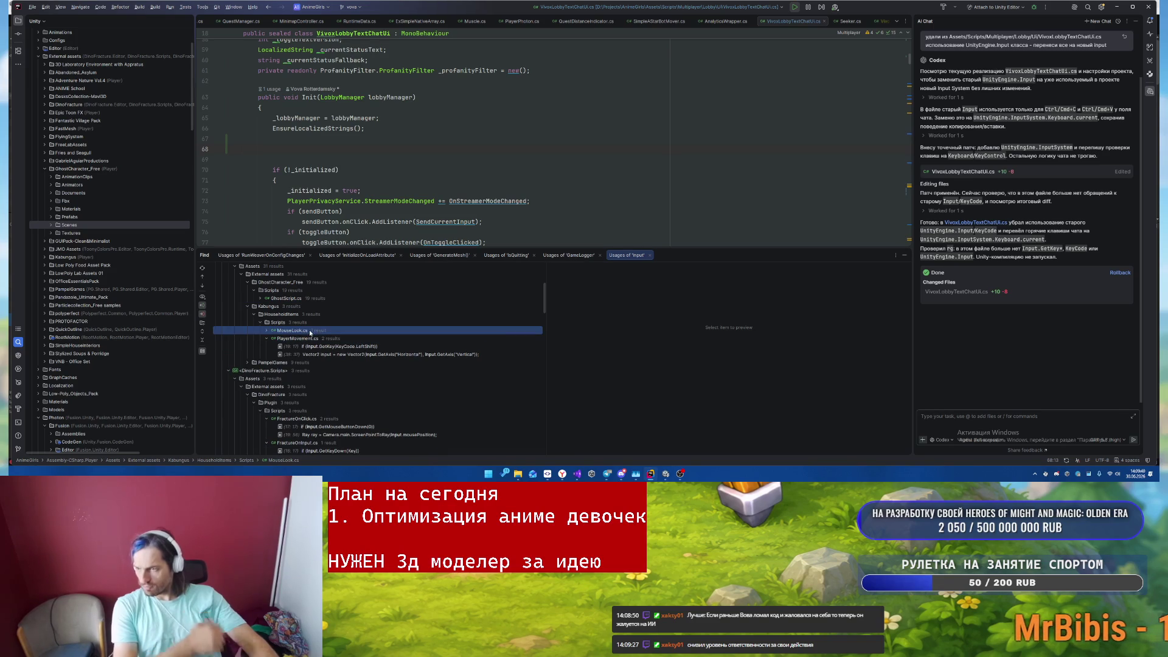
pyautogui.doubleClick(271, 332)
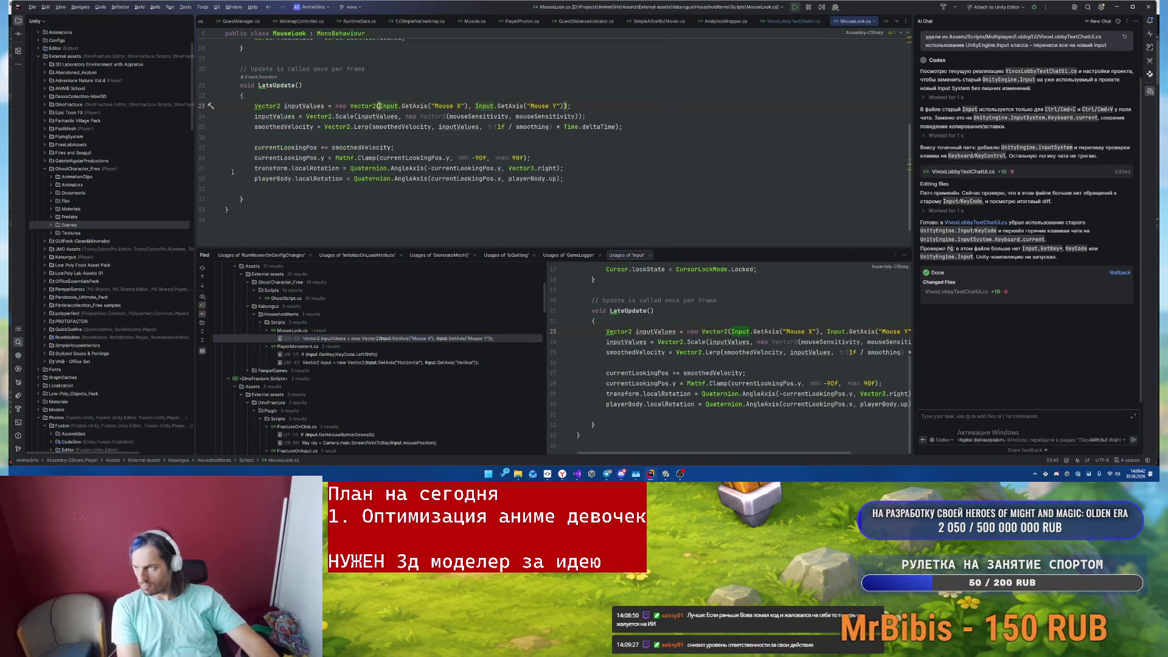
pyautogui.click(151, 21)
pyautogui.click(162, 297)
pyautogui.press('Delete')
pyautogui.press('Return')
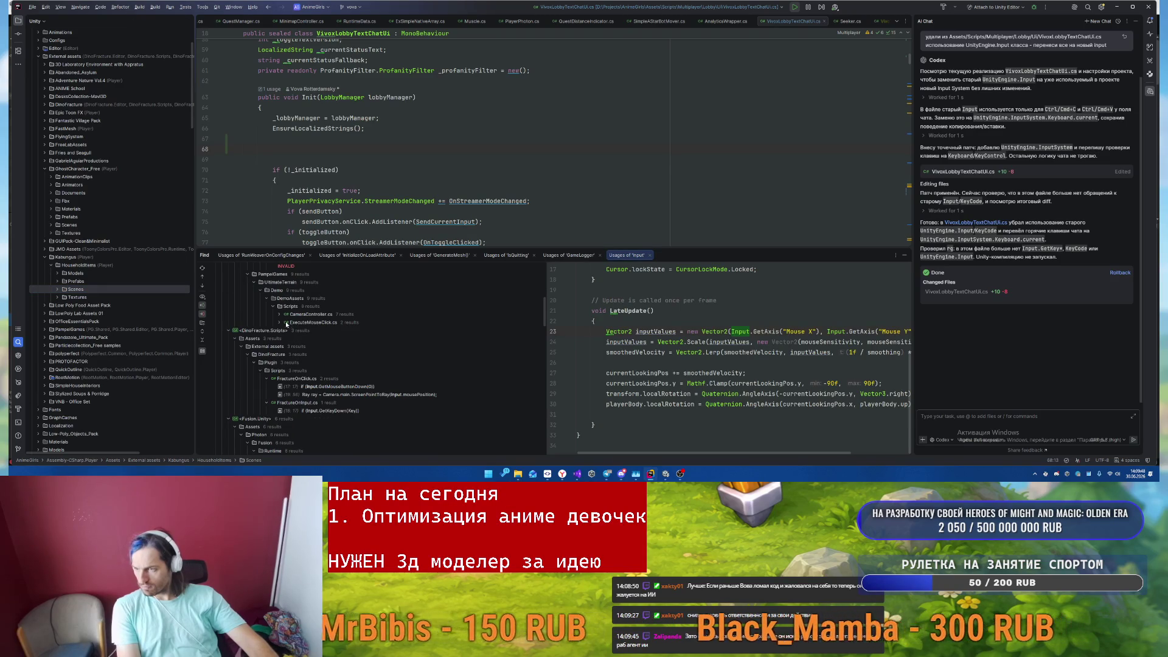
# - Refresh the Input usages and open CameraController.cs at its moveLR and moveFB lines
pyautogui.click(276, 314)
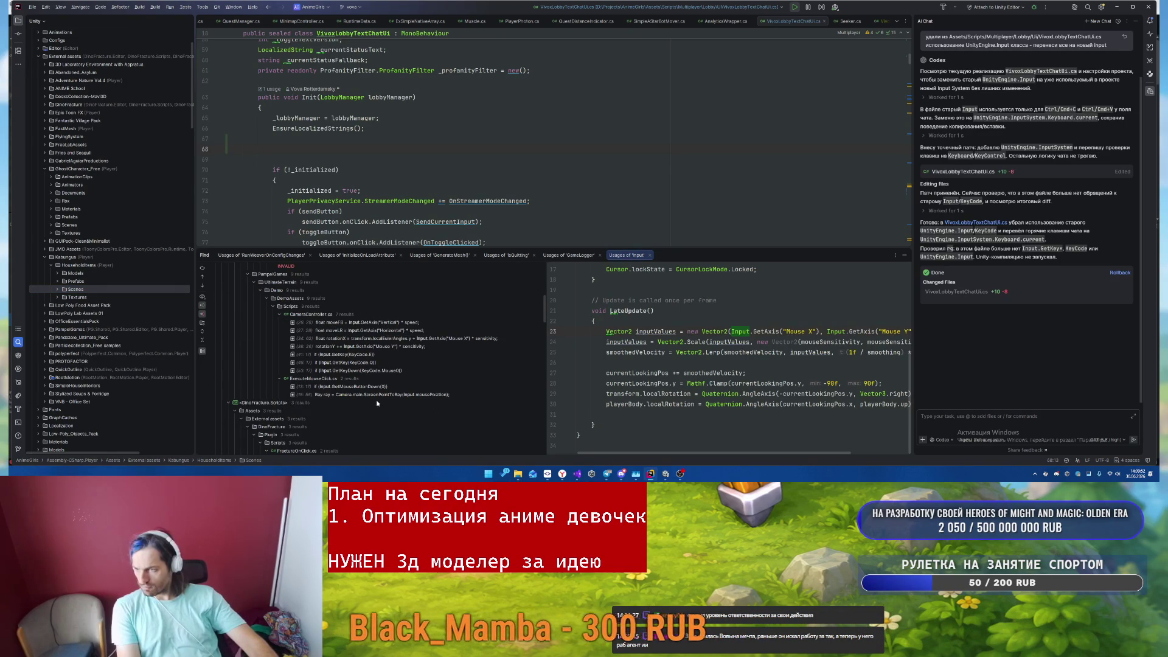
pyautogui.doubleClick(357, 332)
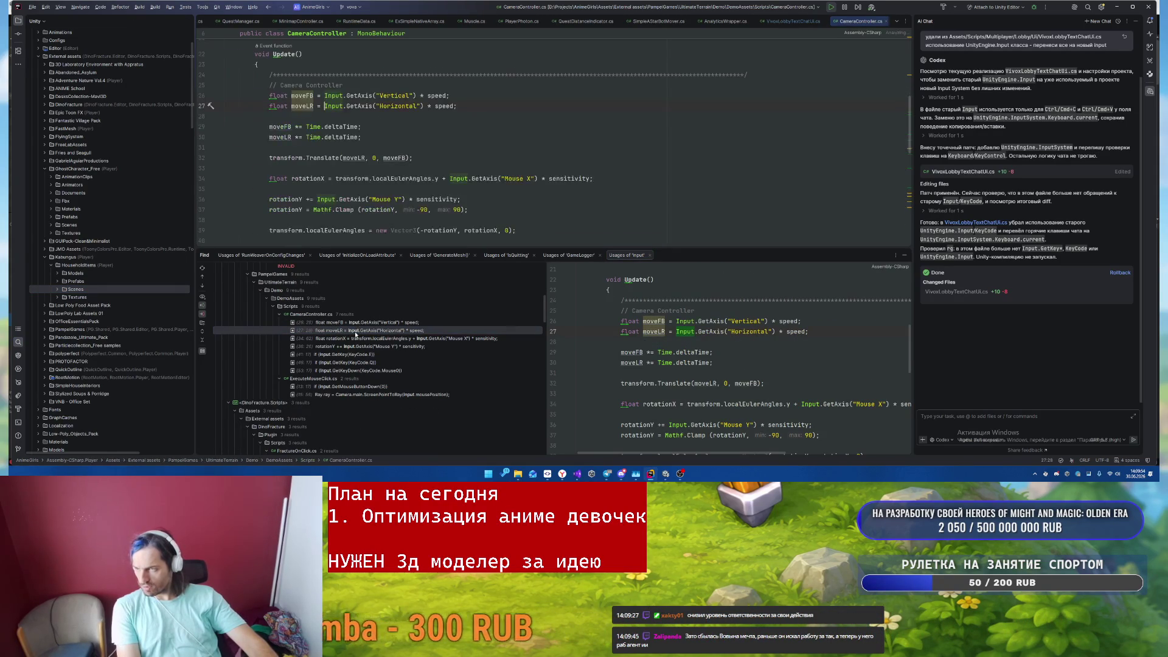
pyautogui.click(353, 322)
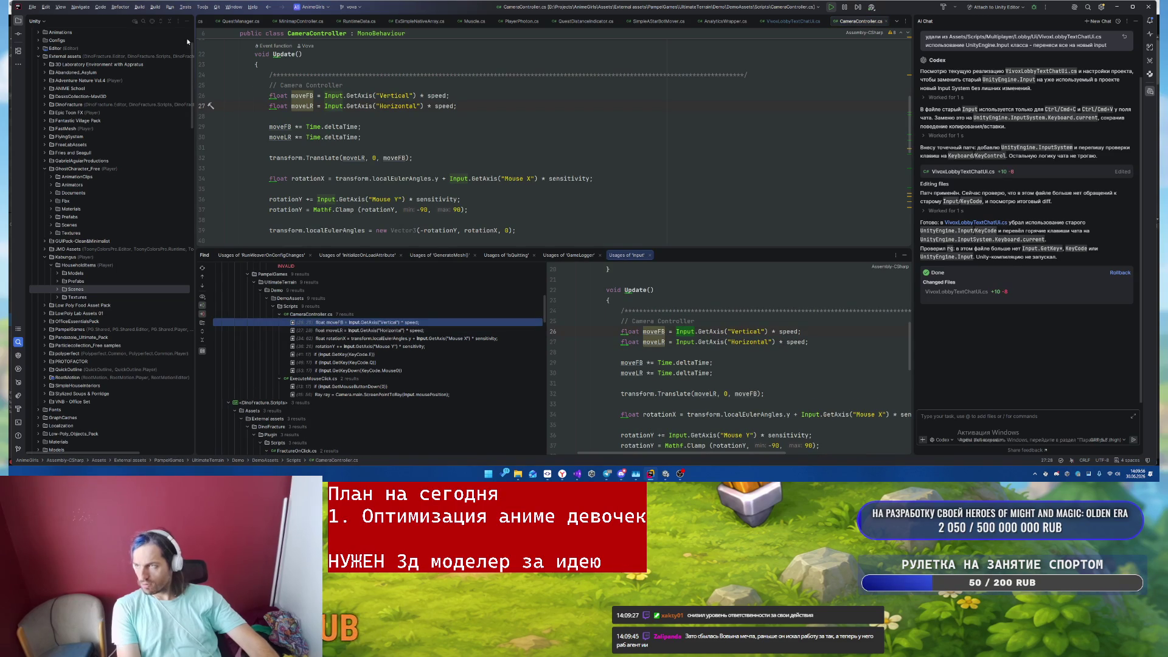
pyautogui.click(157, 22)
pyautogui.scroll(-3, 170, 317)
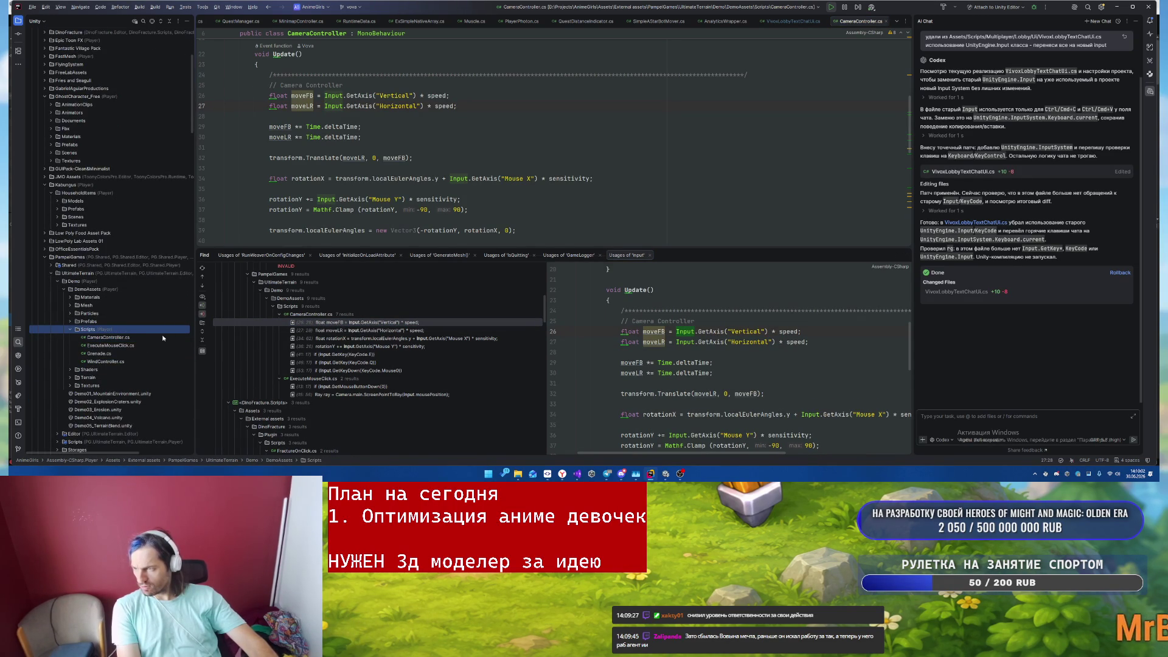
pyautogui.scroll(-5, 396, 352)
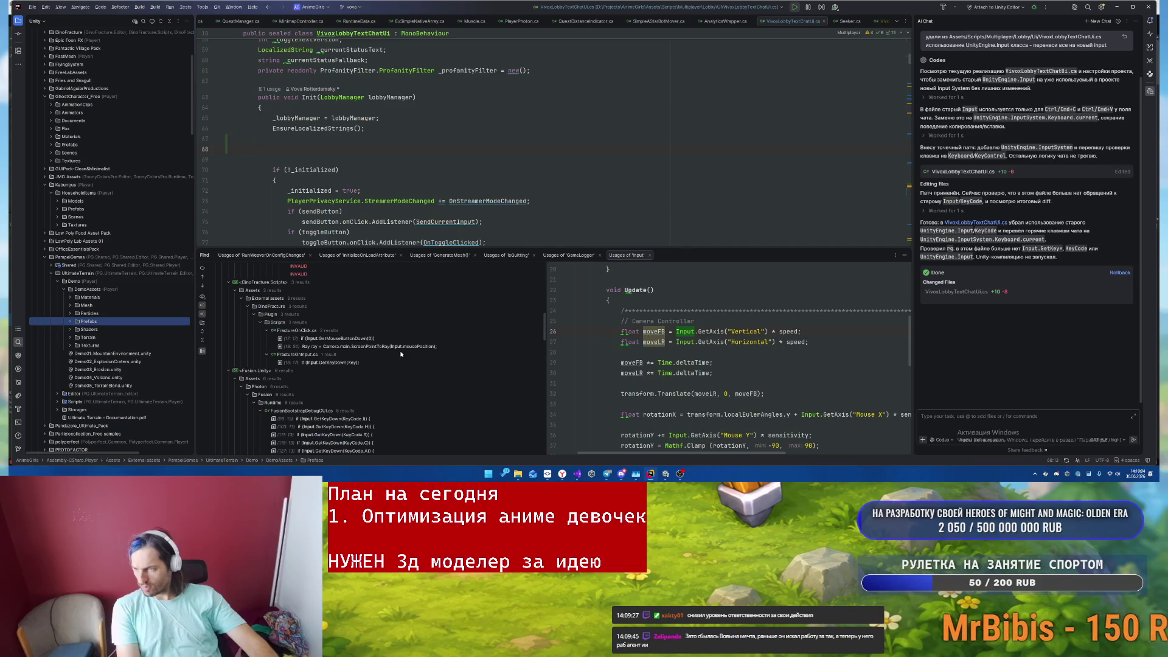
# - Open FractureOnClick.cs at its mouse click check and delete the script
pyautogui.doubleClick(399, 338)
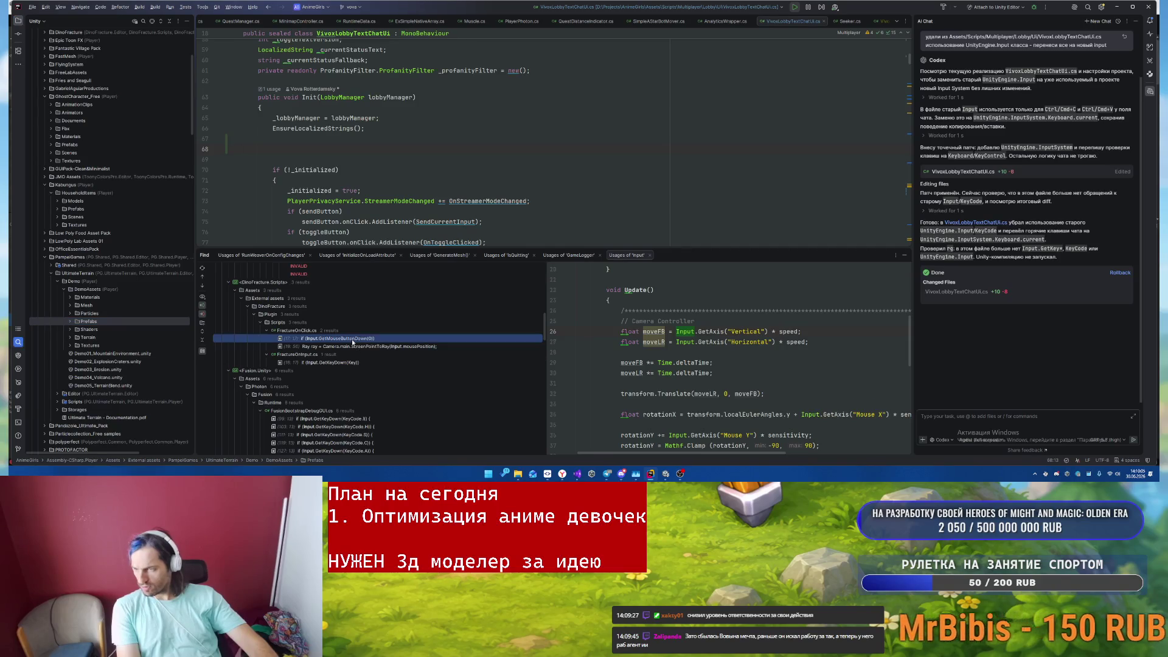
pyautogui.click(135, 21)
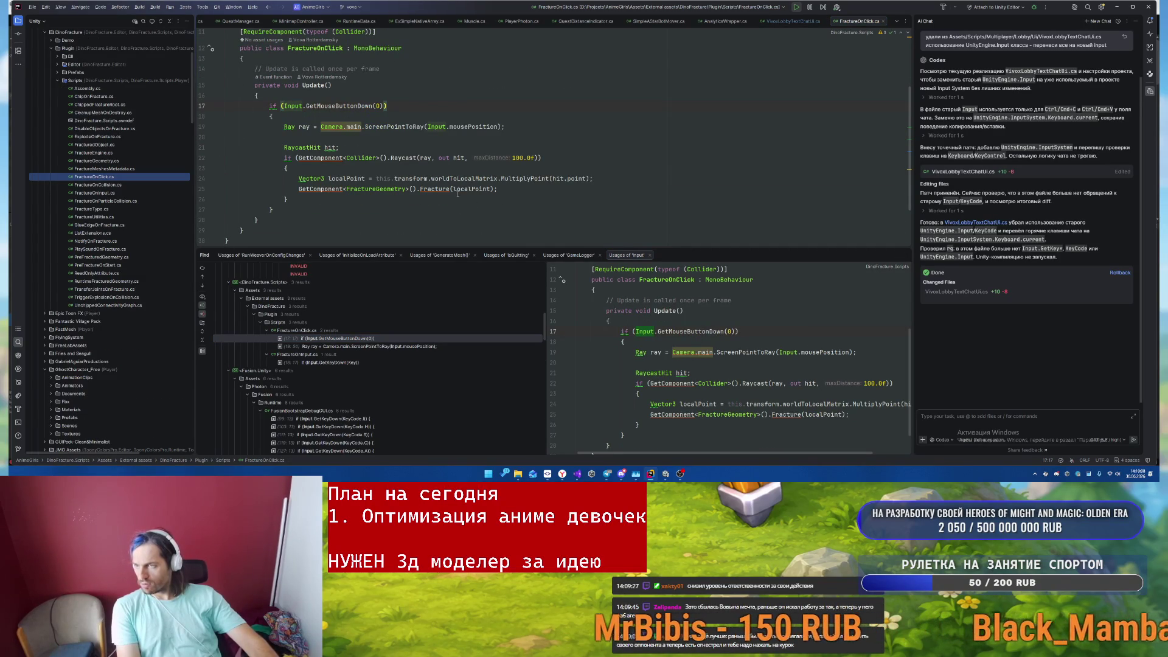
pyautogui.scroll(3, 465, 118)
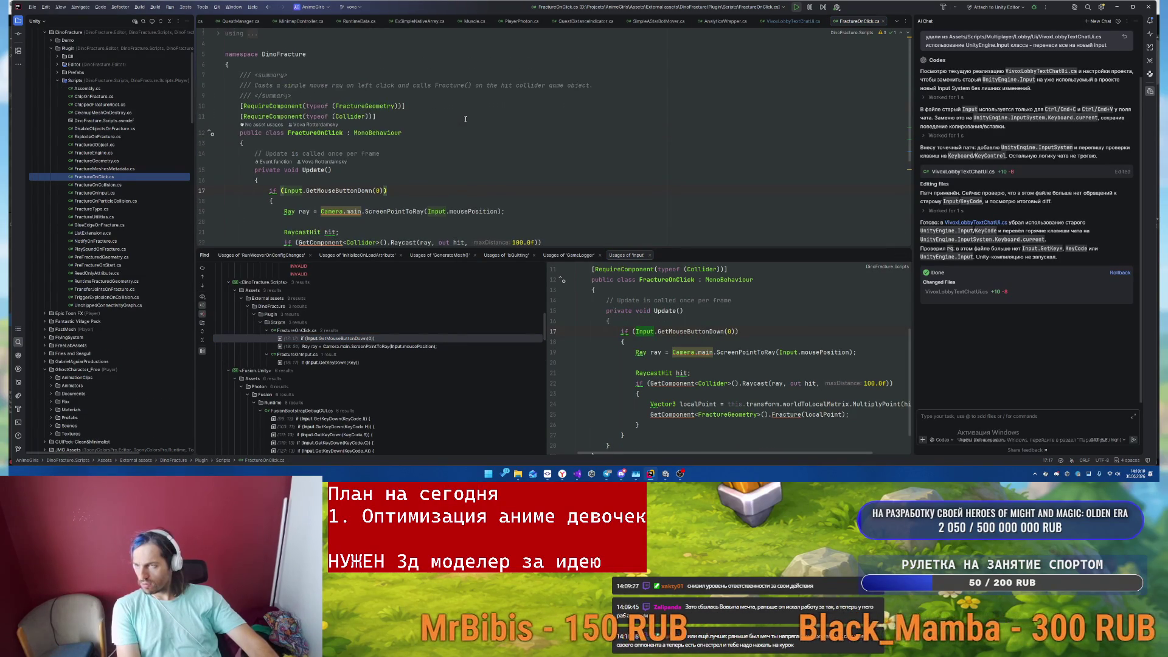
pyautogui.scroll(-4, 465, 118)
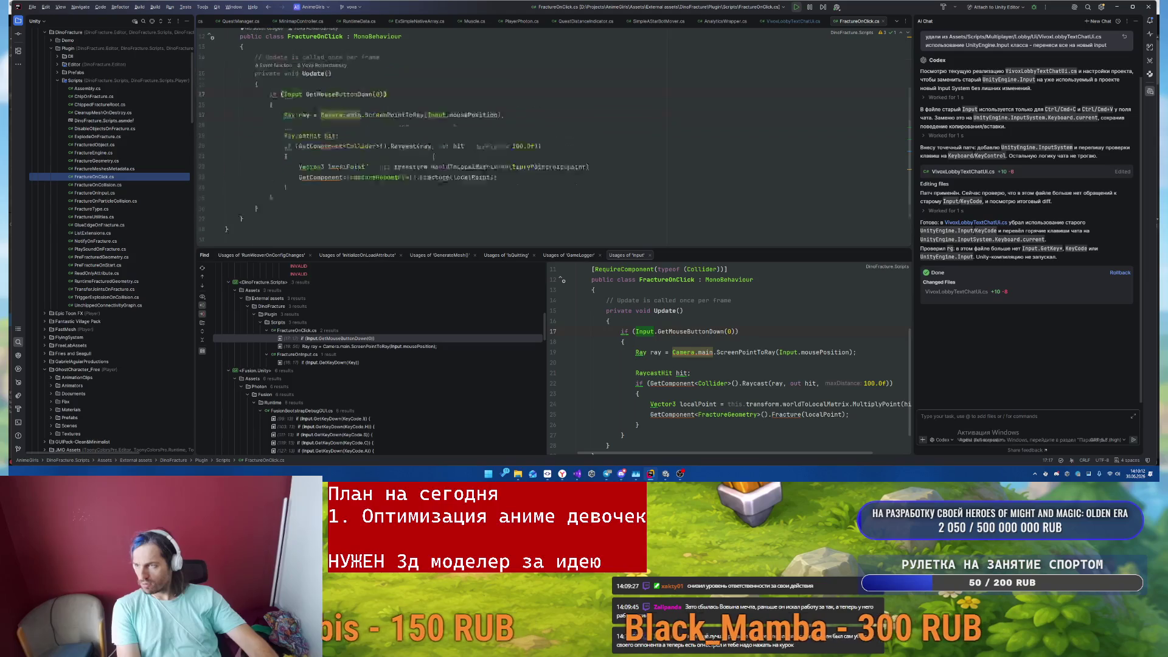
pyautogui.scroll(4, 485, 159)
pyautogui.click(464, 159)
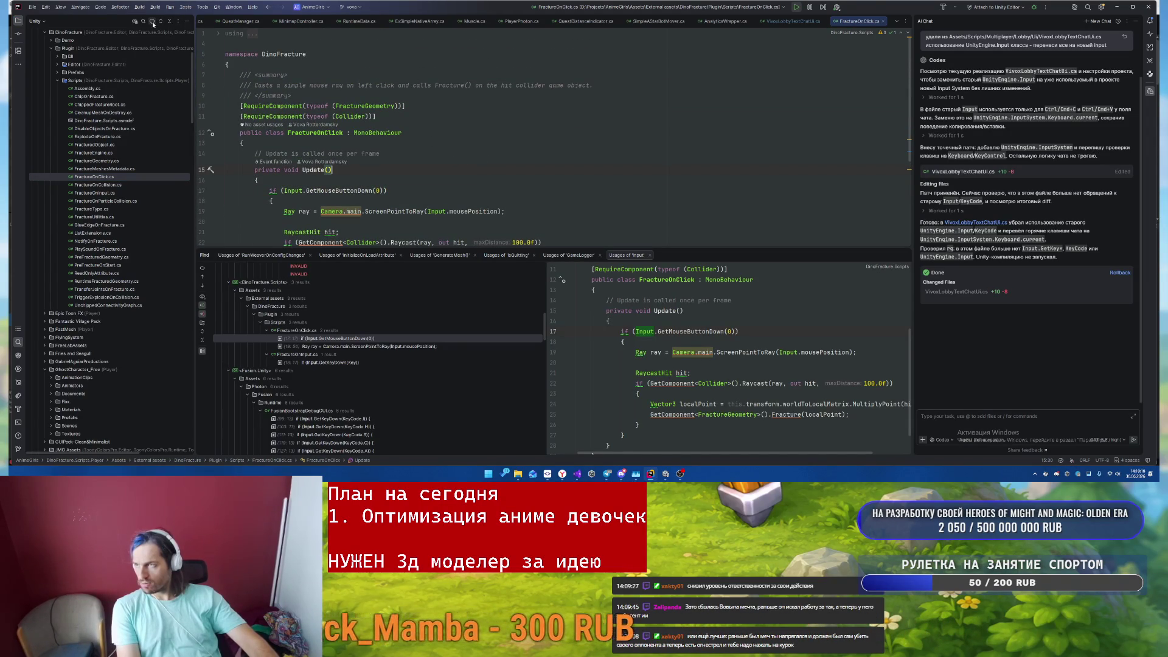
pyautogui.press('Delete')
pyautogui.press('Return')
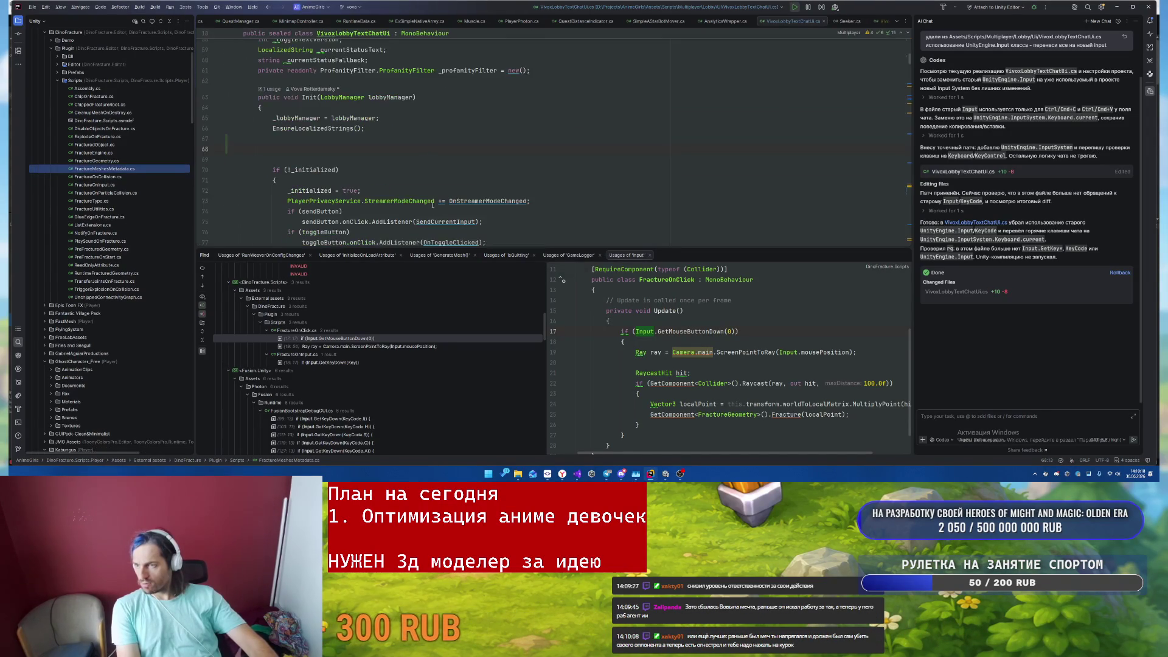
# - Delete FractureOnInput.cs and move on to the usage in FusionBootstrapDebugGUI.cs
pyautogui.doubleClick(334, 291)
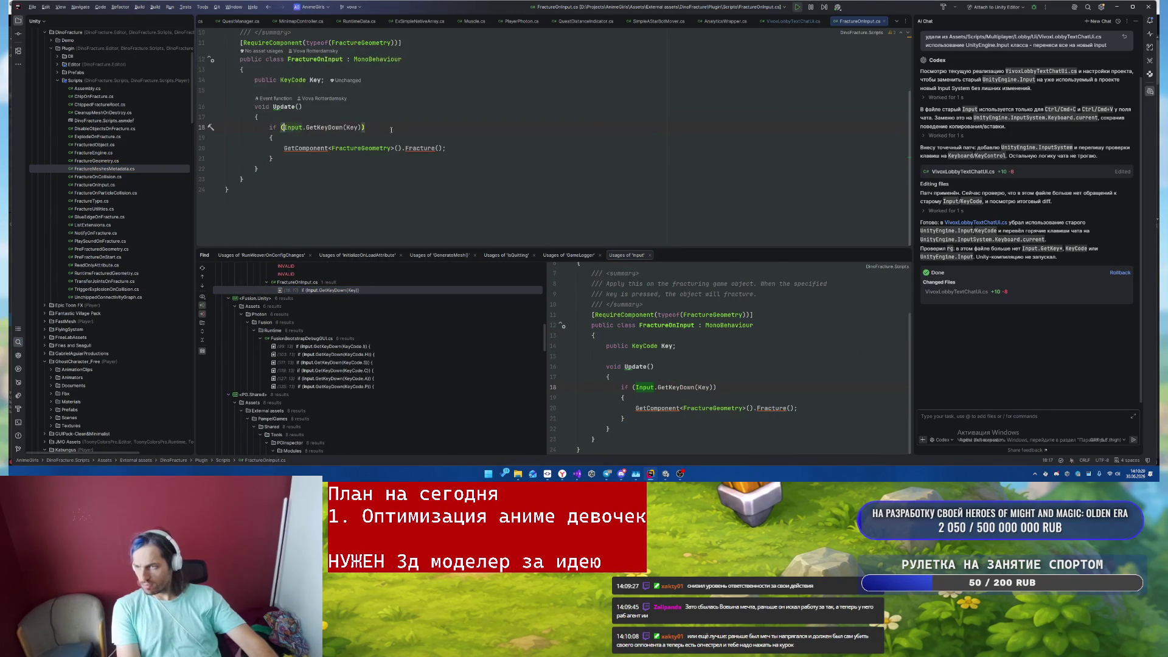
pyautogui.press('Delete')
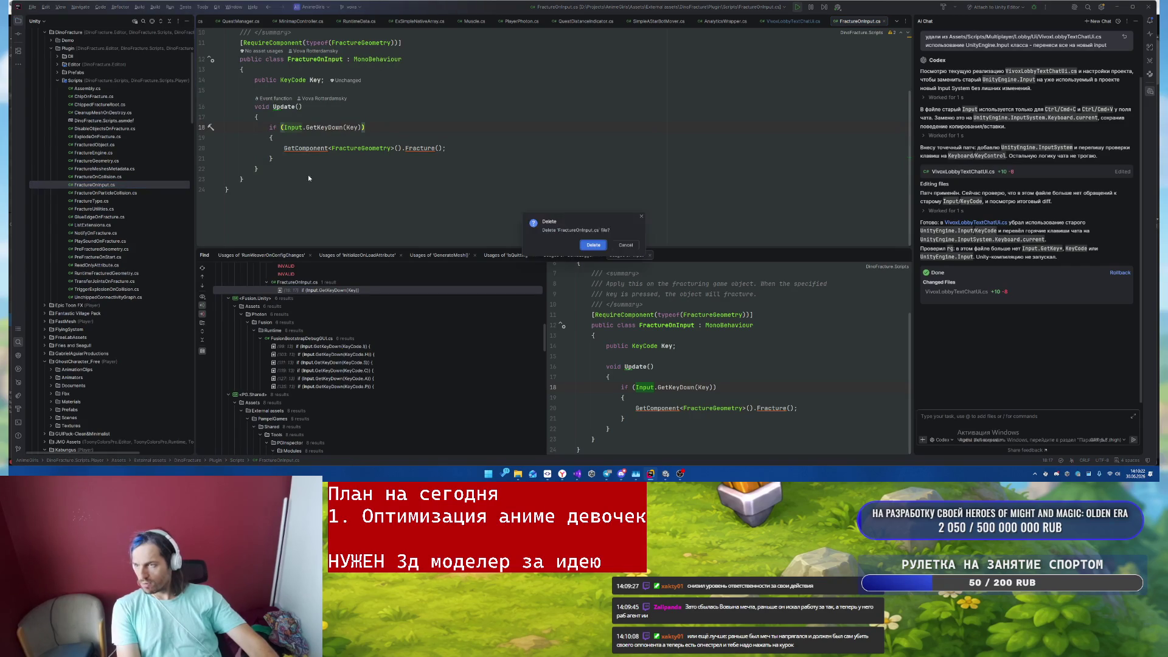
pyautogui.press('Return')
pyautogui.hotkey('ctrl', 'alt', 'Down')
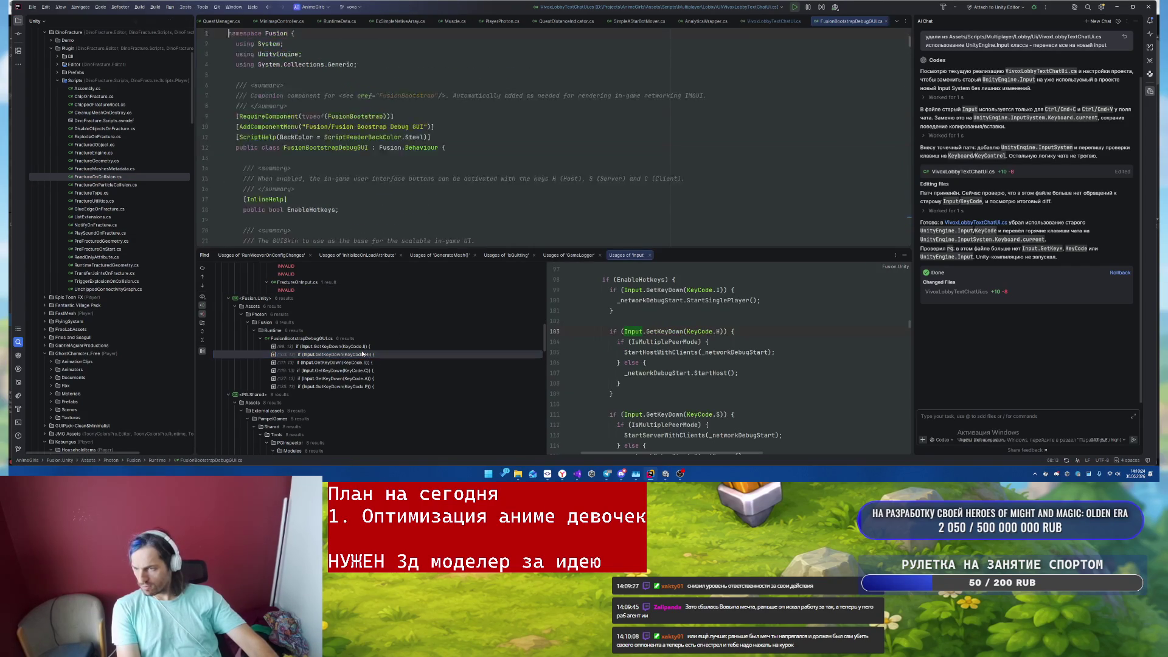
# - Step through FusionBootstrapDebugGUI.cs's Input usages and locate it in the project tree
pyautogui.hotkey('ctrl', 'alt', 'Down')
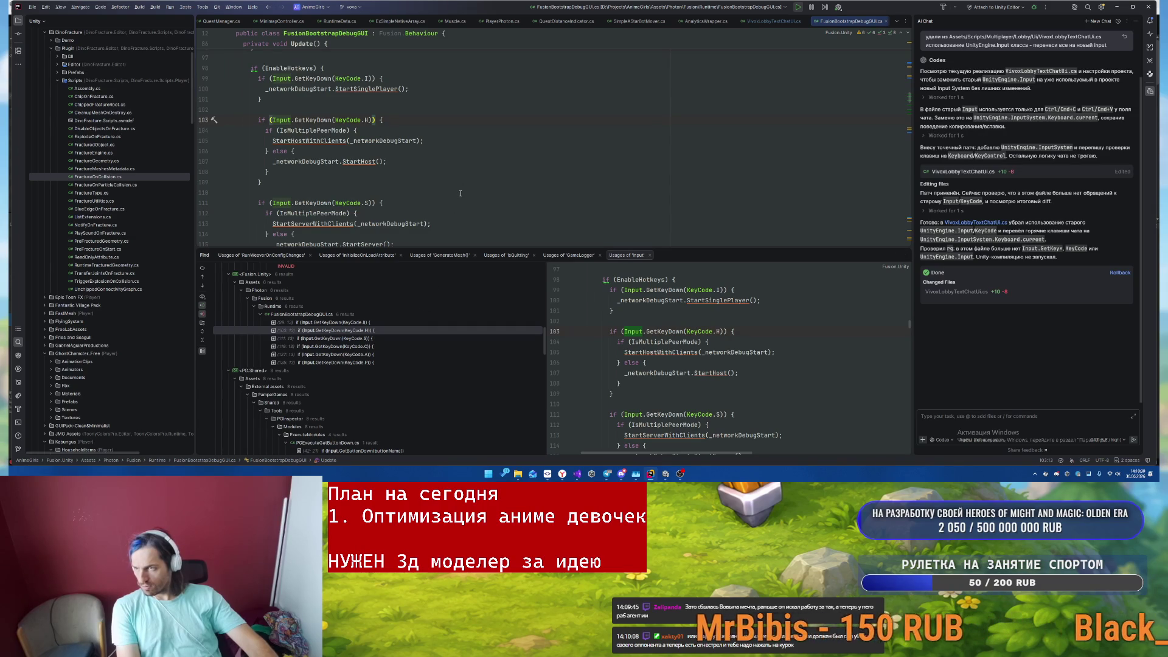
pyautogui.scroll(5, 461, 193)
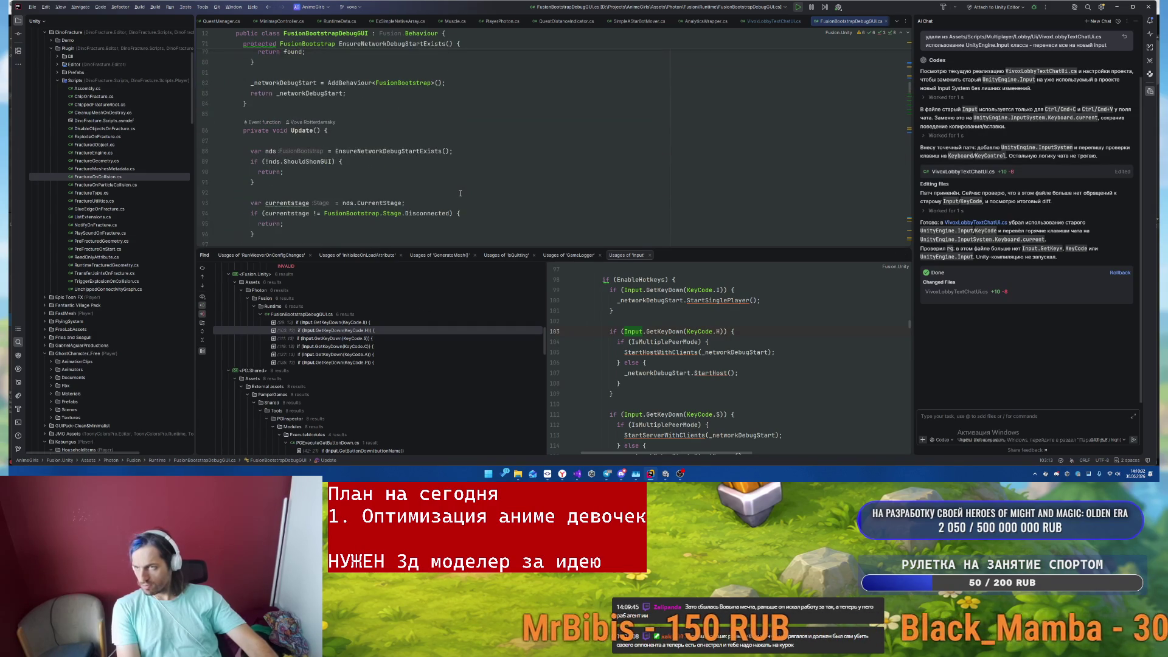
pyautogui.click(143, 21)
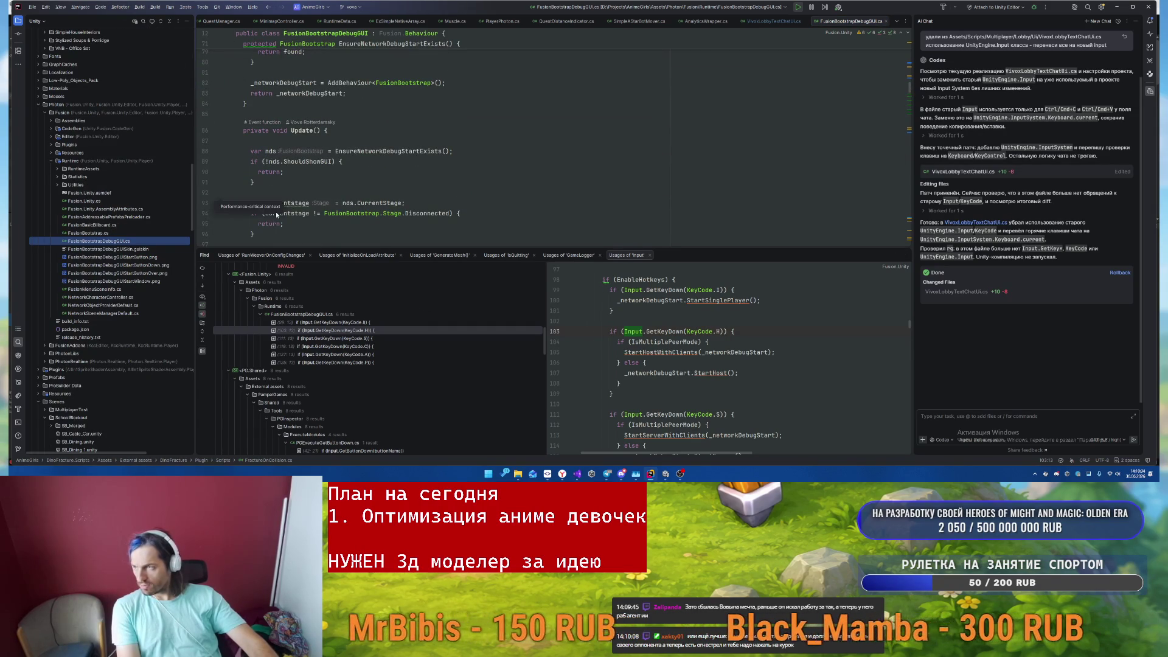
pyautogui.scroll(-3, 368, 365)
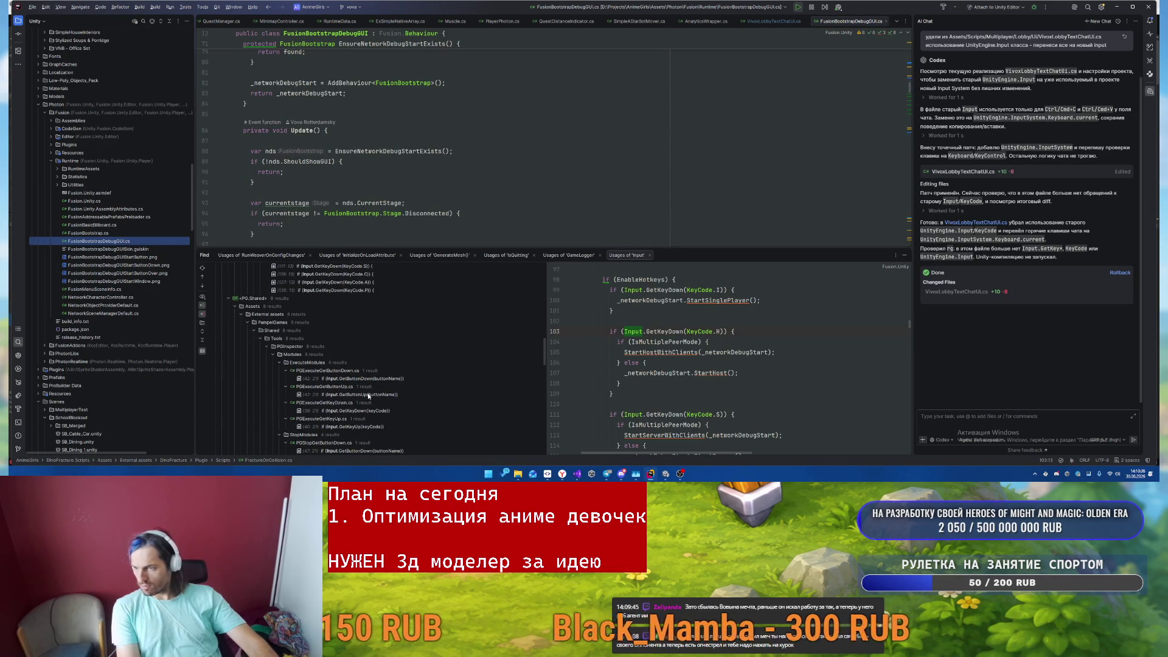
pyautogui.scroll(-5, 382, 380)
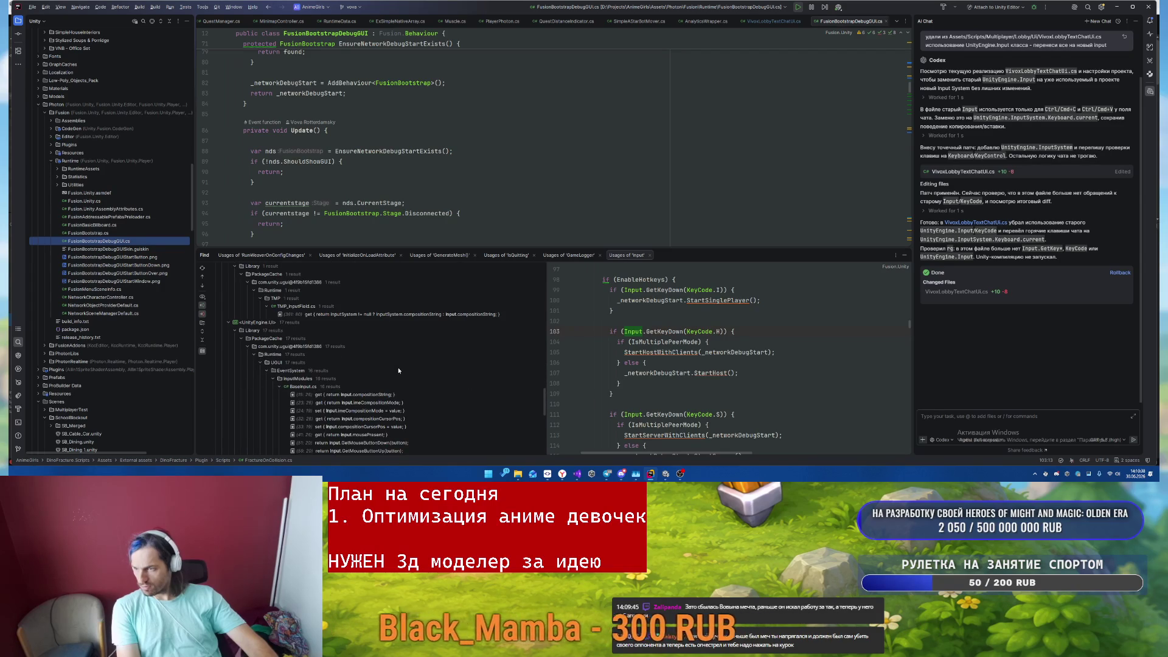
pyautogui.scroll(3, 398, 370)
# - Collapse the UnityEngine.UI, Unity.TextMeshPro and Documentation usage groups
pyautogui.click(229, 395)
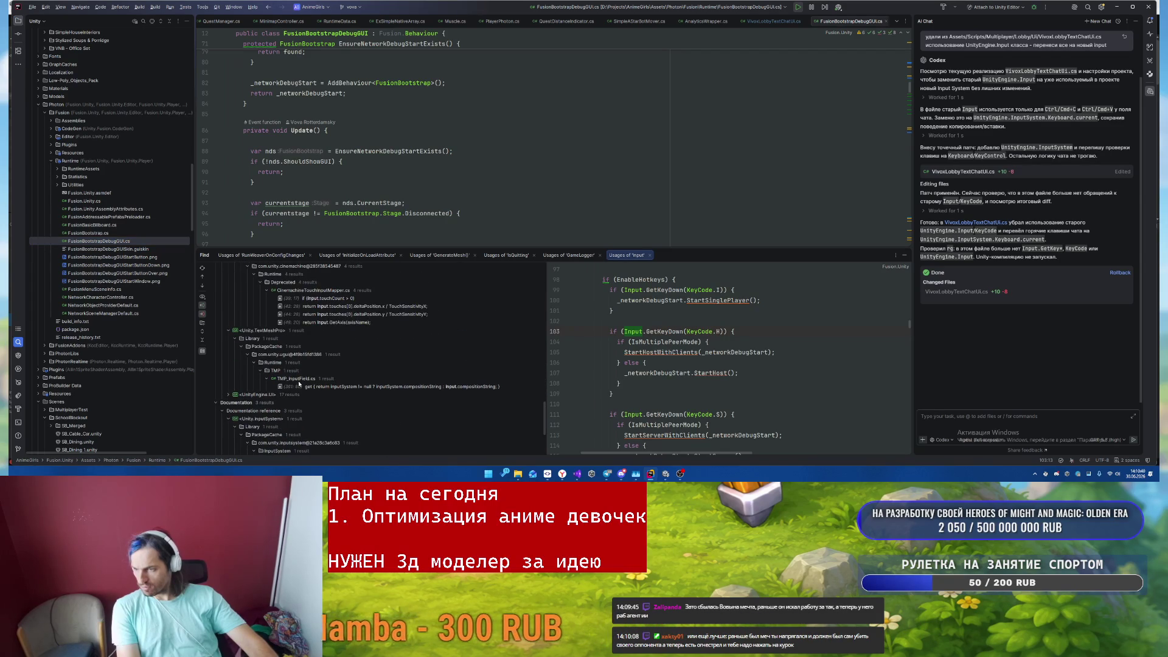
pyautogui.scroll(-2, 453, 338)
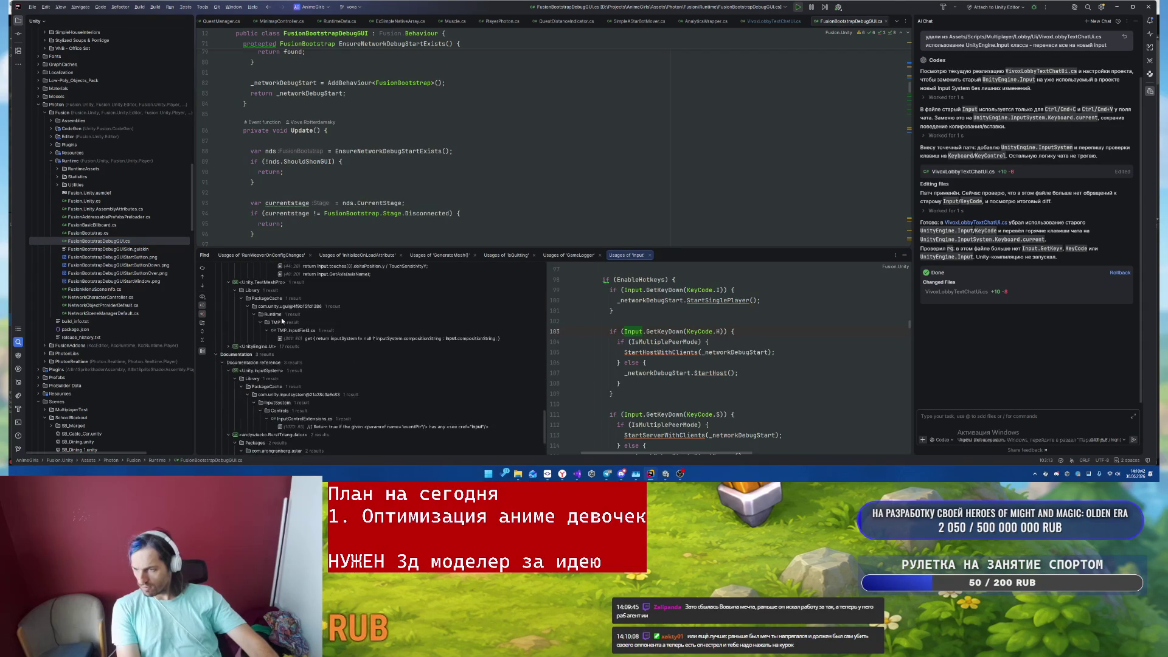
pyautogui.click(228, 283)
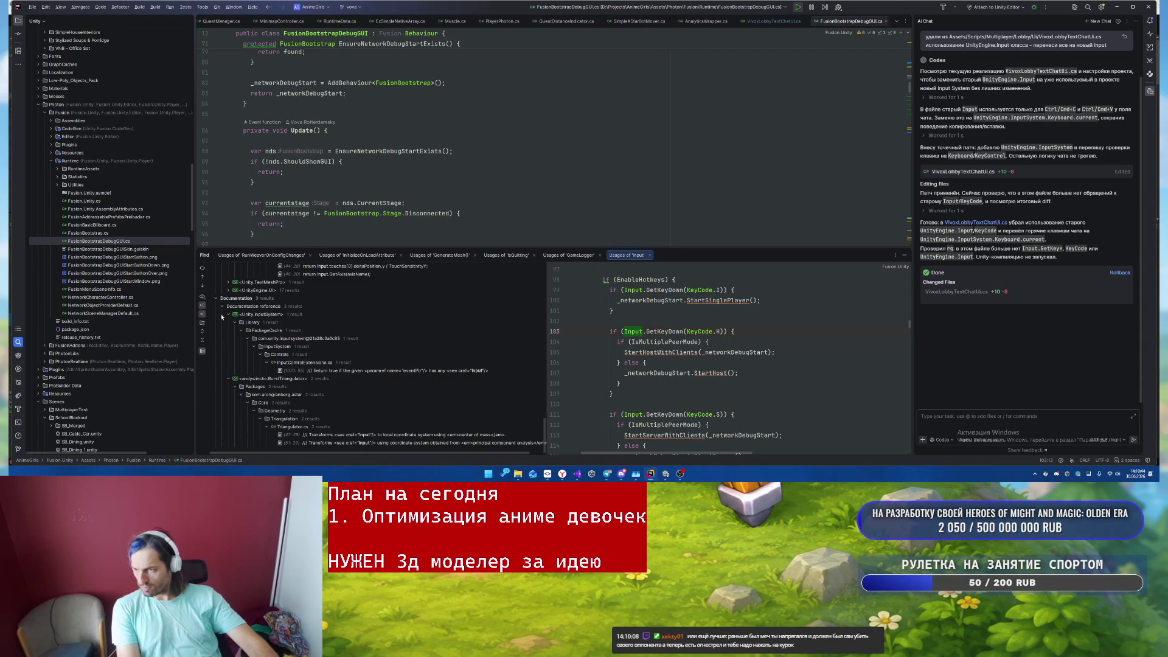
pyautogui.click(223, 307)
pyautogui.scroll(1, 309, 402)
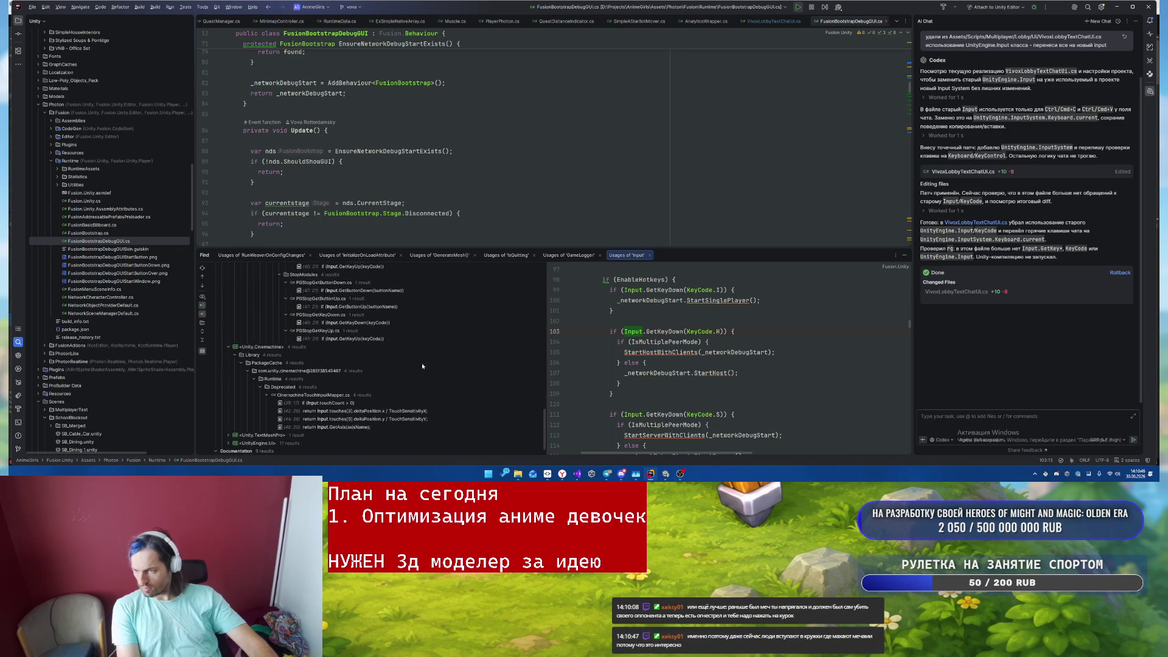
# - Open the CinemachineTouchInputMapper.cs touchCount and PGExecuteGetButtonDown.cs usages, then the decompiled Input class
pyautogui.doubleClick(347, 403)
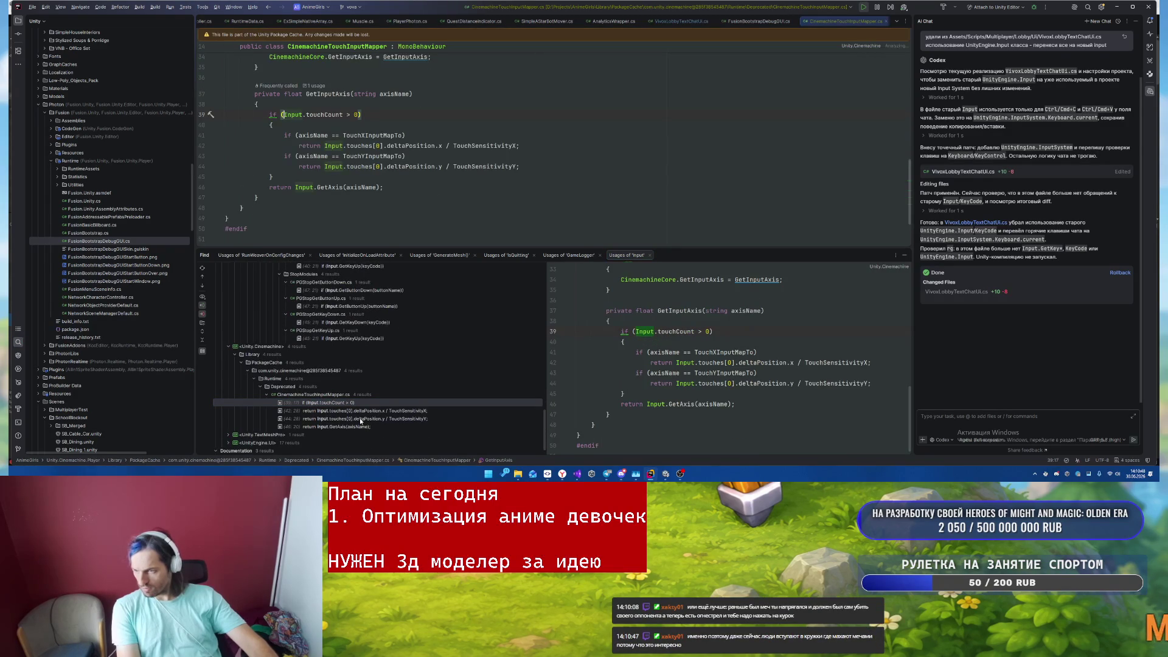
pyautogui.scroll(9, 299, 372)
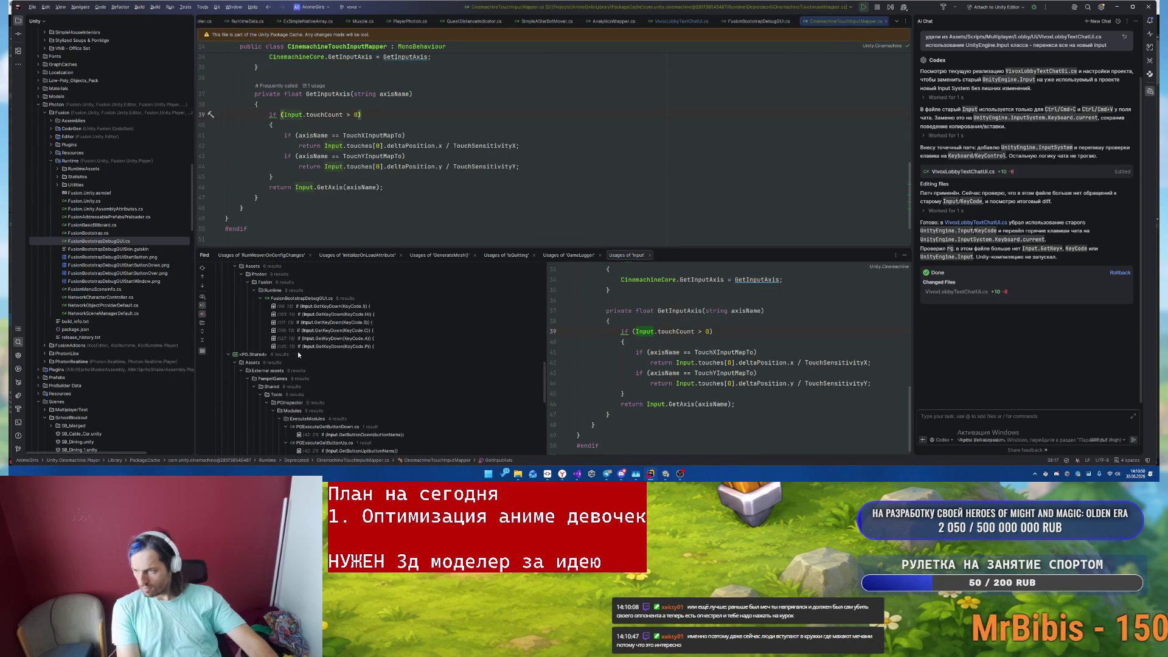
pyautogui.scroll(-1, 351, 413)
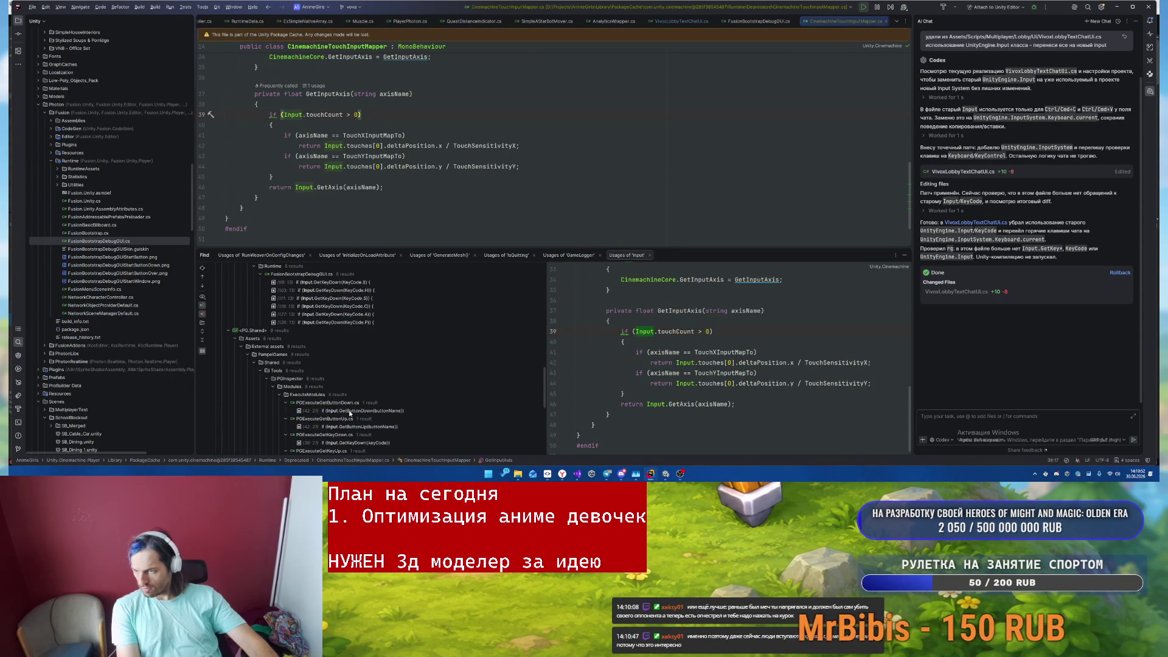
pyautogui.doubleClick(350, 411)
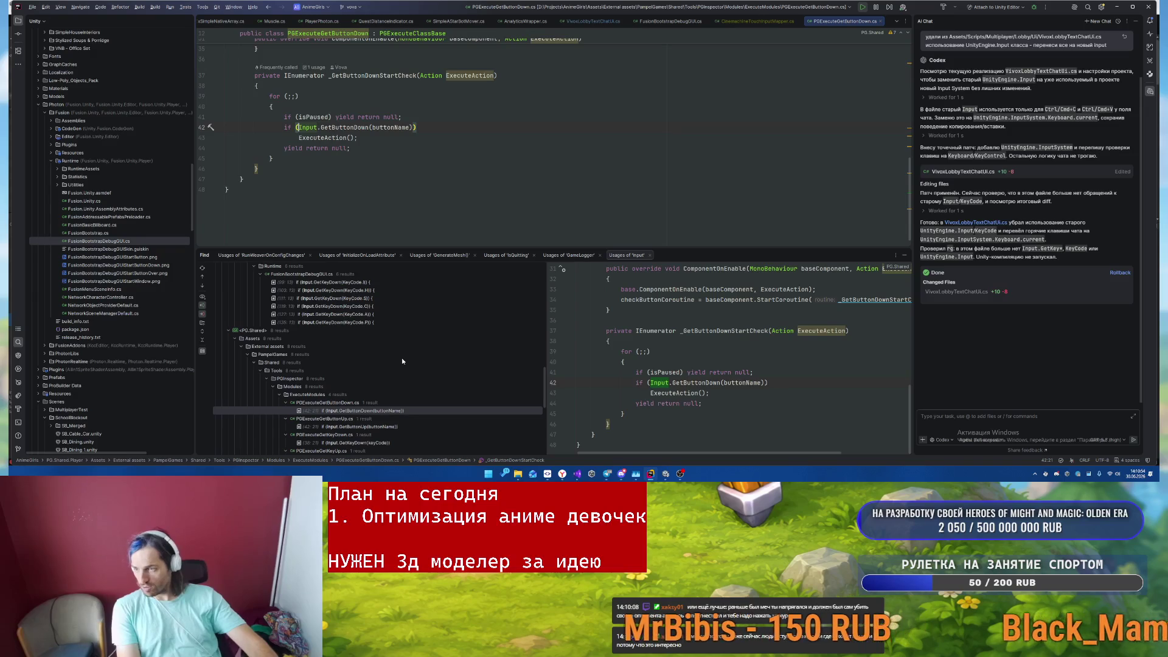
pyautogui.scroll(5, 401, 360)
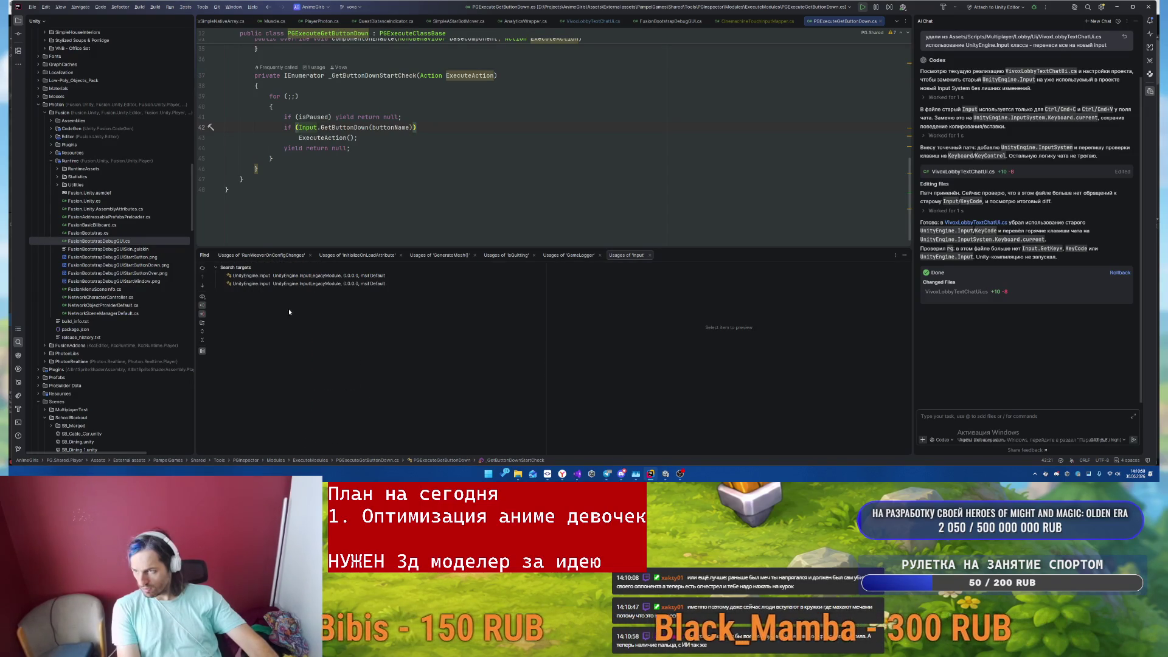
pyautogui.doubleClick(321, 284)
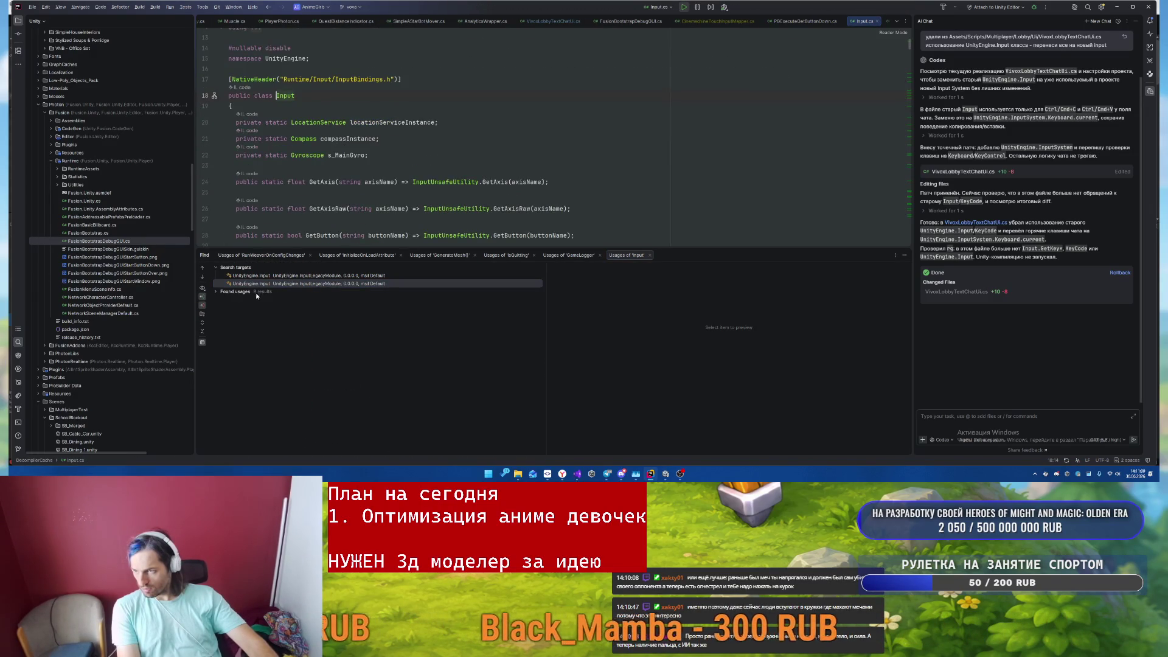
# - Expand all Input usages, collapse the Fusion.Unity, PG.Shared, Cinemachine, TextMeshPro and UI groups, then return to Unity
pyautogui.click(335, 300)
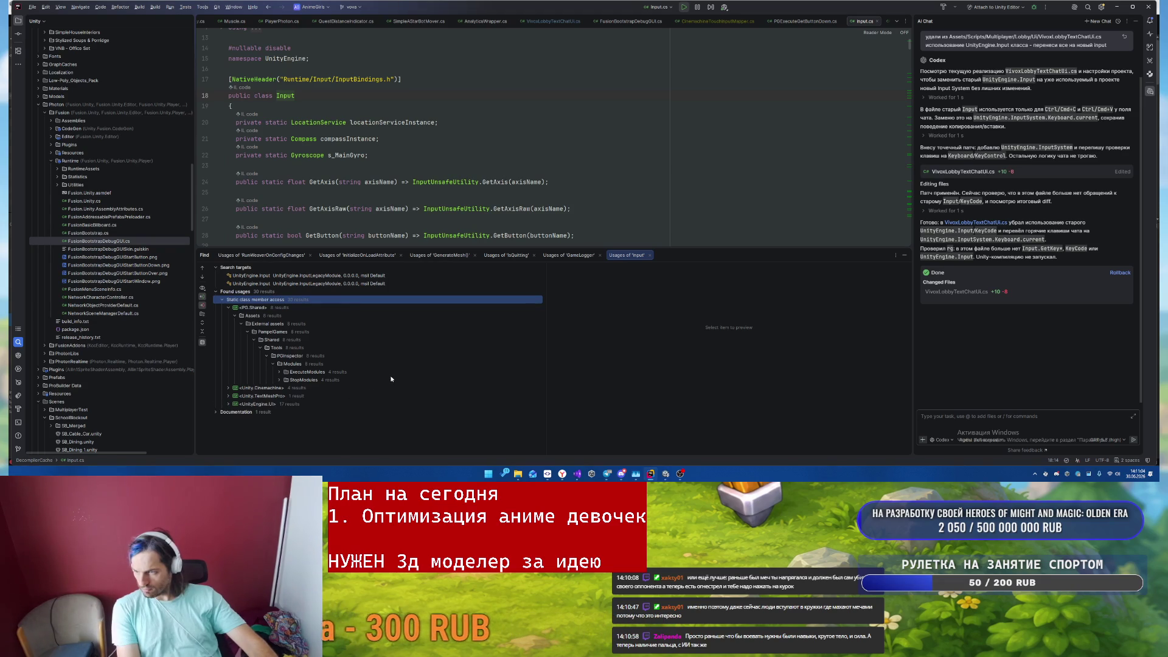
pyautogui.click(231, 412)
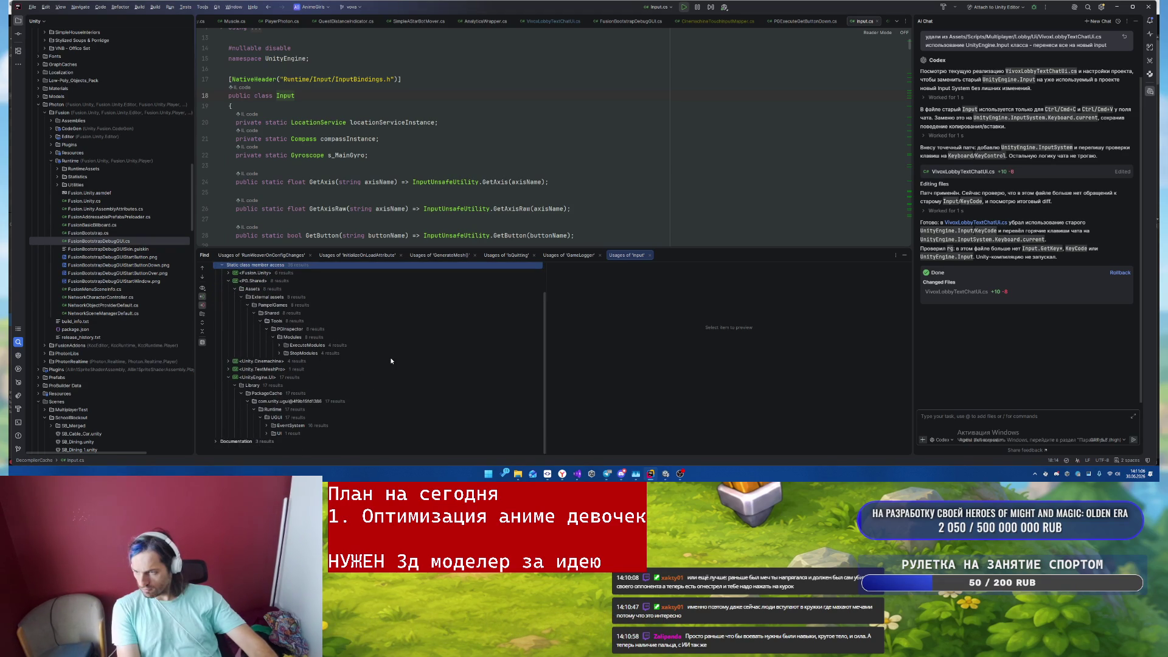
pyautogui.click(227, 376)
pyautogui.click(228, 411)
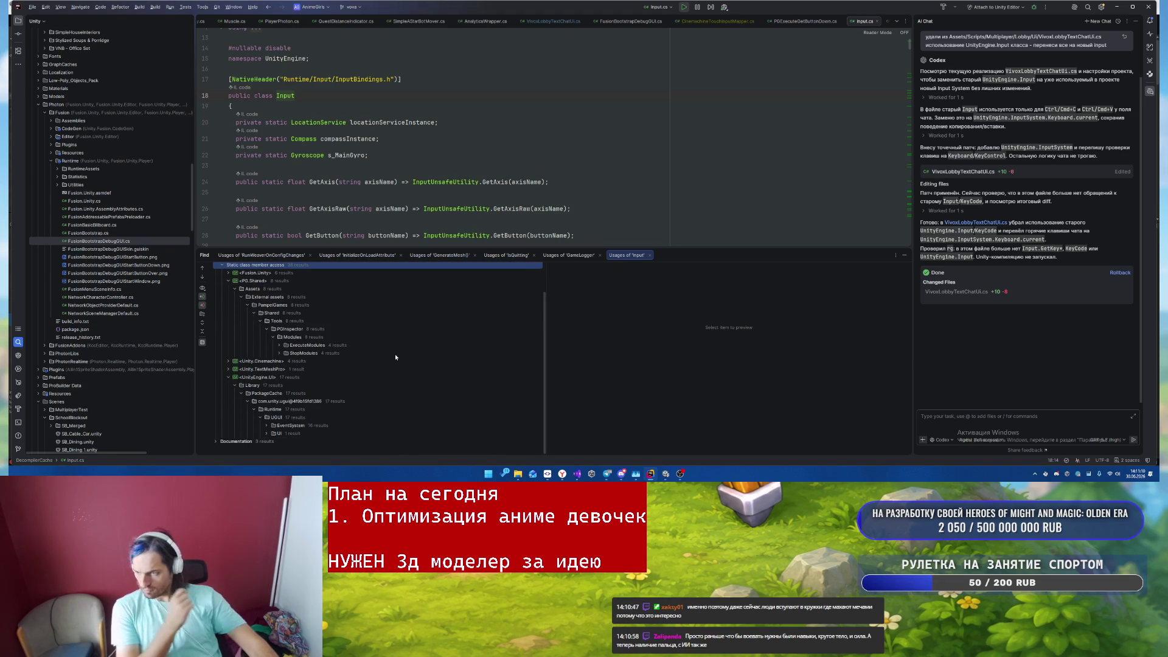
pyautogui.scroll(2, 393, 346)
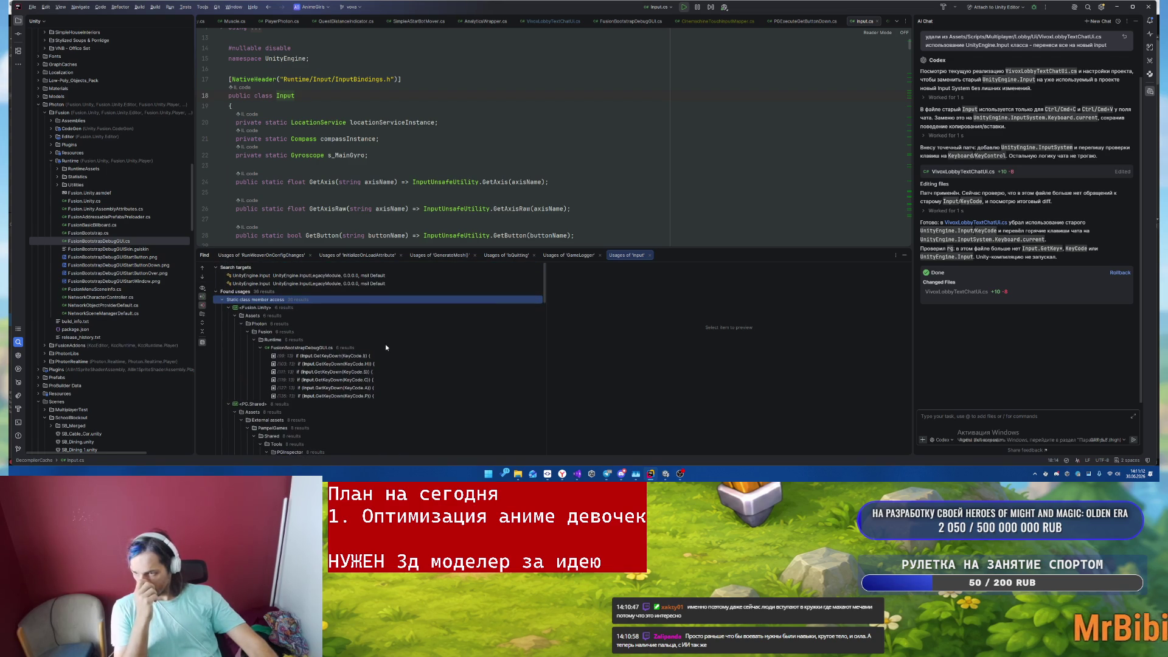
pyautogui.click(228, 309)
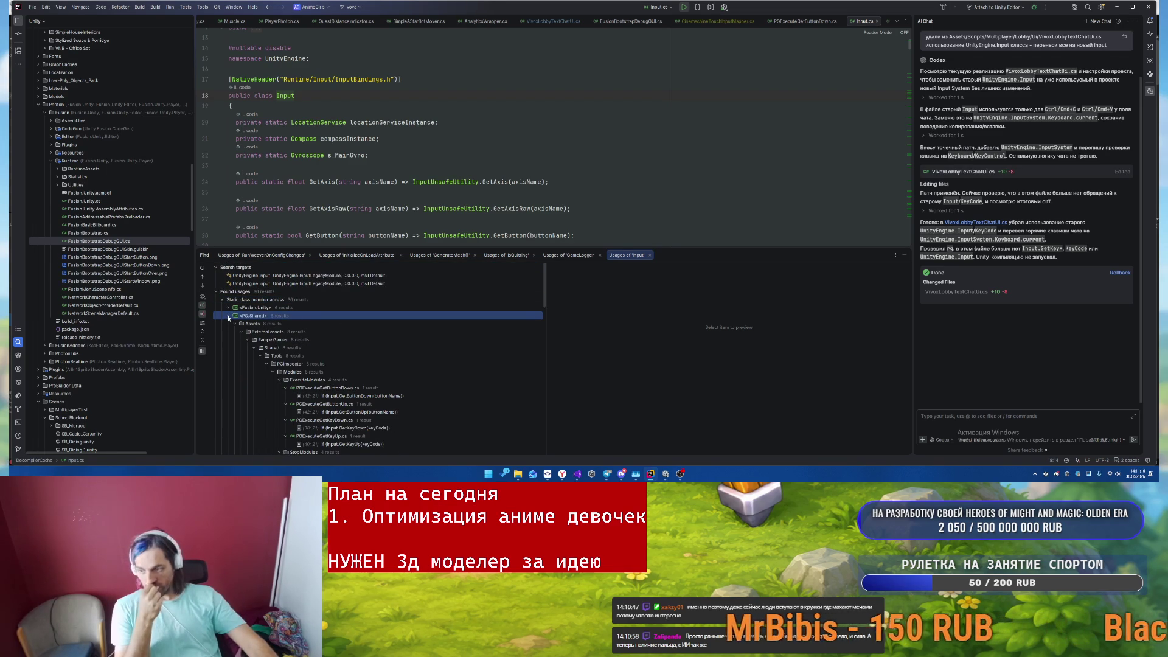
pyautogui.click(228, 315)
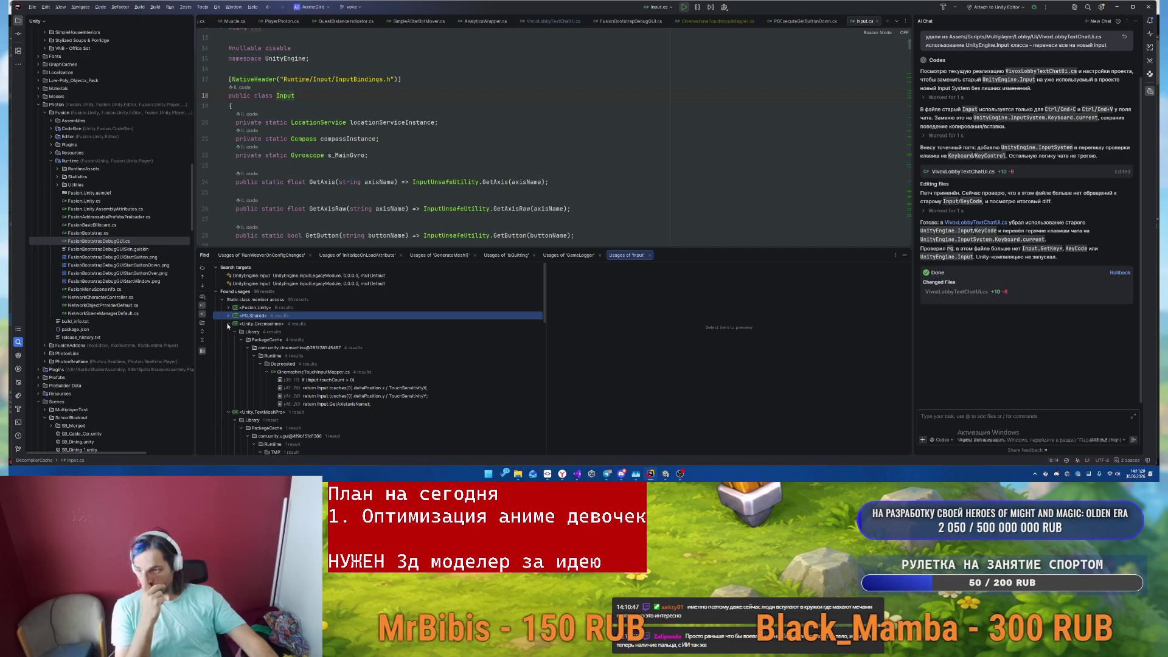
pyautogui.click(228, 325)
pyautogui.click(229, 332)
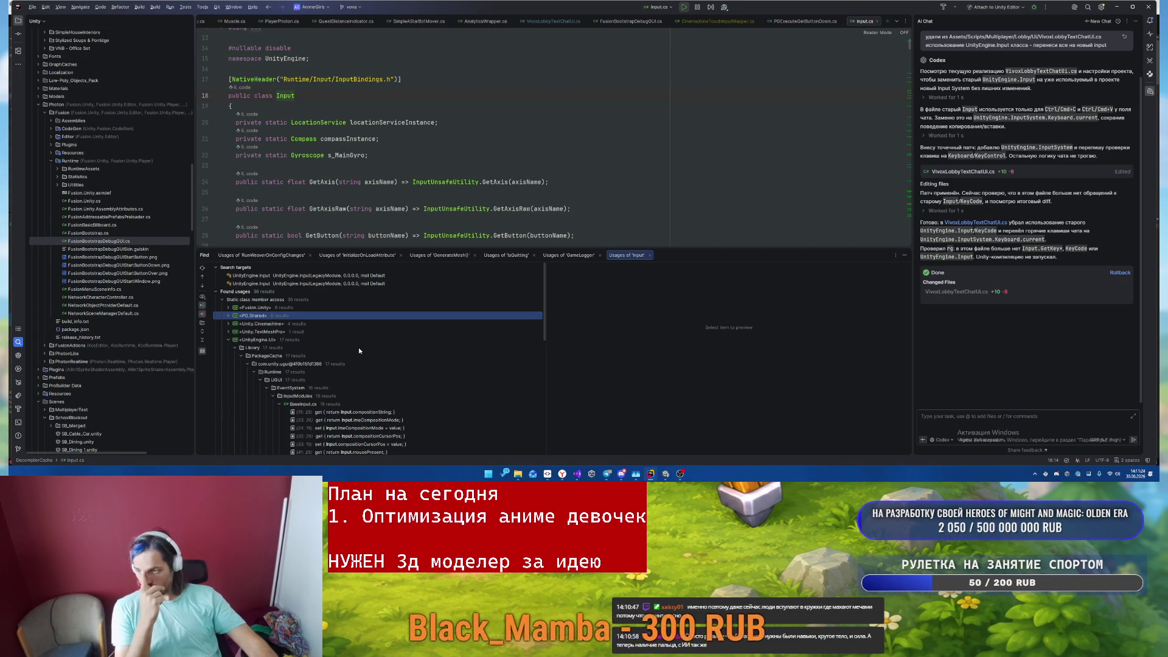
pyautogui.click(227, 340)
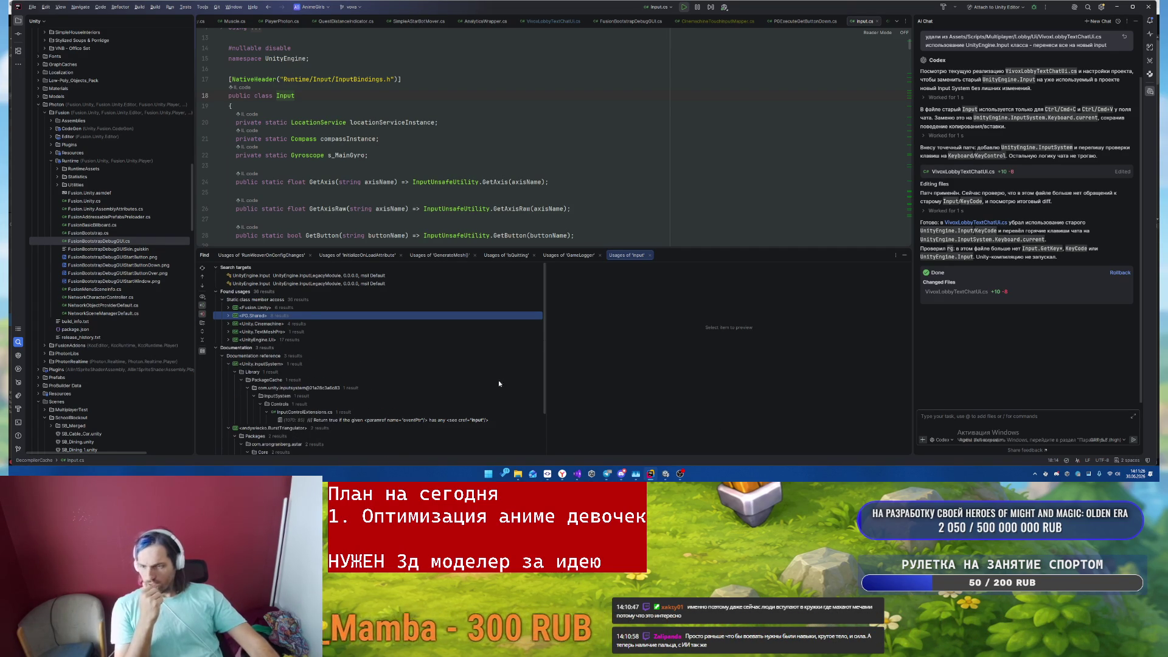
pyautogui.click(667, 474)
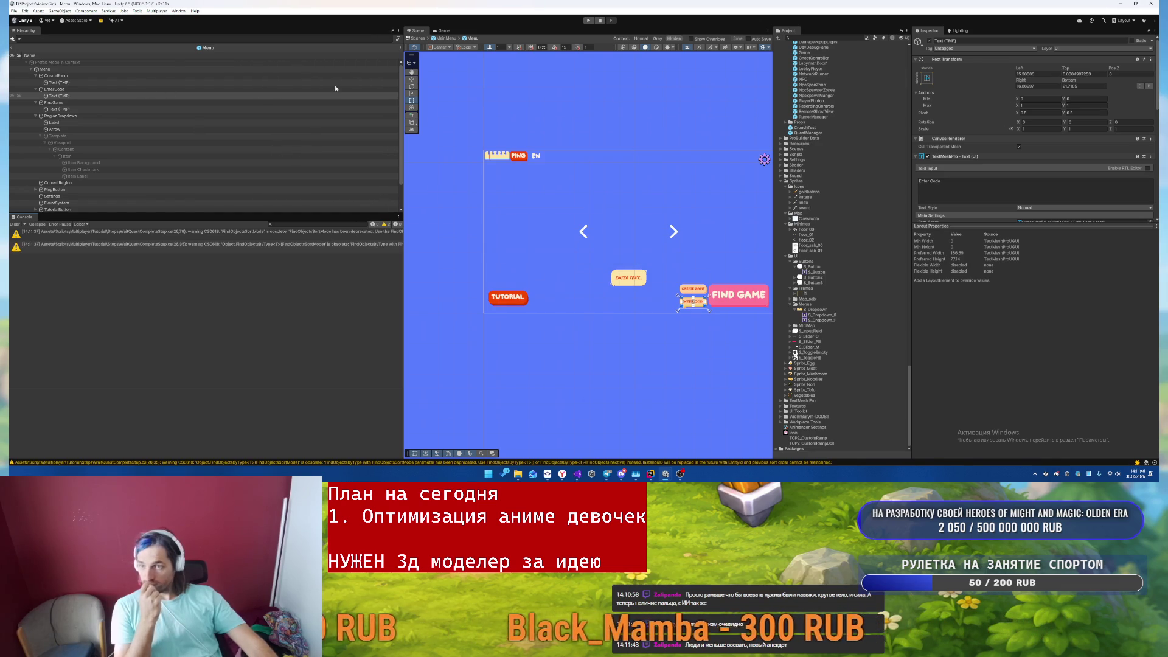
# - Enter Play mode, choose the fox-eared character, dismiss the code popup and search for a match
pyautogui.click(589, 21)
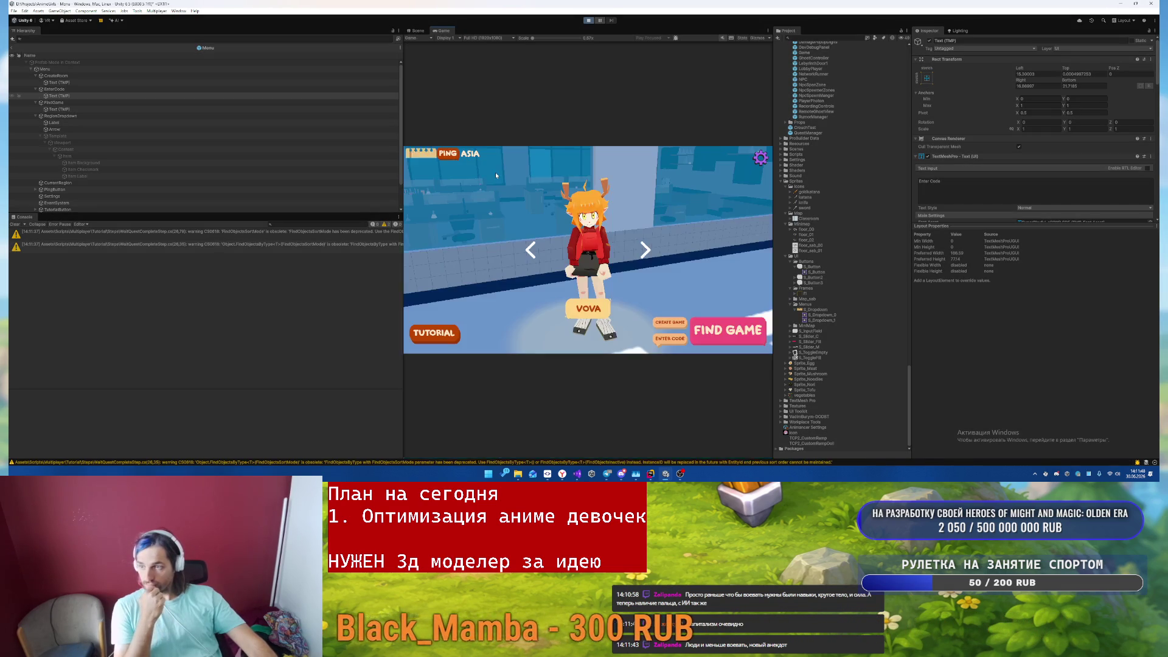
pyautogui.click(645, 250)
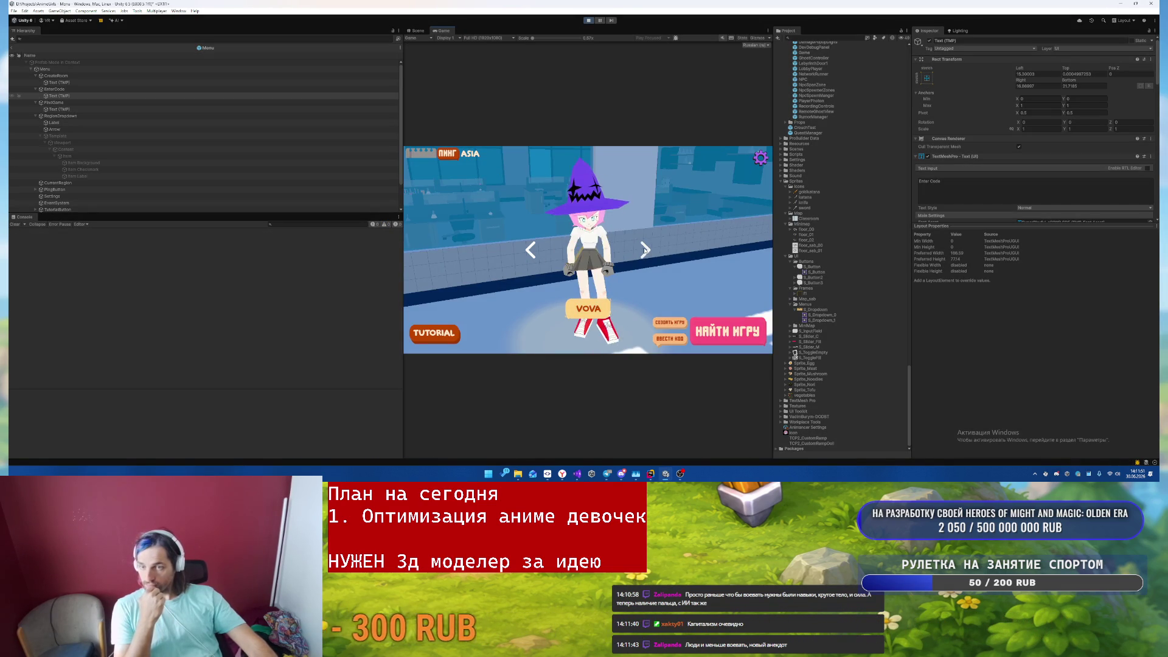
pyautogui.click(670, 324)
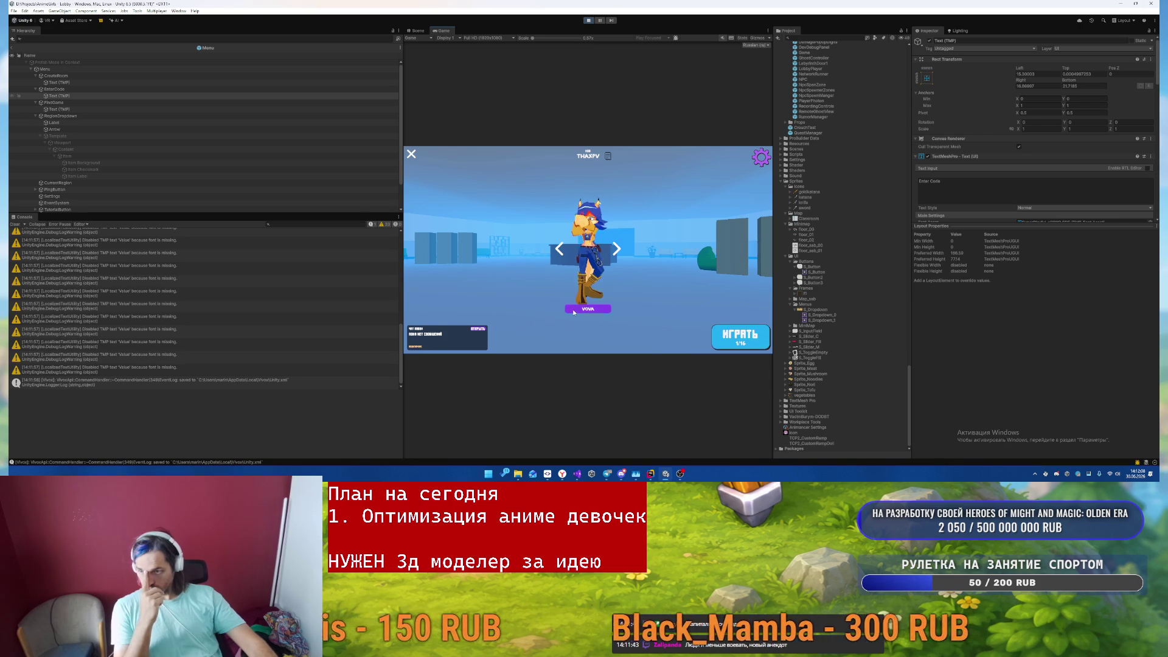
pyautogui.click(616, 249)
pyautogui.click(578, 252)
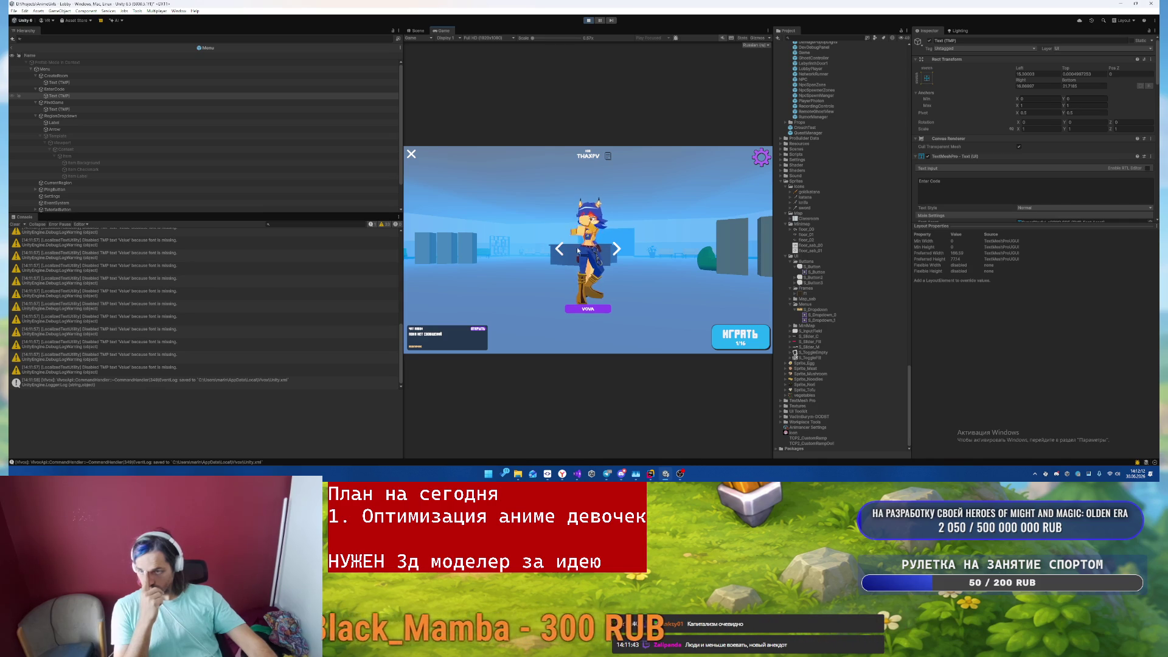
pyautogui.click(412, 154)
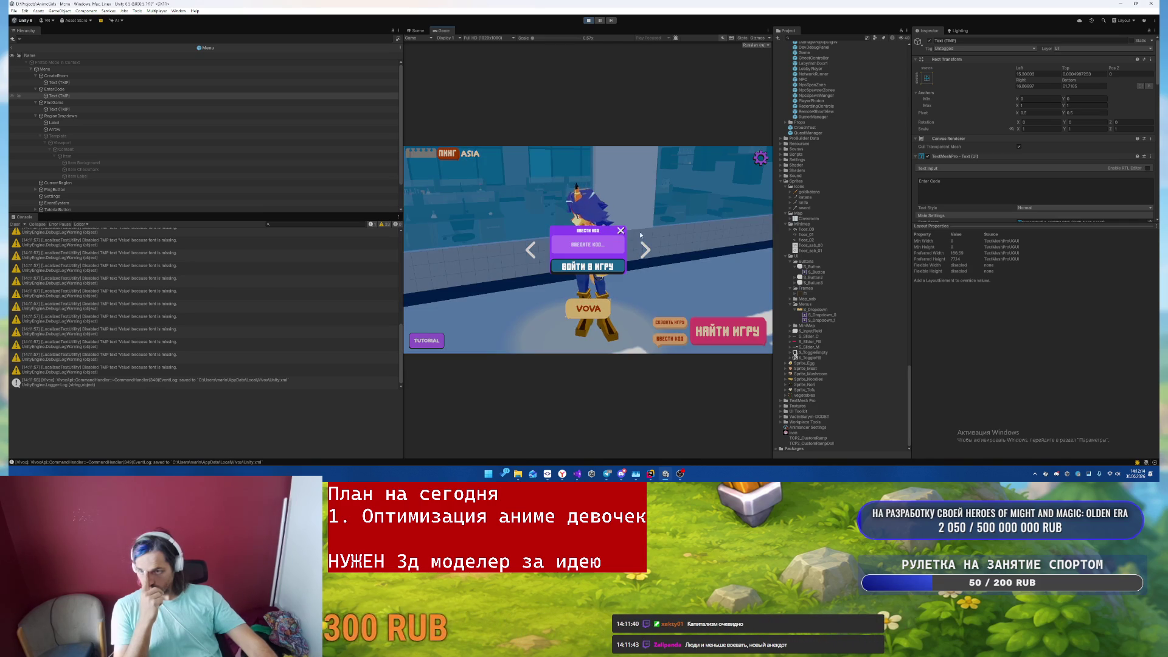
pyautogui.click(634, 243)
pyautogui.click(728, 335)
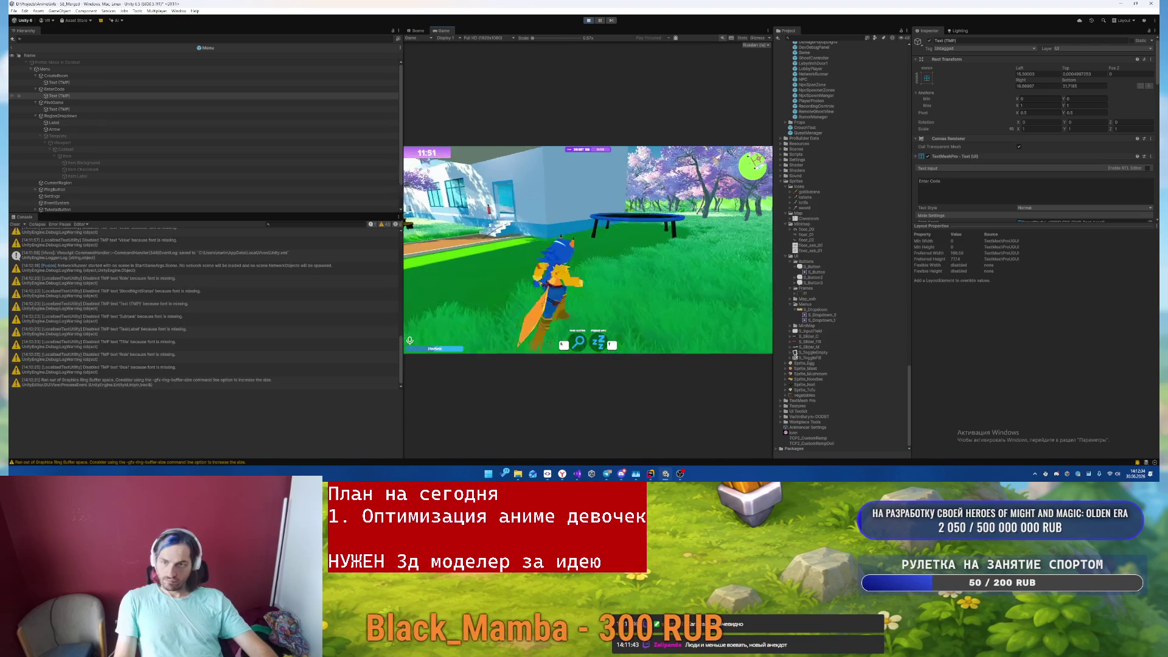
# - Run the character onto the trampoline, then pause and exit Play mode
pyautogui.press('w')
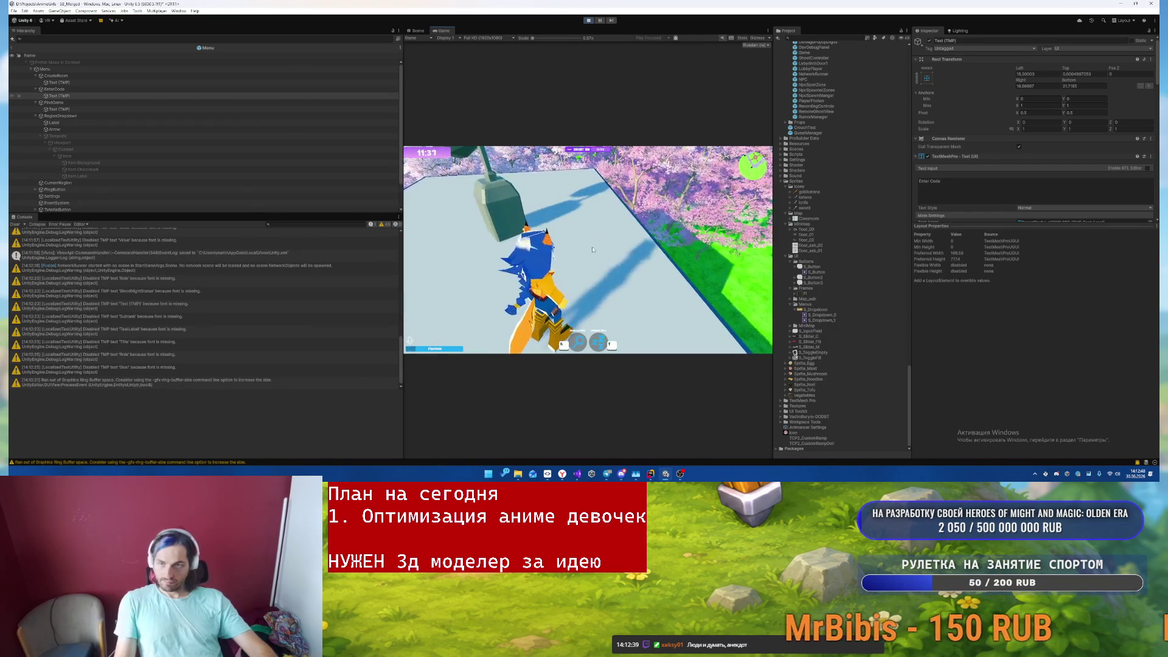
pyautogui.press('Escape')
pyautogui.hotkey('ctrl', 'p')
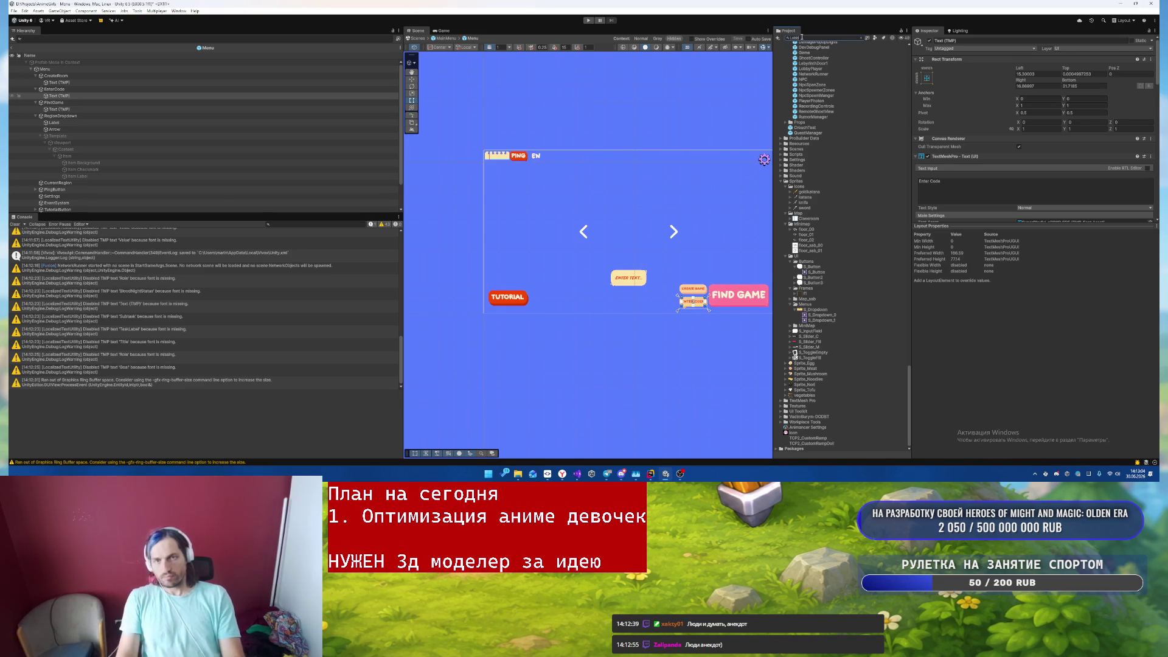
# - Clear the Lobby search, toggle Play on and off, then search 'GameHUD' and open the GameHUD prefab
pyautogui.write('y')
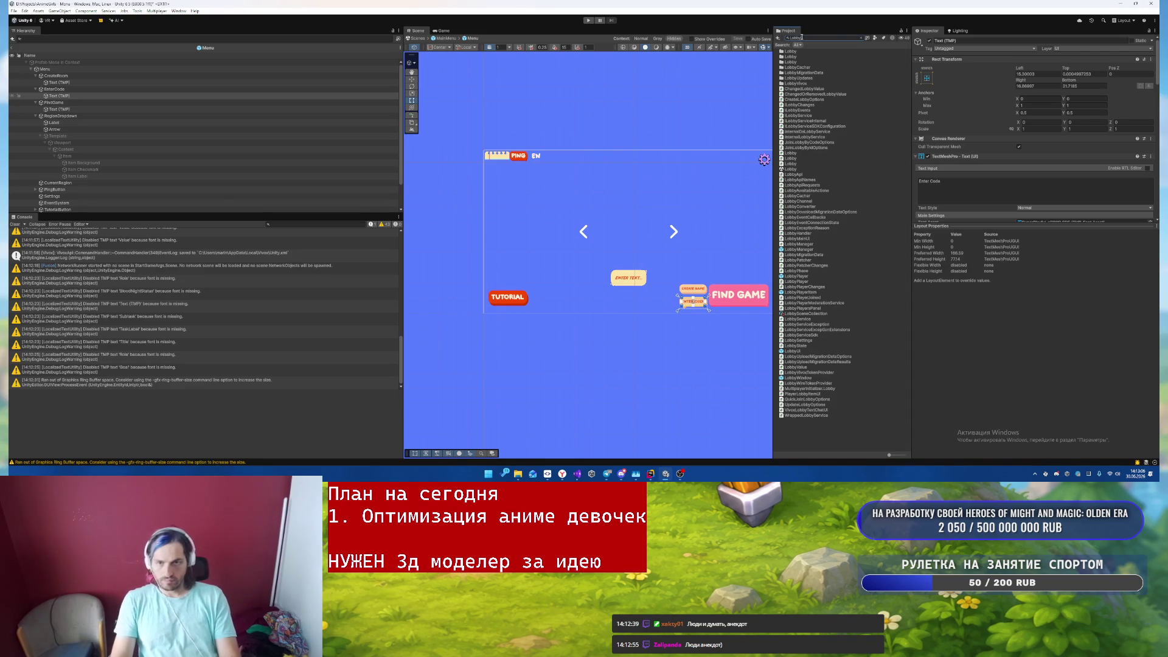
pyautogui.press('BackSpace')
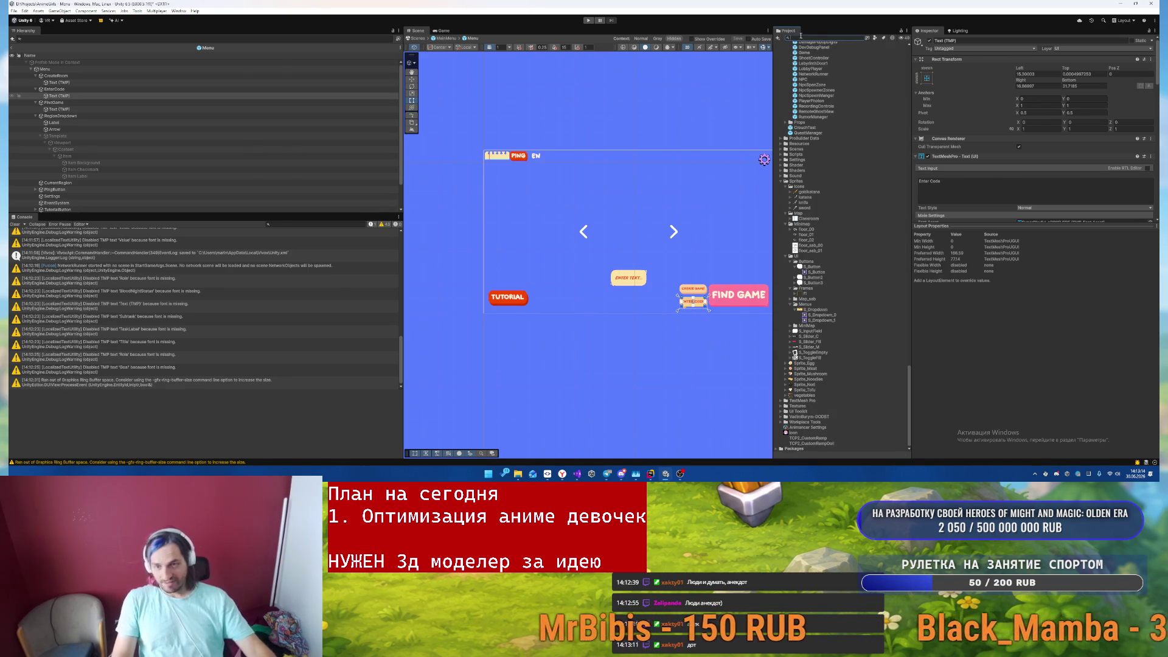
pyautogui.click(591, 34)
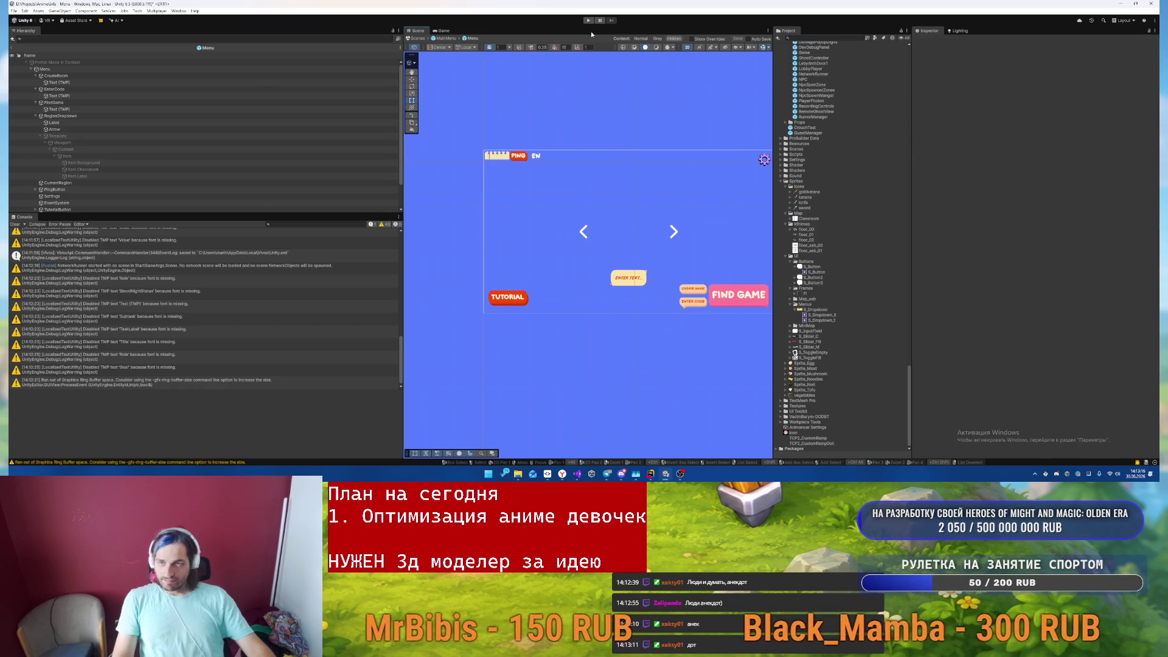
pyautogui.click(589, 21)
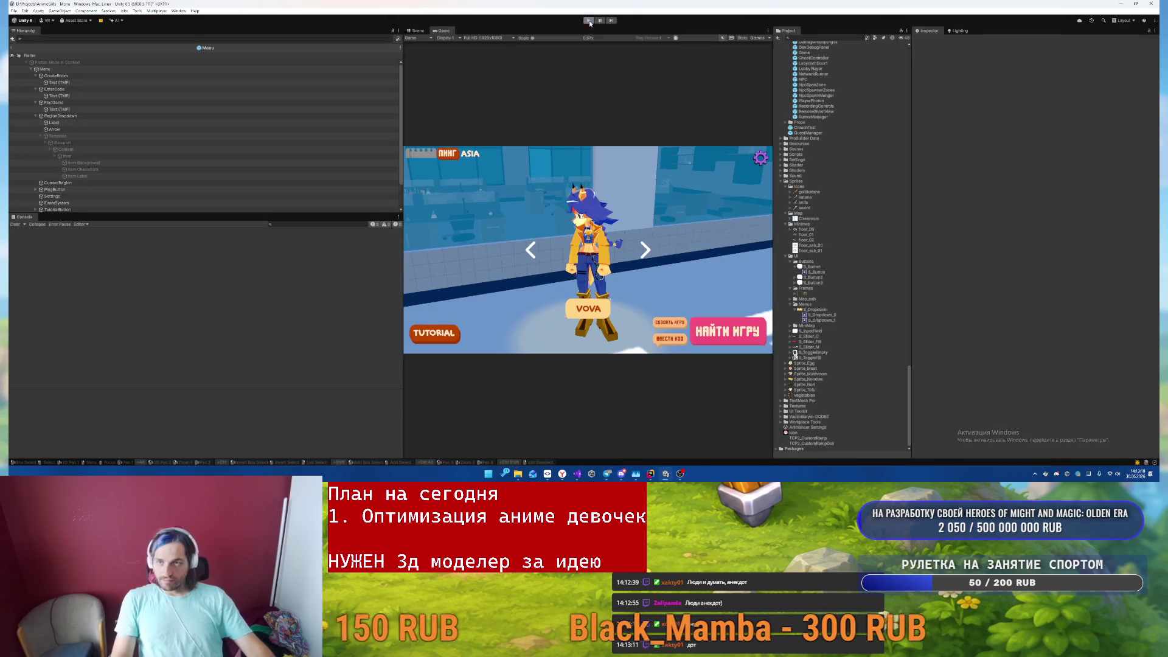
pyautogui.click(589, 21)
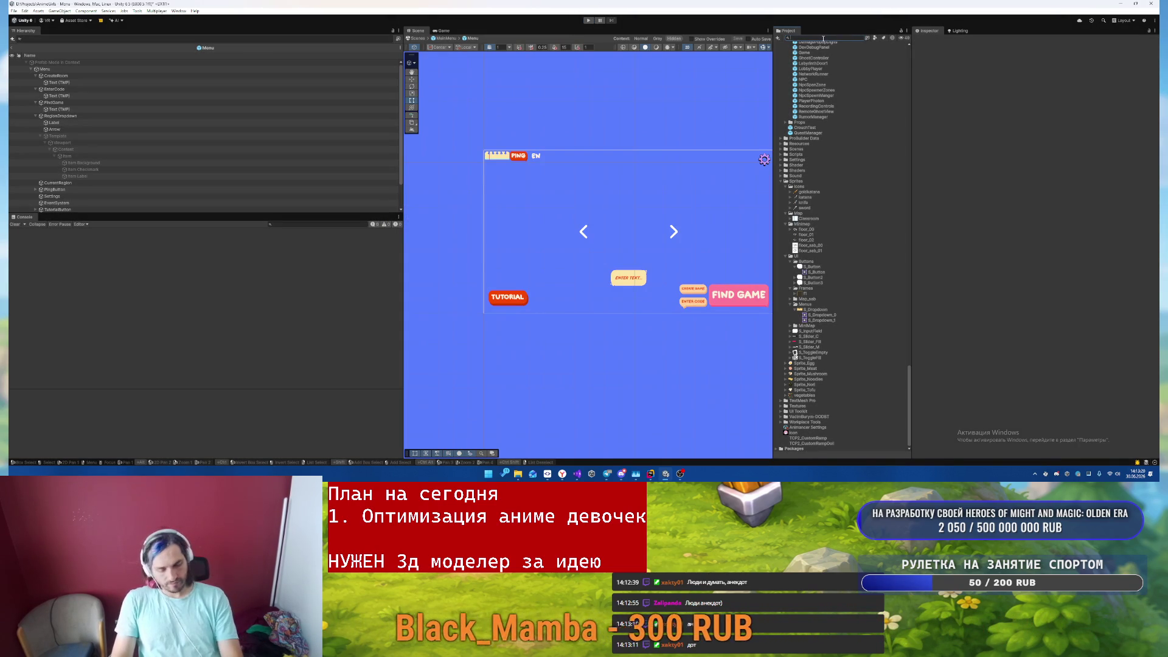
pyautogui.write('GameHUD')
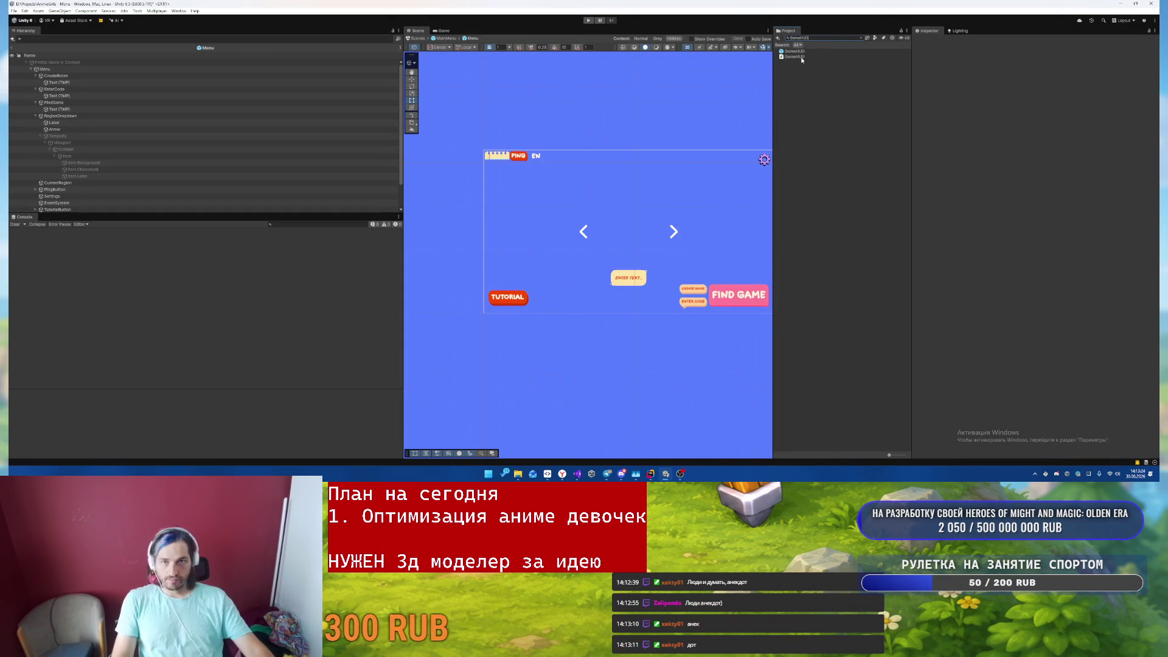
pyautogui.doubleClick(794, 51)
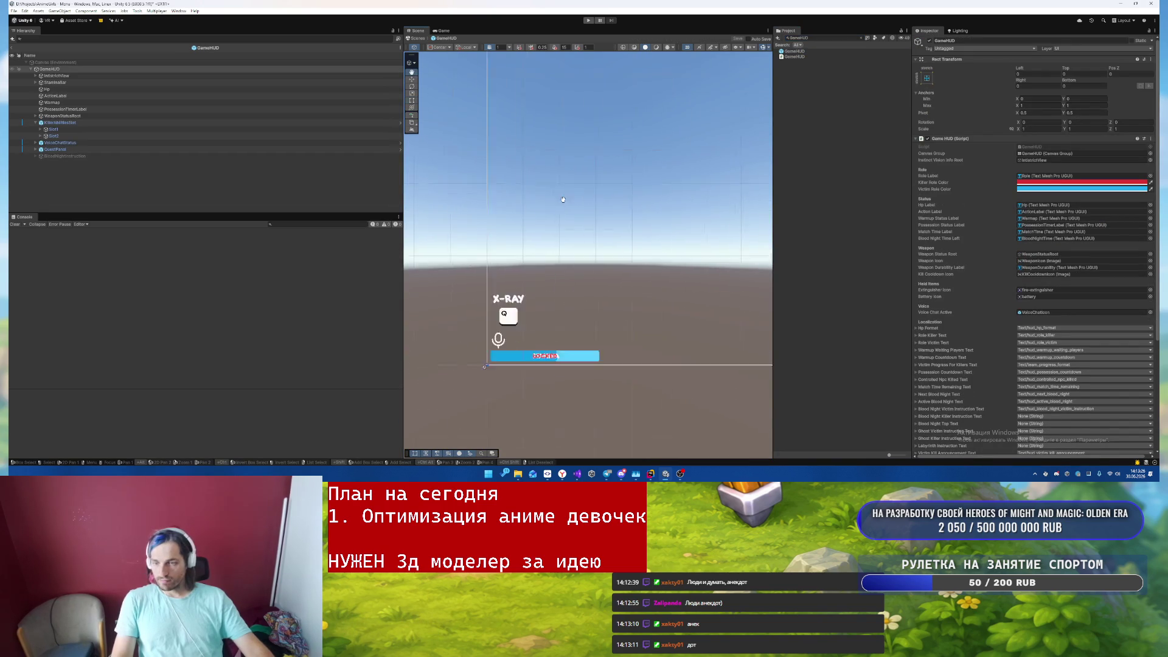
# - Frame and zoom the GameHUD canvas, then select the 00:00 MatchTime timer text
pyautogui.press('f')
pyautogui.moveTo(459, 146)
pyautogui.mouseDown()
pyautogui.moveTo(471, 192)
pyautogui.moveTo(487, 116)
pyautogui.mouseUp()
pyautogui.scroll(3, 628, 312)
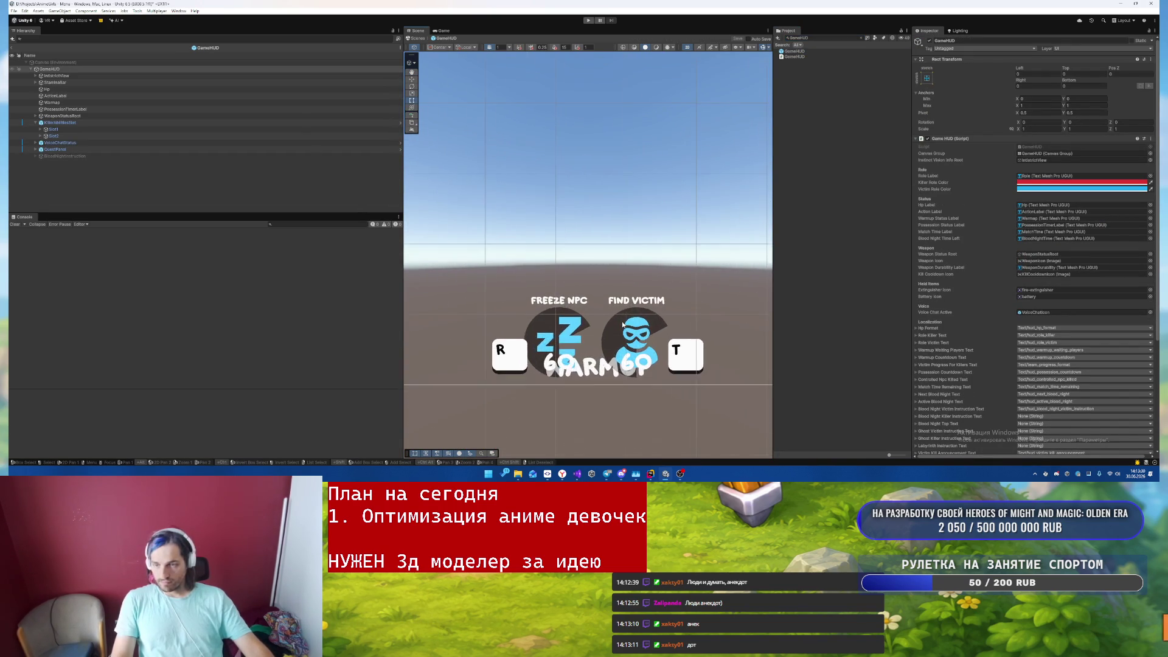
pyautogui.scroll(-2, 628, 313)
pyautogui.scroll(-4, 628, 313)
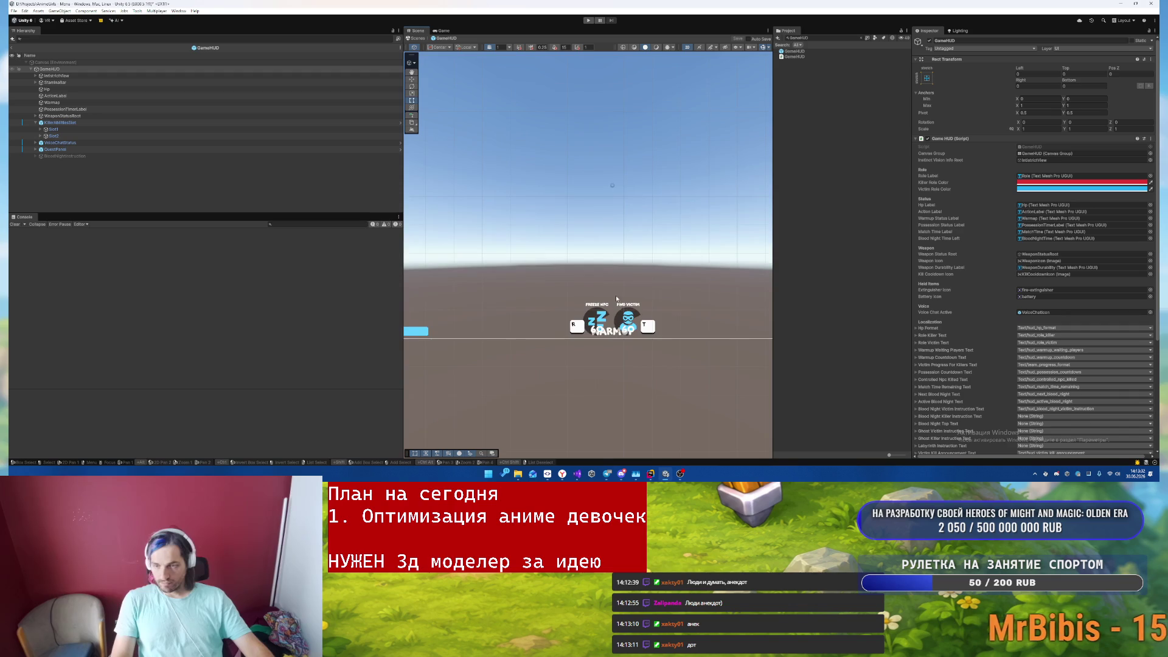
pyautogui.moveTo(616, 216); pyautogui.dragTo(611, 358)
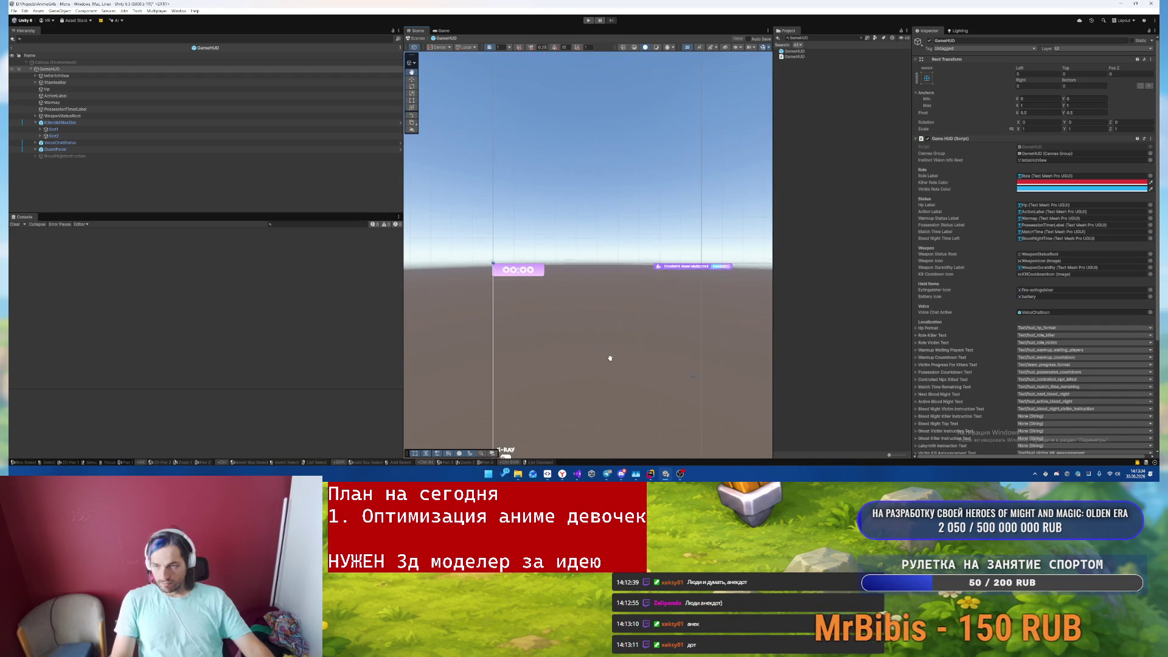
pyautogui.scroll(4, 546, 315)
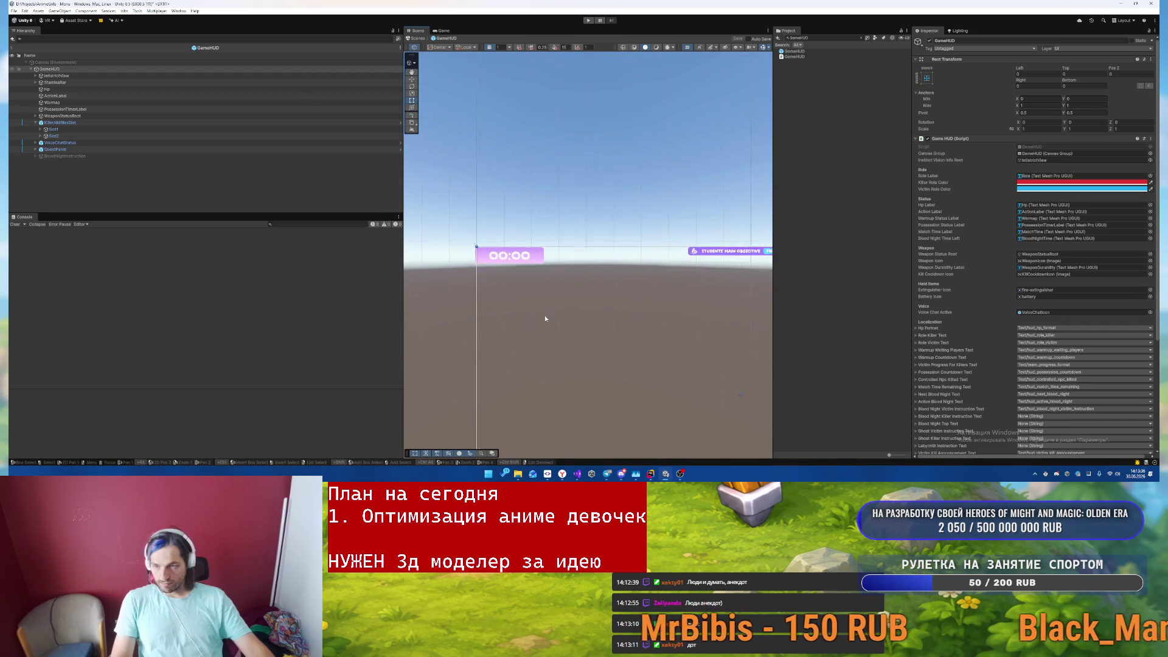
pyautogui.scroll(2, 545, 315)
pyautogui.click(621, 306)
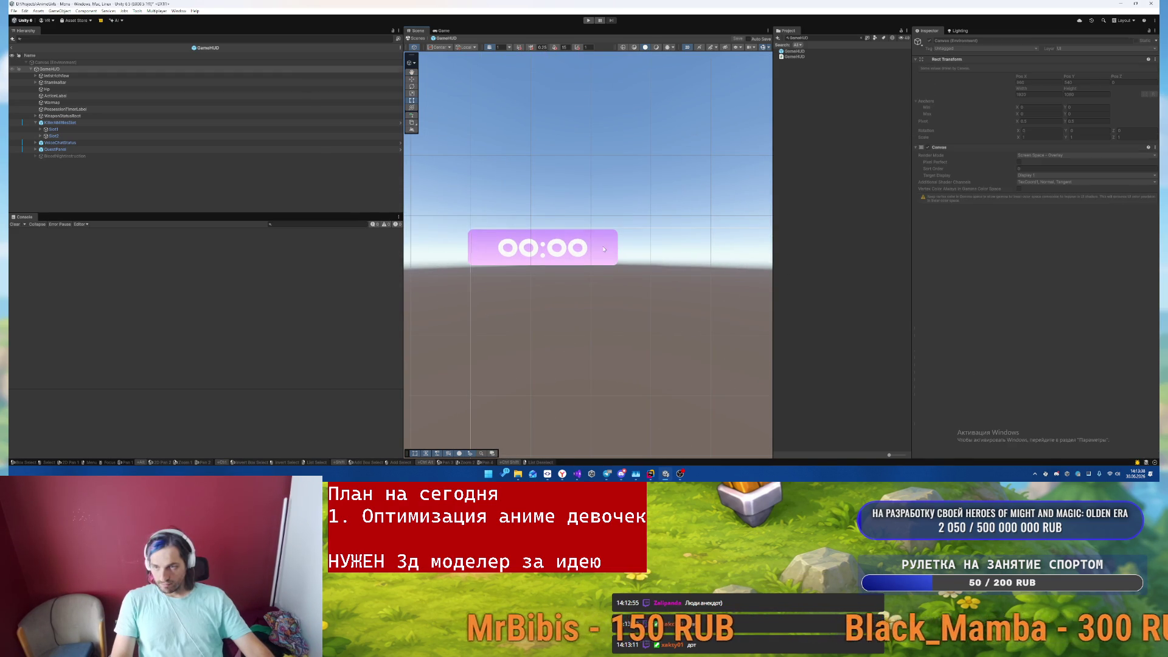
pyautogui.scroll(-5, 657, 279)
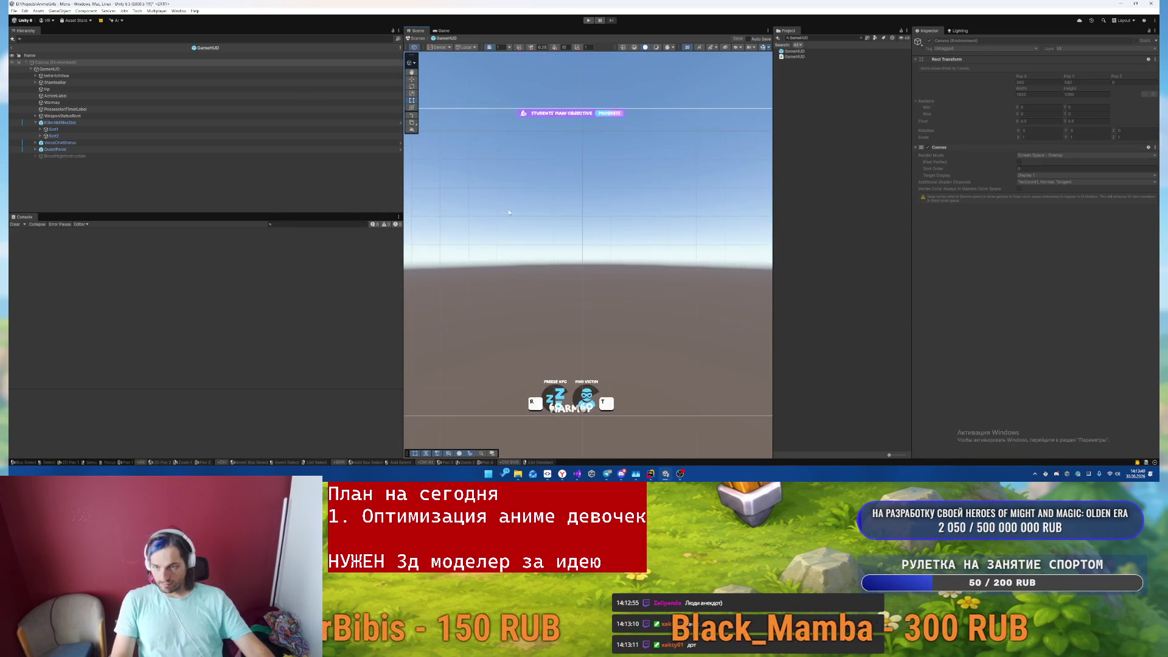
pyautogui.moveTo(561, 260); pyautogui.dragTo(660, 240)
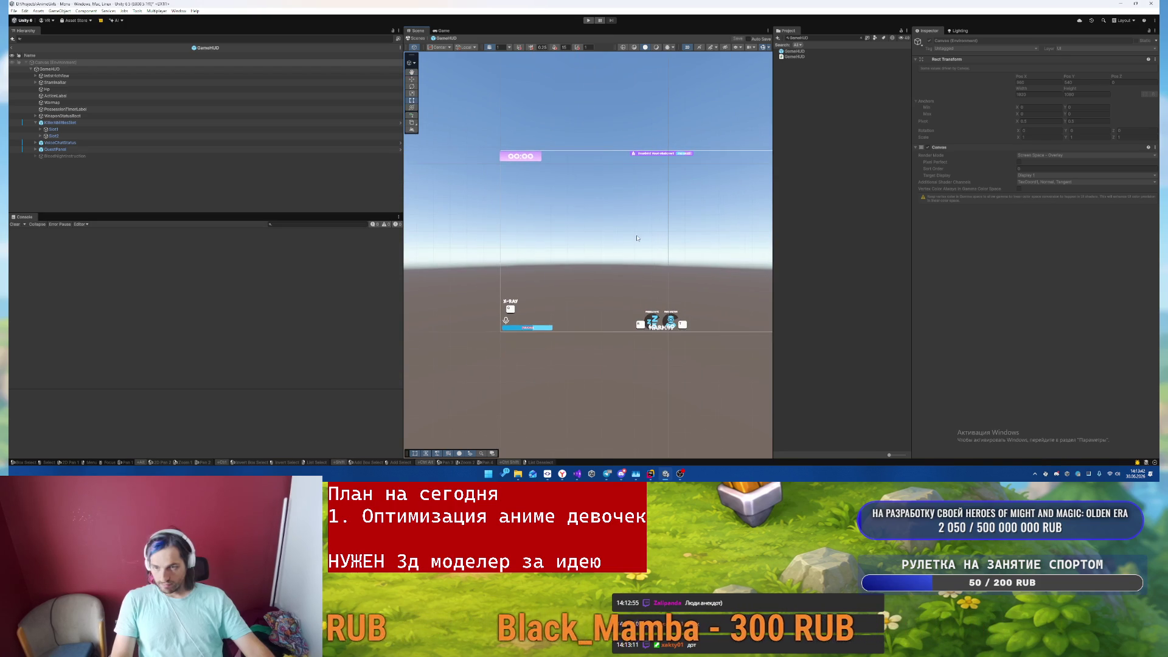
pyautogui.scroll(2, 595, 222)
pyautogui.moveTo(596, 222)
pyautogui.mouseDown()
pyautogui.moveTo(620, 199)
pyautogui.moveTo(590, 342)
pyautogui.mouseUp()
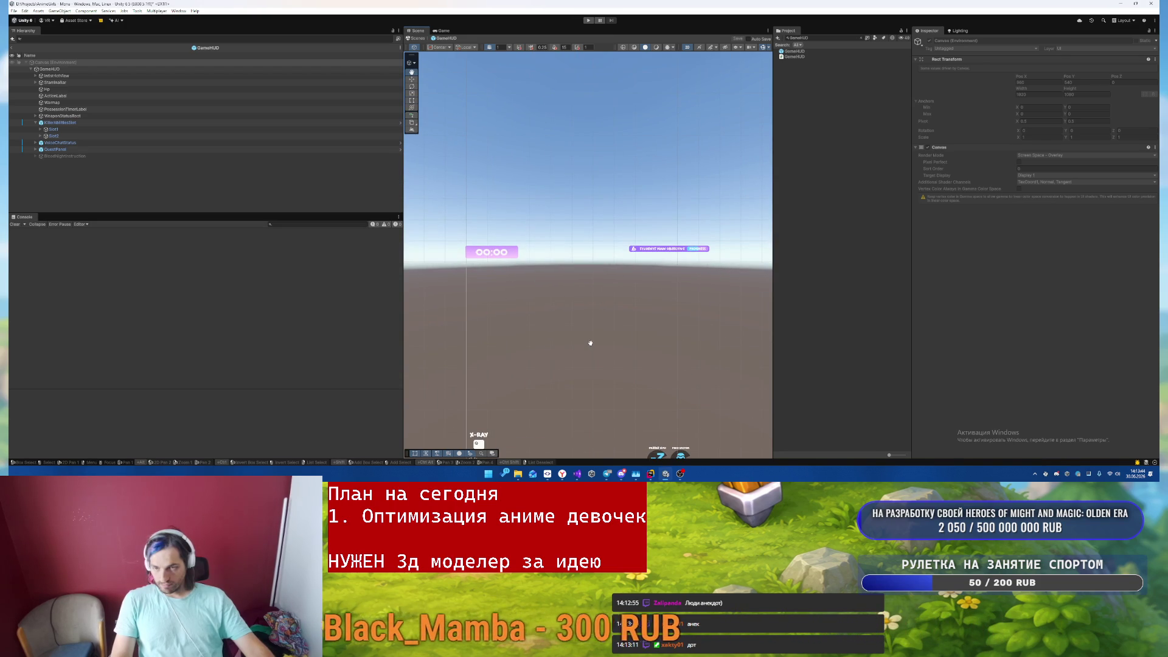
pyautogui.click(517, 257)
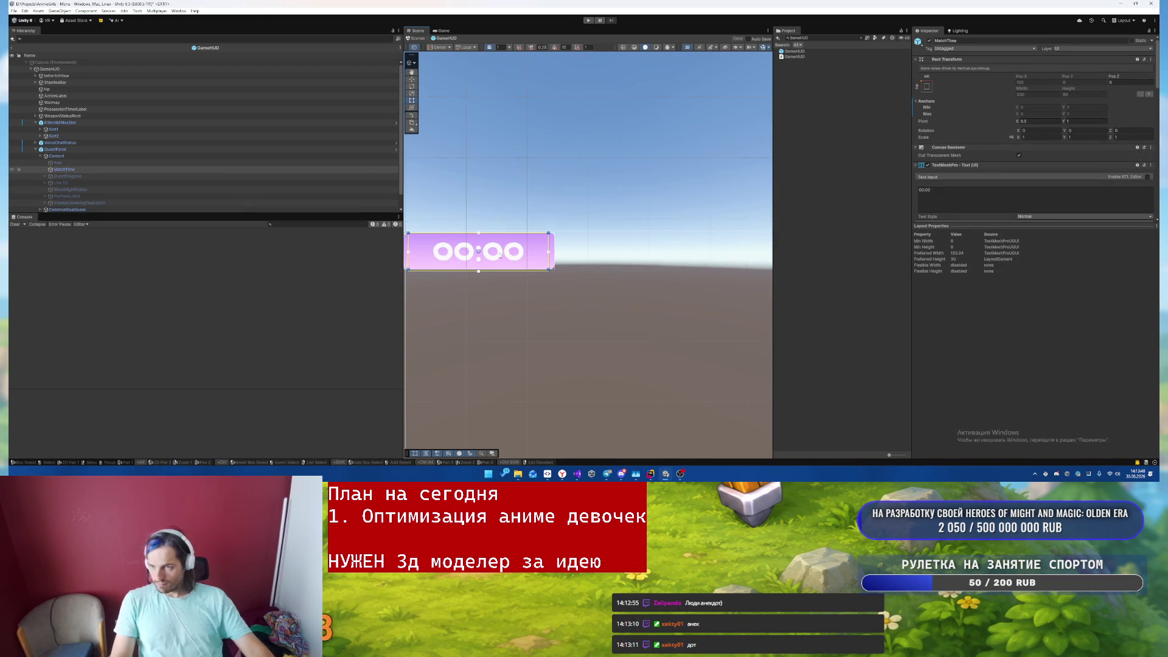
# - Remove the pink Gradient component from the timer box background
pyautogui.click(549, 255)
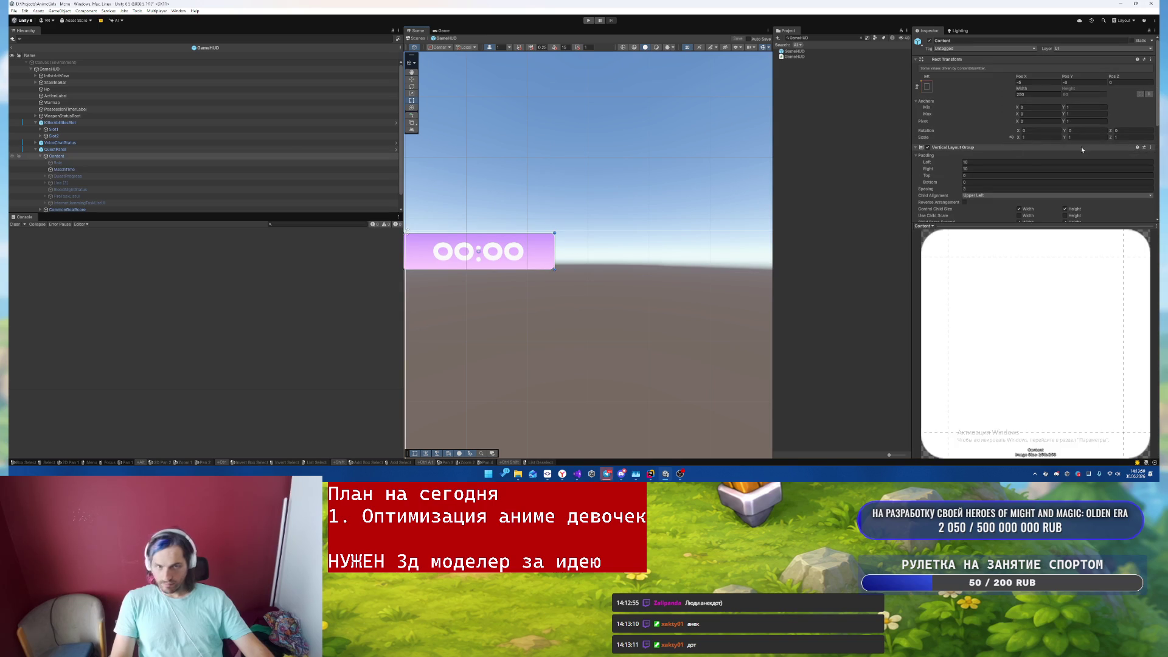
pyautogui.scroll(-10, 1081, 149)
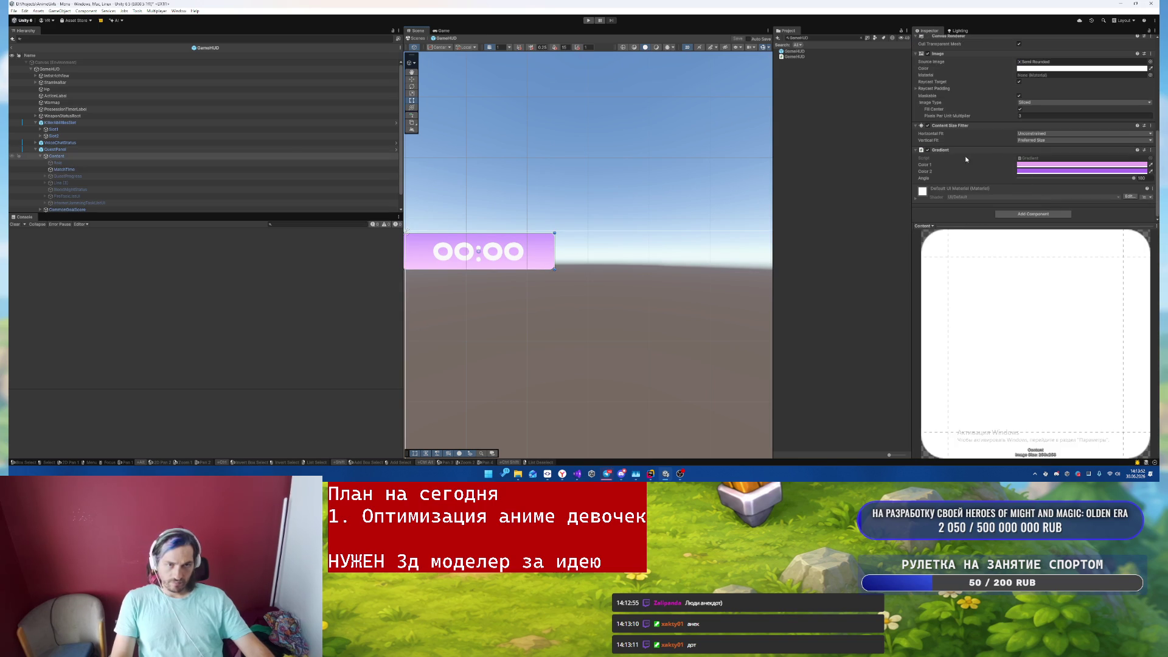
pyautogui.rightClick(969, 149)
pyautogui.click(1000, 178)
pyautogui.scroll(3, 973, 189)
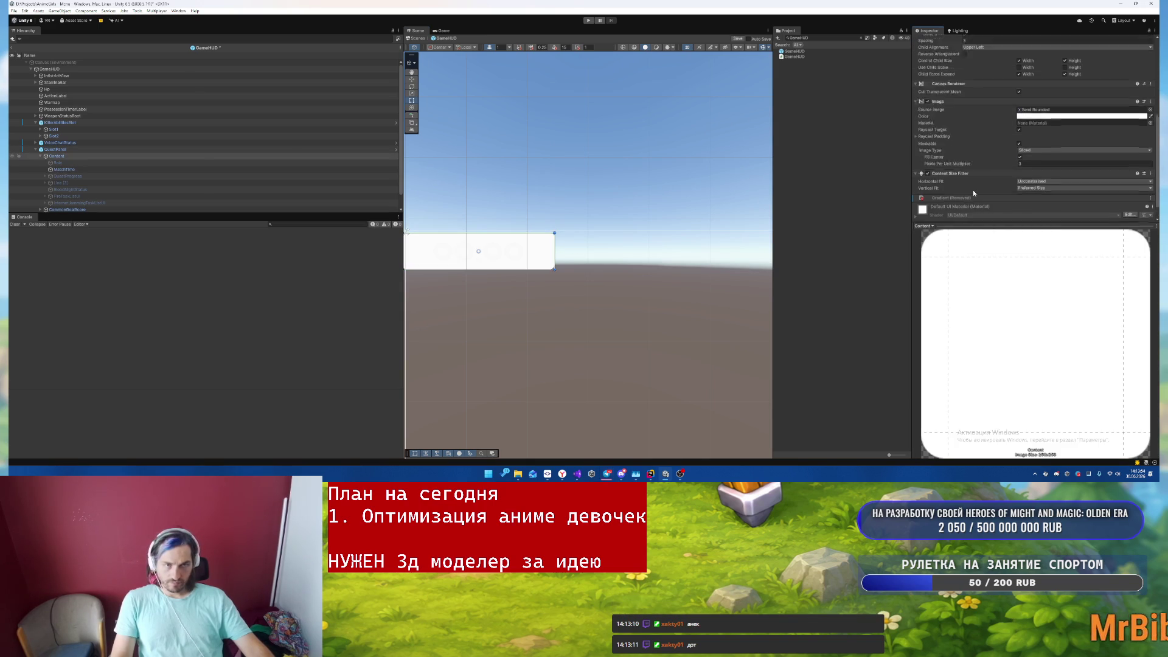
# - Set the timer box background to pale cream yellow, then select QuestPanel
pyautogui.click(1034, 170)
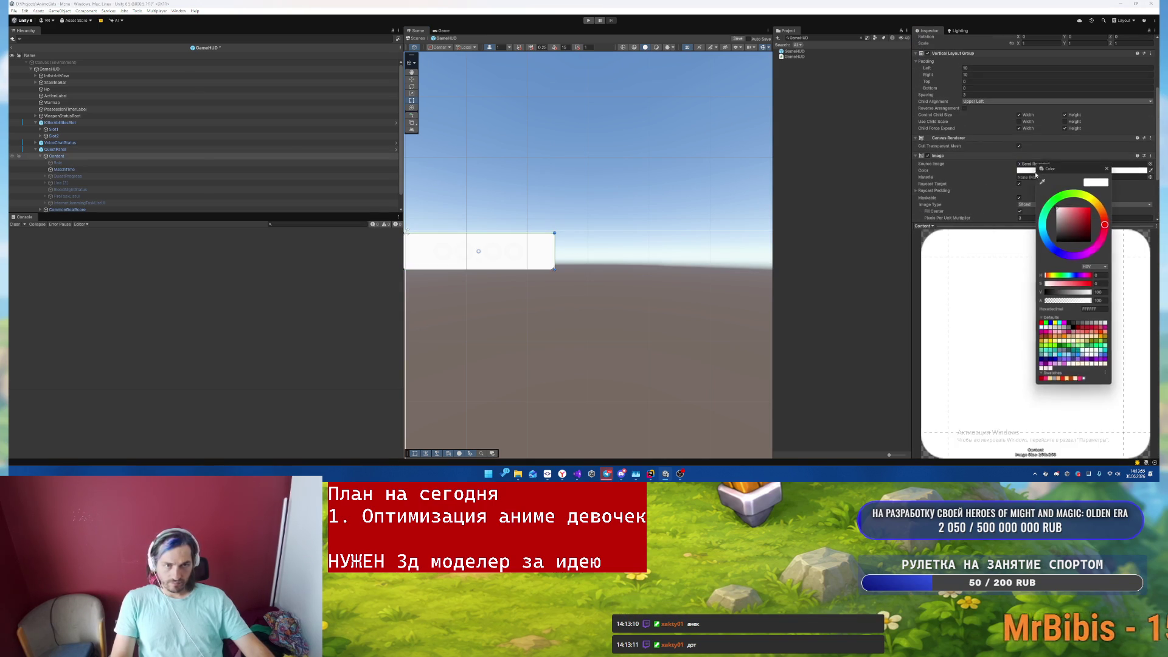
pyautogui.click(1068, 382)
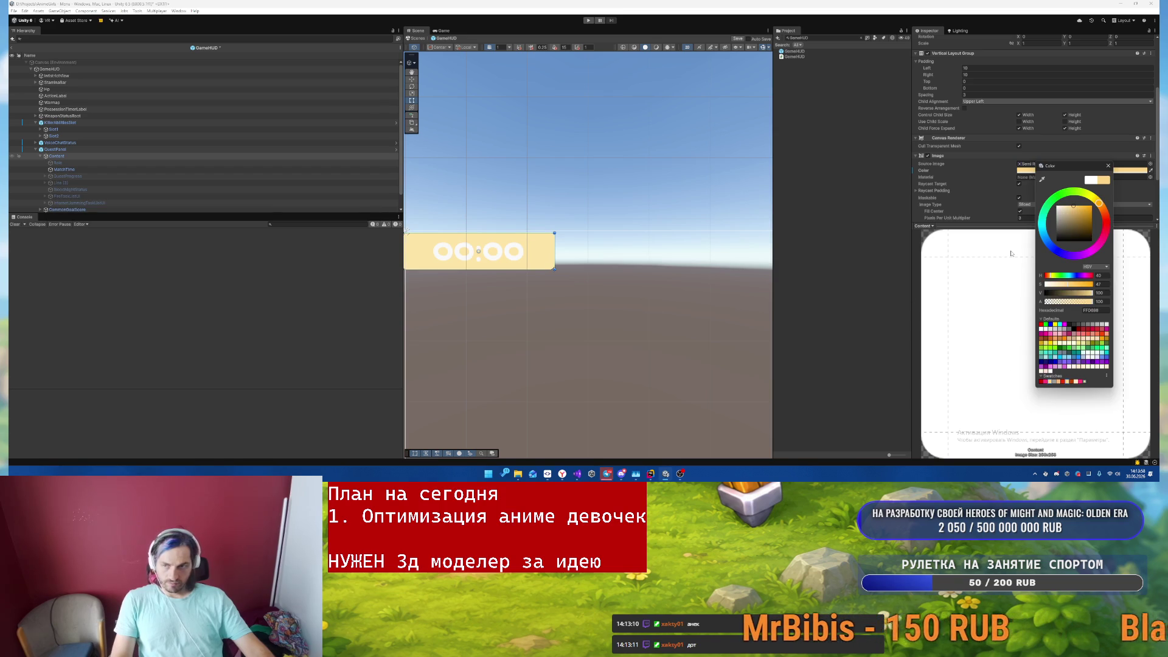
pyautogui.press('Escape')
pyautogui.scroll(-1, 109, 157)
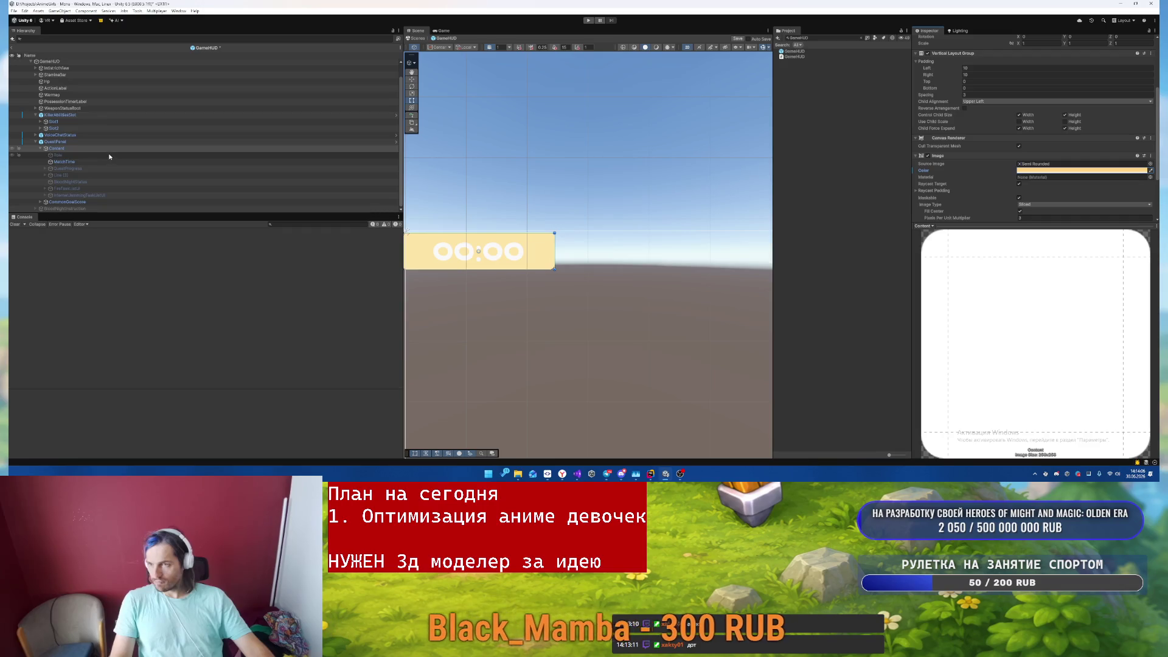
pyautogui.press('f')
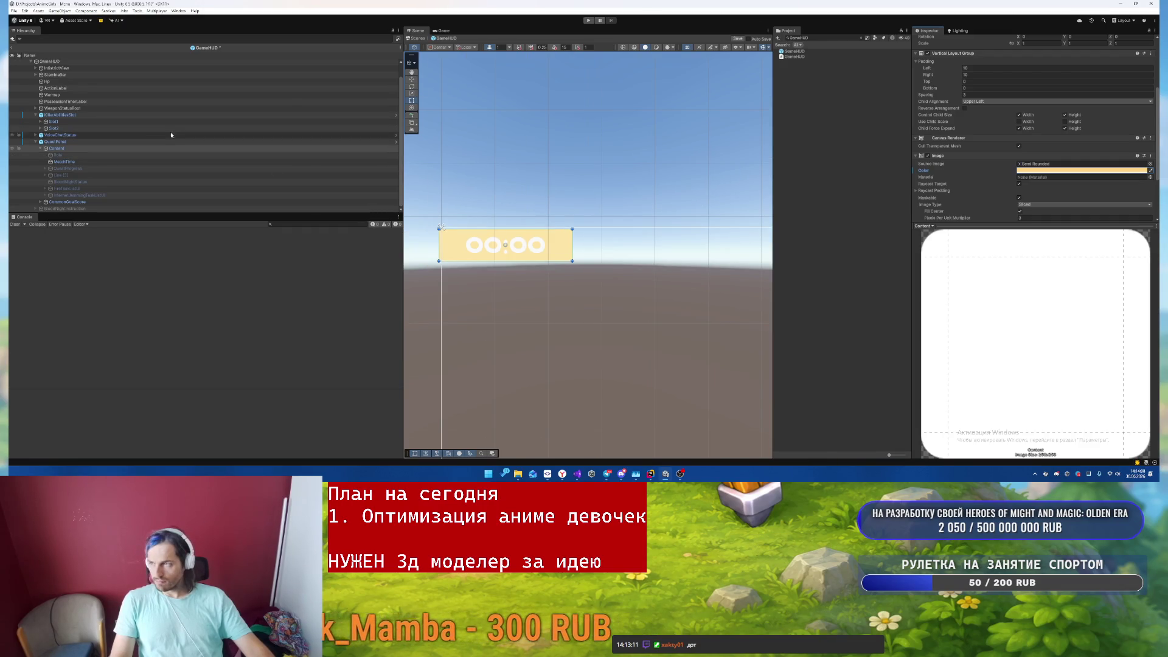
pyautogui.click(182, 141)
pyautogui.scroll(1, 272, 132)
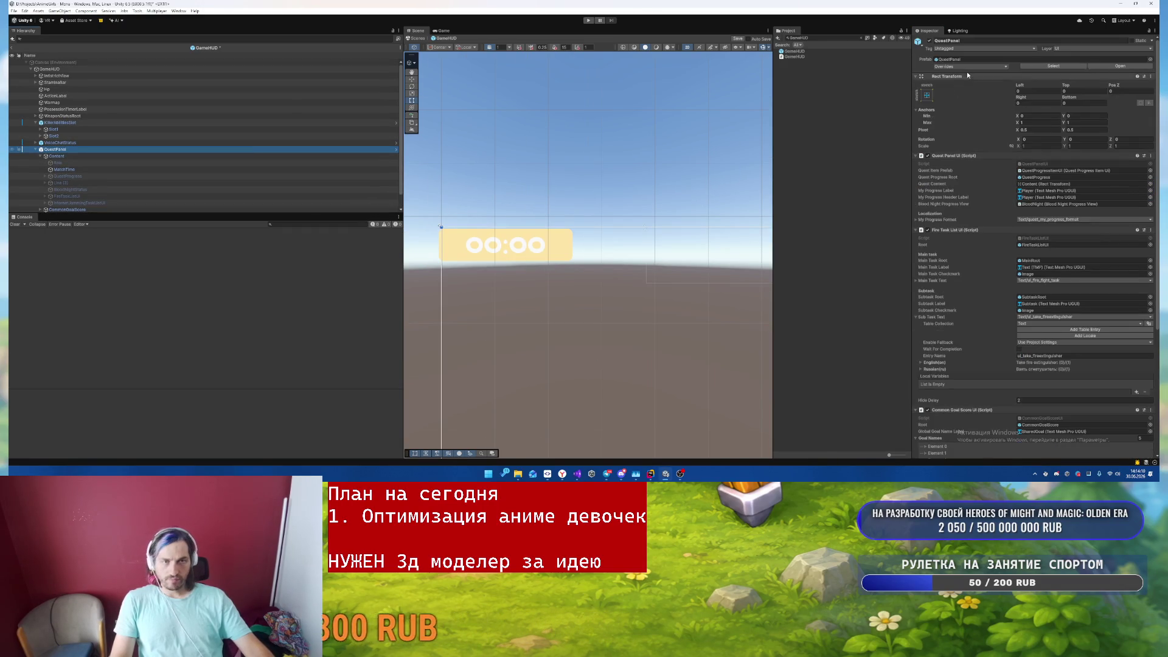
# - Apply all QuestPanel prefab overrides and colour the 00:00 timer text orange BC4400
pyautogui.click(971, 66)
pyautogui.click(1013, 220)
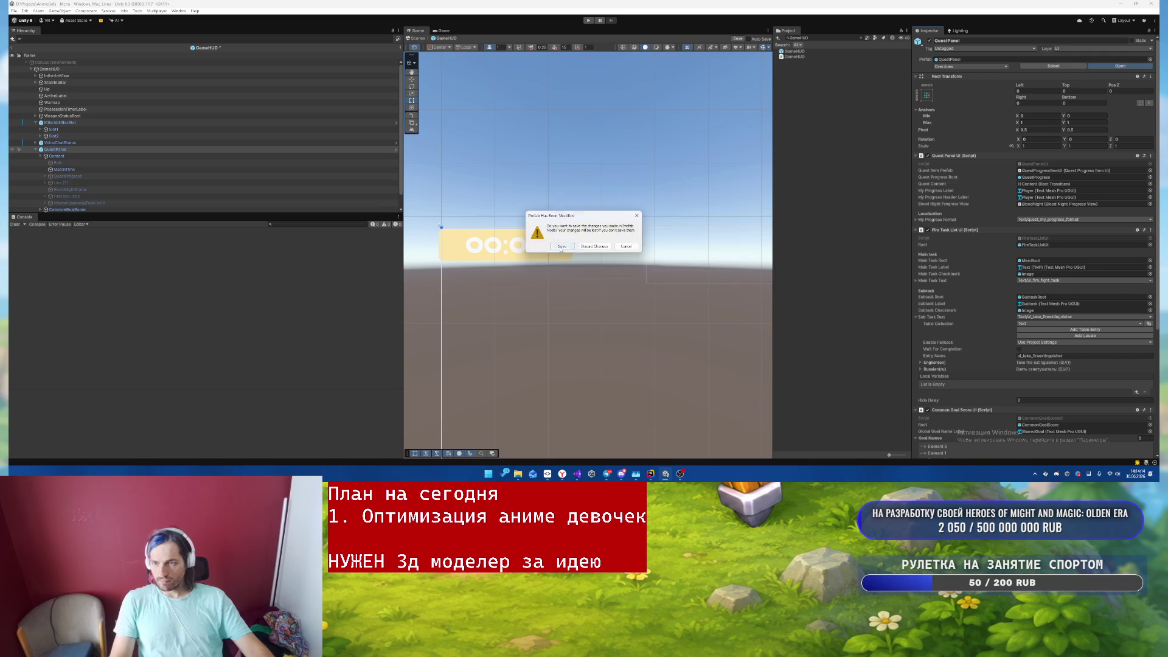
pyautogui.click(481, 246)
pyautogui.scroll(-3, 988, 178)
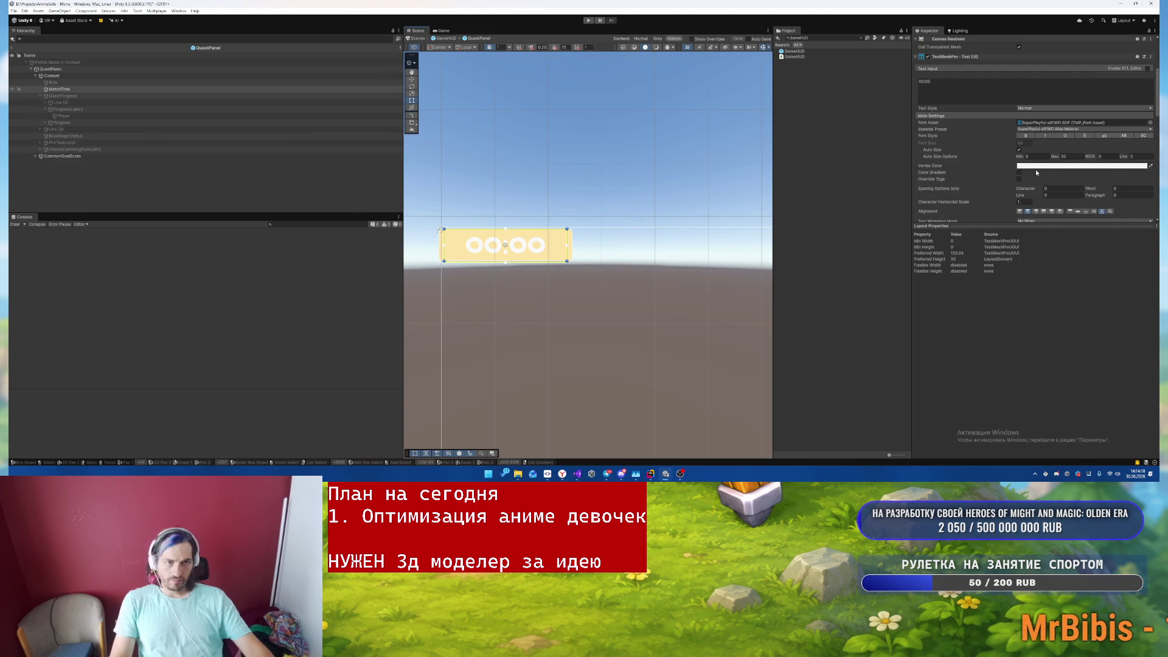
pyautogui.click(1036, 165)
pyautogui.click(1071, 377)
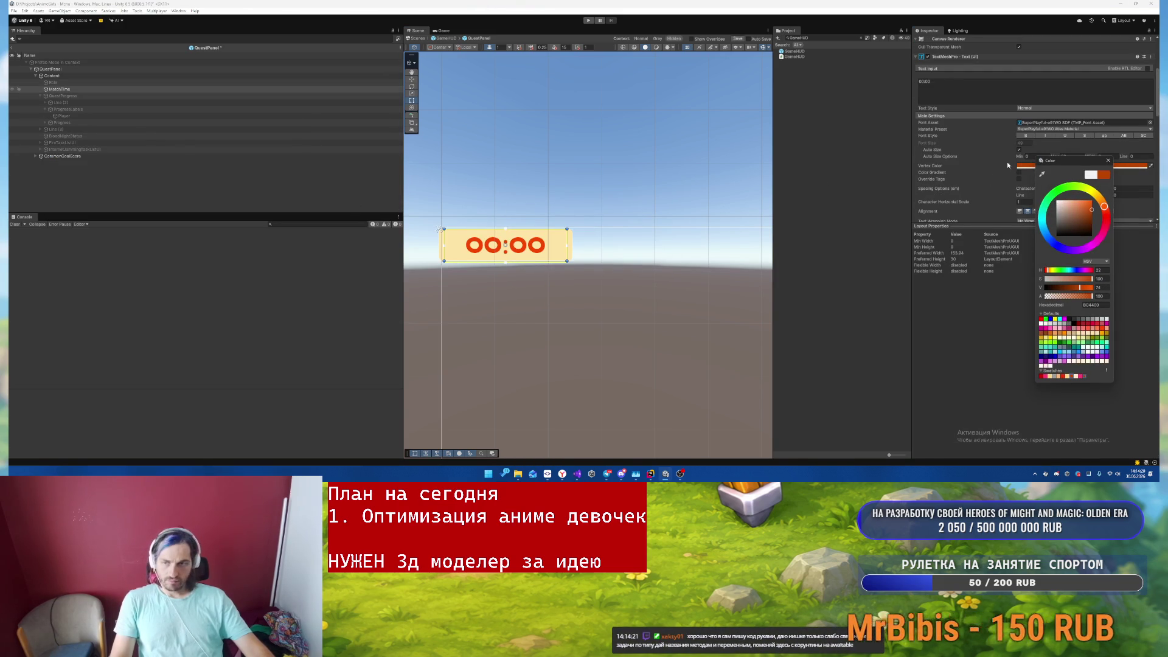
pyautogui.click(1108, 161)
# - Change the Students Main Objective bar from purple to cream FFD898
pyautogui.scroll(-5, 631, 180)
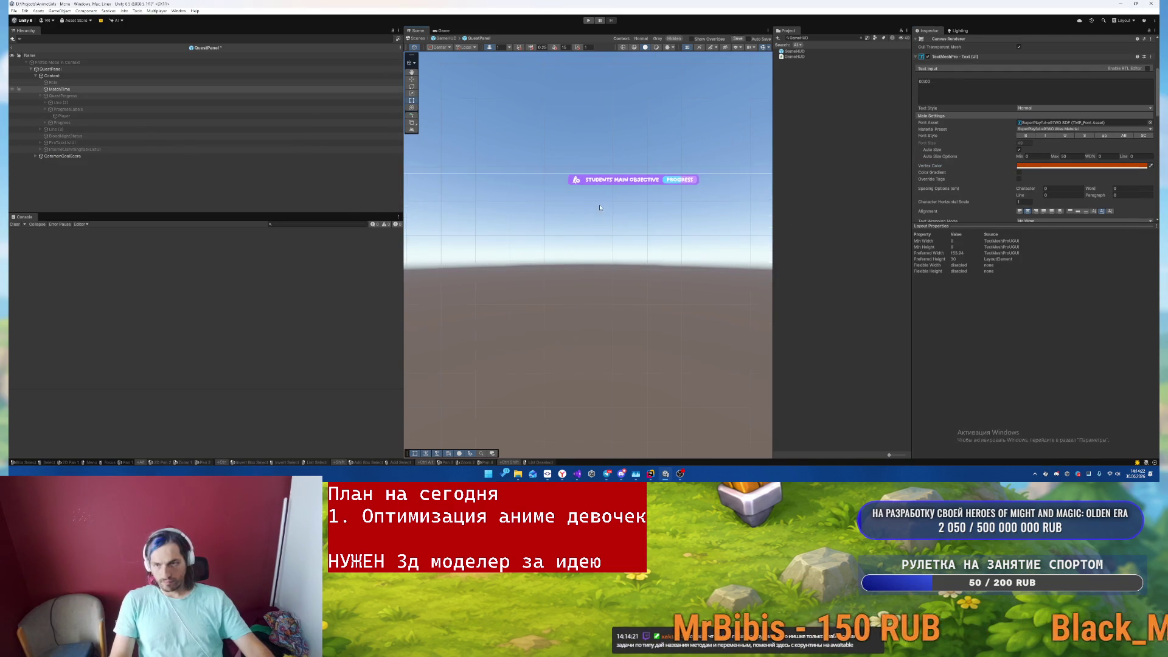
pyautogui.scroll(5, 632, 181)
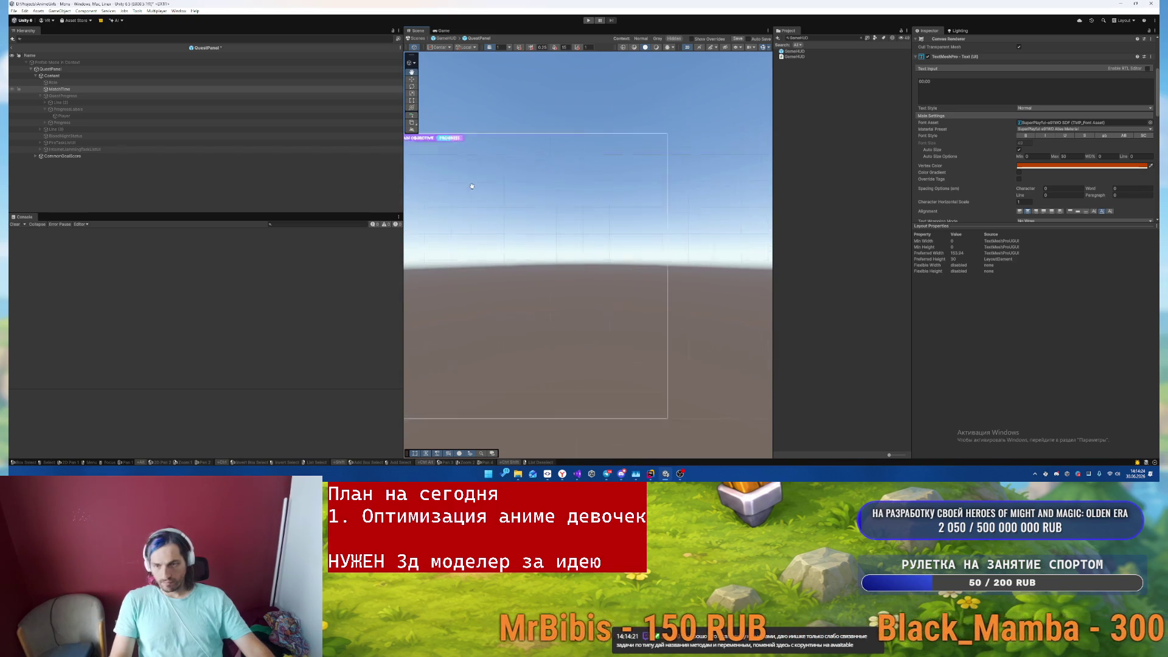
pyautogui.scroll(5, 630, 260)
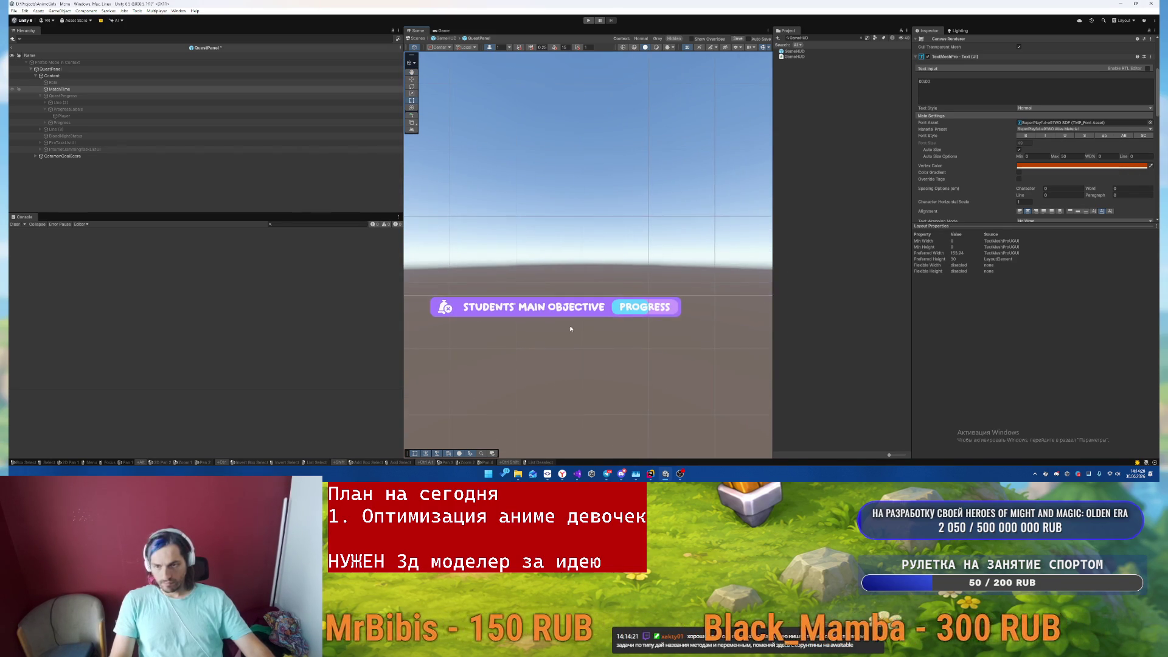
pyautogui.click(593, 307)
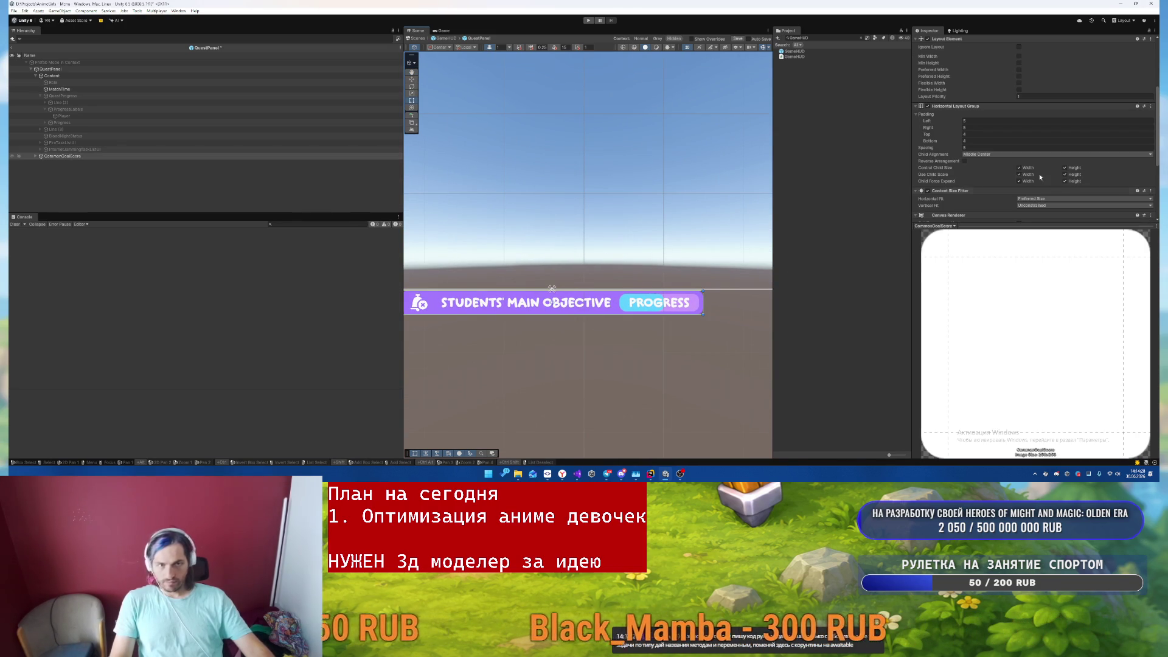
pyautogui.click(1070, 130)
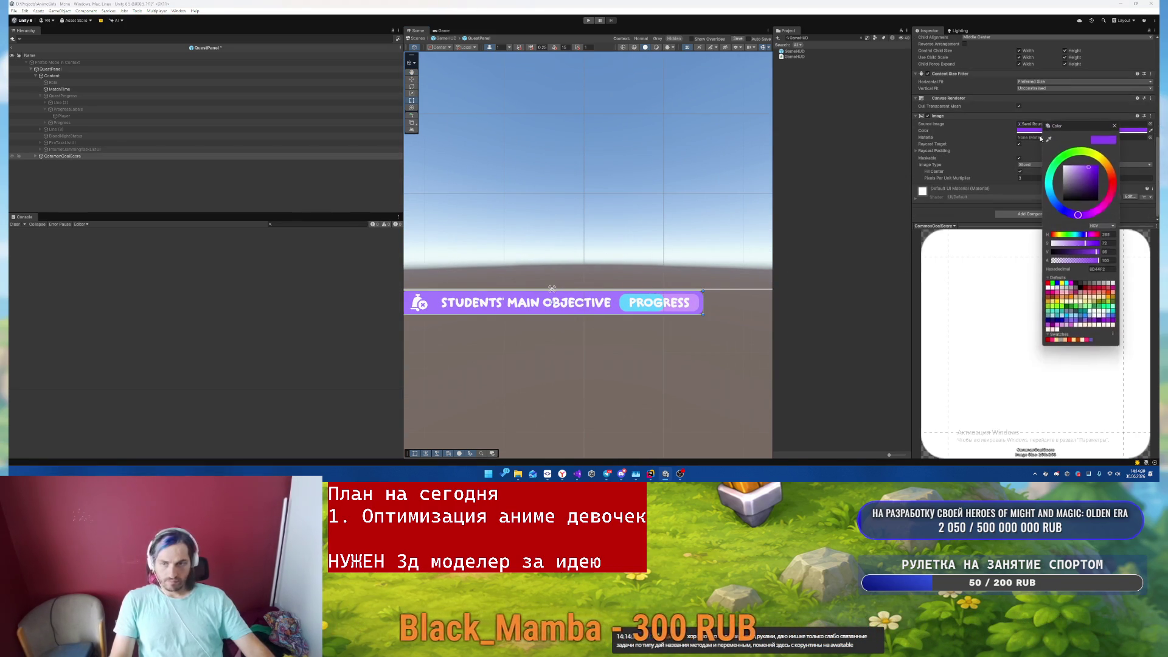
pyautogui.click(1075, 341)
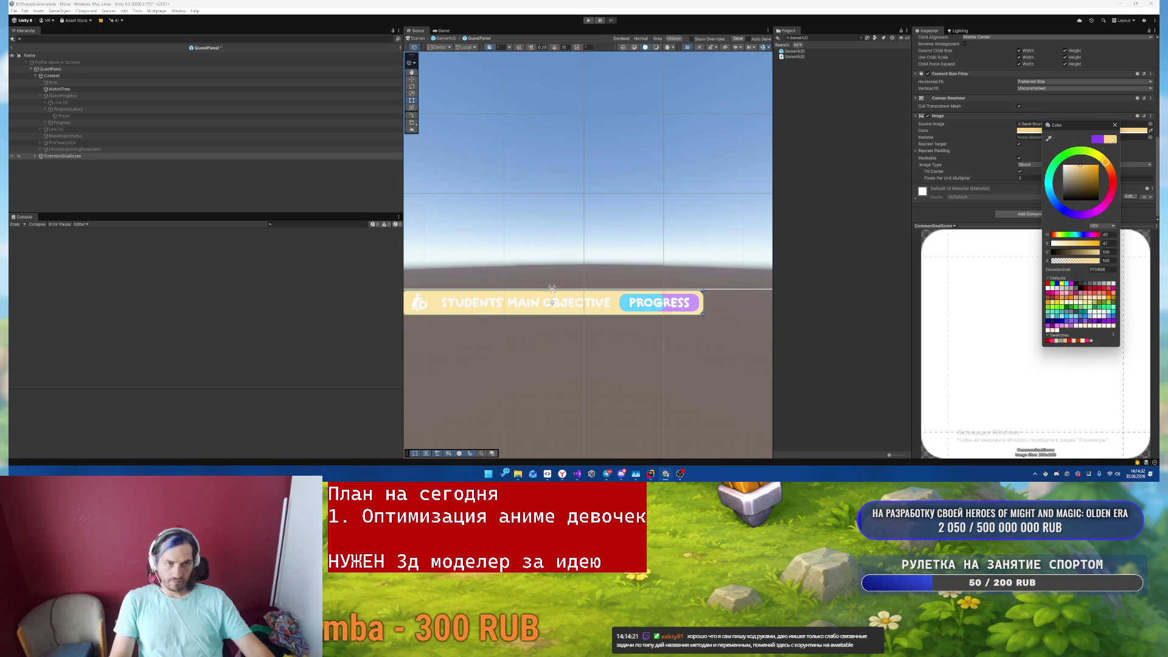
pyautogui.click(1022, 123)
# - Make the objective bar's icon image orange
pyautogui.click(72, 157)
pyautogui.press('Right')
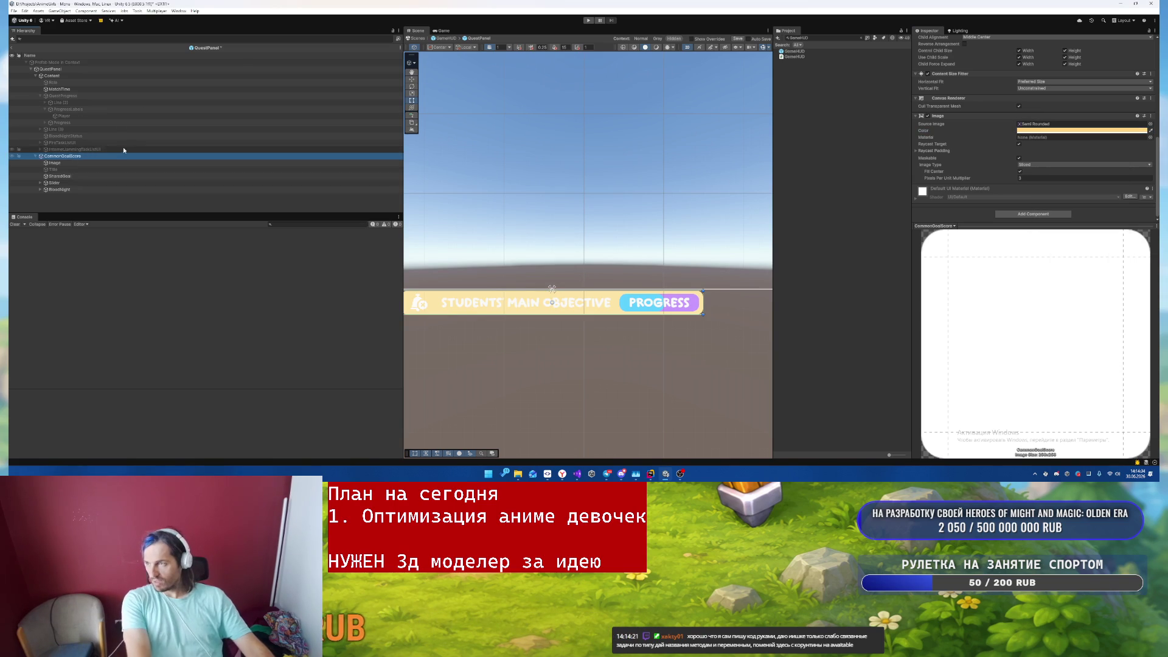
pyautogui.press('Down')
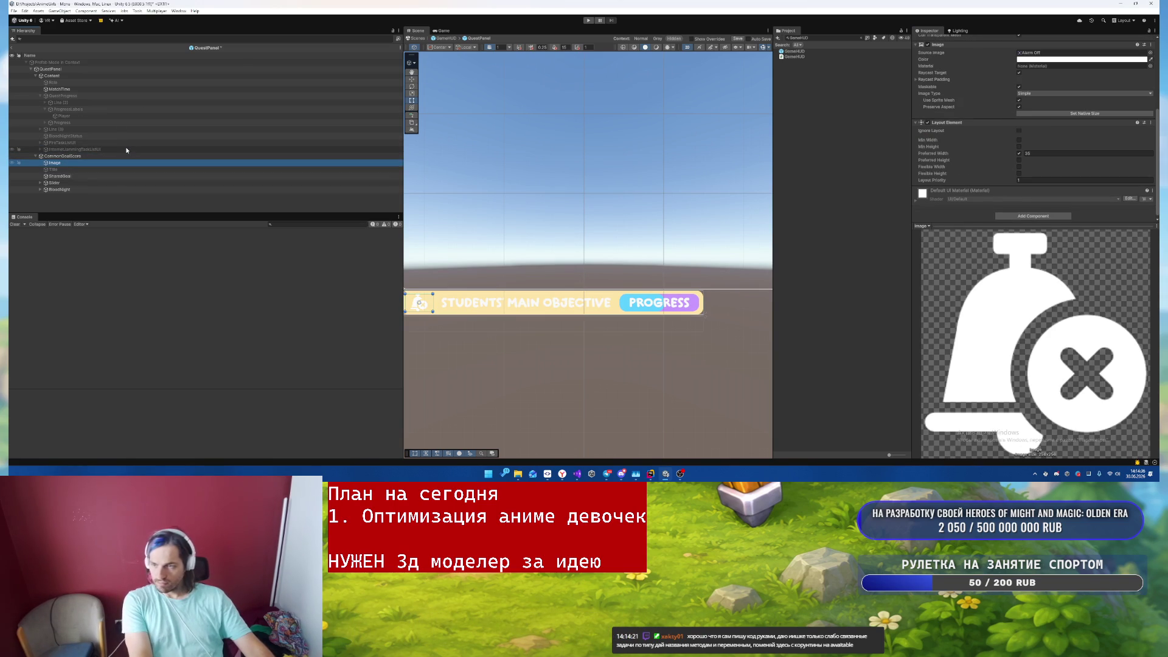
pyautogui.click(1048, 59)
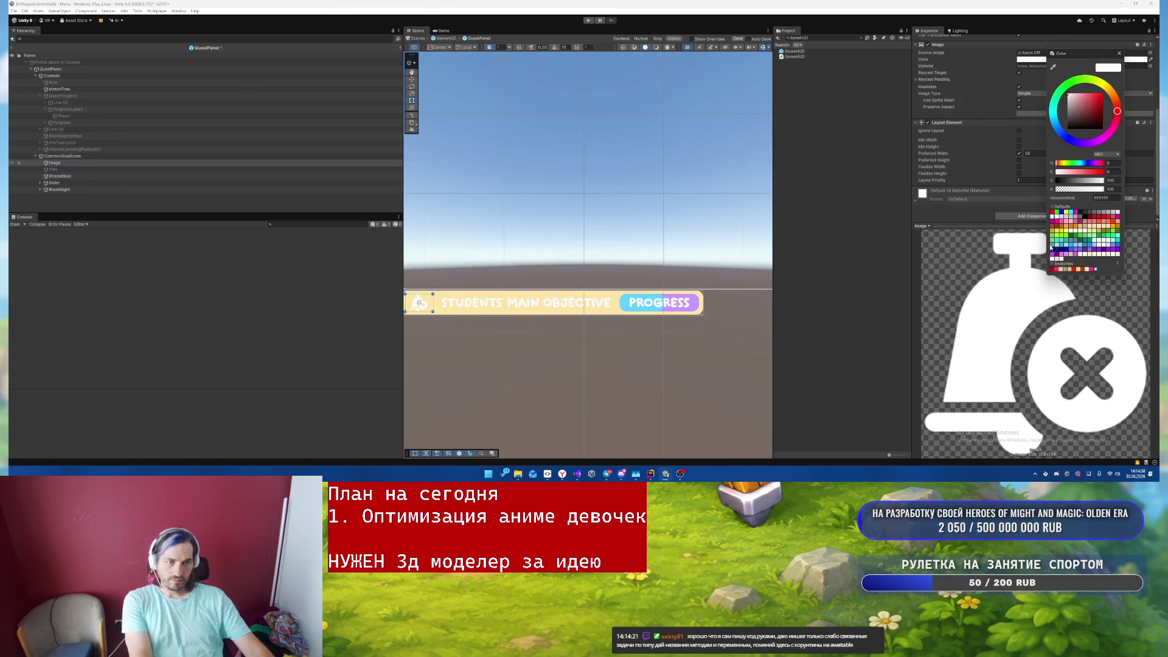
pyautogui.click(1119, 55)
# - Make the STUDENTS MAIN OBJECTIVE title text orange
pyautogui.click(535, 304)
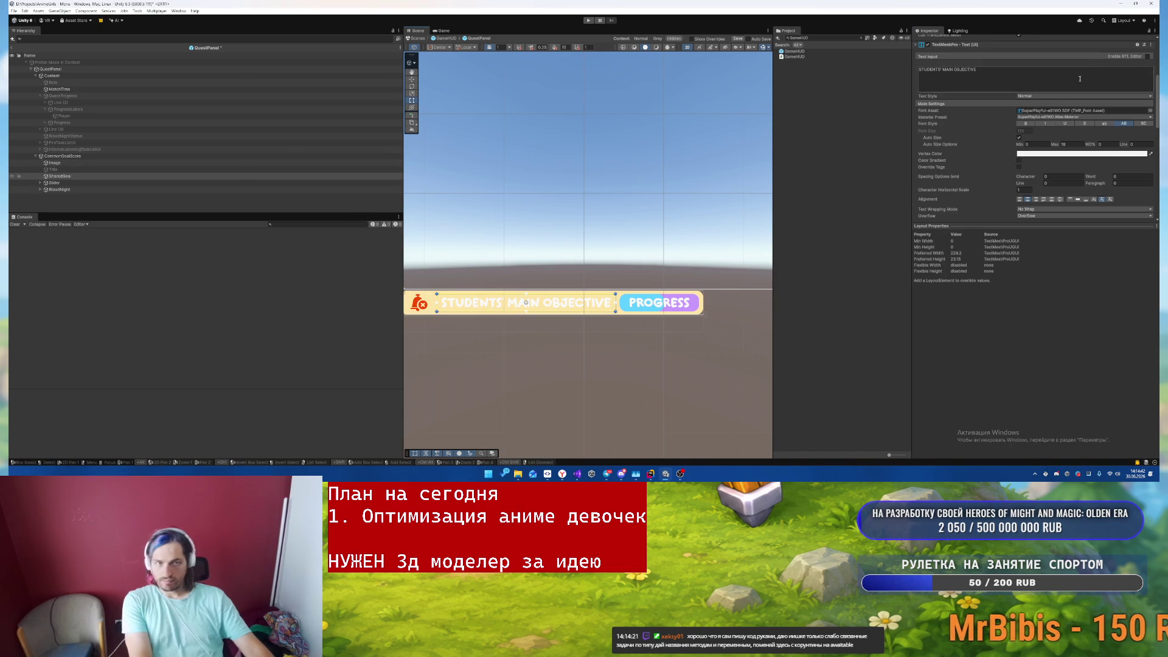
pyautogui.click(1042, 155)
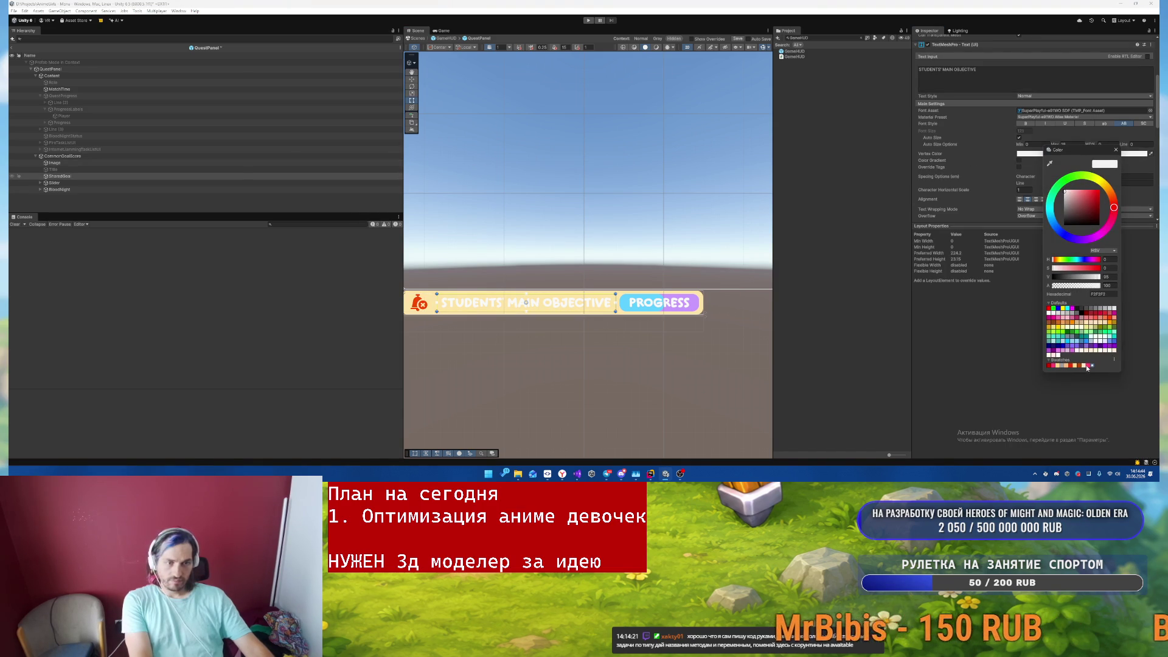
pyautogui.click(1079, 366)
pyautogui.scroll(5, 671, 292)
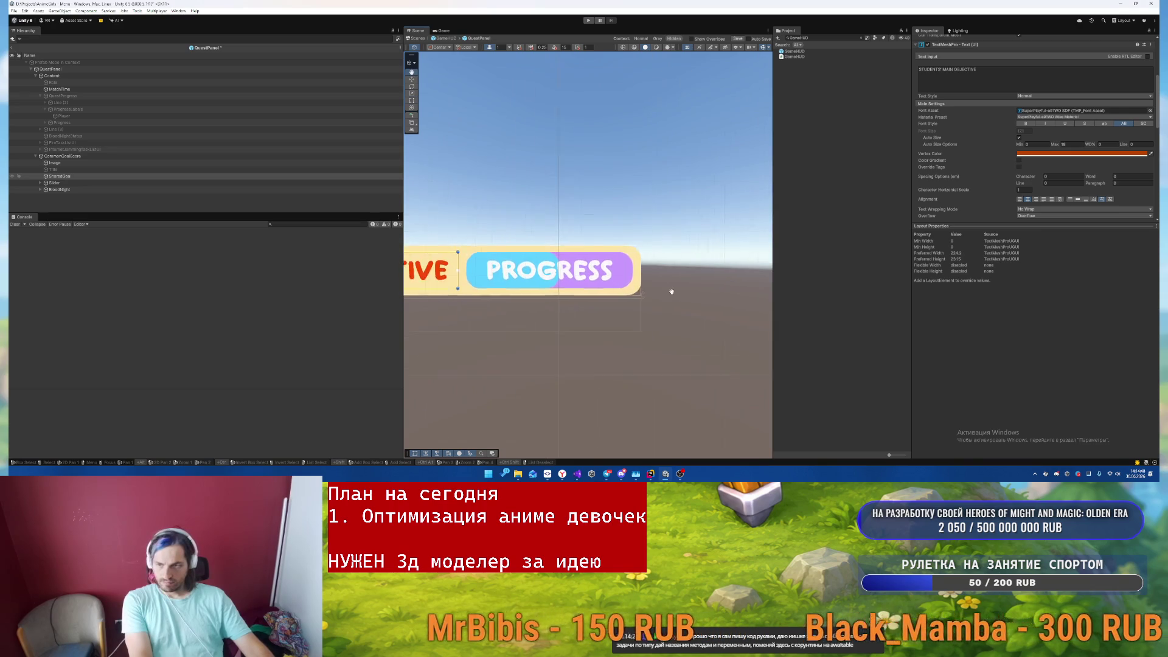
pyautogui.scroll(-3, 672, 292)
pyautogui.scroll(3, 608, 255)
pyautogui.click(605, 241)
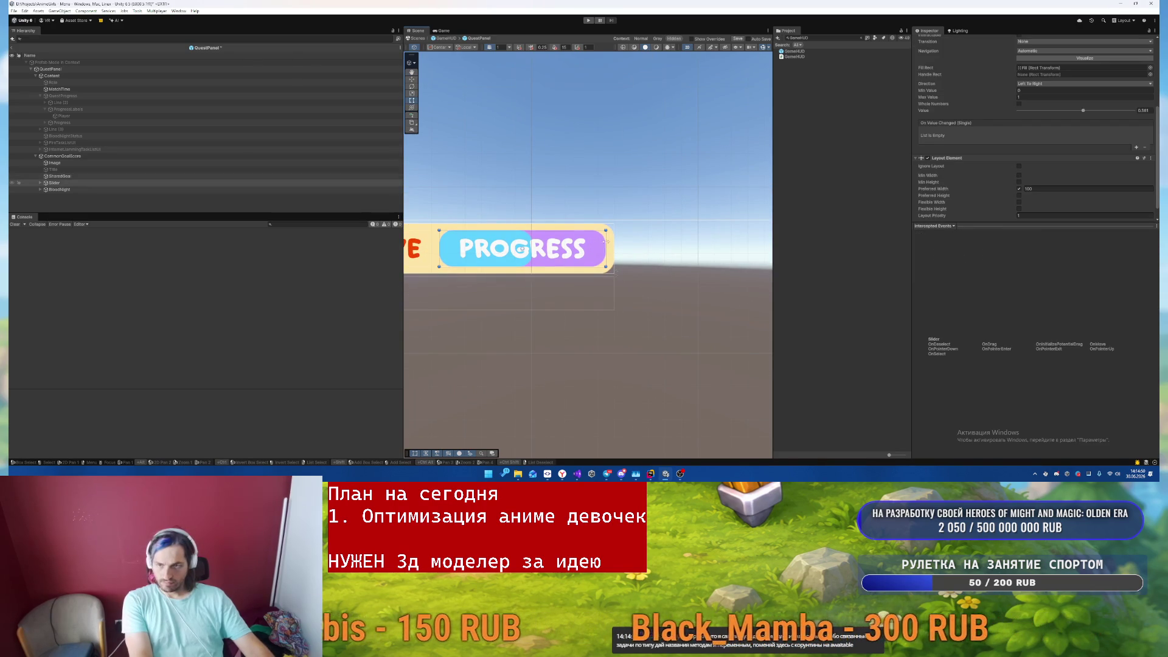
# - Give the progress slider's Background image a light grey colour
pyautogui.click(261, 183)
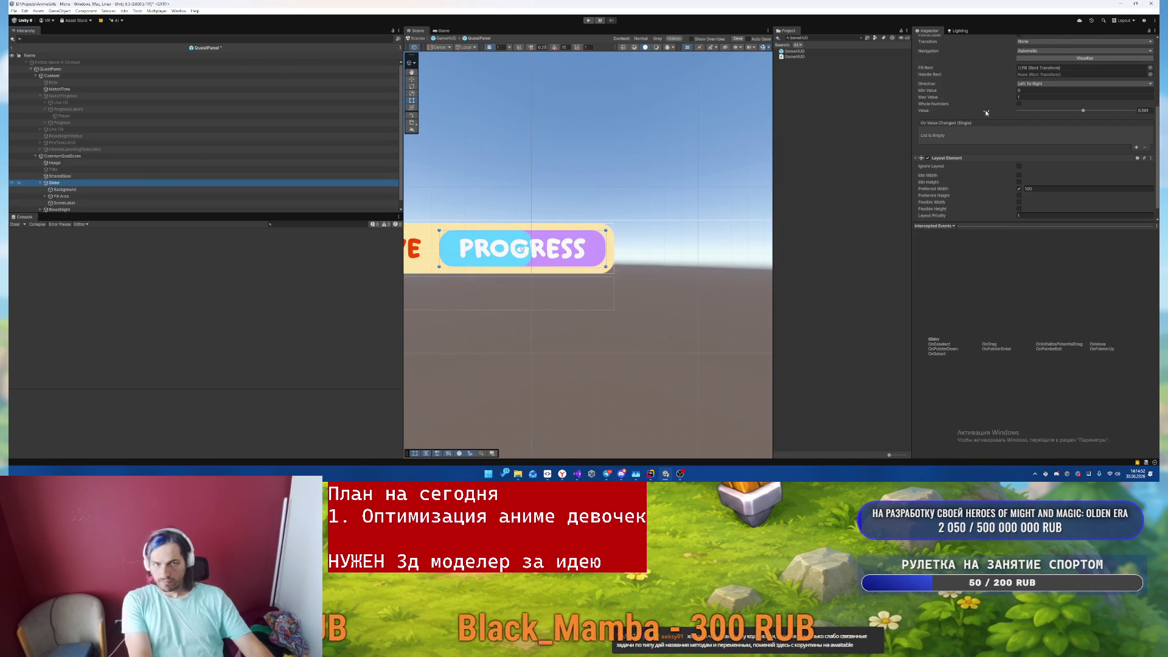
pyautogui.press('Down')
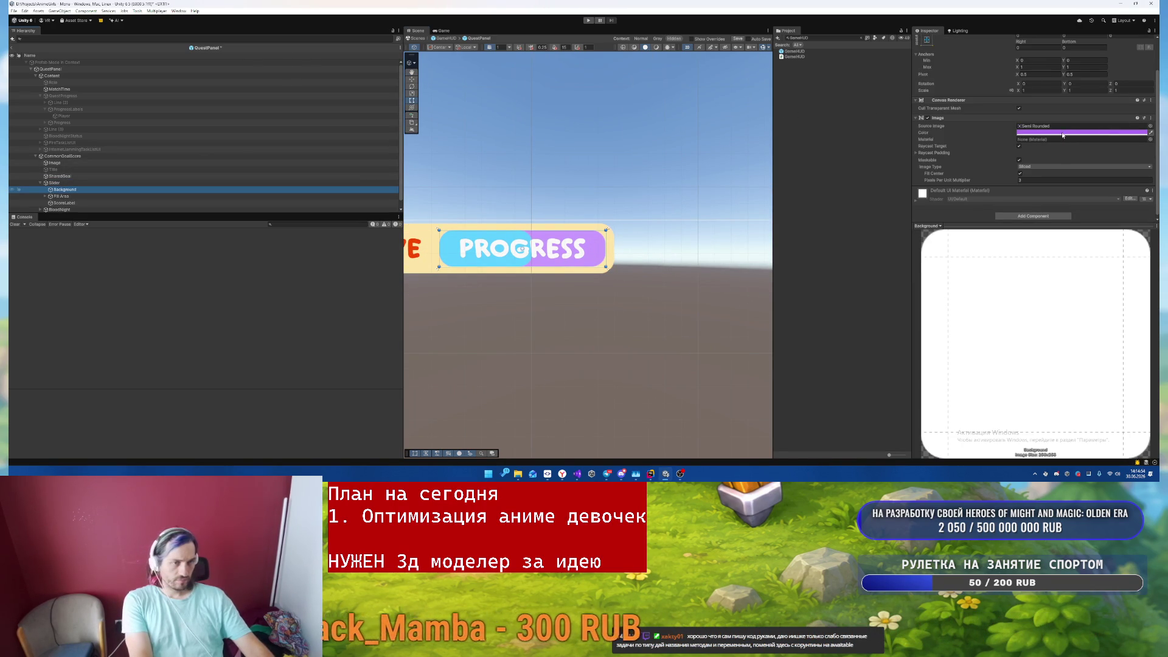
pyautogui.click(1067, 132)
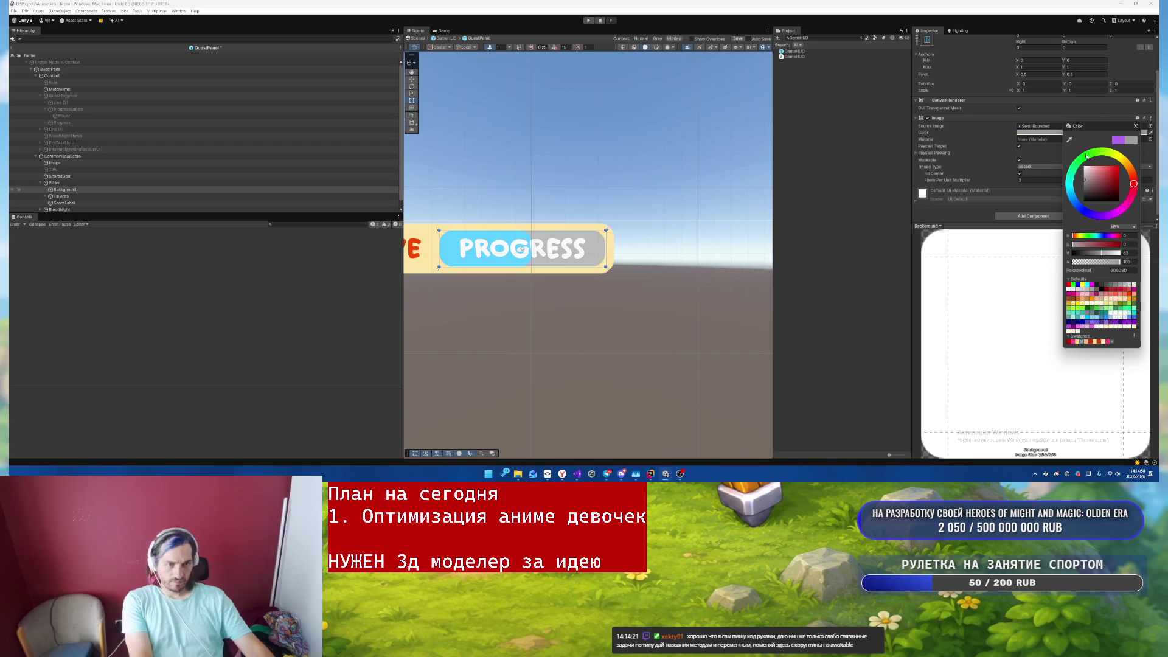
pyautogui.click(1136, 126)
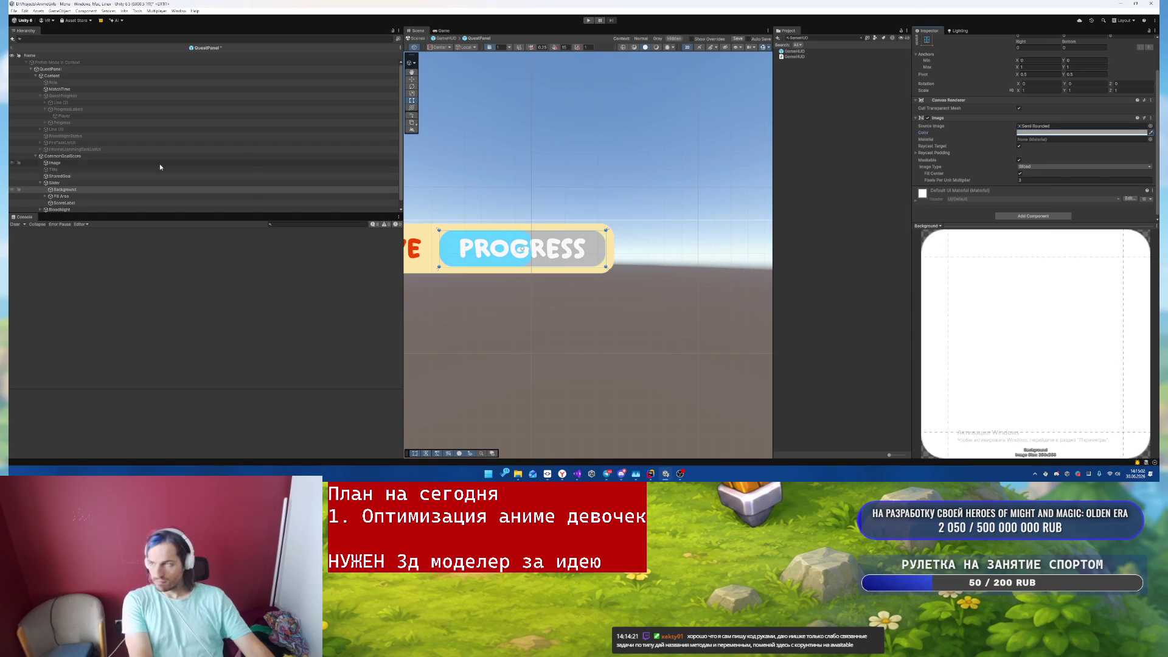
# - Change the progress Fill colour from blue to pink FF3B77
pyautogui.click(463, 262)
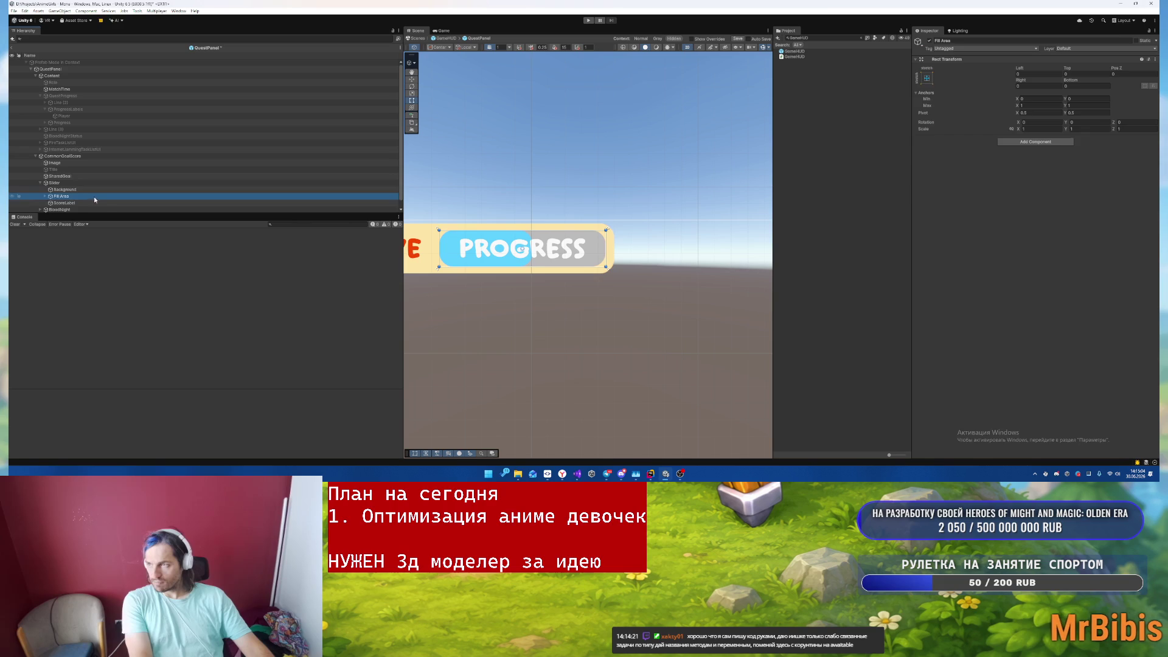
pyautogui.click(1059, 180)
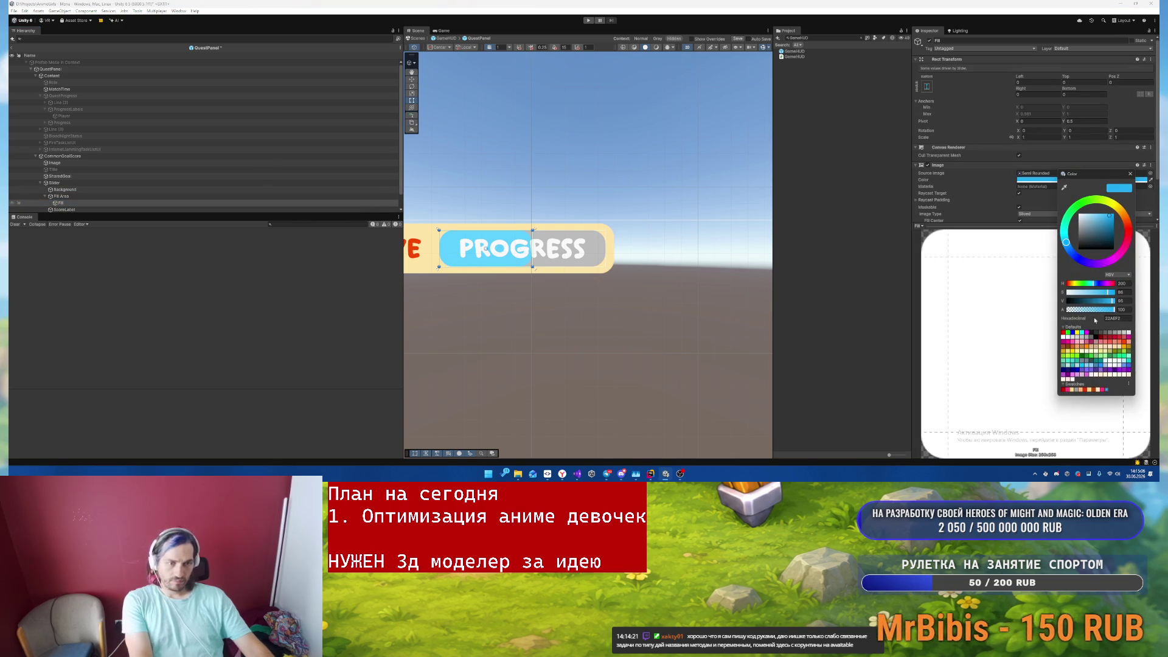
pyautogui.moveTo(1083, 264)
pyautogui.mouseDown()
pyautogui.moveTo(1117, 260)
pyautogui.moveTo(1127, 242)
pyautogui.mouseUp()
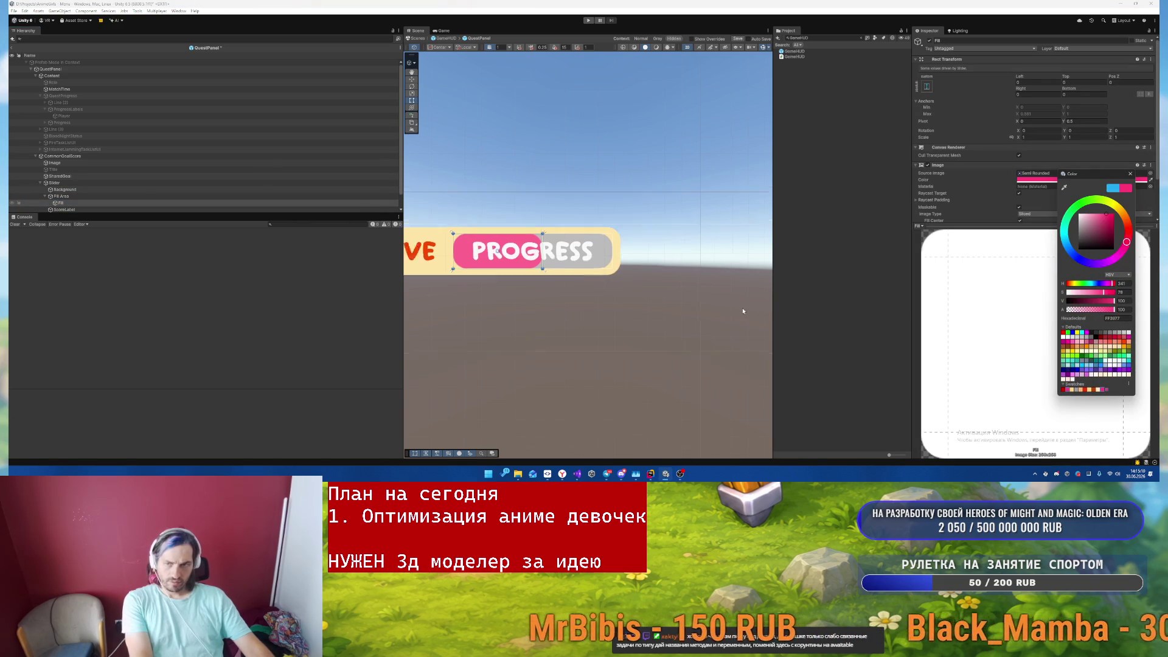
pyautogui.click(842, 279)
pyautogui.scroll(-2, 679, 283)
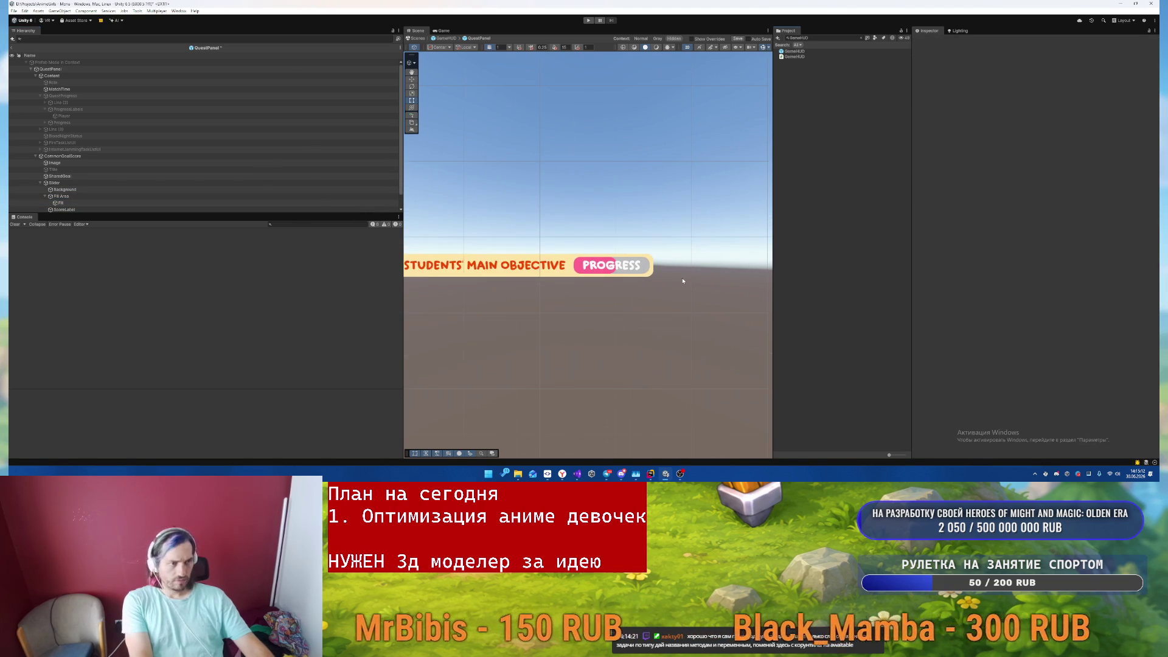
# - Colour the PROGRESS label pale cream, then select the QuestPanel root
pyautogui.click(630, 269)
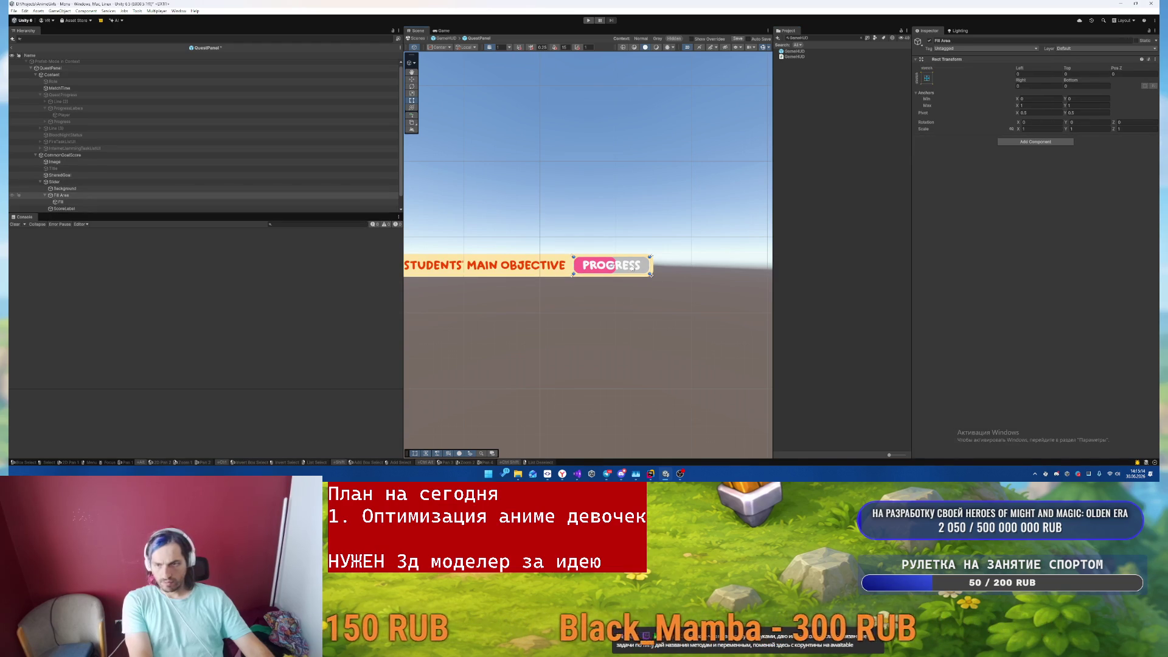
pyautogui.scroll(-3, 1034, 152)
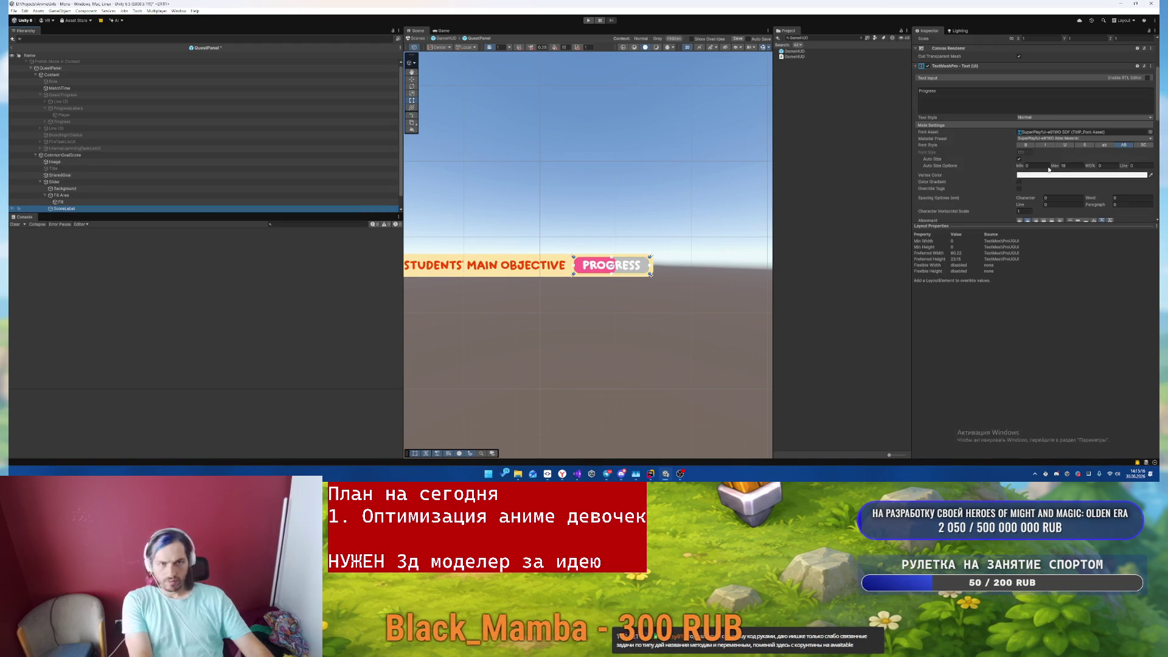
pyautogui.click(1034, 174)
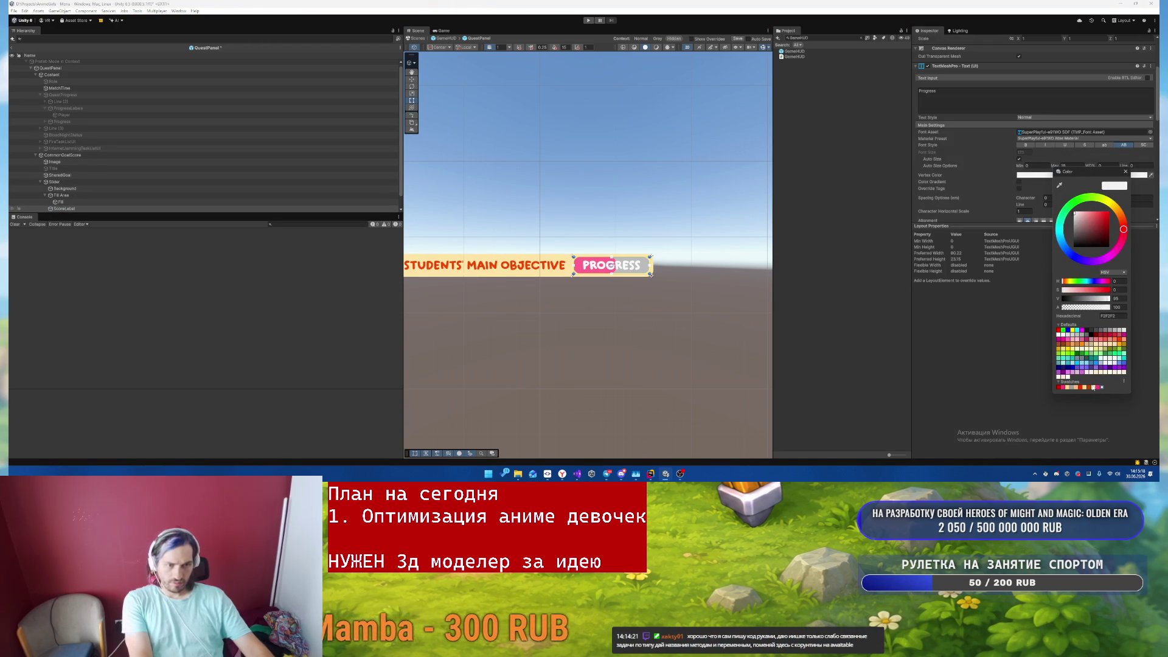
pyautogui.click(1126, 173)
pyautogui.click(583, 324)
pyautogui.moveTo(582, 325); pyautogui.dragTo(577, 301)
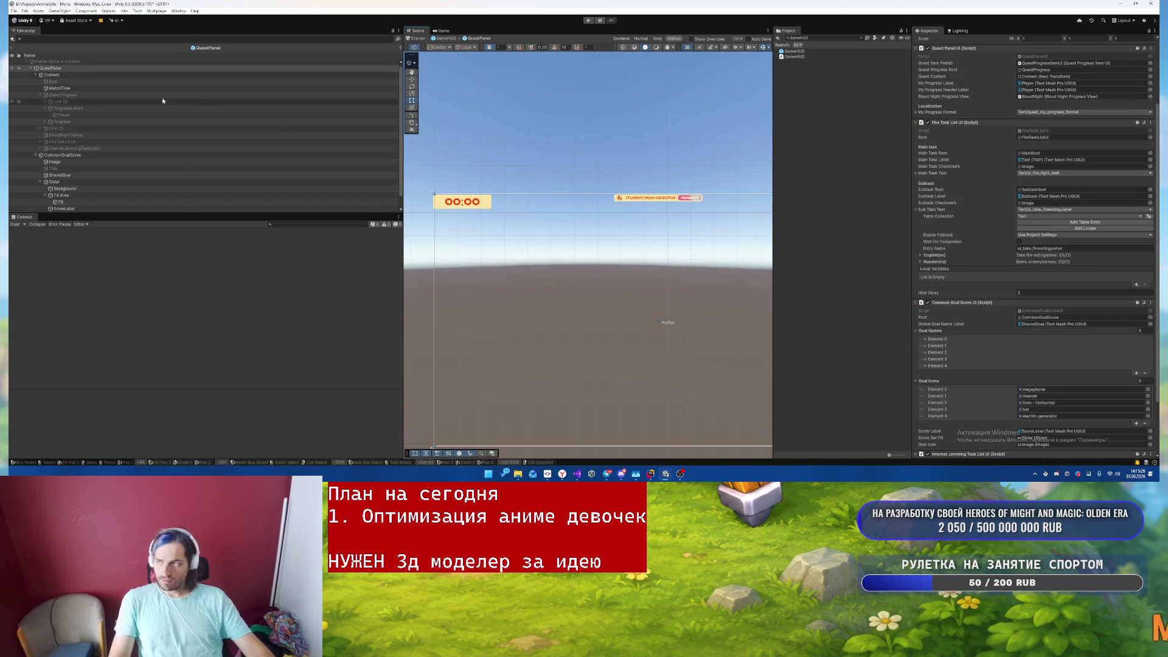
# - Return to the GameHUD scene, select StaminaBar's slider Background and open its Image colour picker
pyautogui.click(13, 50)
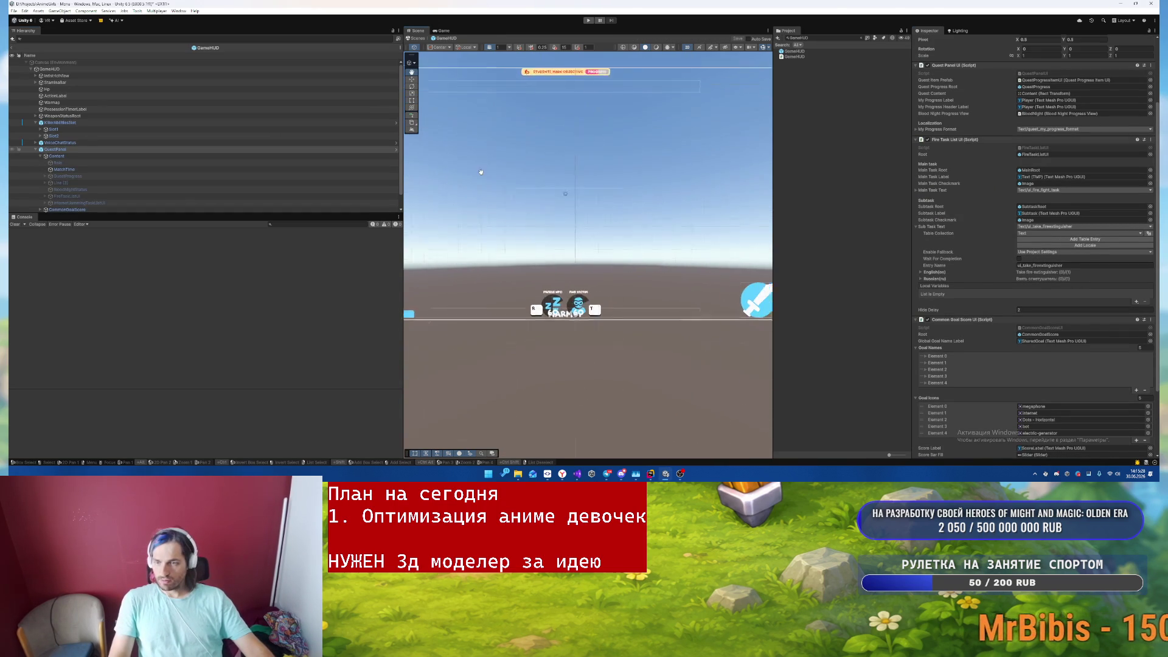
pyautogui.moveTo(542, 285); pyautogui.dragTo(584, 256)
pyautogui.scroll(3, 573, 360)
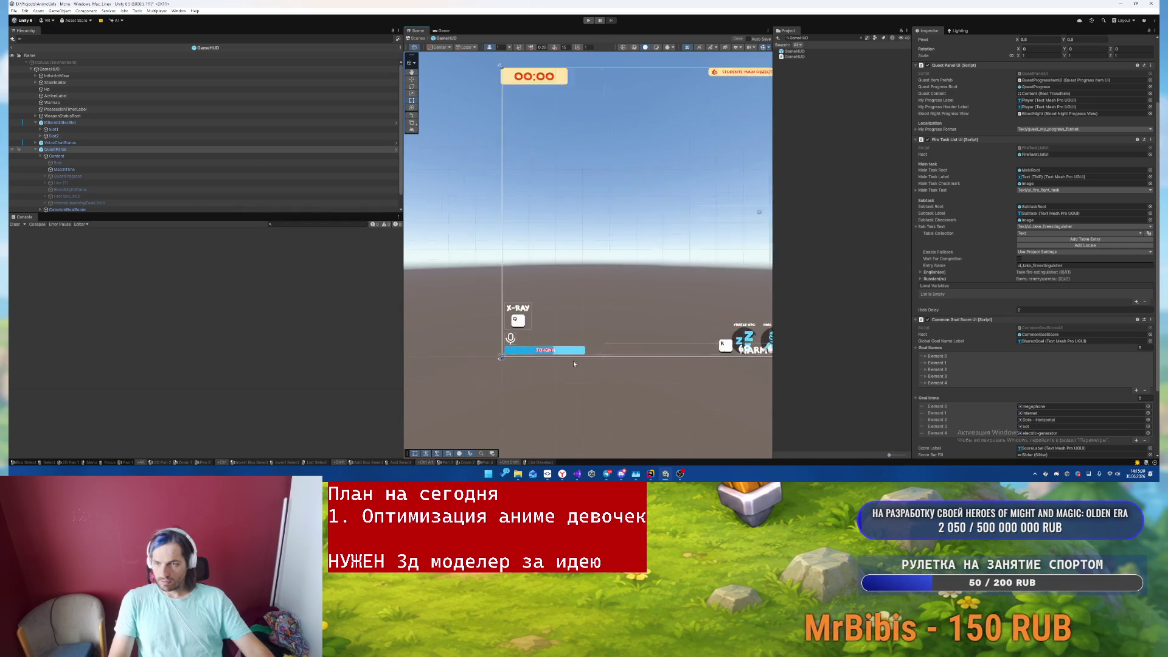
pyautogui.scroll(5, 573, 357)
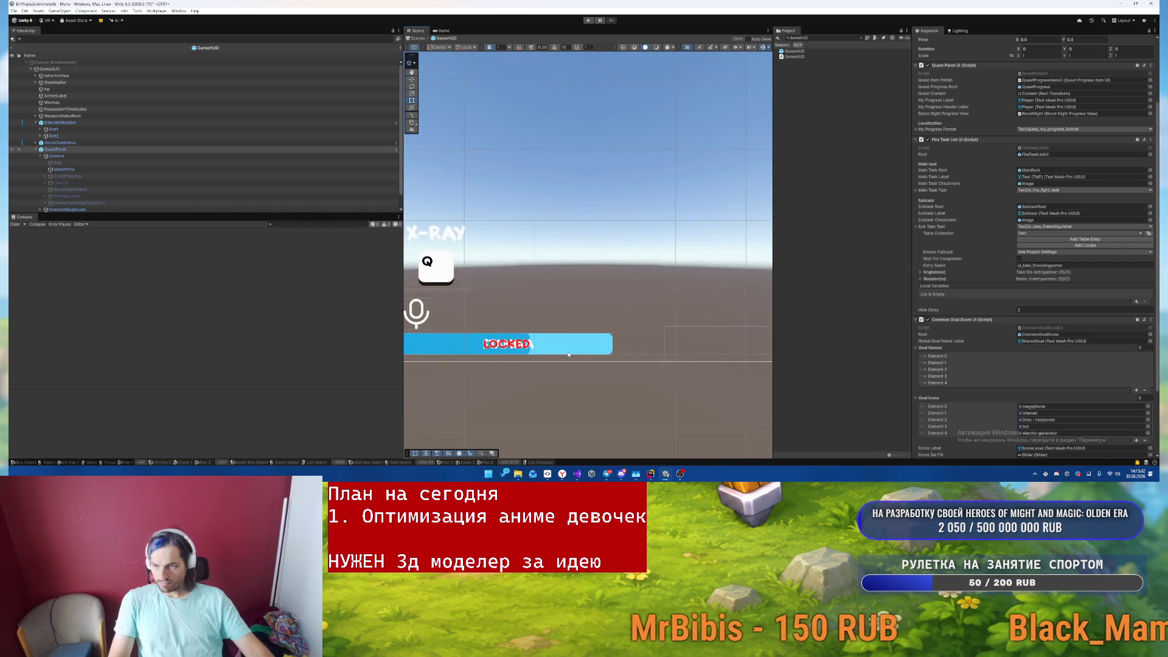
pyautogui.moveTo(552, 351); pyautogui.dragTo(614, 402)
pyautogui.click(100, 108)
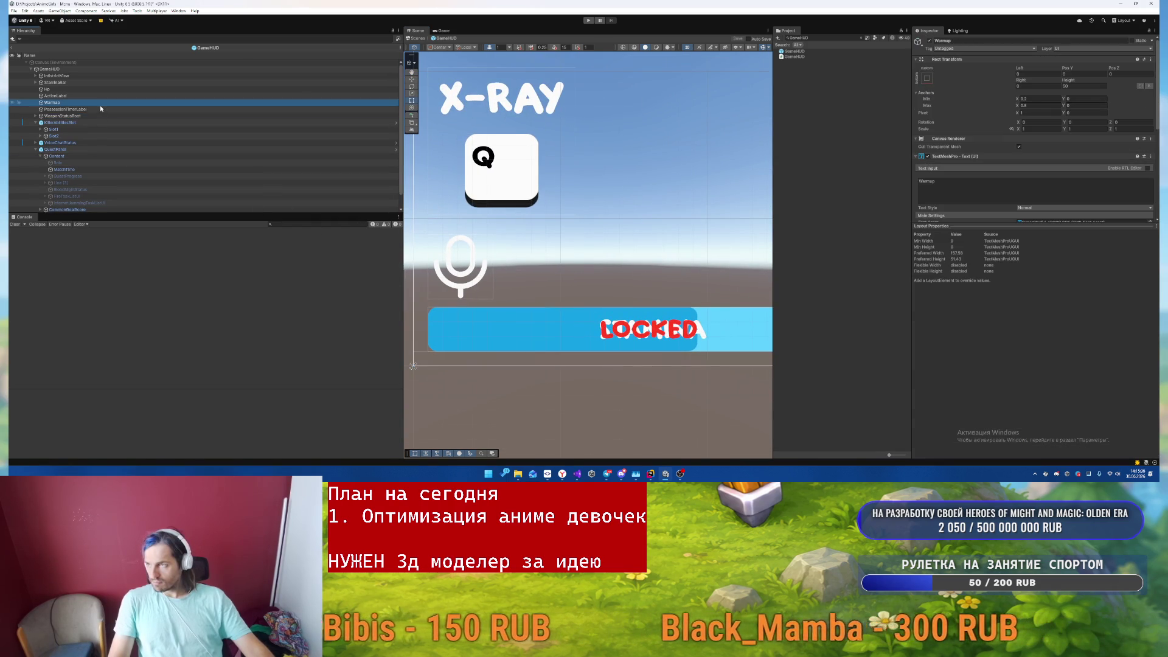
pyautogui.click(109, 82)
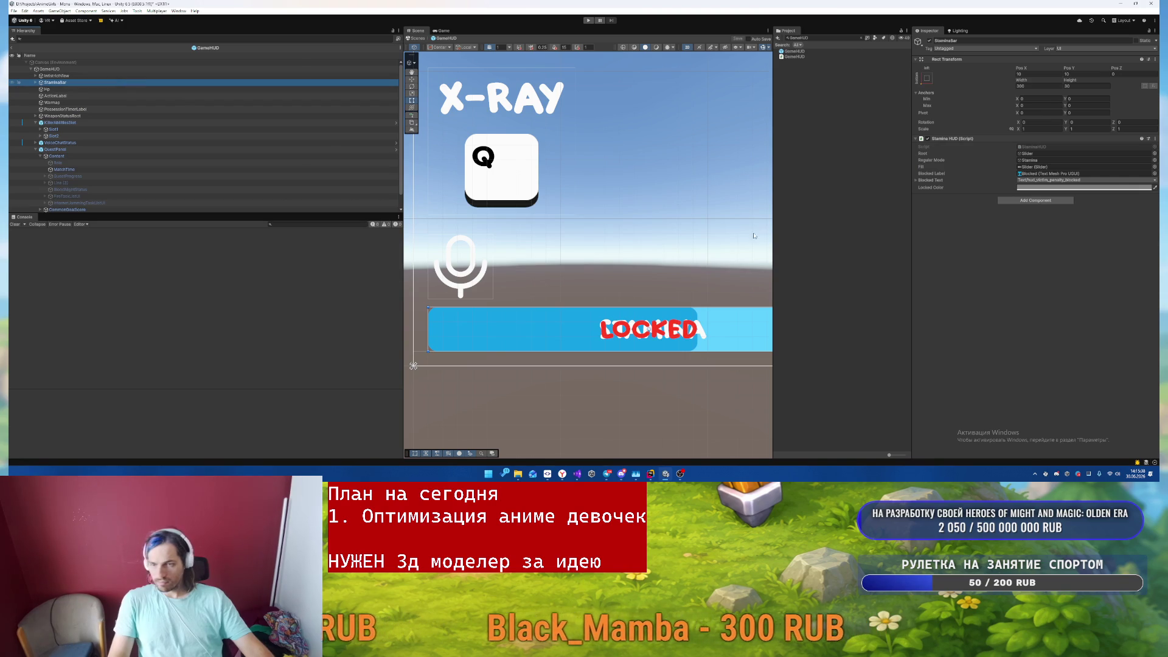
pyautogui.click(547, 332)
pyautogui.click(548, 332)
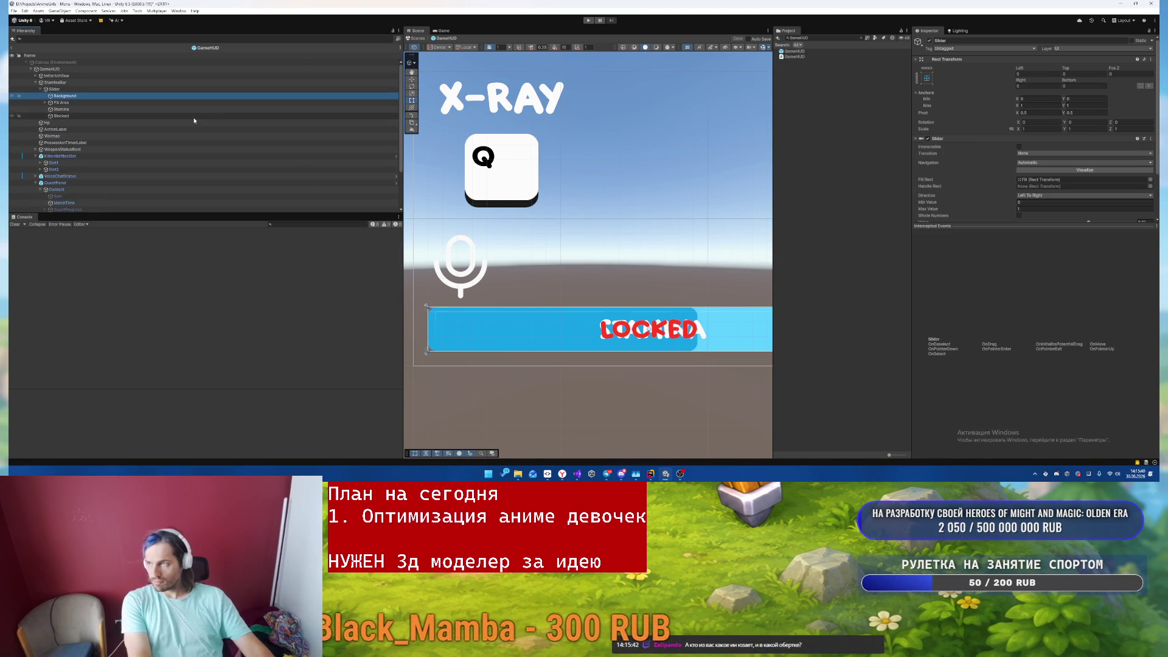
pyautogui.click(1061, 171)
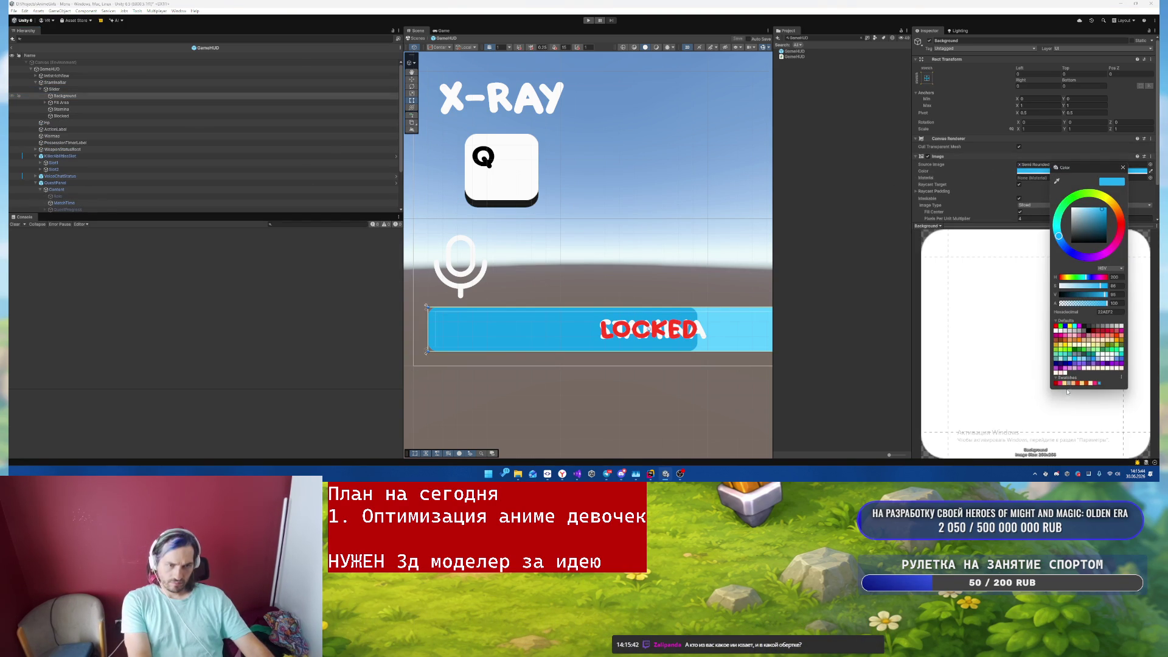
# - Keep the stamina background grey and give the Fill image a pink colour
pyautogui.click(1123, 168)
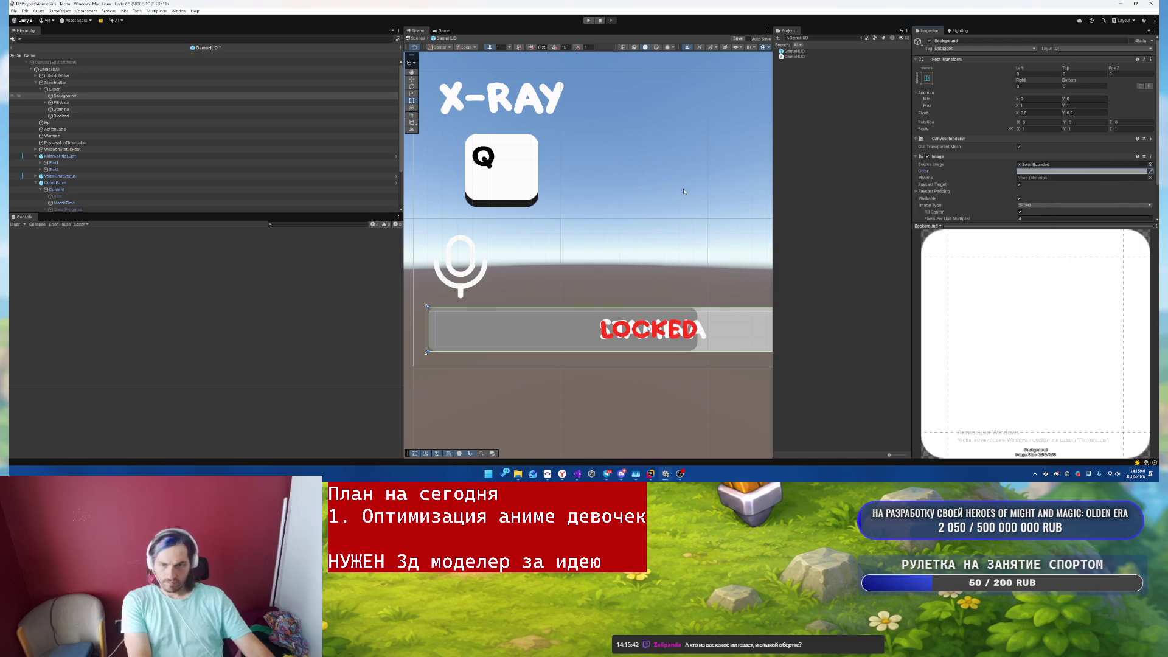
pyautogui.click(85, 103)
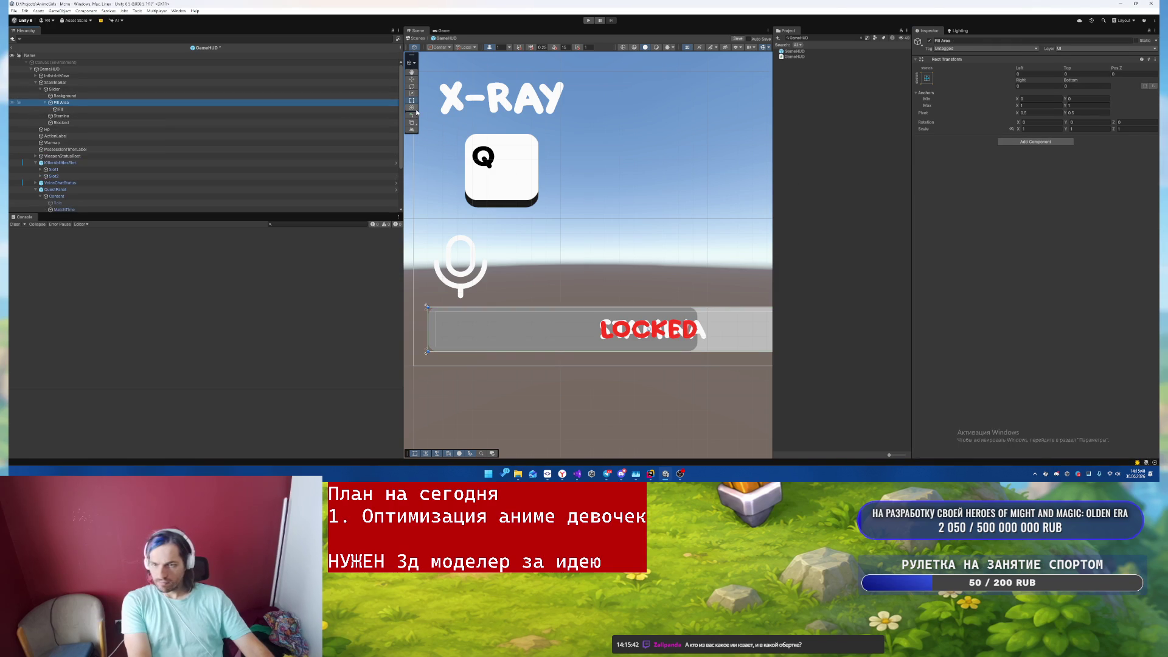
pyautogui.press('Down')
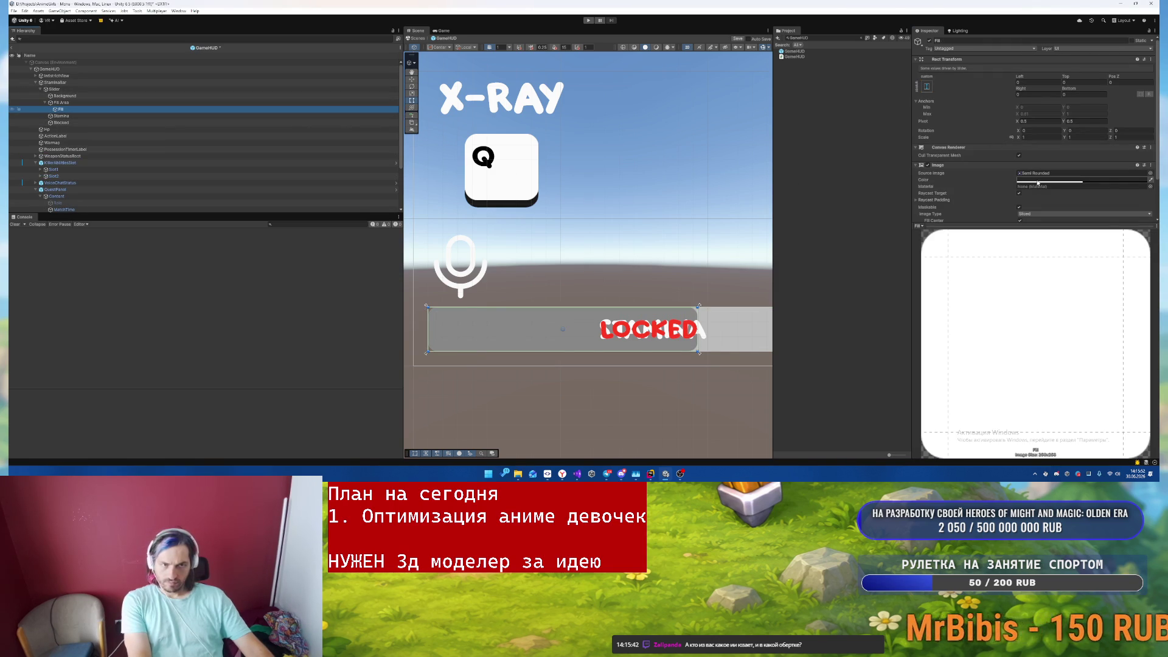
pyautogui.click(1038, 182)
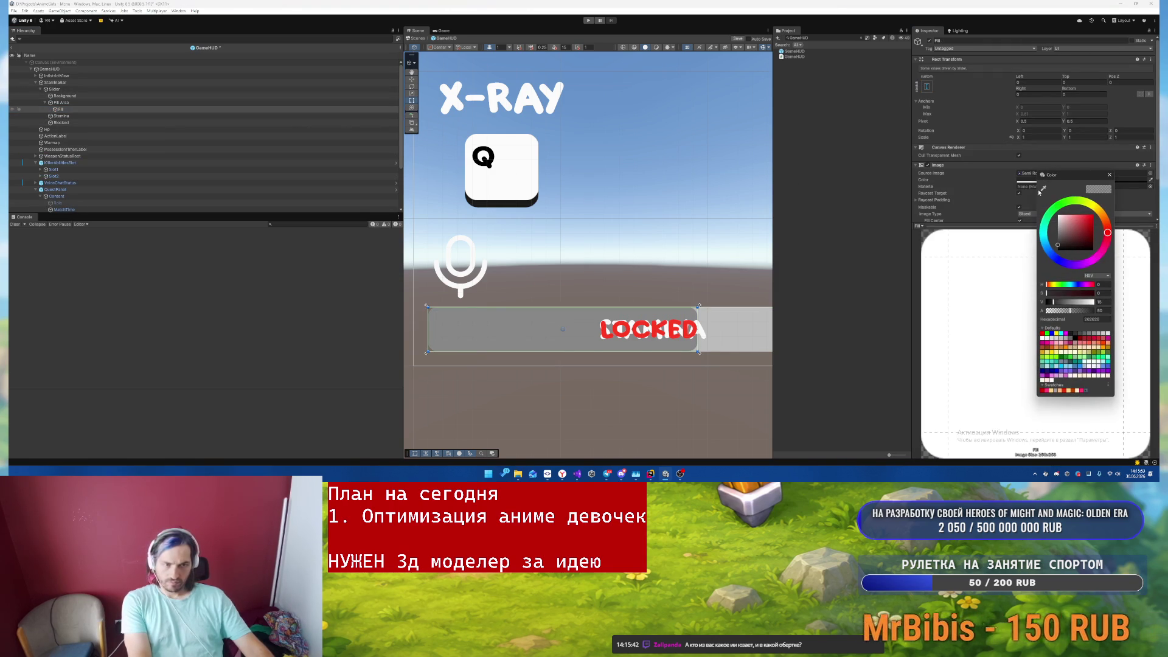
pyautogui.click(1066, 390)
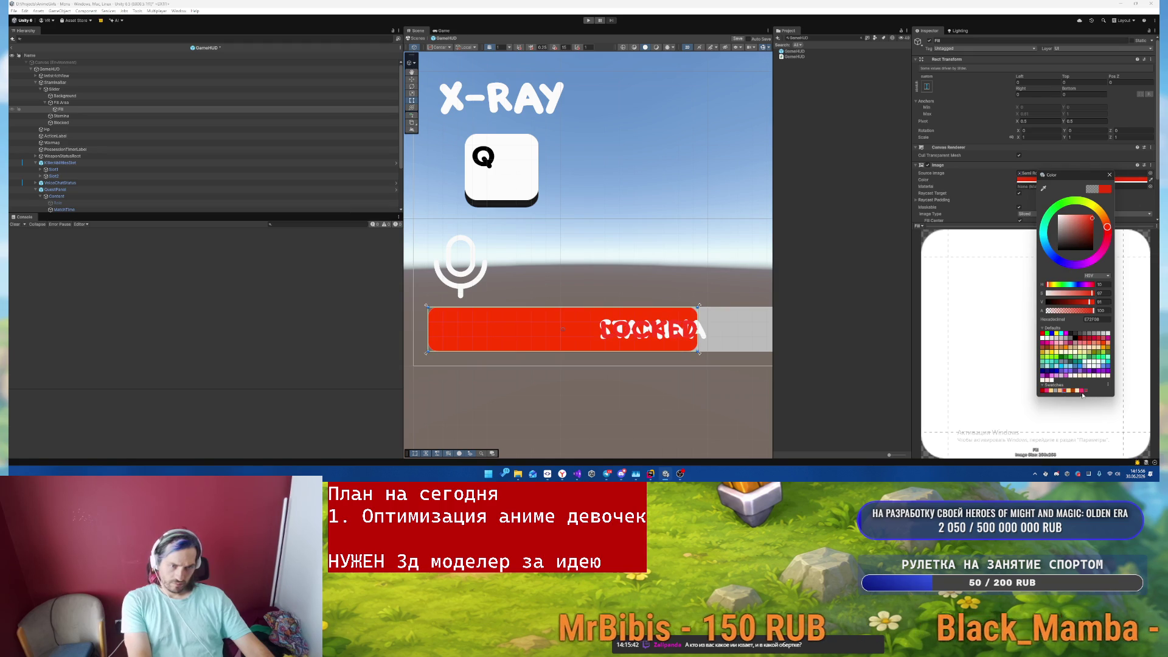
pyautogui.click(1081, 390)
pyautogui.click(712, 324)
# - Change the stamina Fill colour to pale yellow FFD88B
pyautogui.scroll(2, 711, 325)
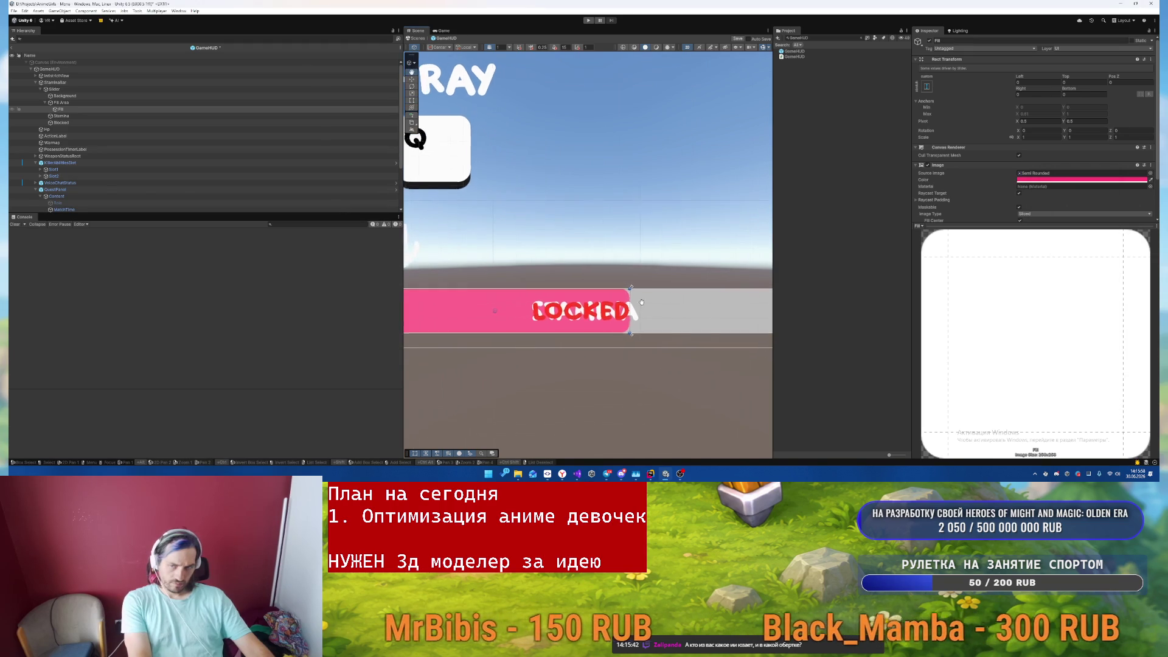
pyautogui.scroll(-4, 656, 296)
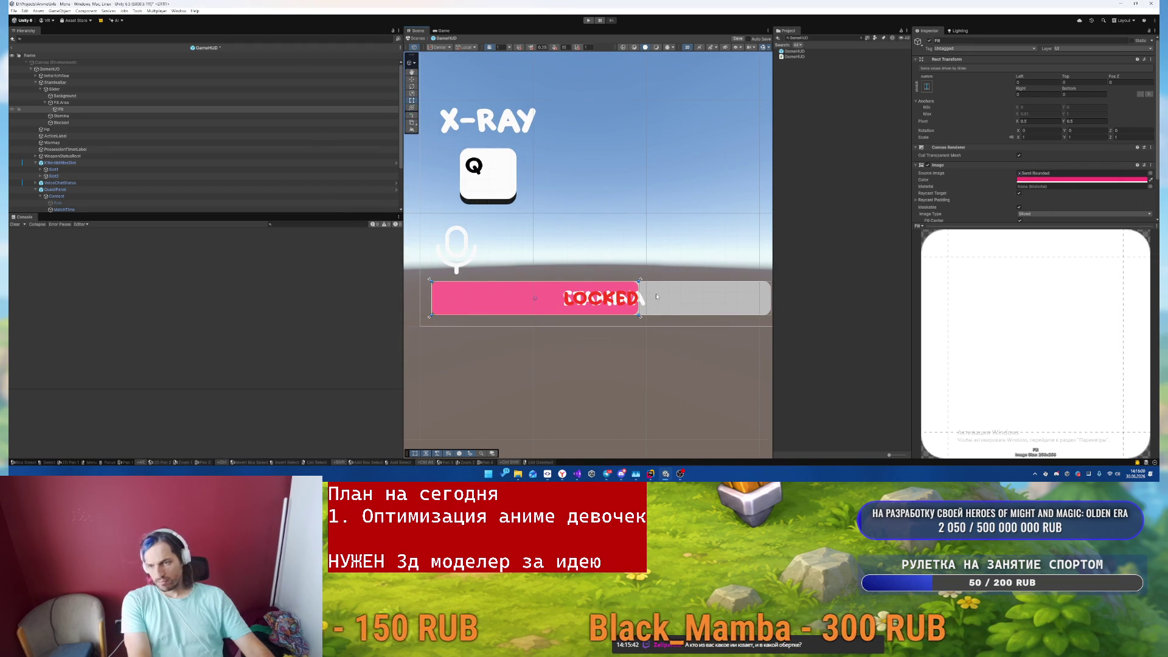
pyautogui.scroll(-2, 655, 297)
pyautogui.scroll(1, 655, 290)
pyautogui.scroll(2, 655, 286)
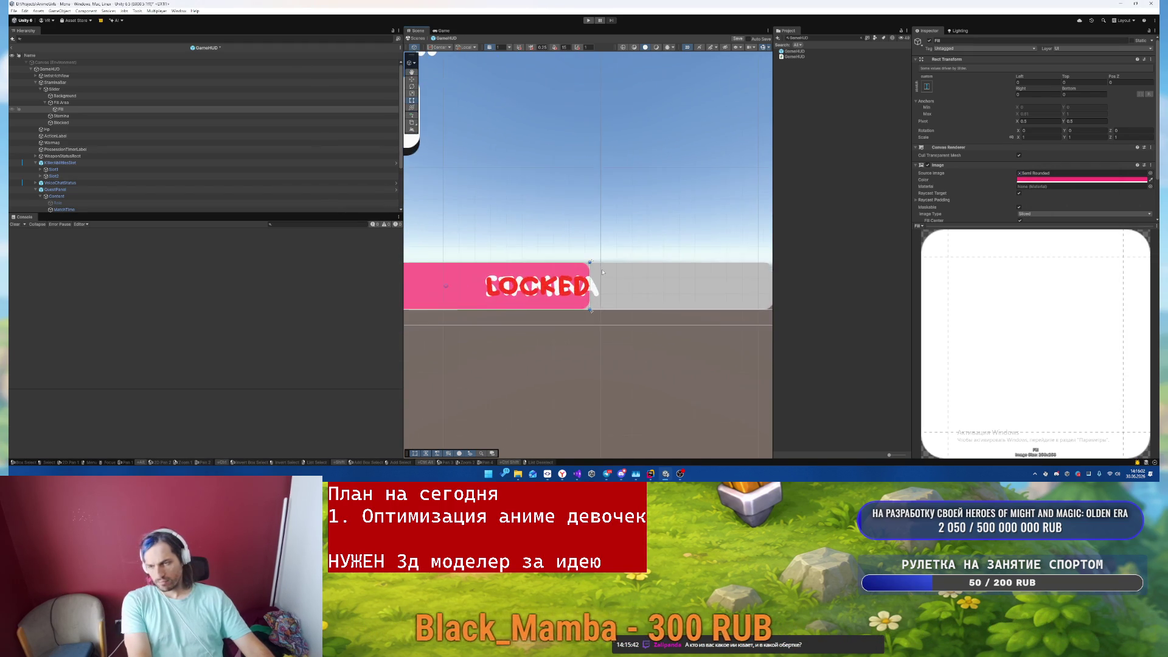
pyautogui.scroll(1, 608, 255)
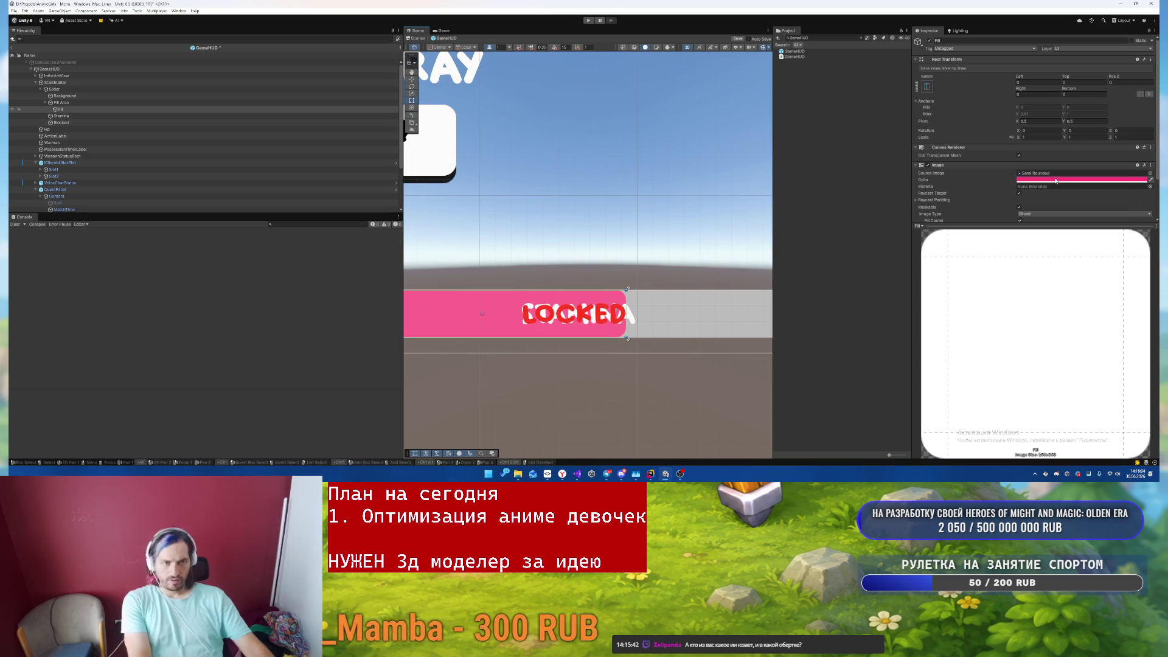
pyautogui.click(1055, 181)
pyautogui.hotkey('alt', 'Tab')
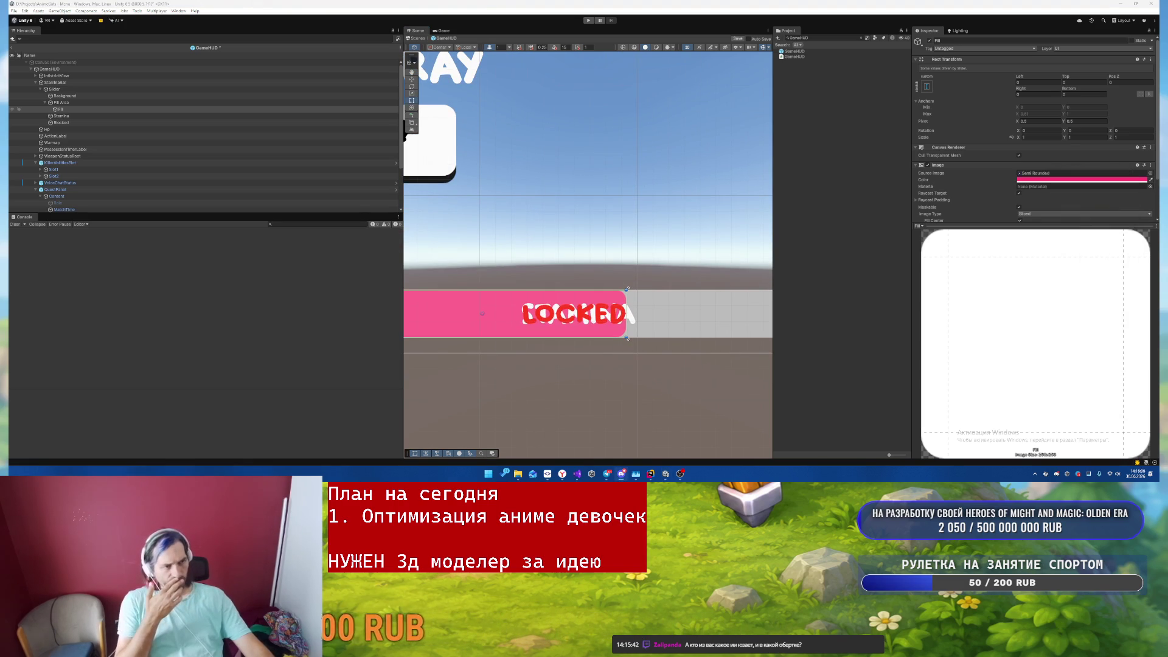
pyautogui.click(1054, 181)
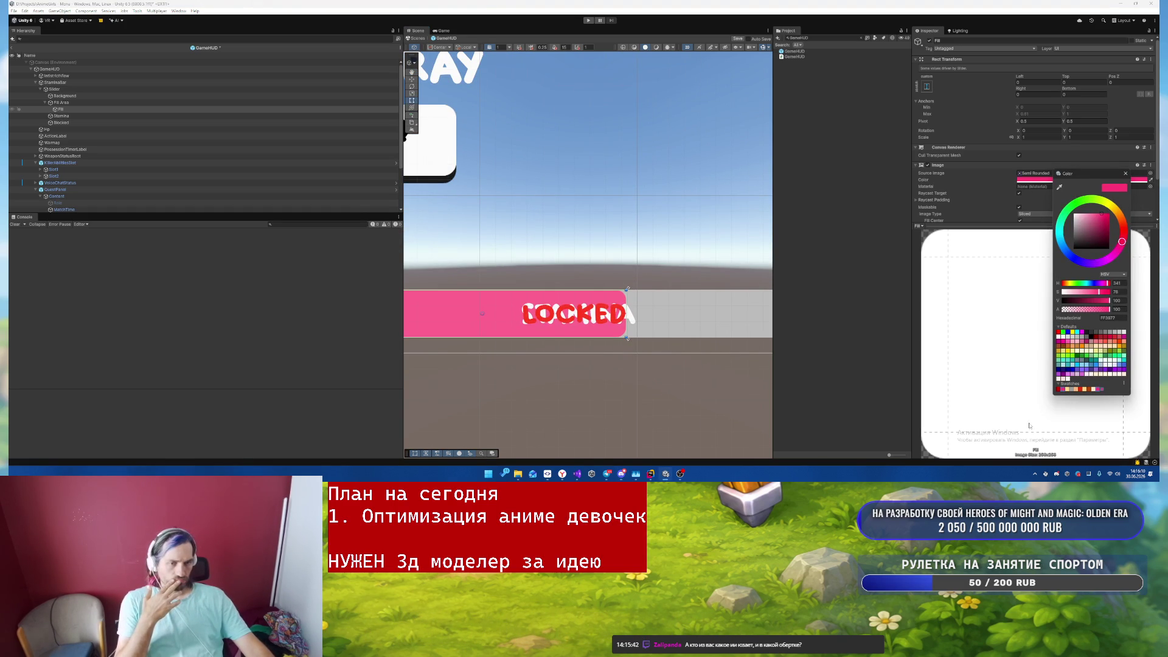
pyautogui.click(1060, 389)
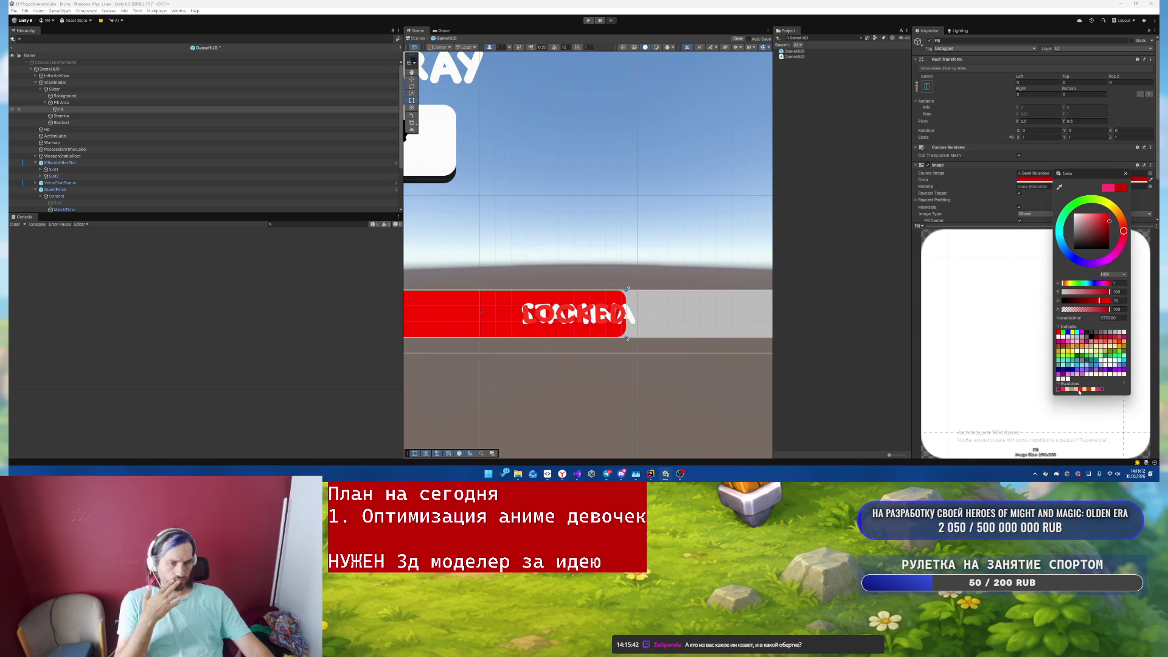
pyautogui.click(1082, 390)
pyautogui.click(1085, 389)
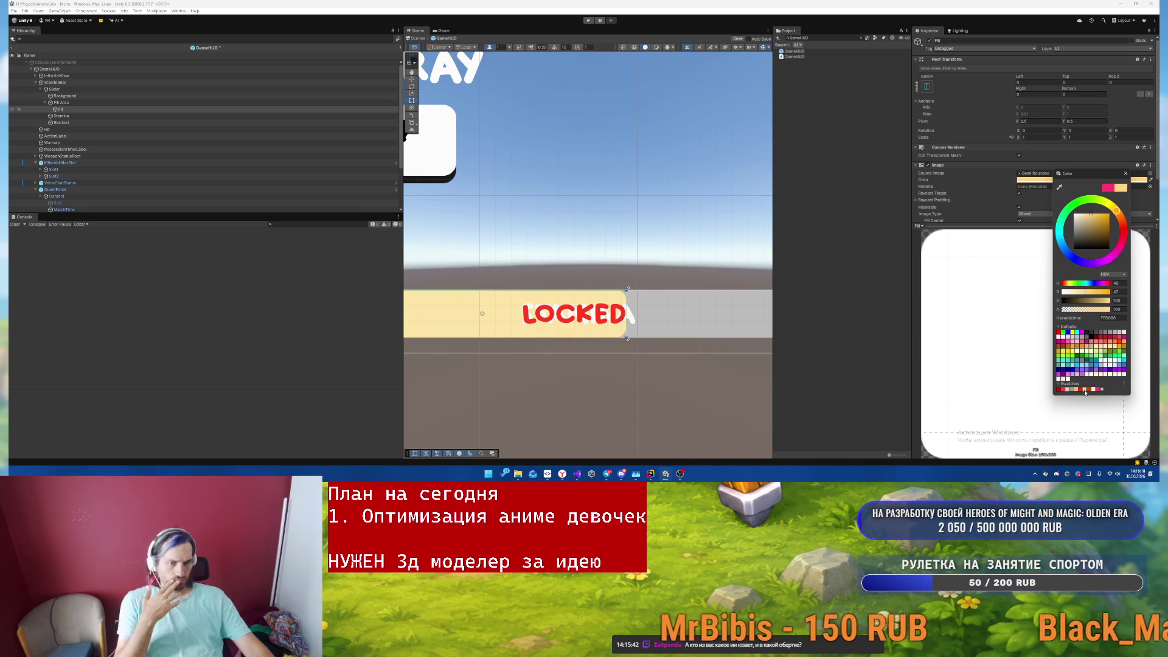
# - Reframe the scene view to show the whole HUD layout
pyautogui.scroll(-3, 593, 175)
pyautogui.moveTo(593, 175); pyautogui.dragTo(584, 292)
pyautogui.scroll(-2, 584, 292)
pyautogui.scroll(-3, 584, 292)
pyautogui.moveTo(584, 183); pyautogui.dragTo(589, 253)
pyautogui.scroll(-1, 589, 253)
pyautogui.moveTo(613, 309)
pyautogui.mouseDown()
pyautogui.moveTo(615, 254)
pyautogui.moveTo(618, 283)
pyautogui.moveTo(570, 256)
pyautogui.mouseUp()
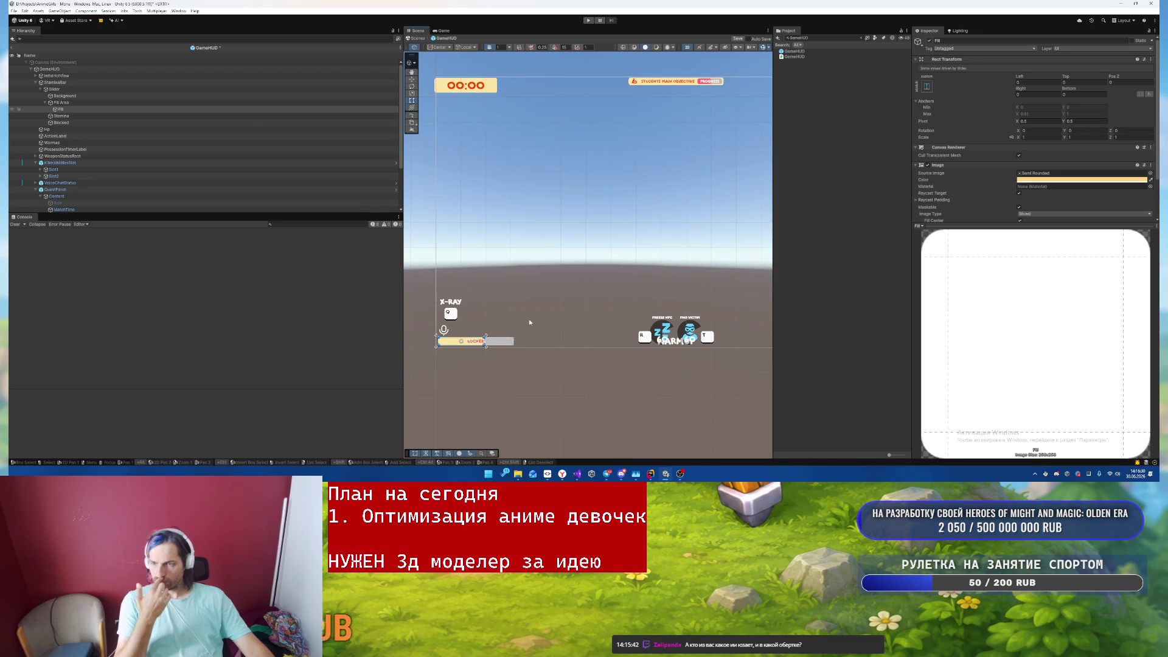
pyautogui.scroll(1, 473, 338)
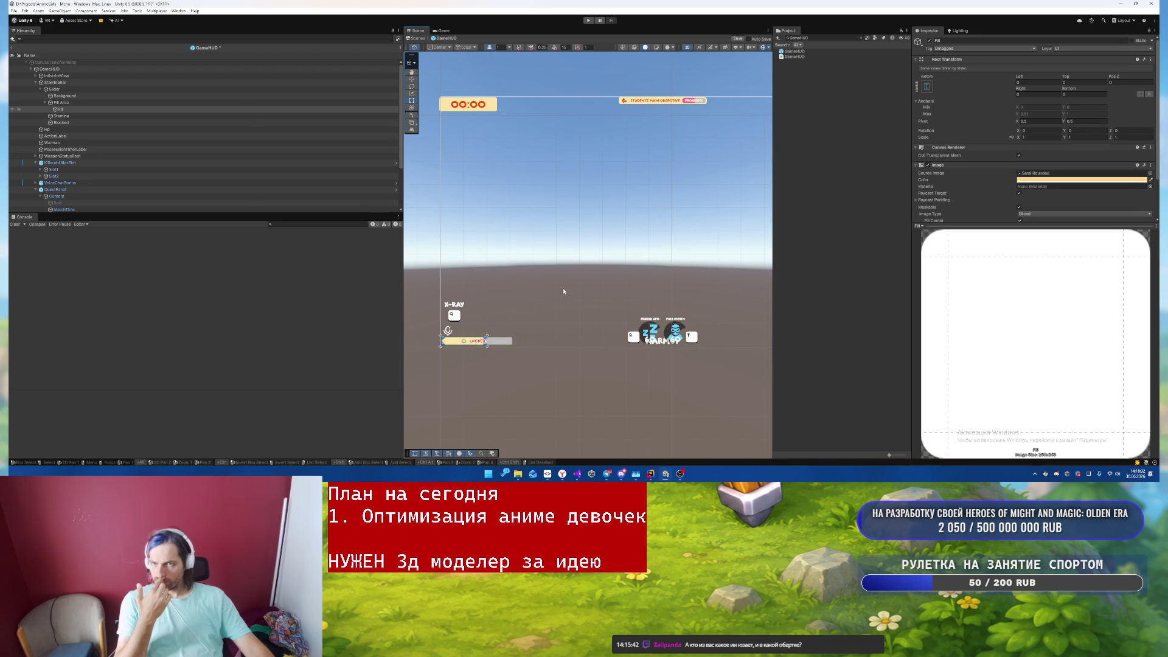
pyautogui.scroll(1, 509, 377)
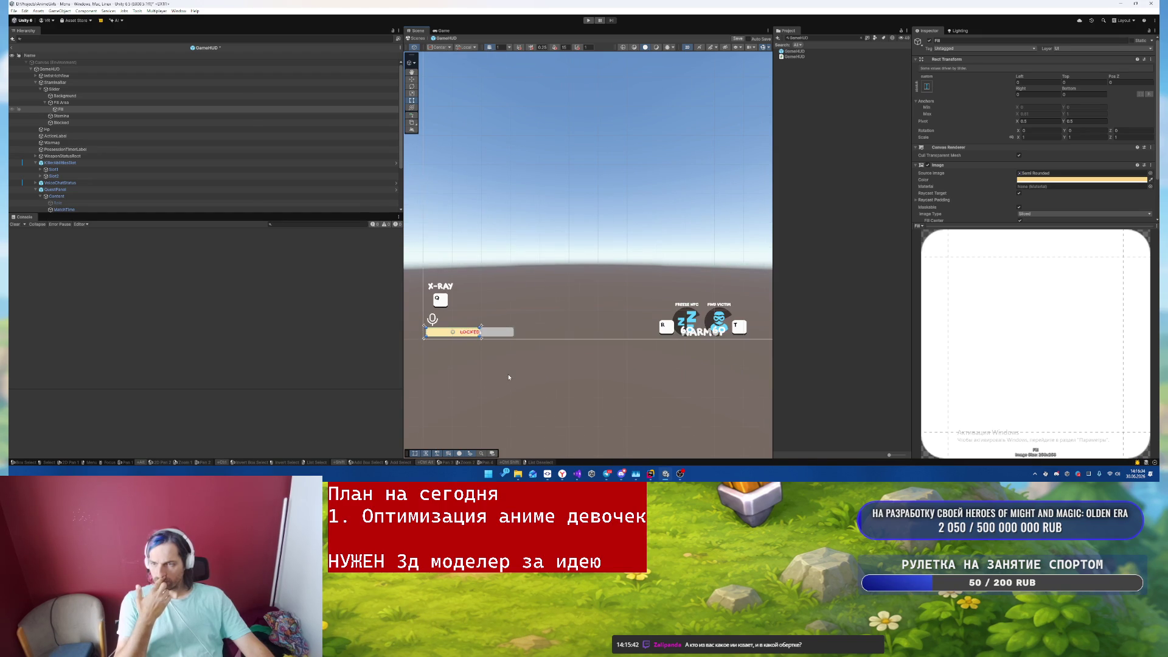
# - Make the STAMINA text orange and select the LOCKED label
pyautogui.click(81, 117)
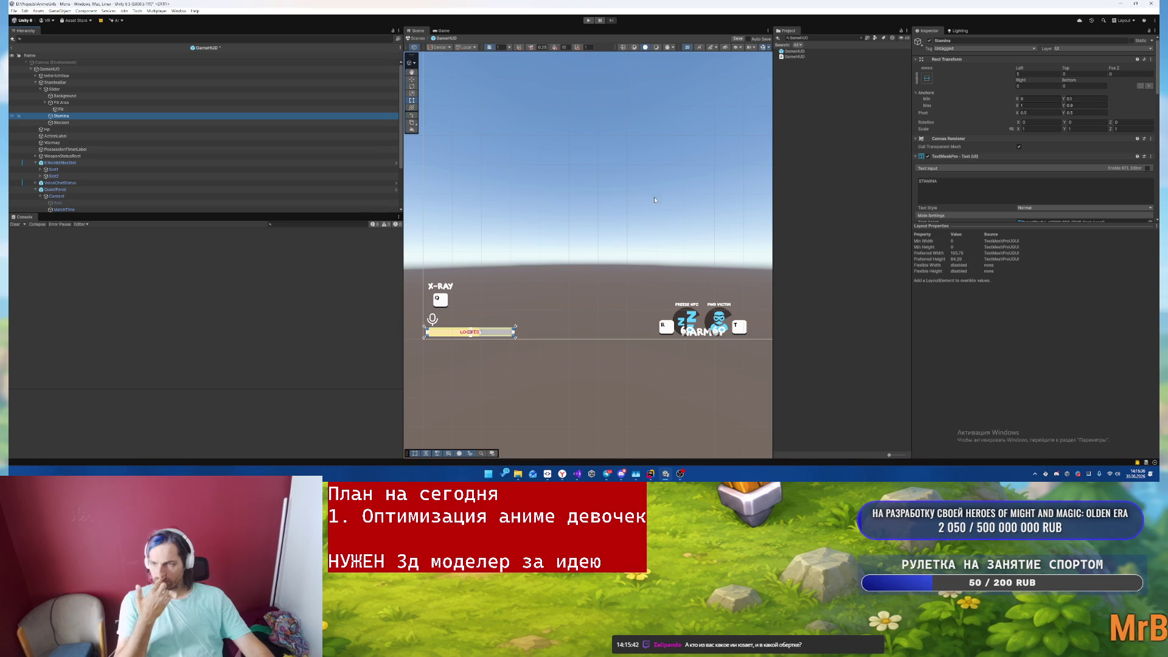
pyautogui.scroll(-4, 1035, 183)
pyautogui.click(1071, 157)
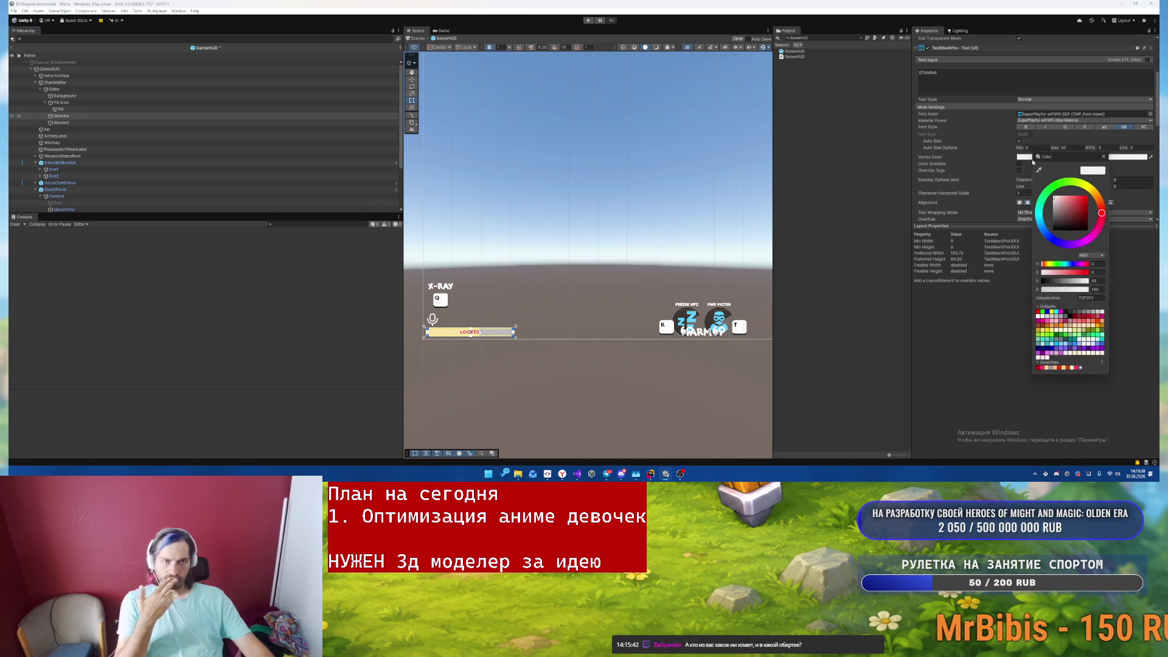
pyautogui.click(1072, 370)
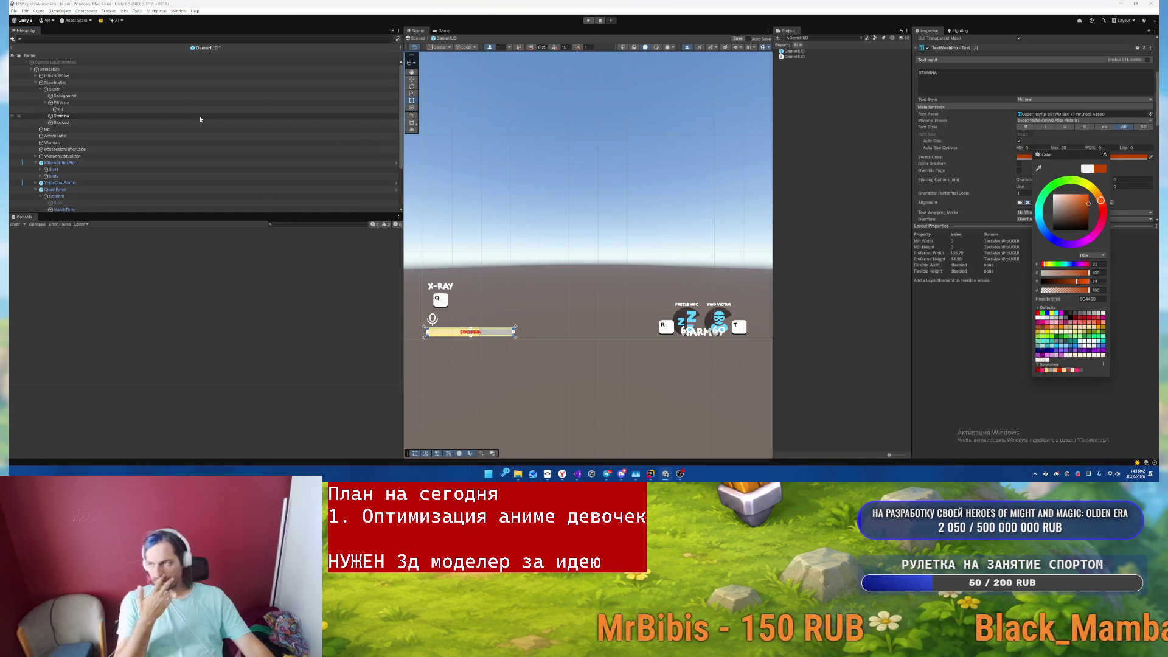
pyautogui.click(79, 121)
pyautogui.scroll(5, 472, 300)
pyautogui.moveTo(581, 229); pyautogui.dragTo(588, 225)
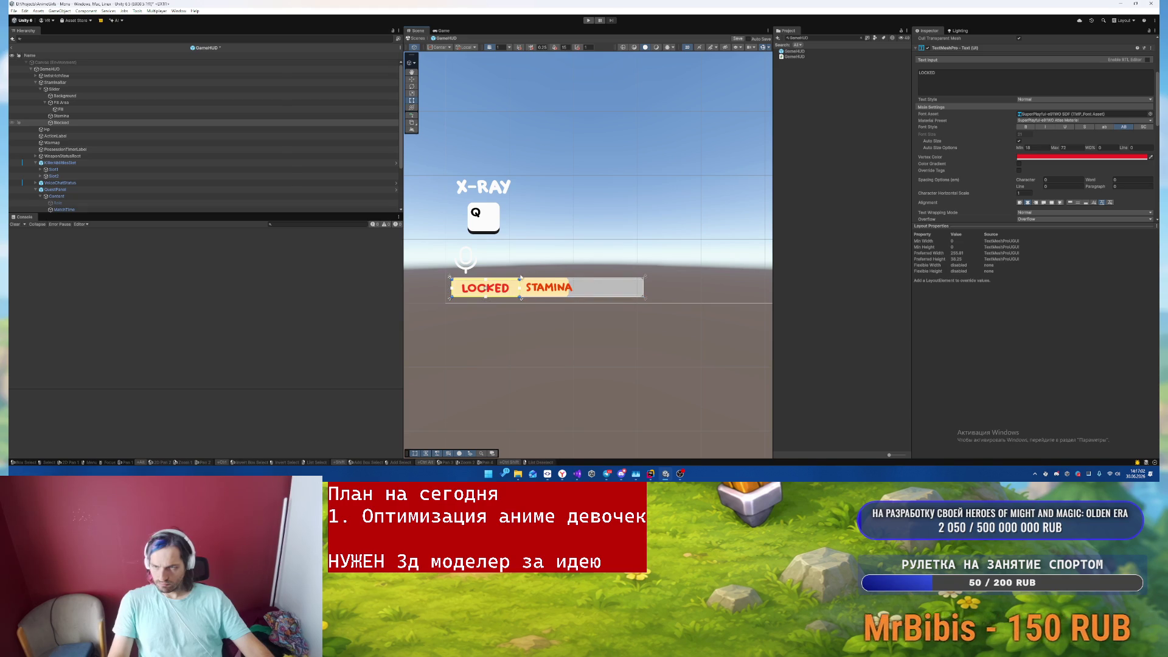
pyautogui.scroll(4, 1017, 113)
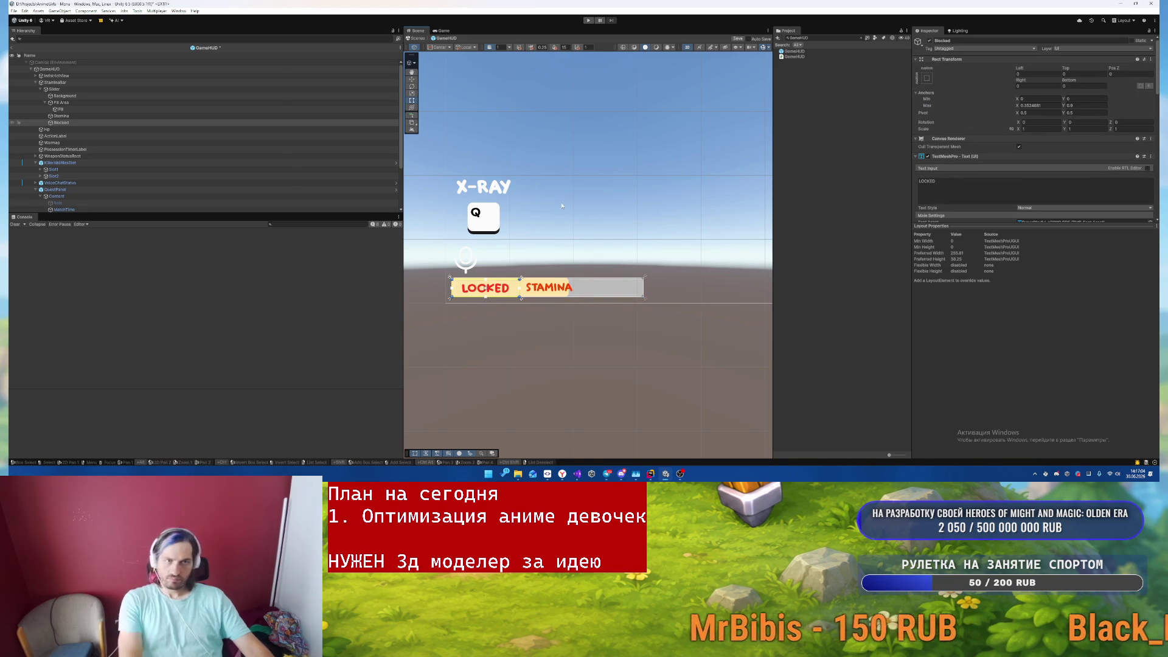
# - Set the LOCKED label's top anchor value to 1
pyautogui.doubleClick(1083, 106)
pyautogui.write('1')
pyautogui.click(1084, 74)
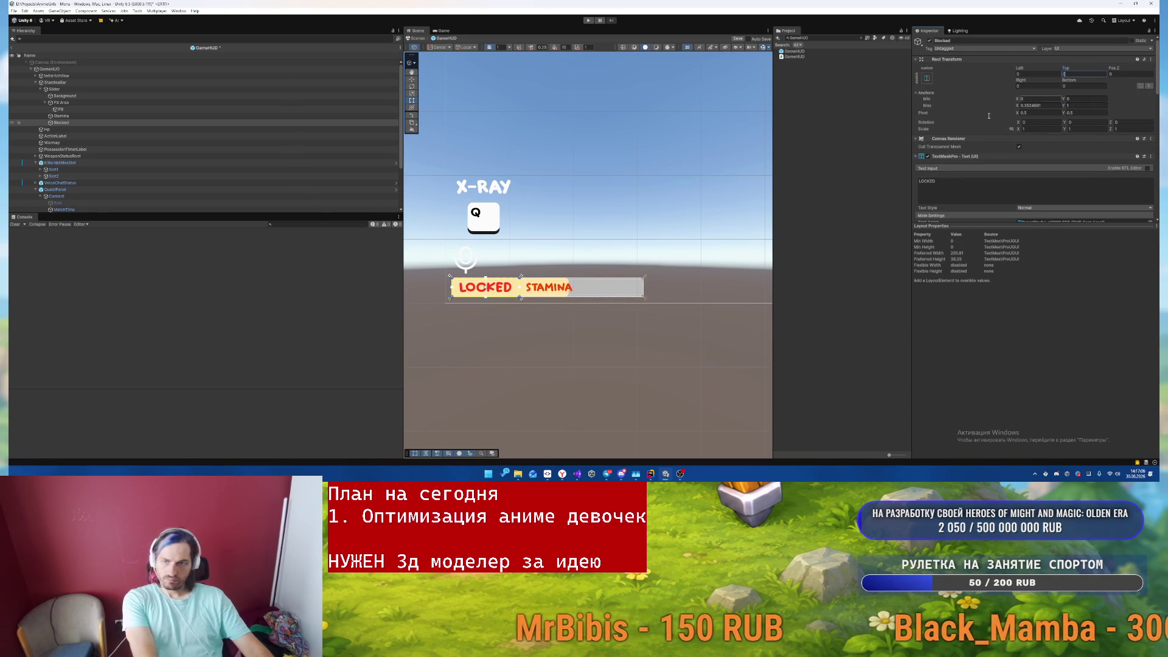
pyautogui.click(644, 345)
# - Pan and zoom the scene view onto the Freeze NPC and Find Victim ability slots
pyautogui.scroll(-4, 645, 334)
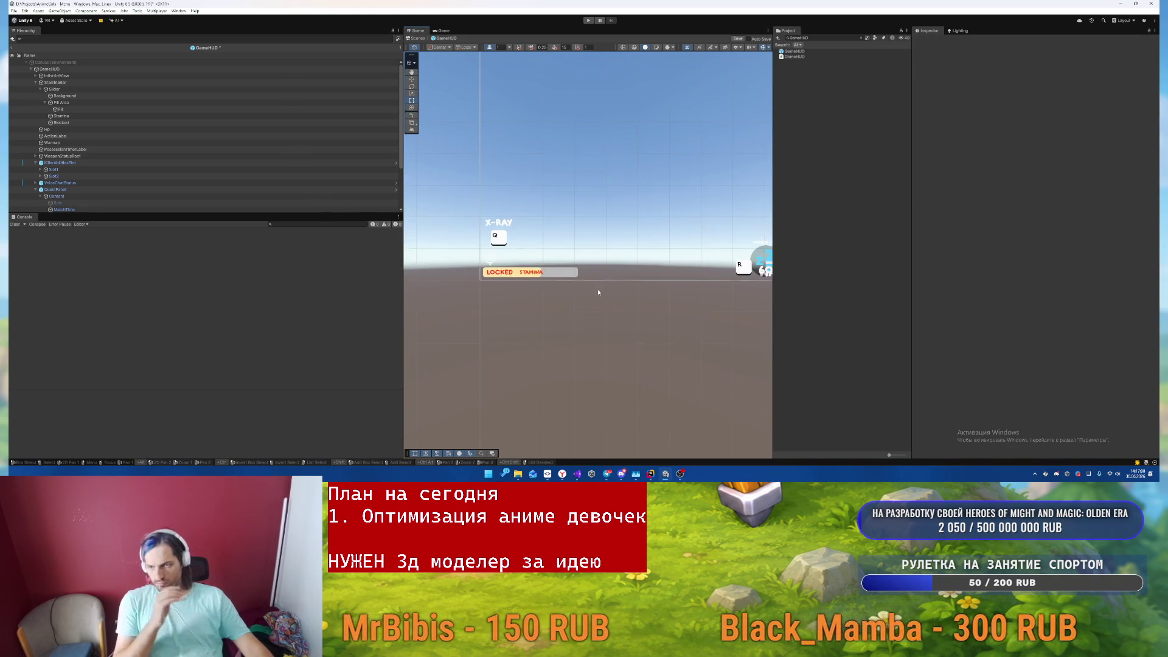
pyautogui.scroll(-2, 627, 242)
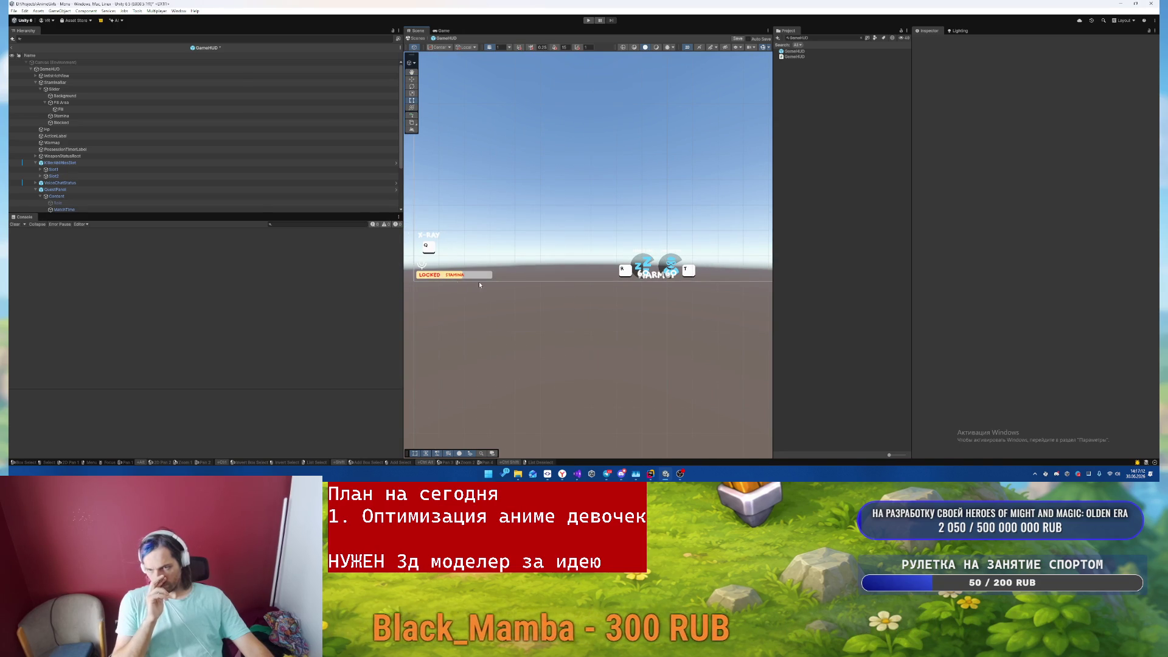
pyautogui.moveTo(649, 269); pyautogui.dragTo(589, 271)
pyautogui.scroll(2, 587, 268)
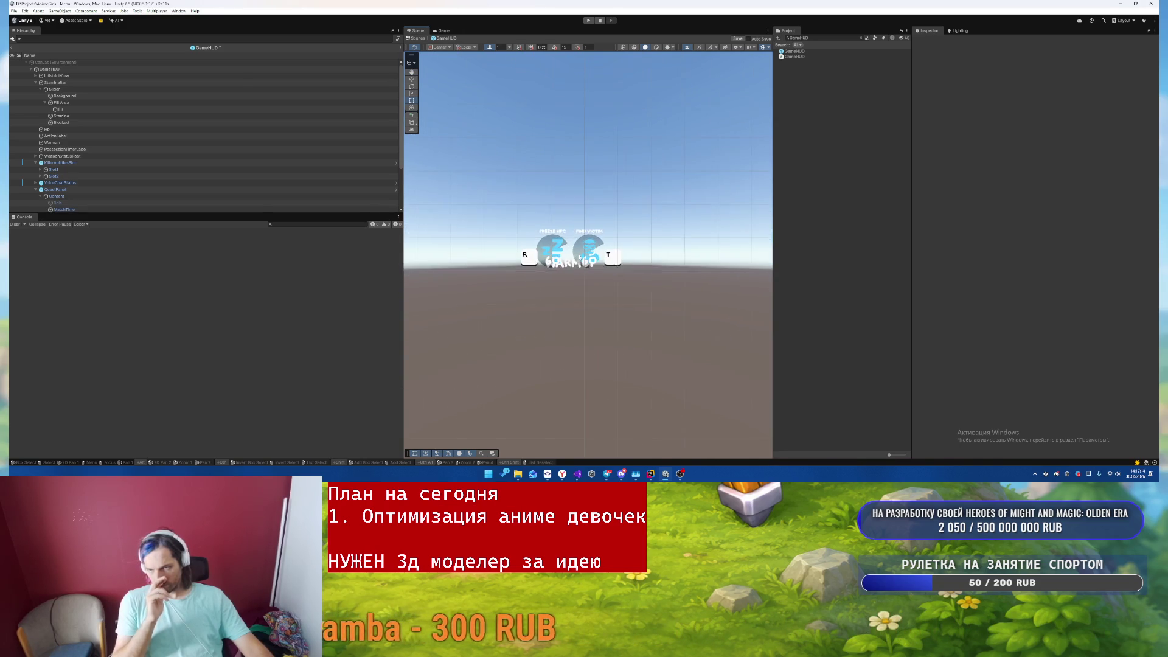
pyautogui.scroll(3, 579, 258)
# - Open the KillerAbilitiesSlot prefab to inspect Slot1, then return to GameHUD
pyautogui.click(578, 256)
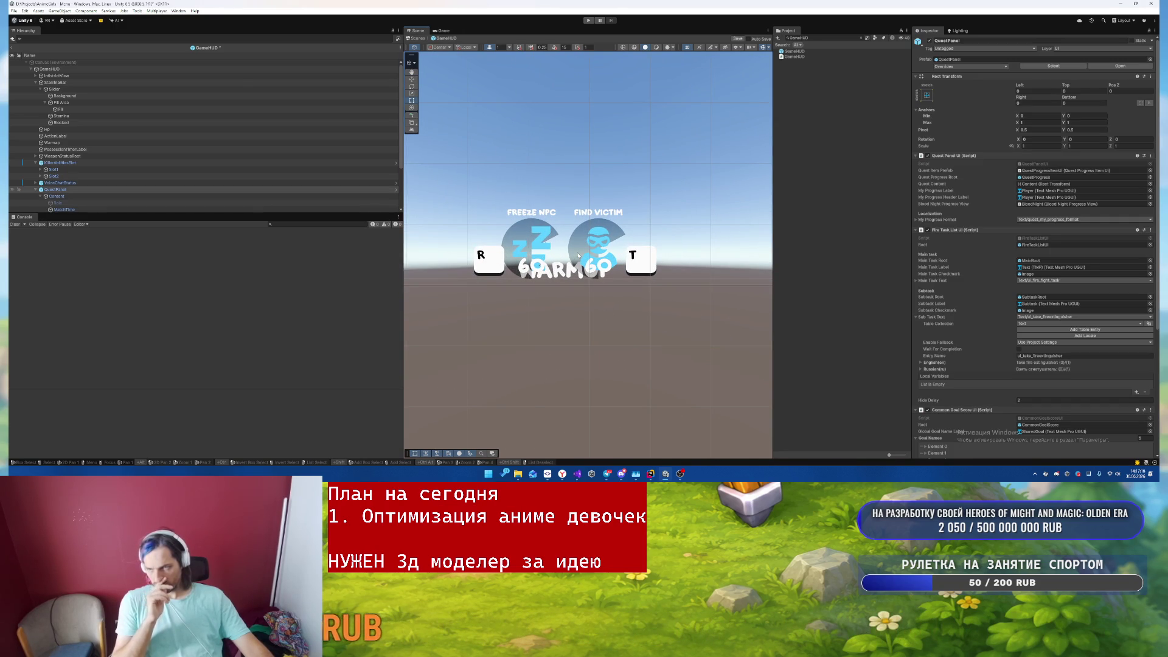
pyautogui.click(133, 163)
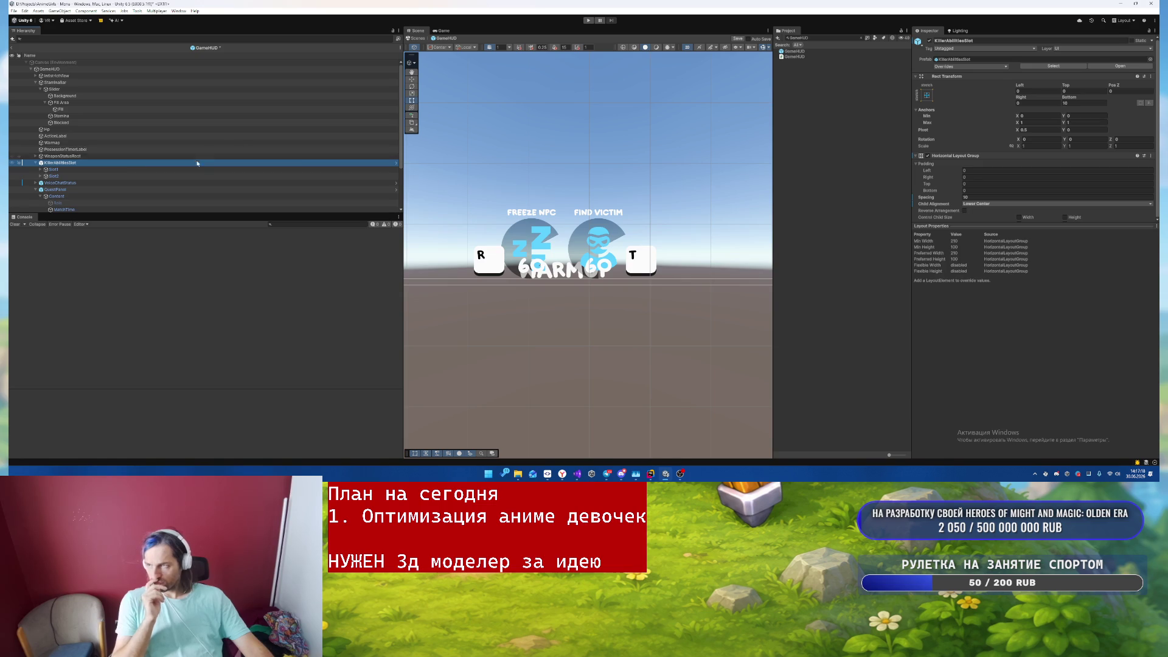
pyautogui.click(1125, 66)
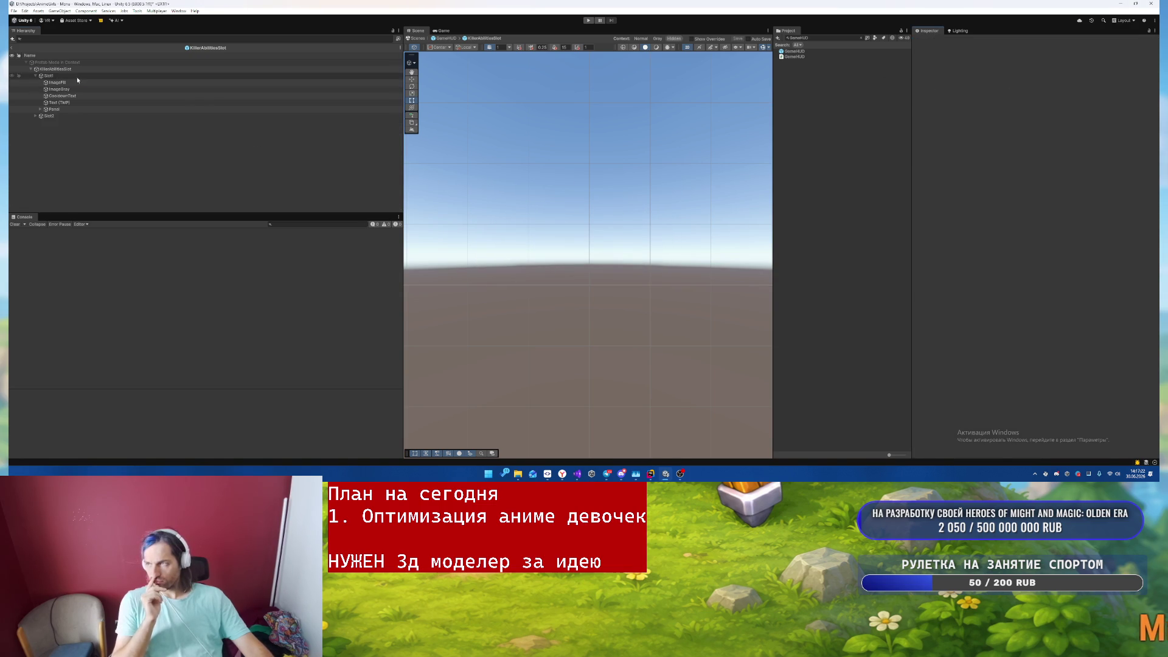
pyautogui.click(58, 76)
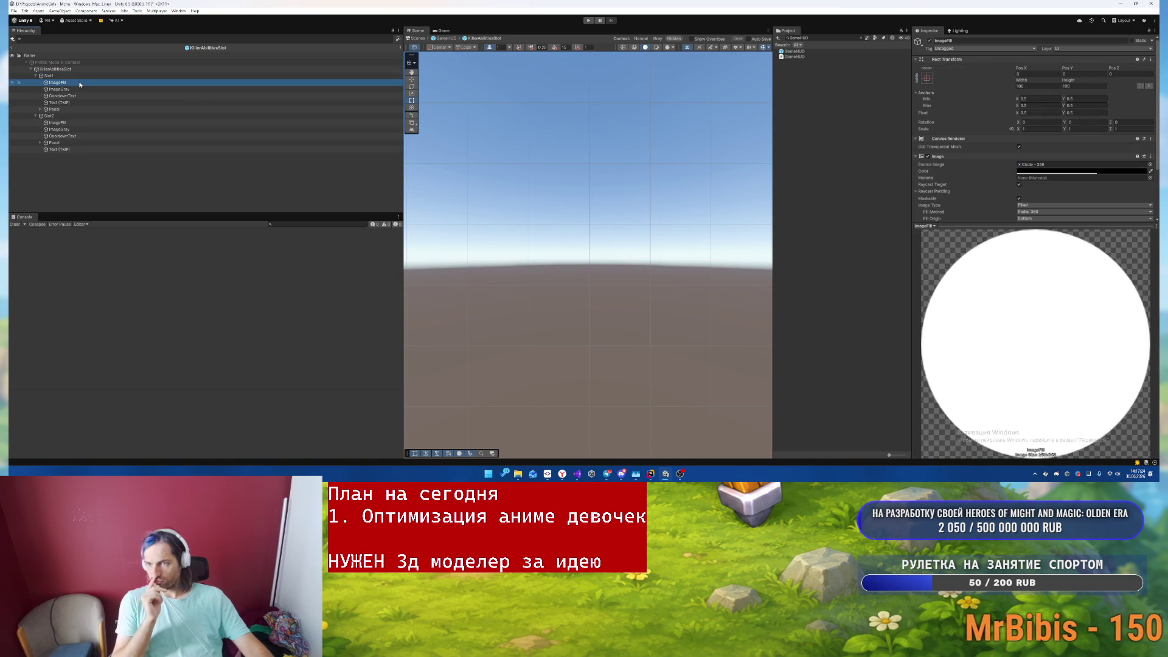
pyautogui.press('Up')
pyautogui.click(11, 49)
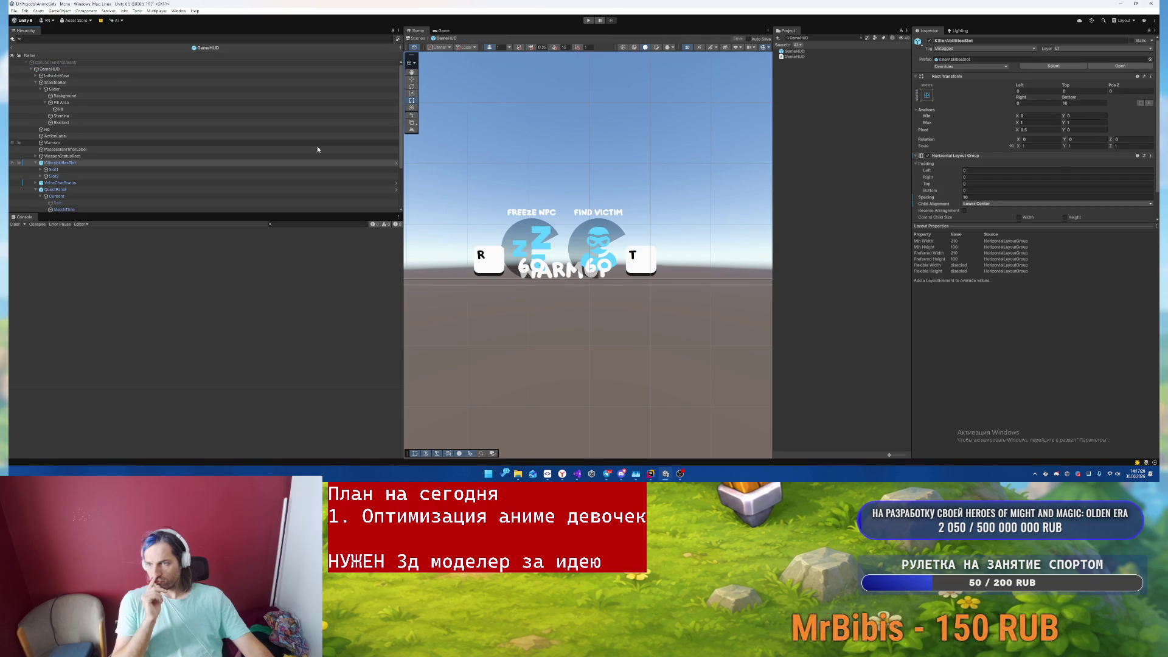
# - Expand Slot1 and its Panel to inspect Panel (1), then select Slot2's ImageGray icon
pyautogui.click(54, 170)
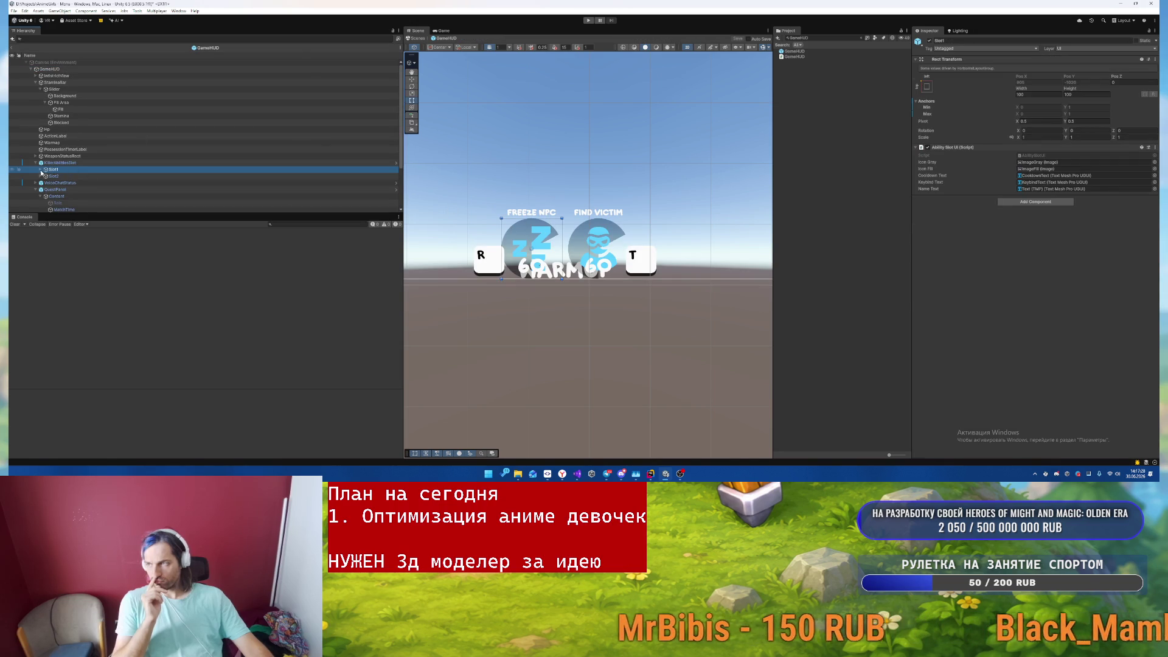
pyautogui.click(41, 169)
pyautogui.scroll(-3, 44, 136)
pyautogui.click(45, 130)
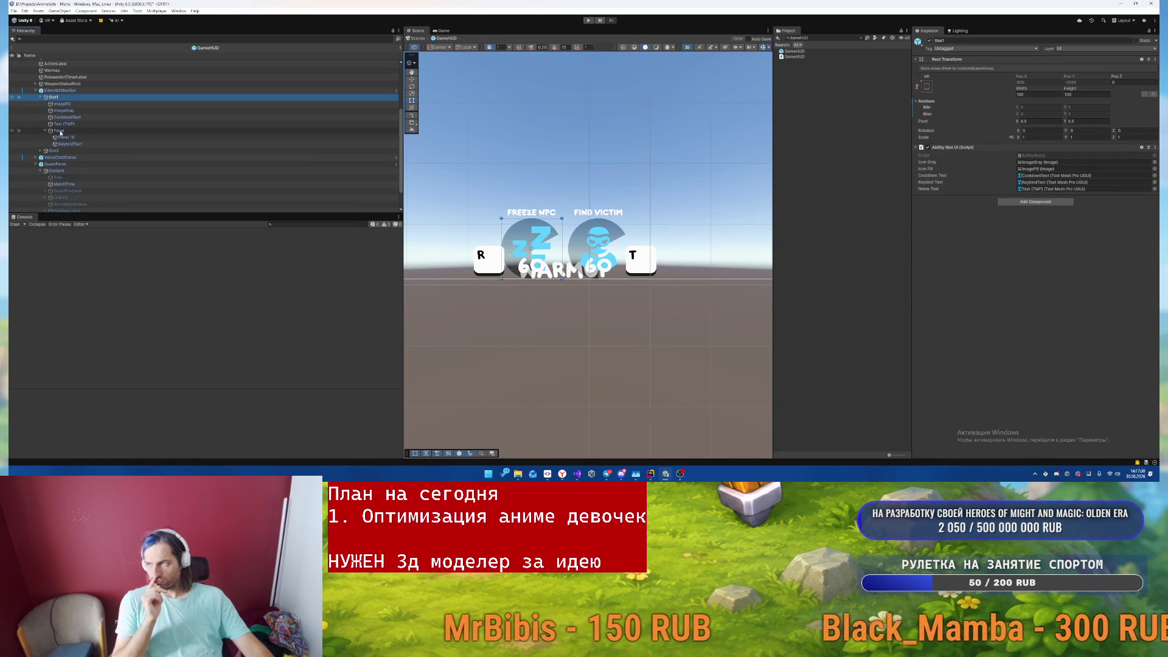
pyautogui.click(64, 137)
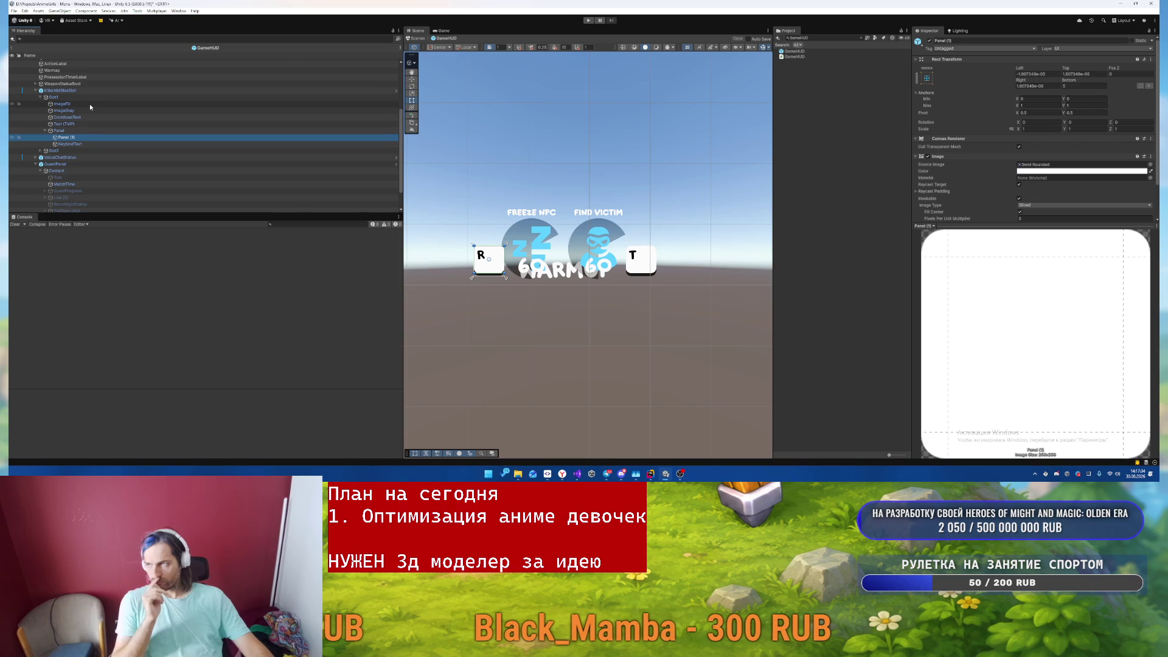
pyautogui.click(40, 150)
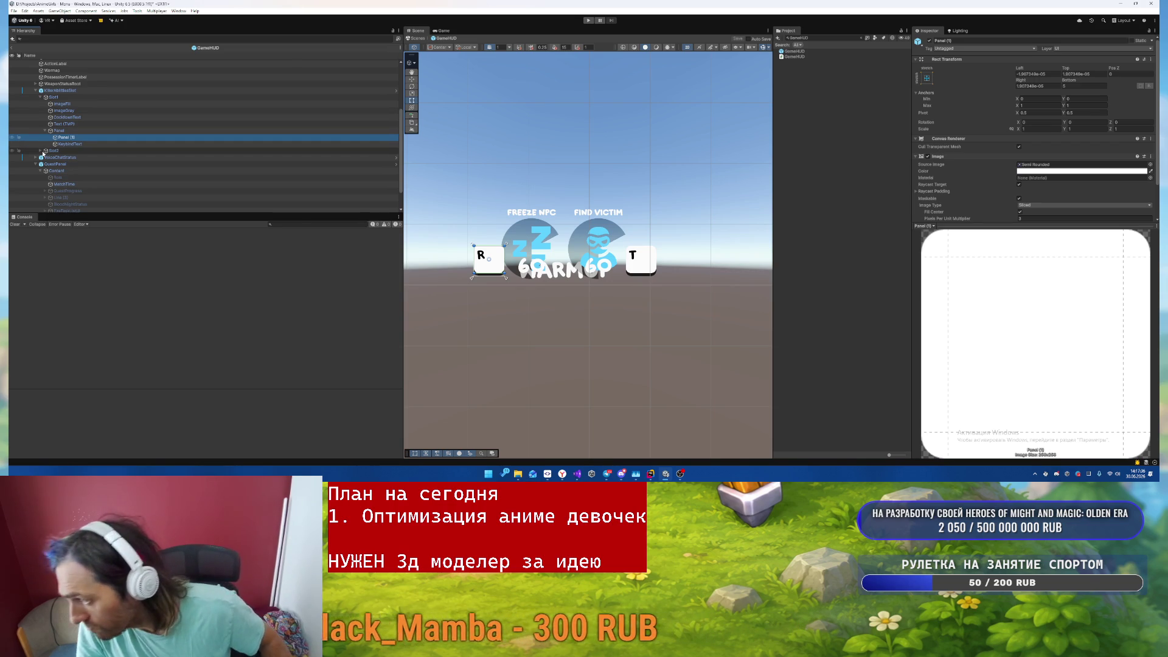
pyautogui.click(83, 156)
pyautogui.click(201, 163)
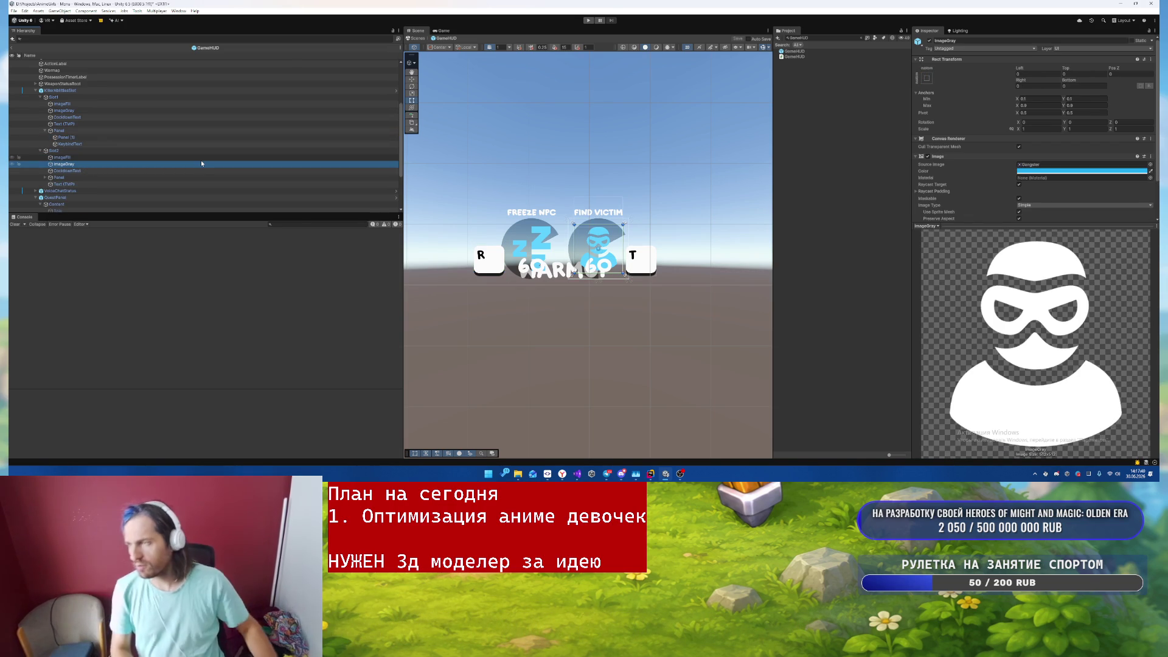
# - Colour both ImageGray ability icons red and both ImageFill circles orange F8BA7F
pyautogui.keyDown('ctrl'); pyautogui.click(158, 109); pyautogui.keyUp('ctrl')
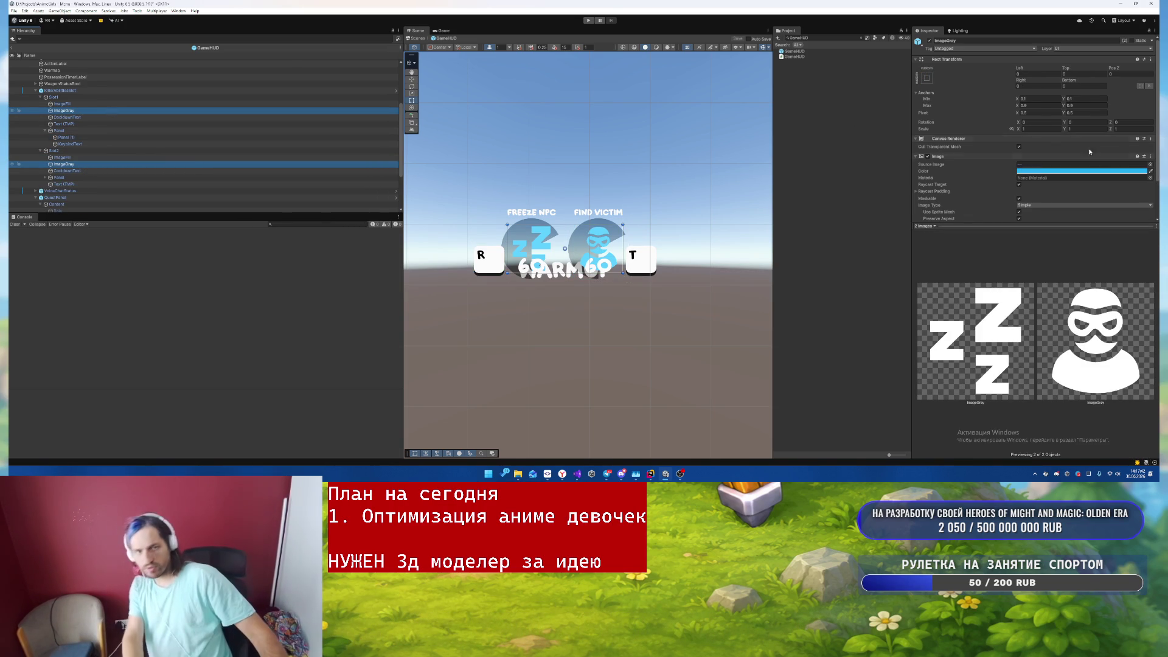
pyautogui.click(1082, 173)
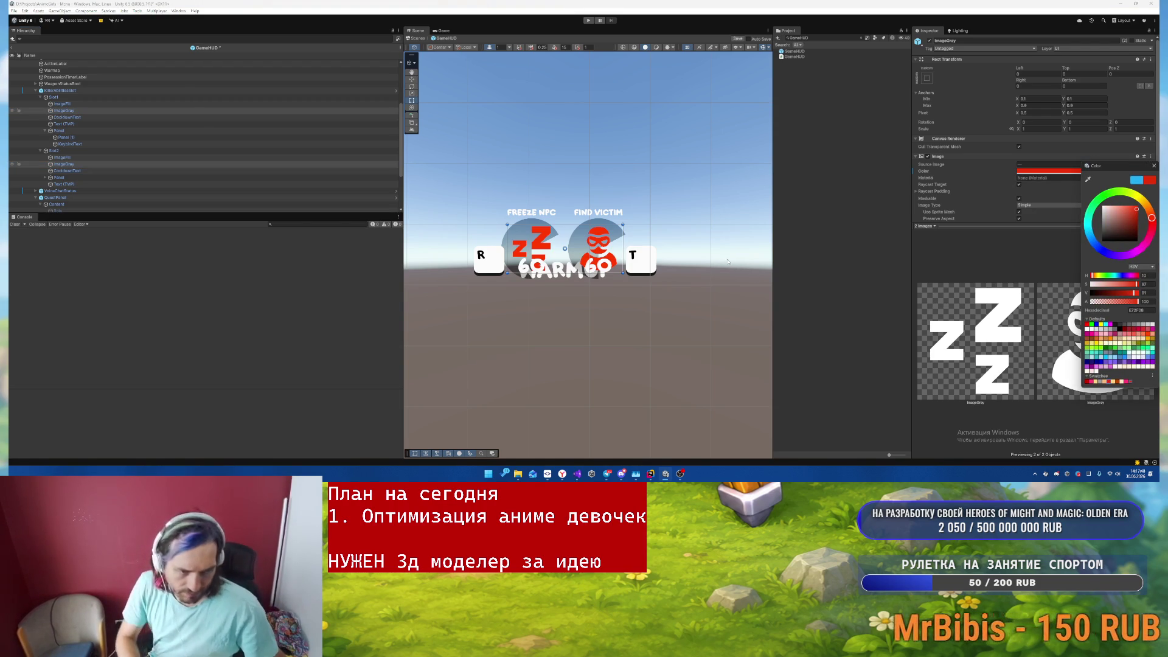
pyautogui.click(93, 101)
pyautogui.keyDown('ctrl'); pyautogui.click(81, 158); pyautogui.keyUp('ctrl')
pyautogui.click(1082, 172)
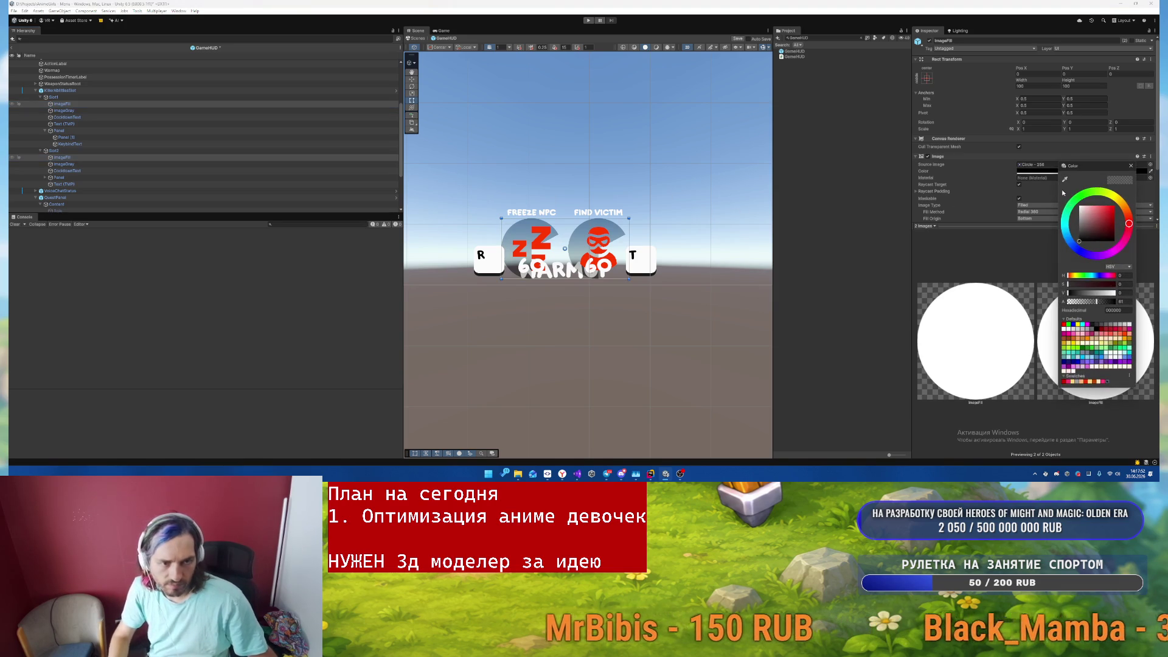
pyautogui.click(1073, 381)
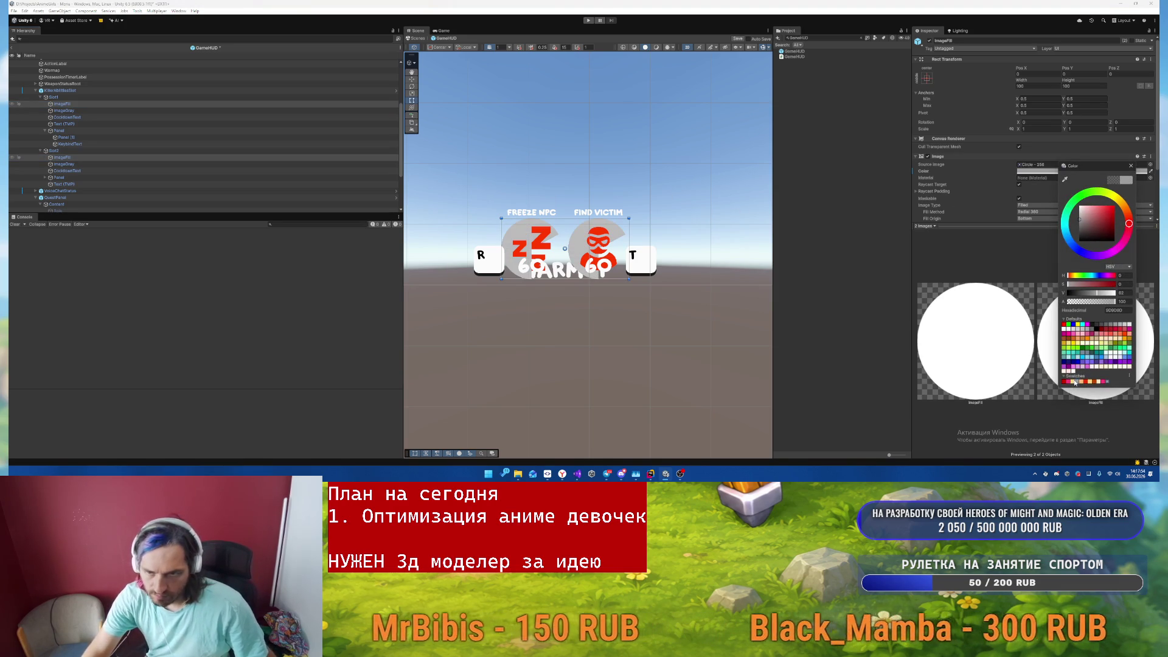
pyautogui.click(1081, 381)
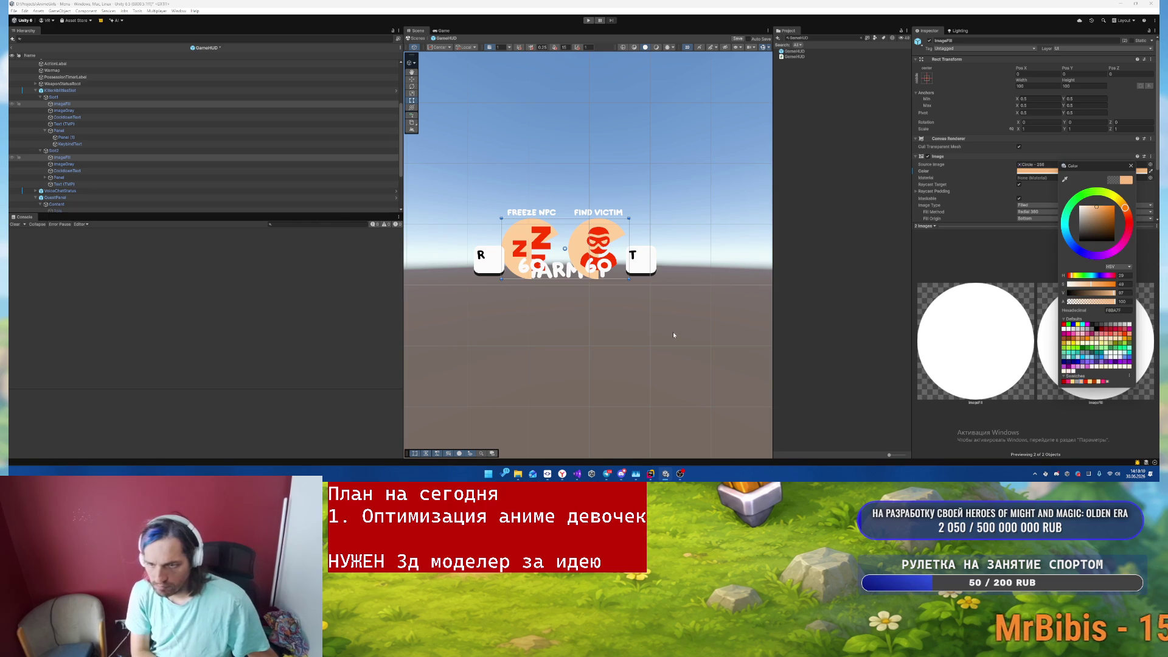
# - Undo the accidental height change on the fill circles
pyautogui.scroll(-3, 622, 290)
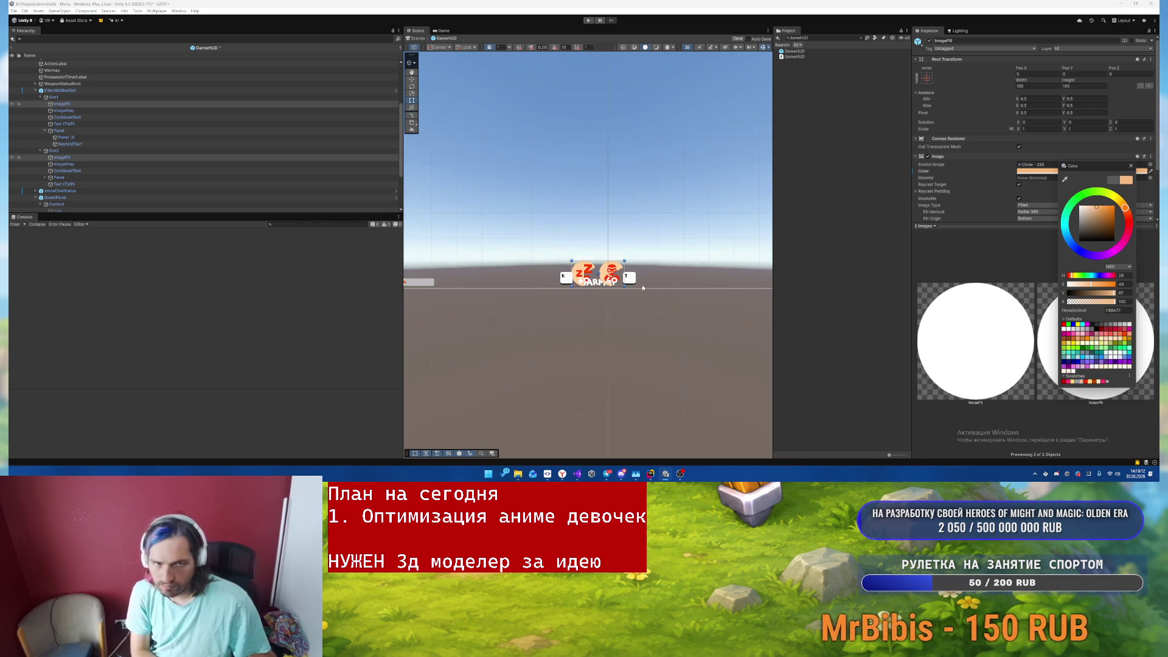
pyautogui.scroll(-3, 658, 273)
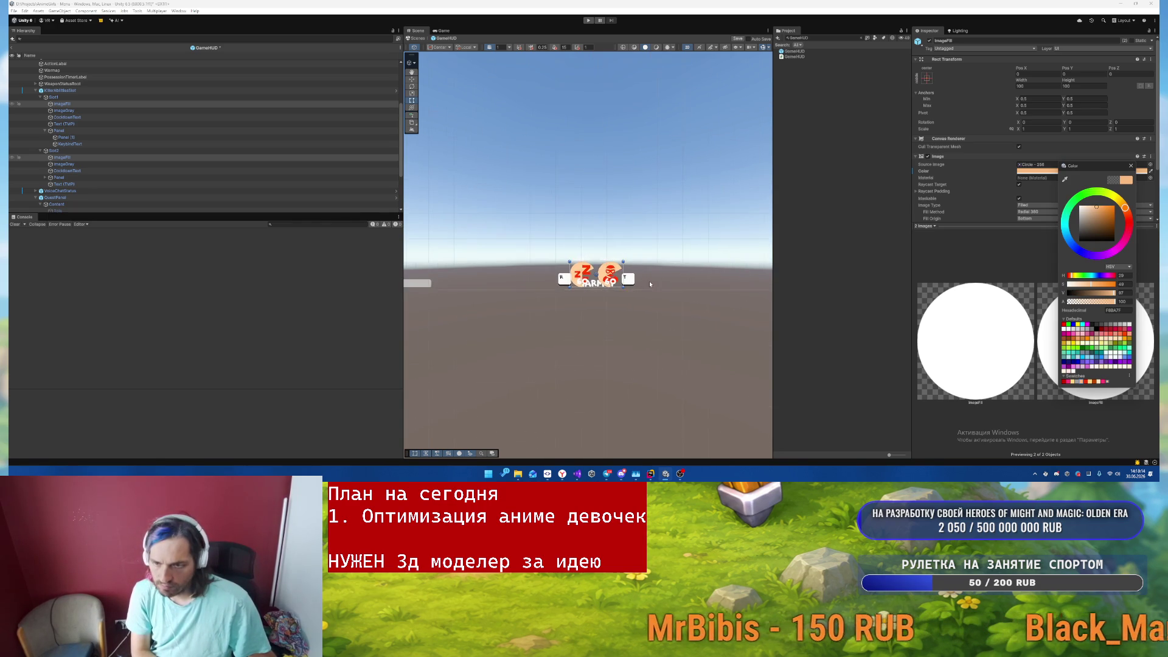
pyautogui.moveTo(612, 266); pyautogui.dragTo(613, 269)
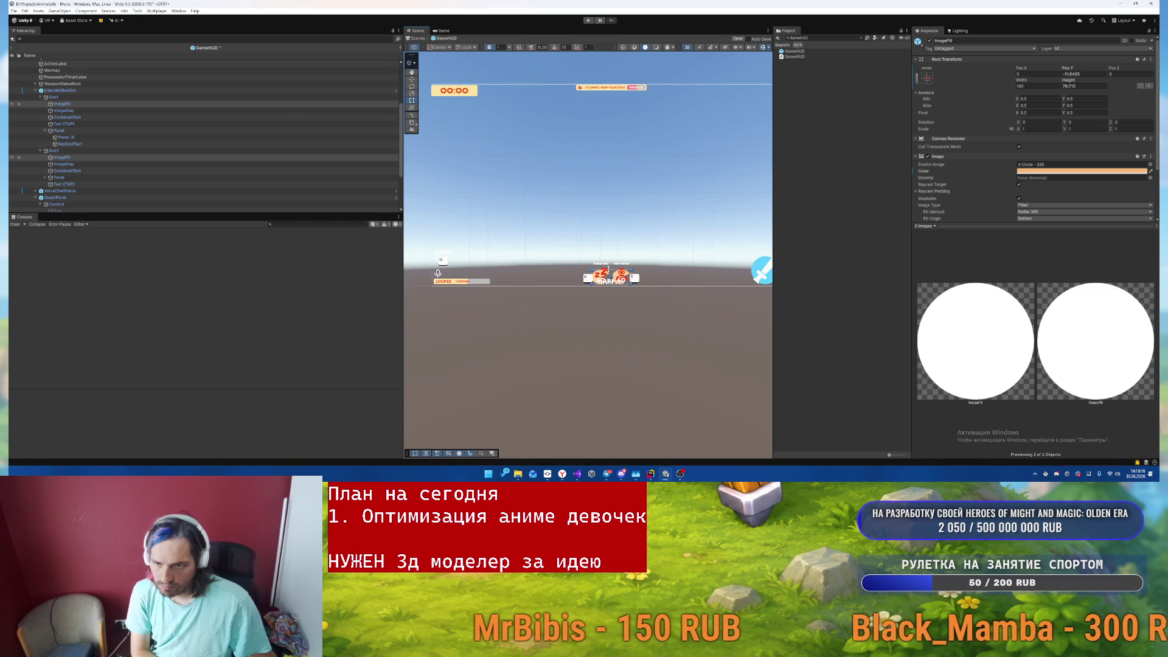
pyautogui.hotkey('ctrl', 'z')
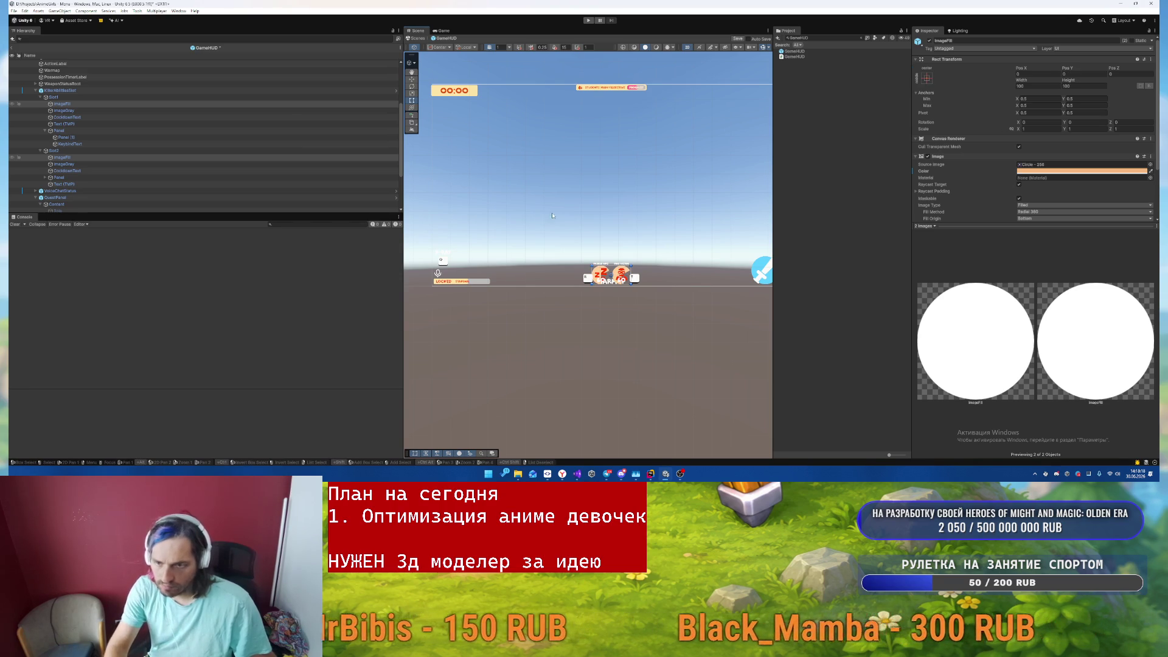
# - Expand Slot1 and Slot2 and select all four ImageFill and ImageGray images
pyautogui.click(108, 91)
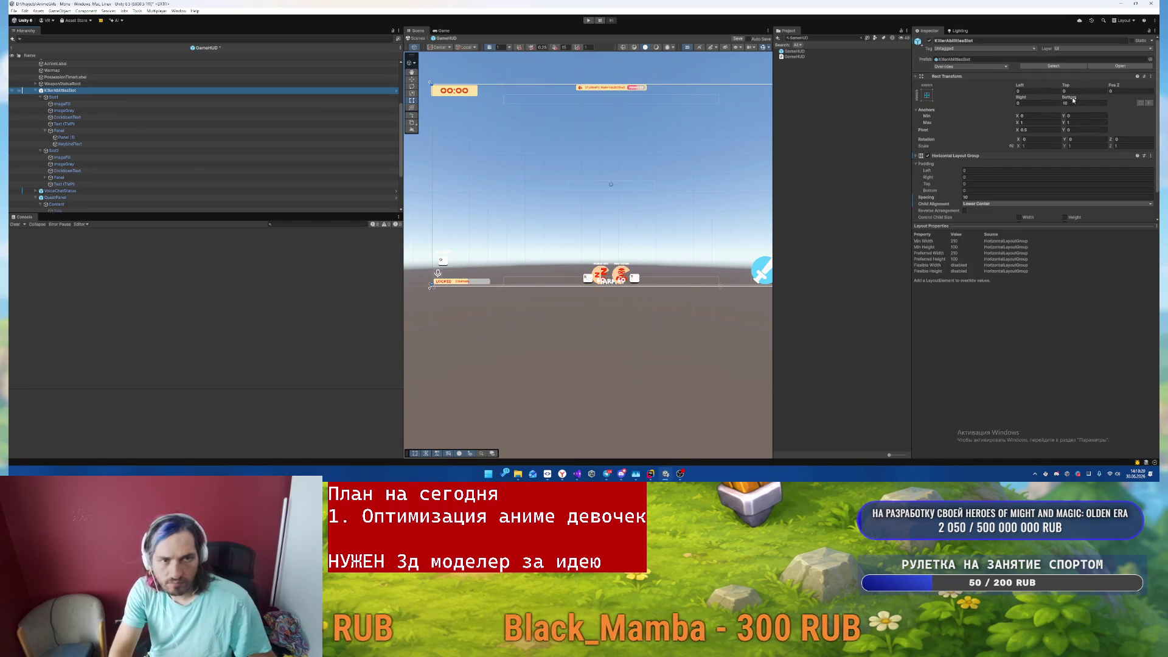
pyautogui.click(98, 96)
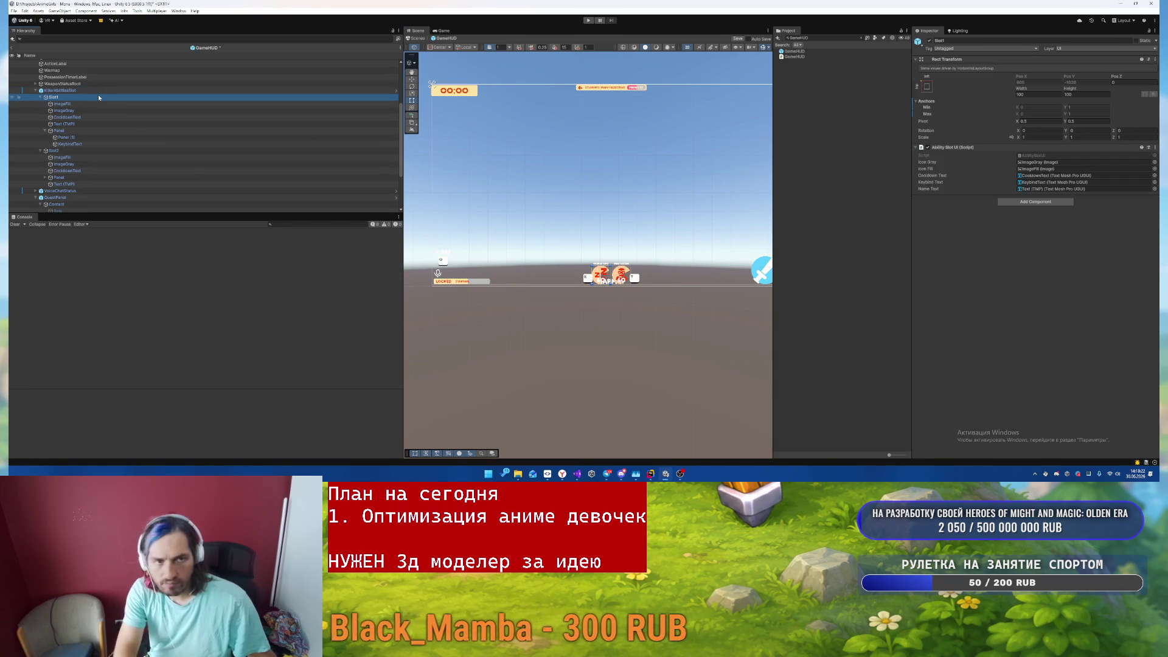
pyautogui.press('Left')
pyautogui.hotkey('shift', 'Down')
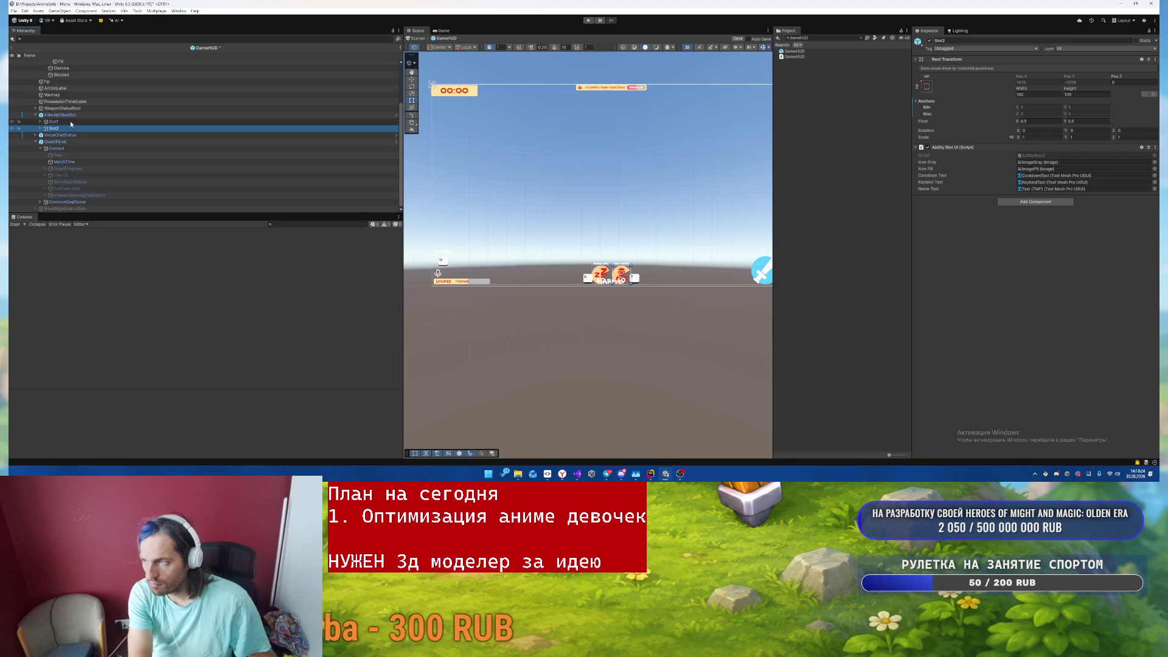
pyautogui.press('Left')
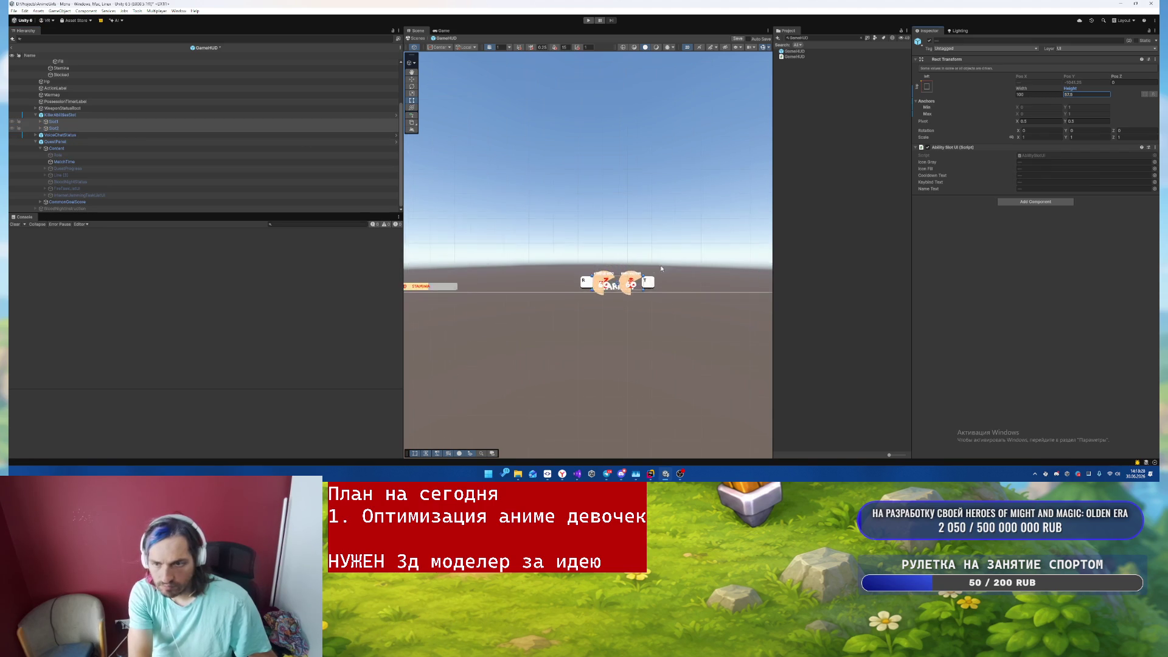
pyautogui.scroll(5, 663, 264)
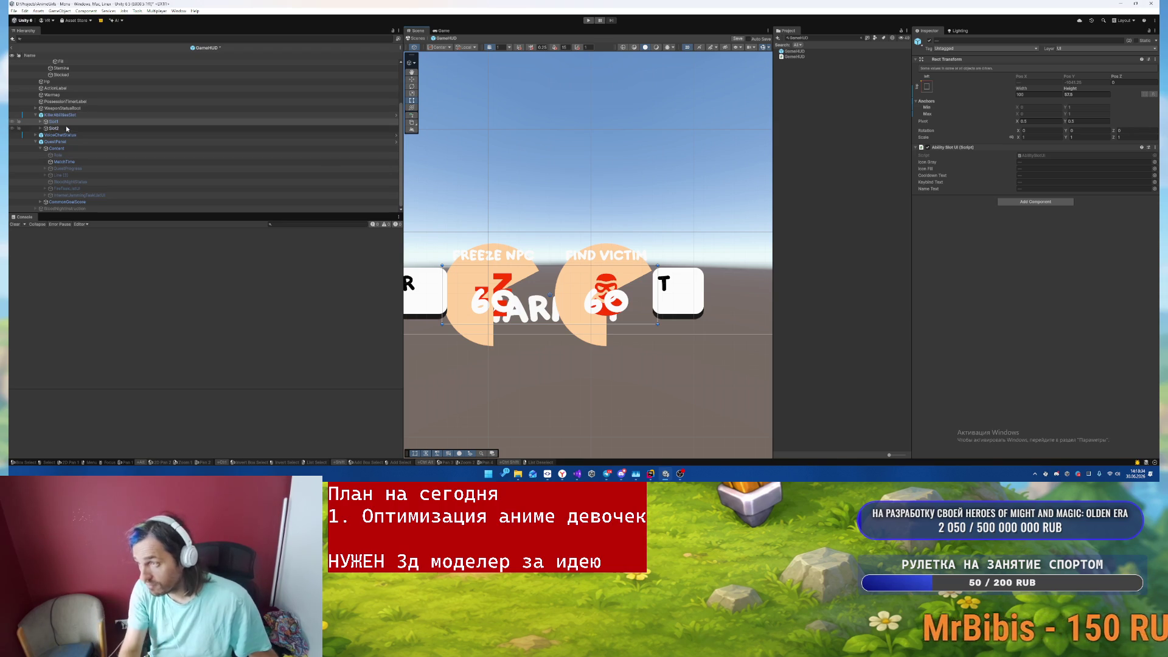
pyautogui.click(40, 122)
pyautogui.click(40, 175)
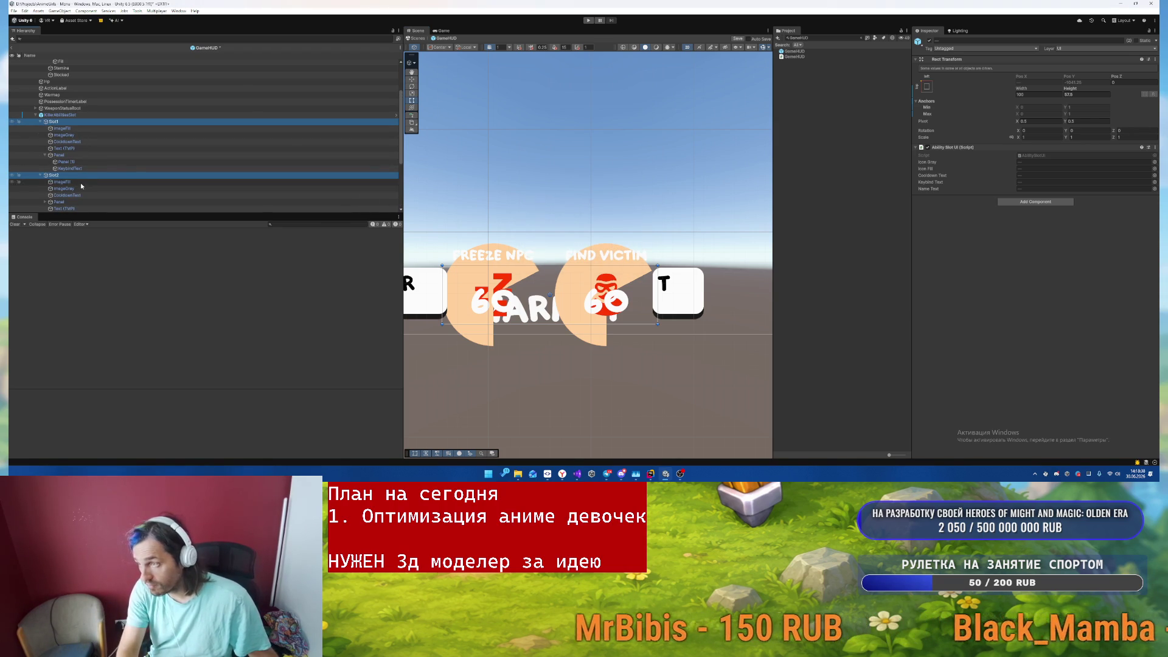
pyautogui.click(66, 182)
pyautogui.keyDown('ctrl'); pyautogui.click(64, 189); pyautogui.keyUp('ctrl')
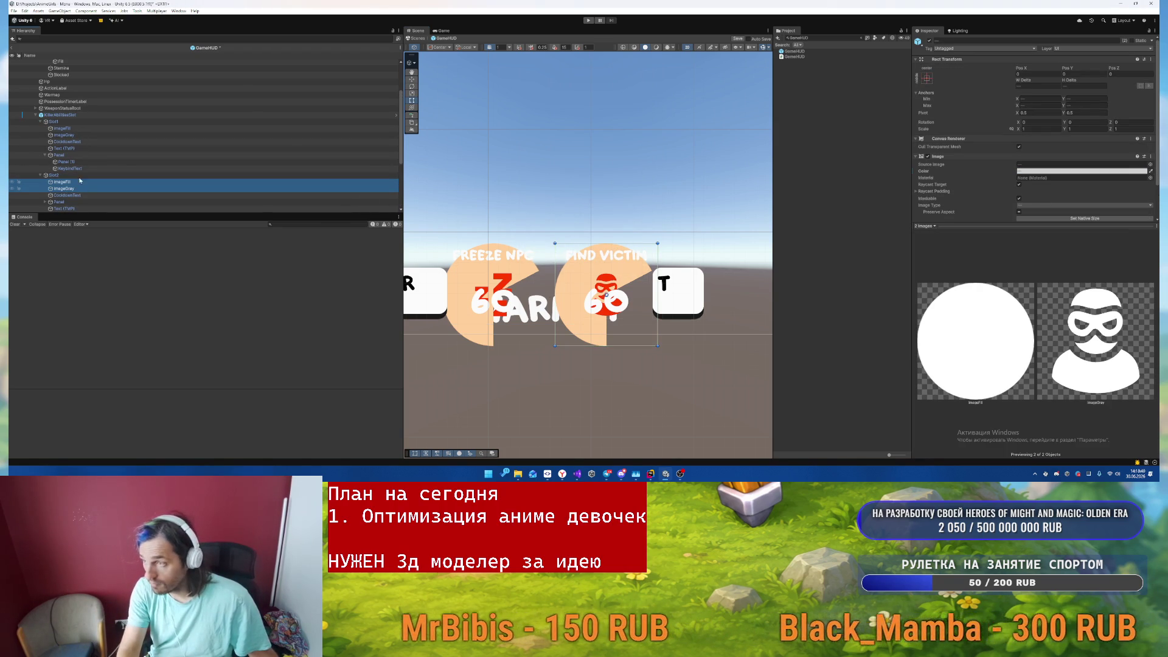
pyautogui.keyDown('ctrl'); pyautogui.click(62, 129); pyautogui.keyUp('ctrl')
pyautogui.keyDown('ctrl'); pyautogui.click(63, 136); pyautogui.keyUp('ctrl')
# - Set the four slot images' anchors to Min 0,0 and Max 1,1 so they stretch across their slots
pyautogui.click(1038, 99)
pyautogui.write('0')
pyautogui.press('Tab')
pyautogui.write('0')
pyautogui.press('Tab')
pyautogui.write('1')
pyautogui.press('Tab')
pyautogui.write('1')
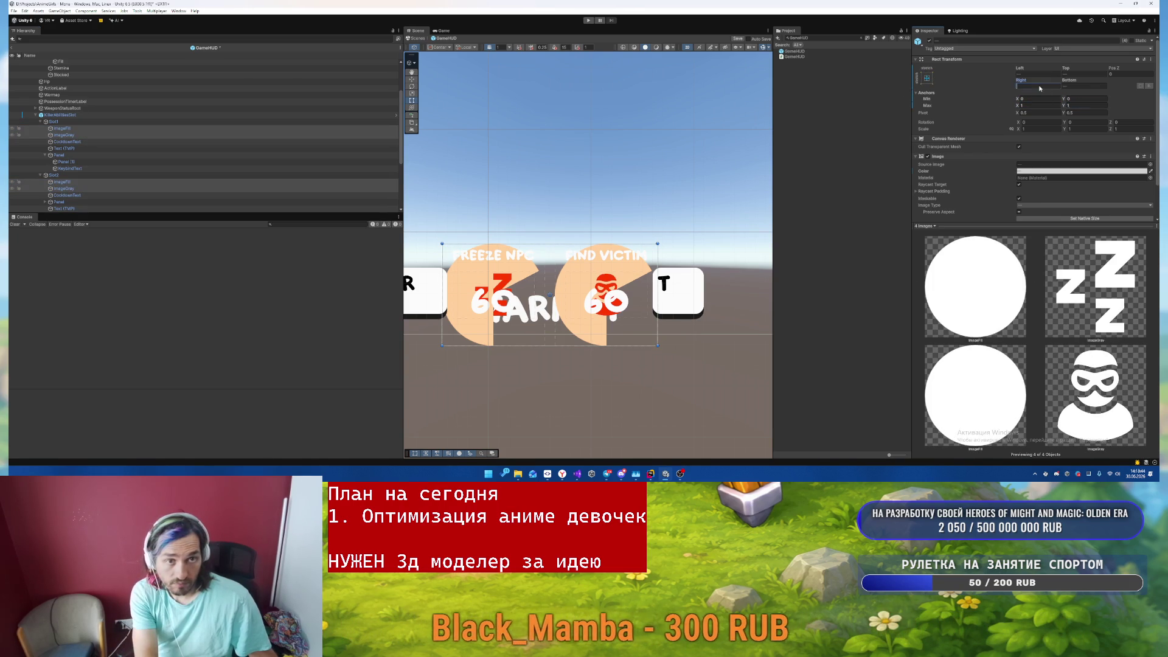
pyautogui.press('Return')
pyautogui.click(1083, 73)
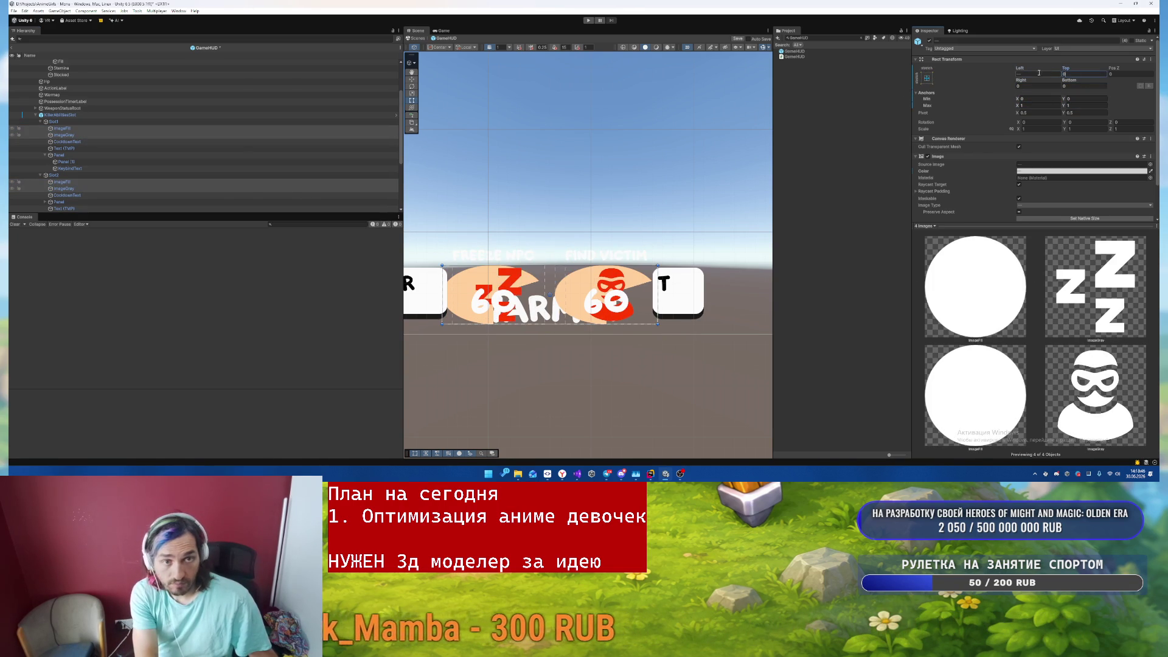
pyautogui.scroll(-2, 1026, 143)
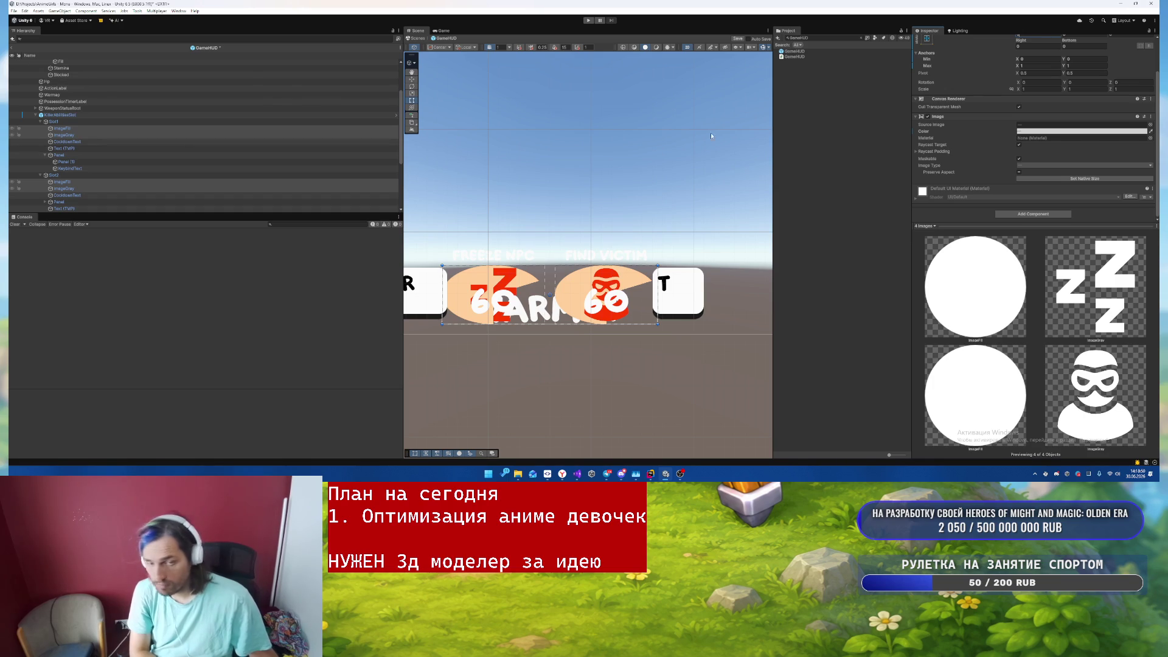
pyautogui.click(101, 129)
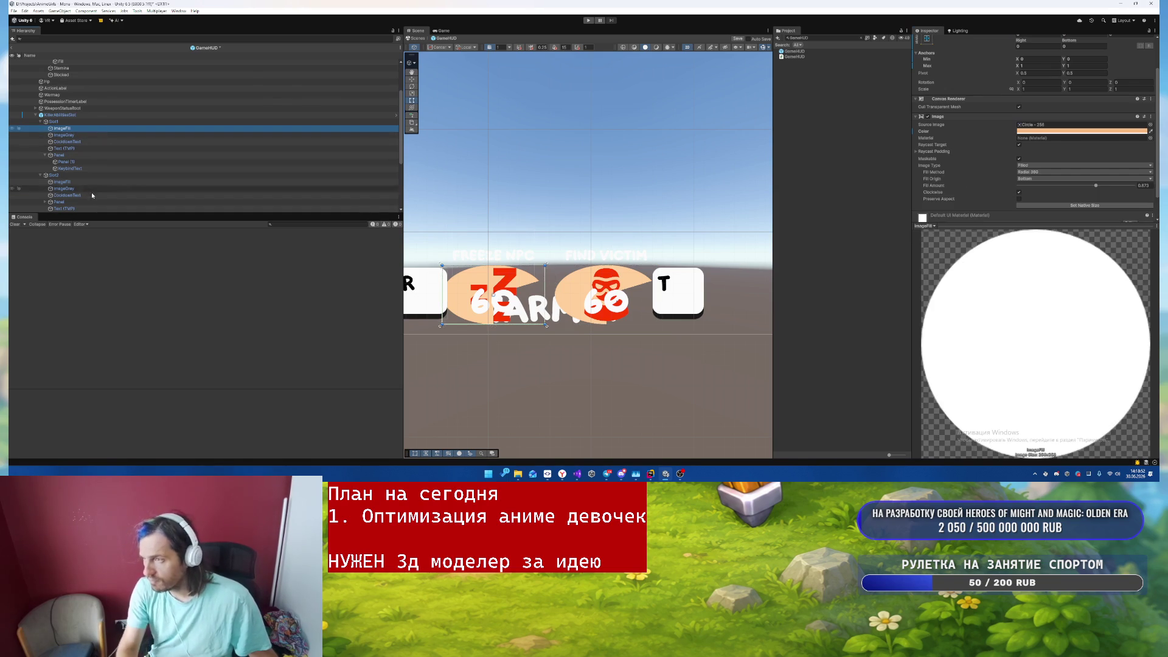
# - Select both ImageGray icons and anchor them from 0.1 to 0.9
pyautogui.keyDown('ctrl'); pyautogui.click(87, 183); pyautogui.keyUp('ctrl')
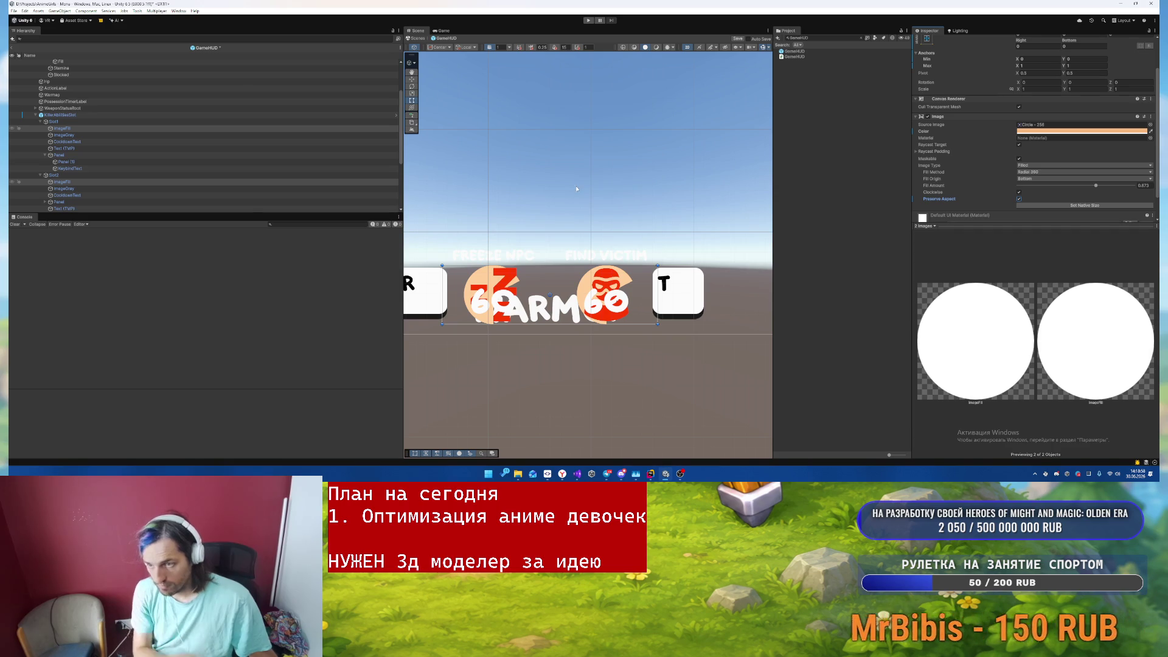
pyautogui.scroll(5, 576, 189)
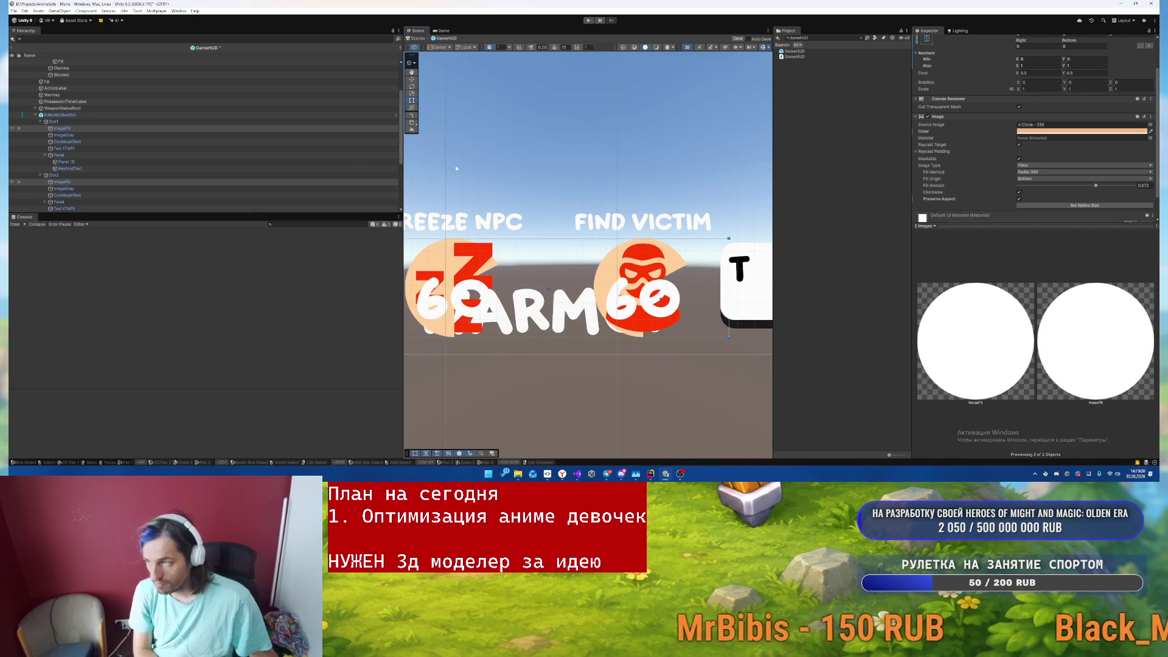
pyautogui.click(64, 135)
pyautogui.keyDown('ctrl'); pyautogui.click(64, 188); pyautogui.keyUp('ctrl')
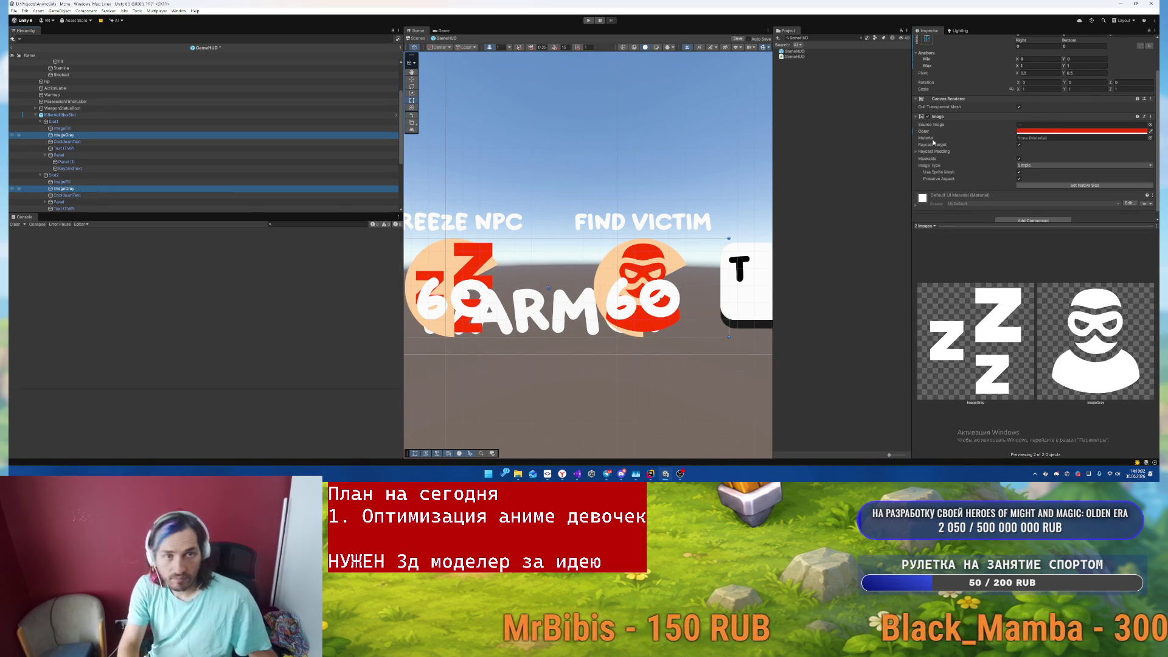
pyautogui.scroll(2, 934, 142)
pyautogui.click(1083, 98)
pyautogui.write('0.1')
pyautogui.click(1079, 104)
pyautogui.write('.8')
pyautogui.click(1034, 99)
pyautogui.write('0.1')
pyautogui.click(1034, 105)
pyautogui.write('0.9')
# - Set the icons' Left, Right, Top and Bottom offsets to 0
pyautogui.click(1034, 86)
pyautogui.write('0')
pyautogui.click(1034, 74)
pyautogui.write('0')
pyautogui.click(1083, 86)
pyautogui.write('0')
pyautogui.click(1082, 73)
pyautogui.write('0')
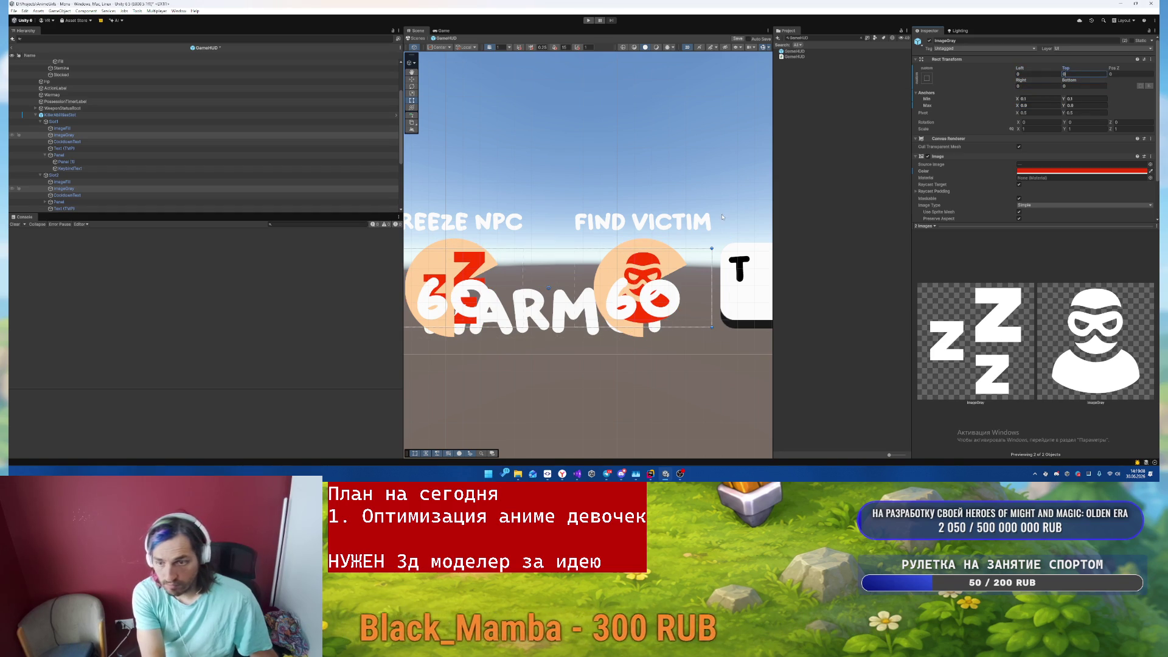
pyautogui.scroll(-2, 609, 338)
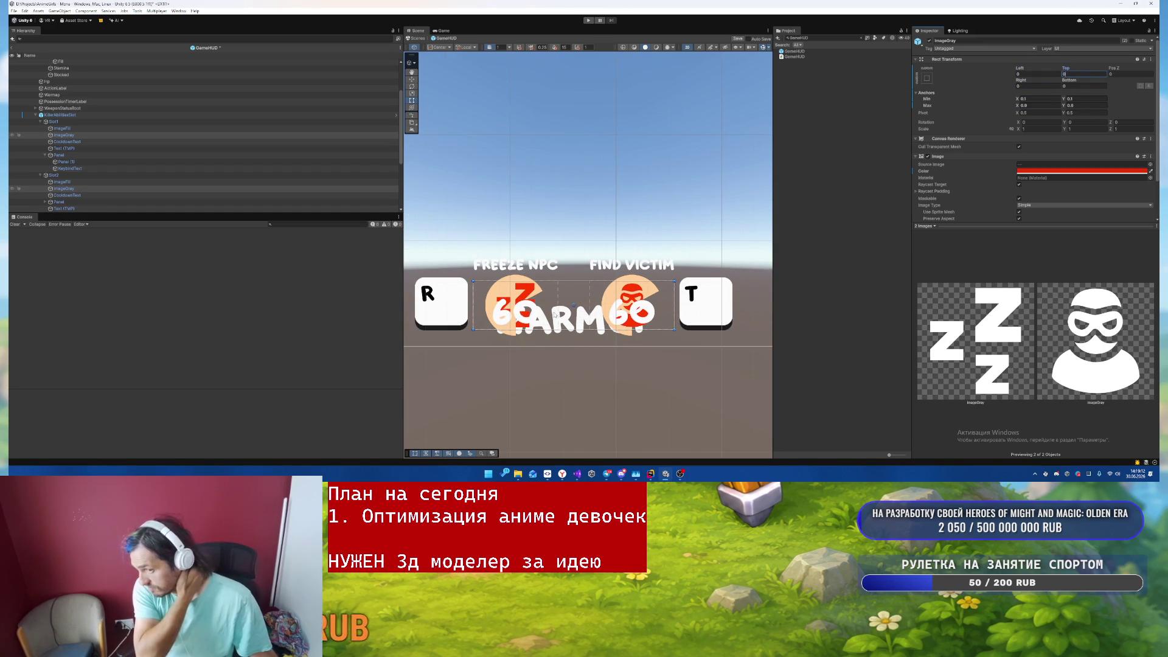
pyautogui.click(85, 142)
pyautogui.scroll(-2, 81, 149)
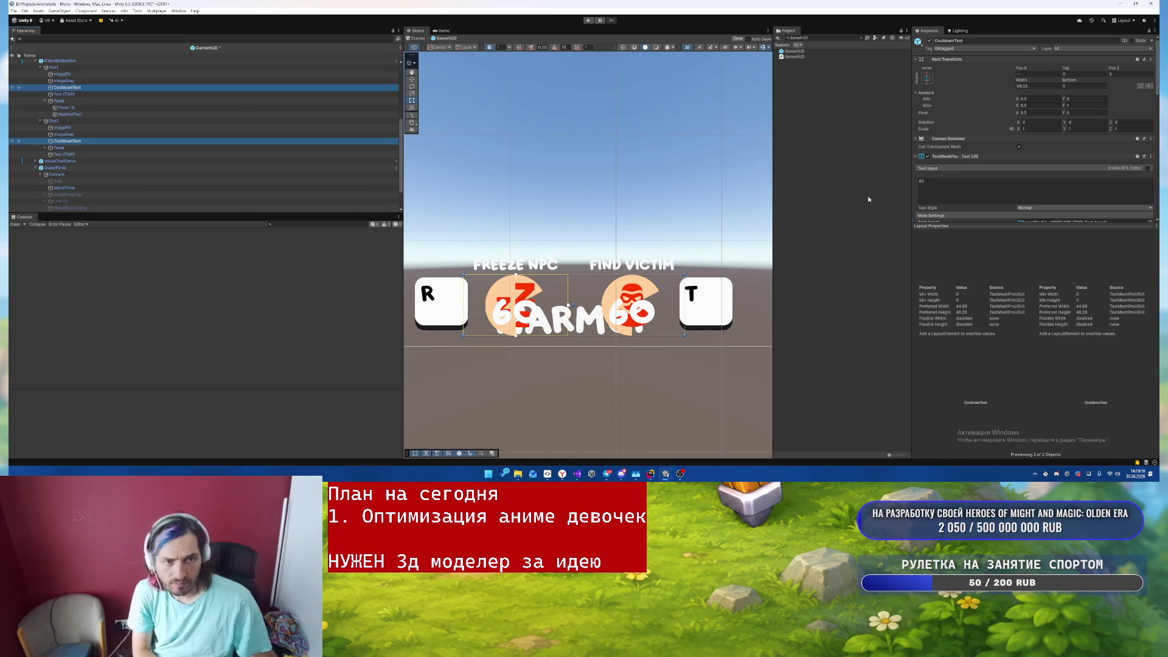
# - Give the CooldownText '60' numbers font size 18.4 and a pink vertex colour
pyautogui.scroll(-3, 1004, 183)
pyautogui.click(1034, 168)
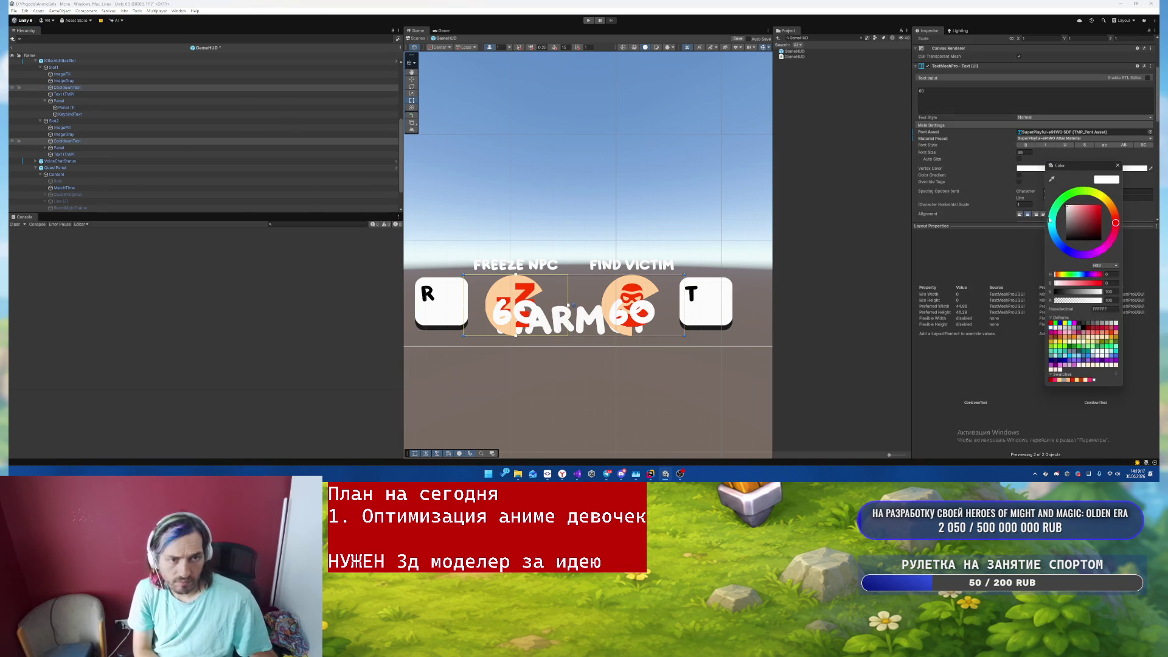
pyautogui.click(1082, 381)
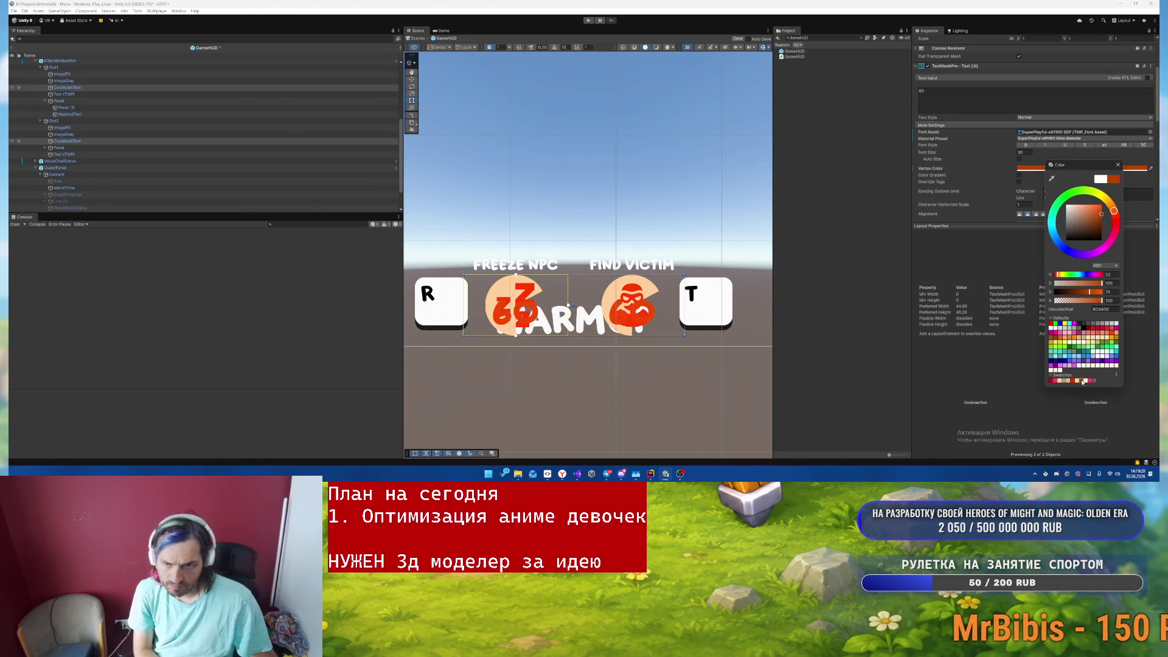
pyautogui.click(1087, 381)
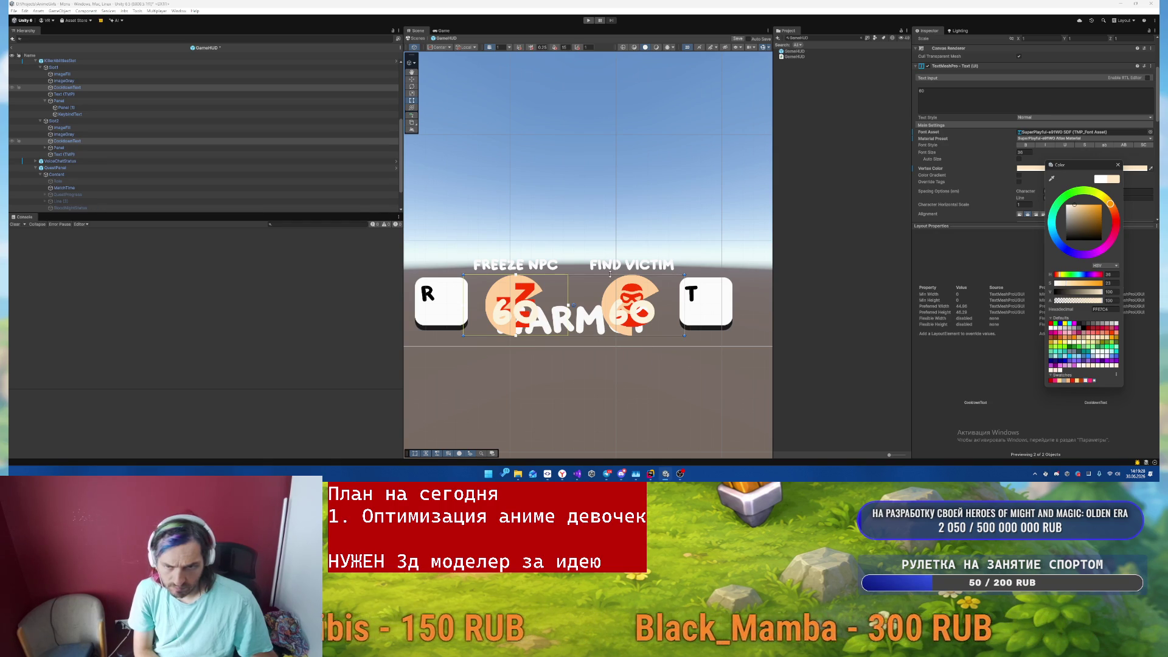
pyautogui.click(610, 274)
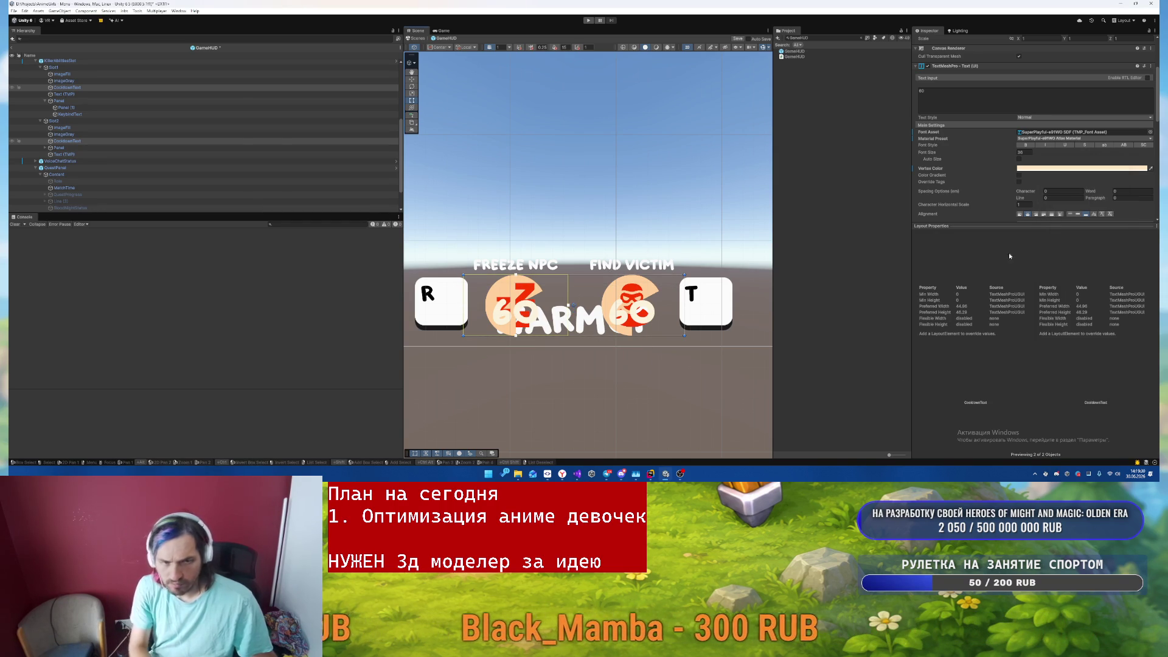
pyautogui.moveTo(1004, 153); pyautogui.dragTo(974, 158)
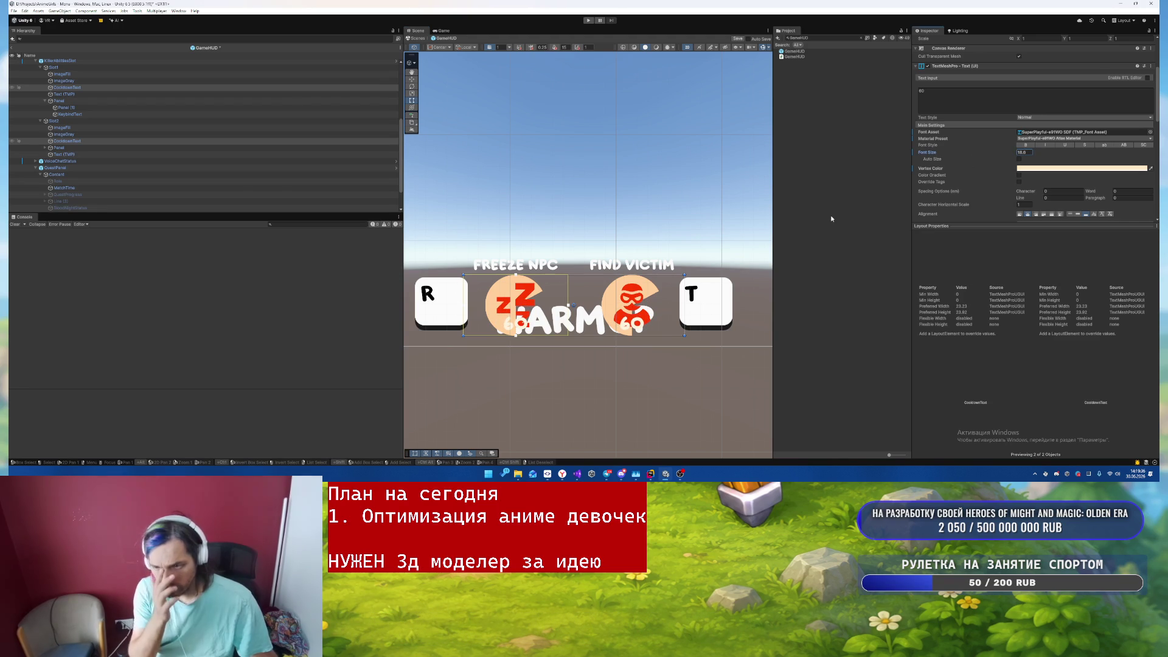
pyautogui.click(1113, 169)
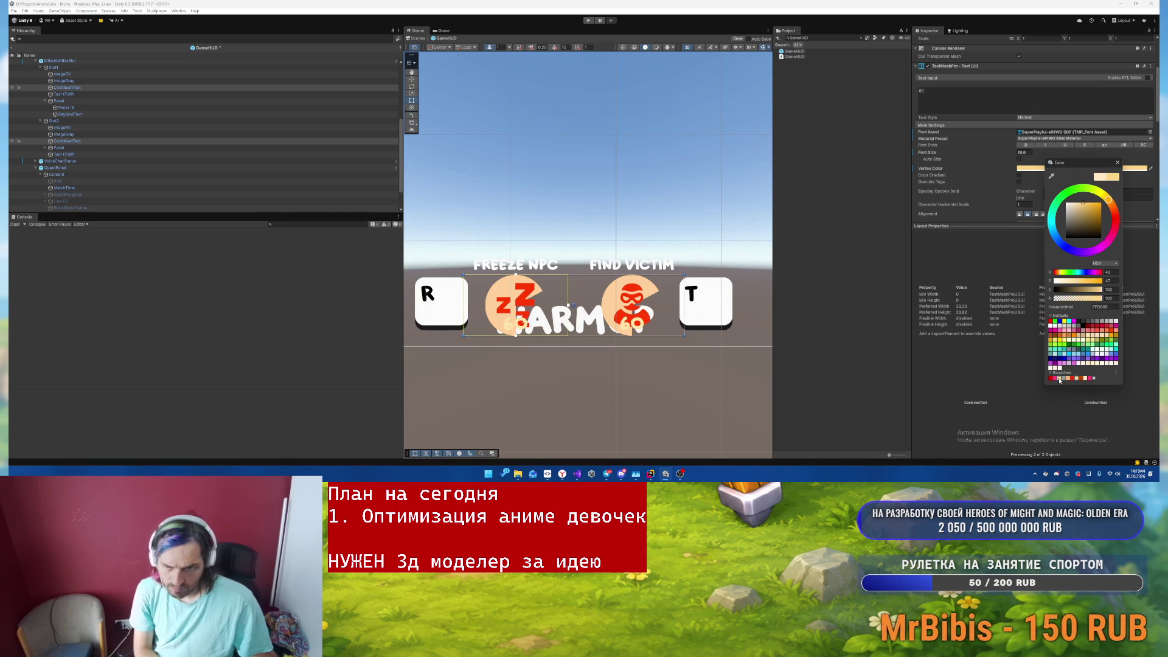
pyautogui.click(1050, 377)
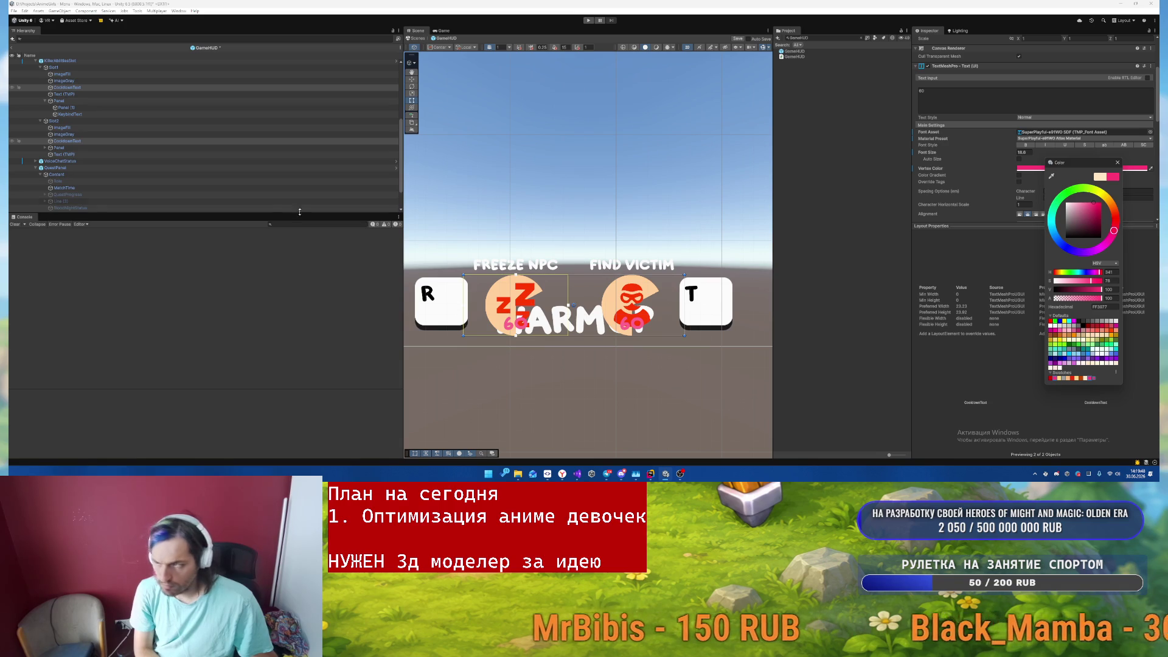
pyautogui.click(62, 127)
pyautogui.keyDown('ctrl'); pyautogui.click(62, 74); pyautogui.keyUp('ctrl')
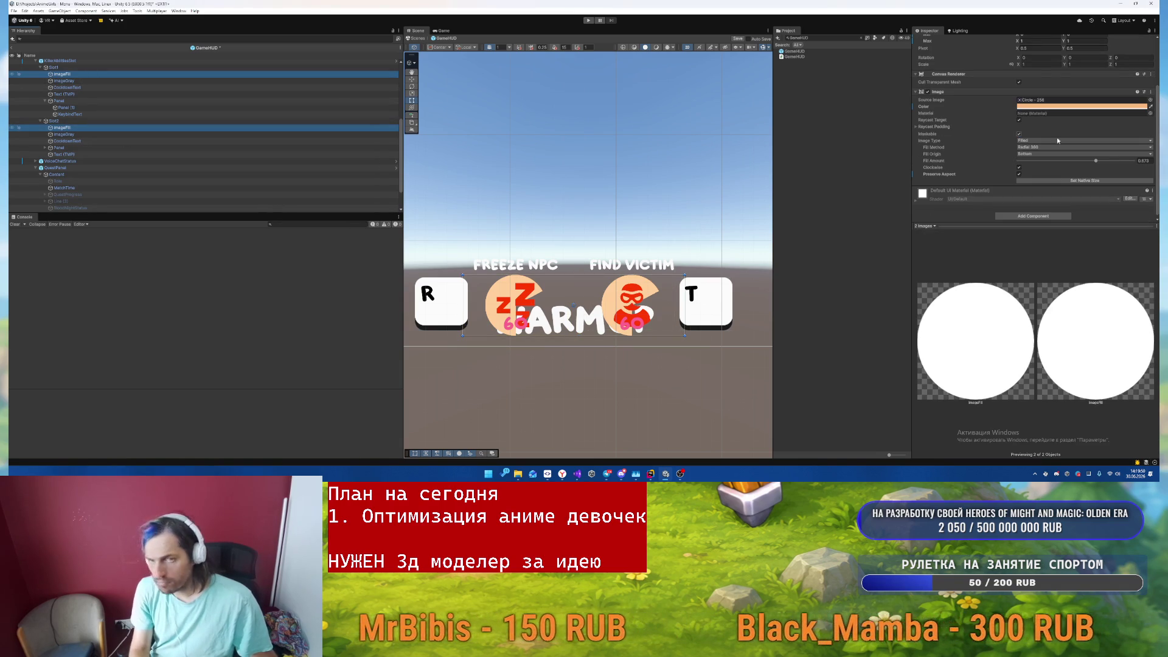
# - Colour both slots' ImageFill circles light yellow-peach (FFD686)
pyautogui.click(1082, 107)
pyautogui.click(1057, 307)
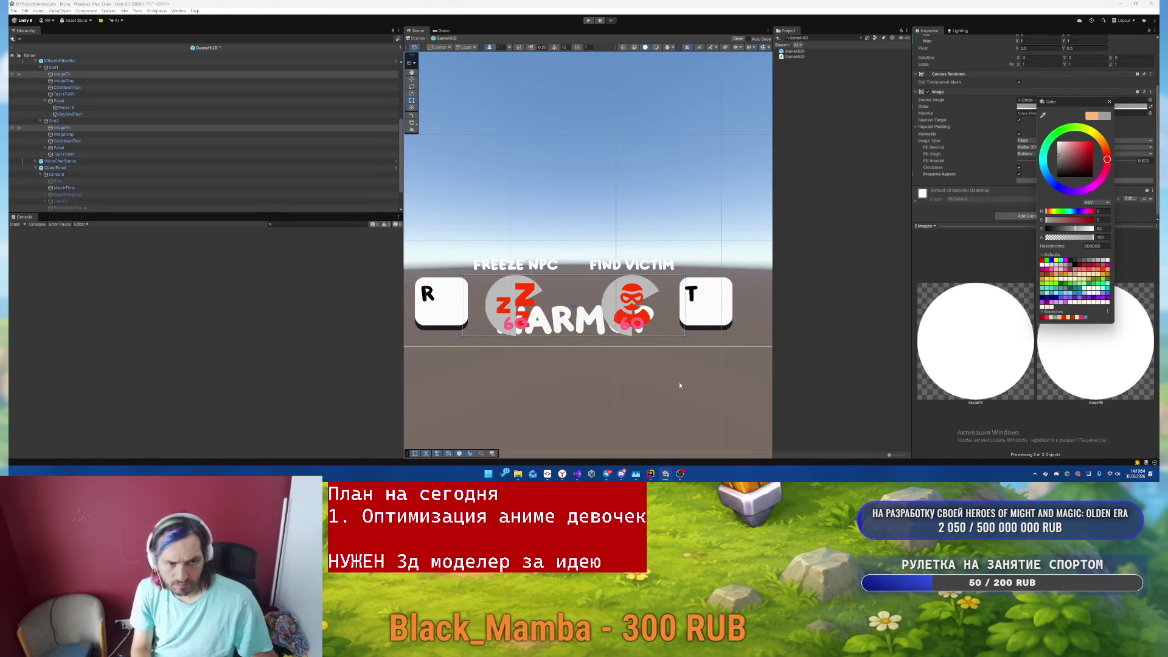
pyautogui.click(1051, 317)
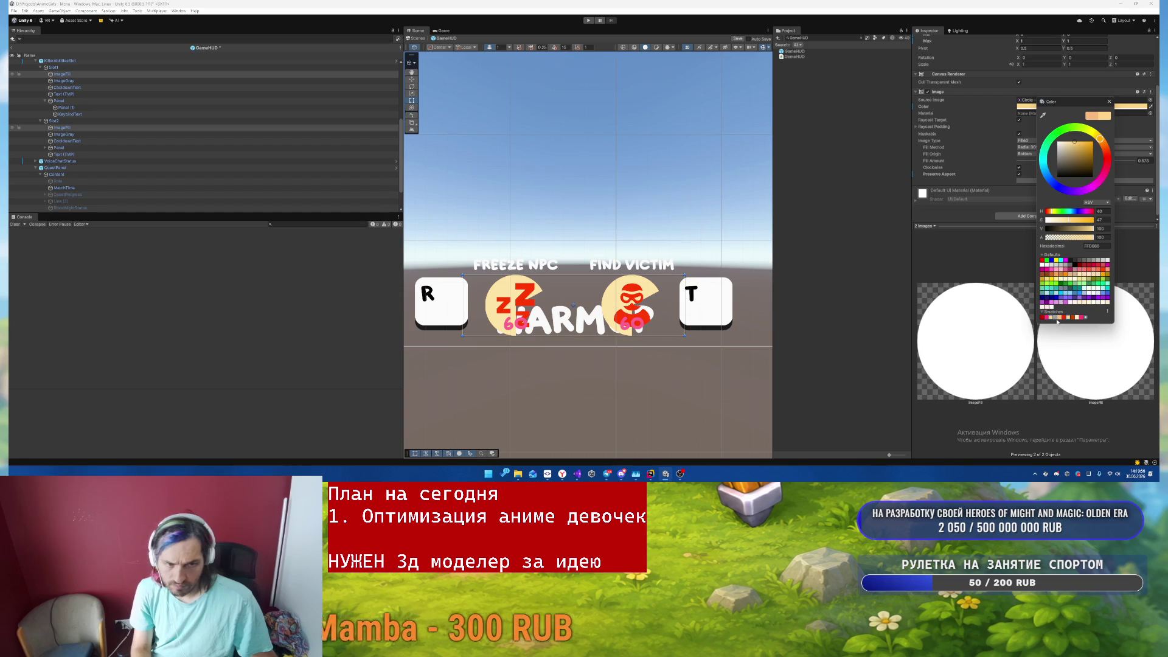
pyautogui.scroll(-5, 590, 238)
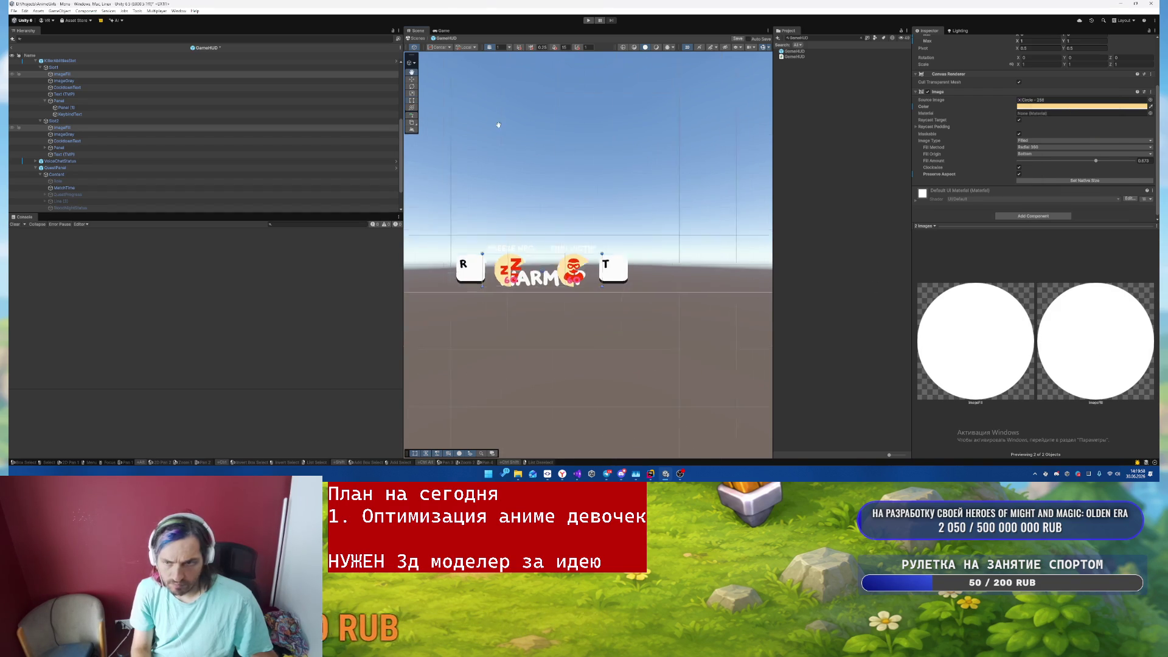
pyautogui.scroll(-2, 590, 238)
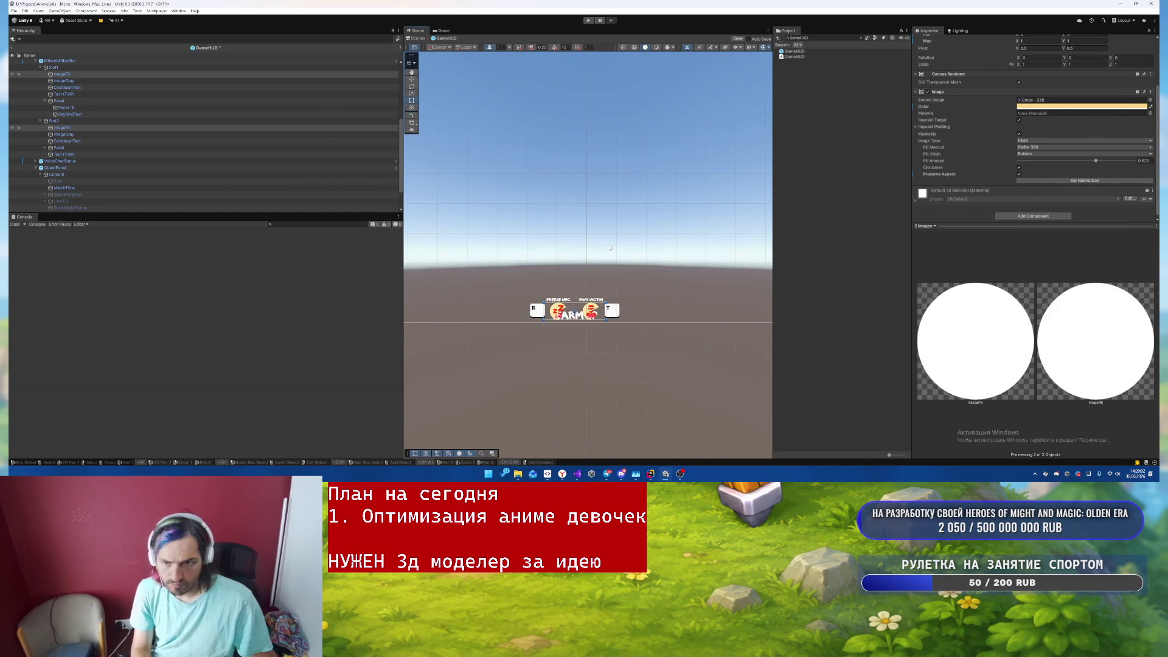
pyautogui.scroll(2, 610, 247)
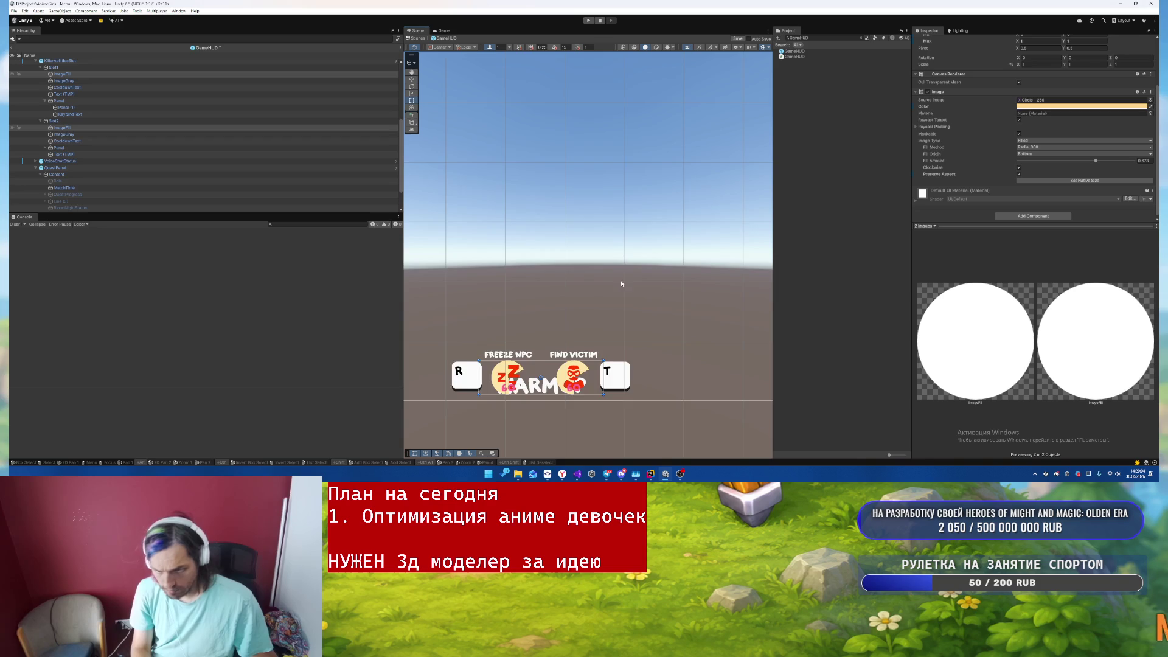
pyautogui.moveTo(621, 284); pyautogui.dragTo(605, 229)
pyautogui.scroll(1, 570, 300)
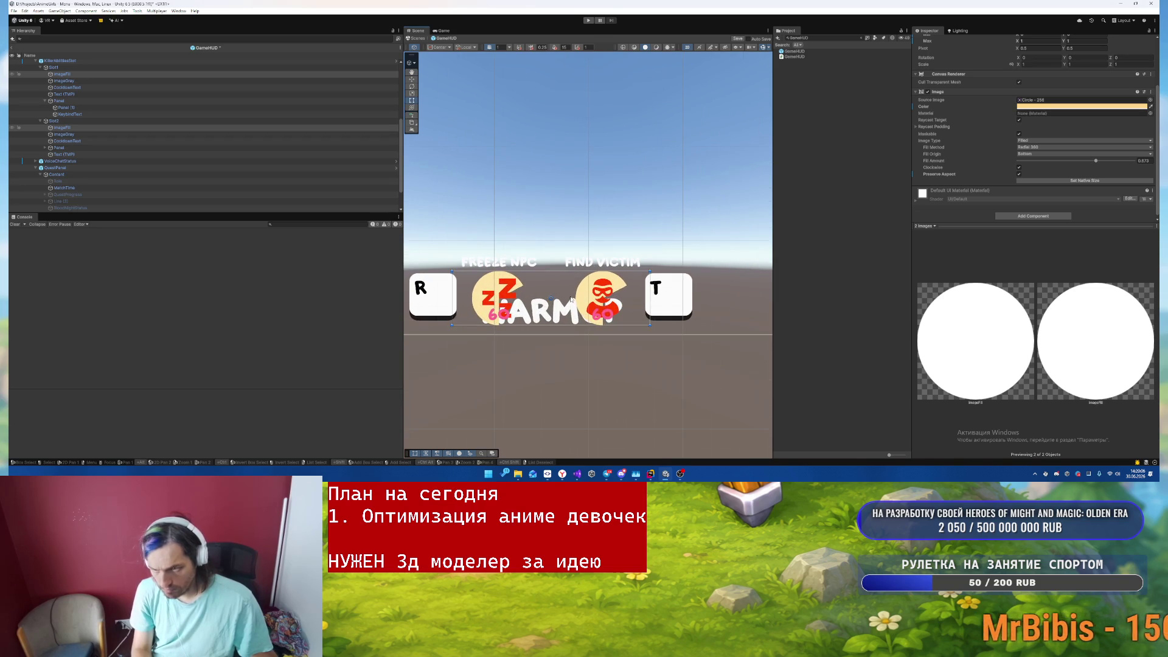
pyautogui.scroll(3, 105, 125)
# - Deactivate the KillerAbilitiesSlot group, then select and frame VoiceChatStatus
pyautogui.click(92, 114)
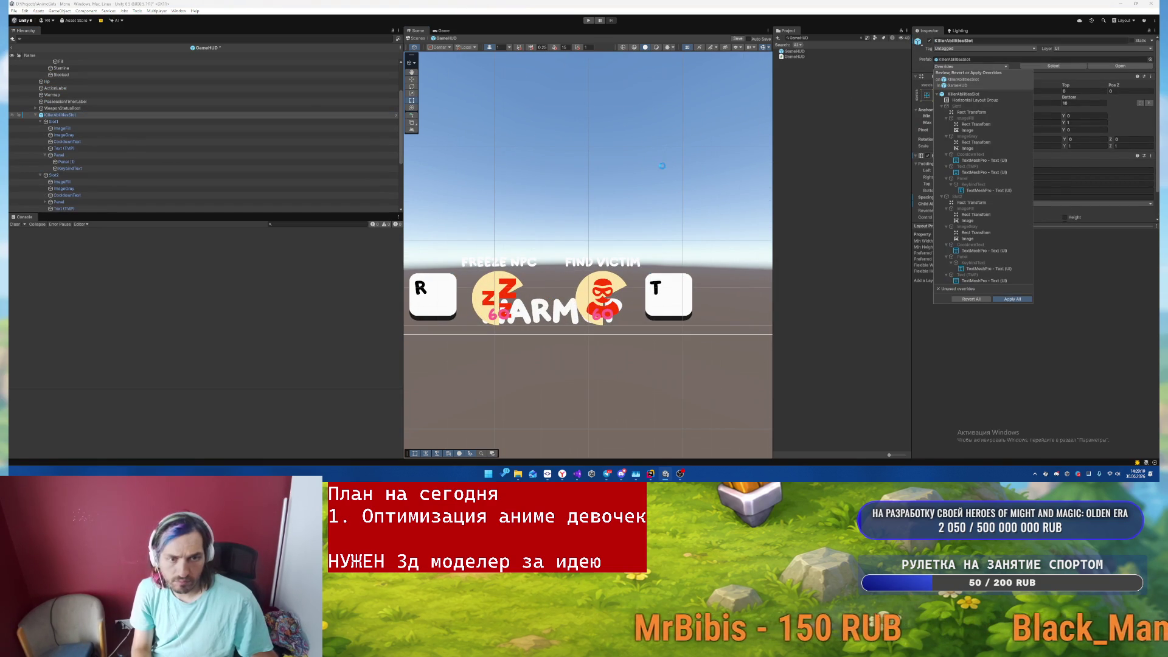
pyautogui.click(907, 270)
pyautogui.click(258, 117)
pyautogui.hotkey('alt', 'shift', 'a')
pyautogui.scroll(-3, 178, 151)
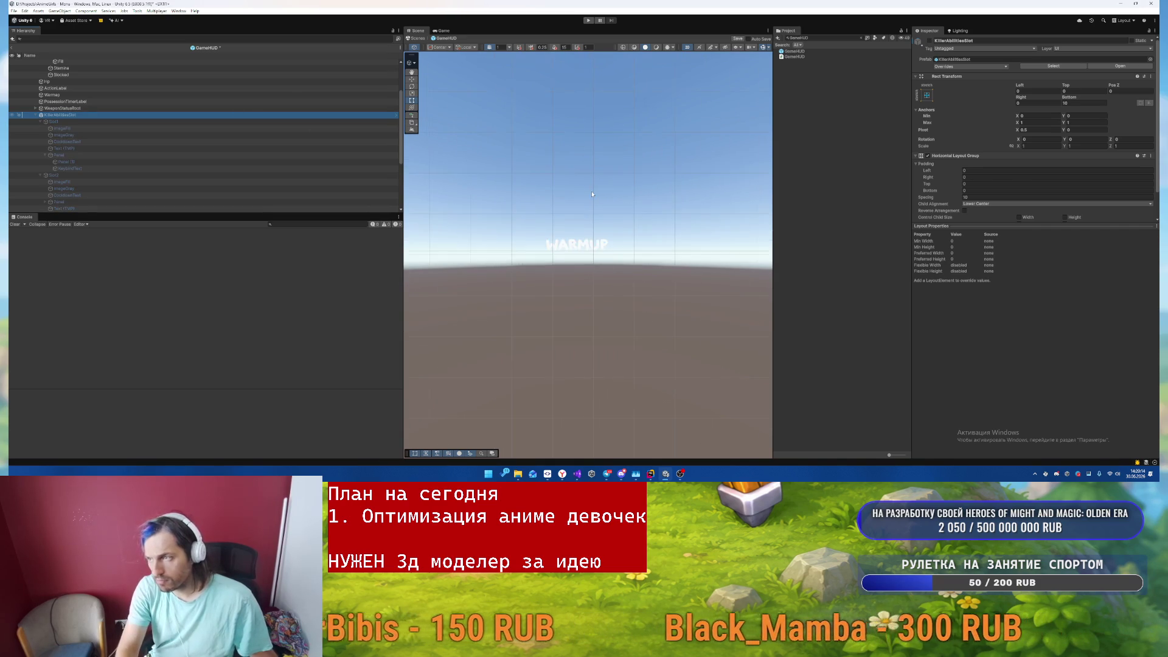
pyautogui.doubleClick(67, 134)
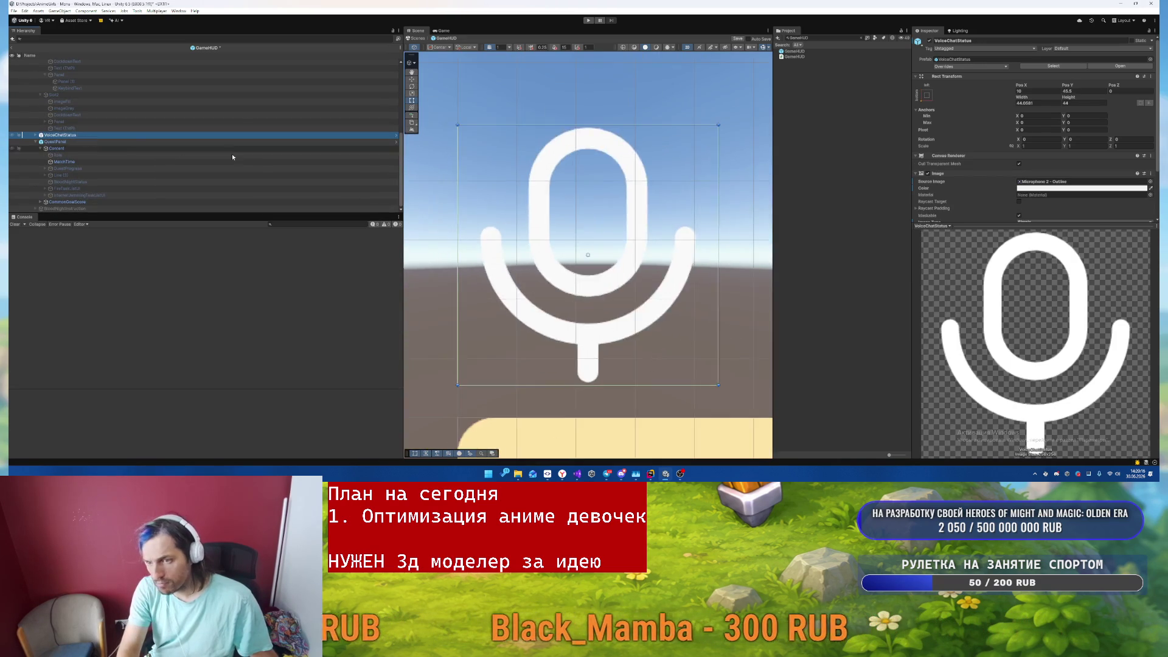
# - Change the VoiceChatStatus microphone icon's Image colour
pyautogui.scroll(-5, 519, 189)
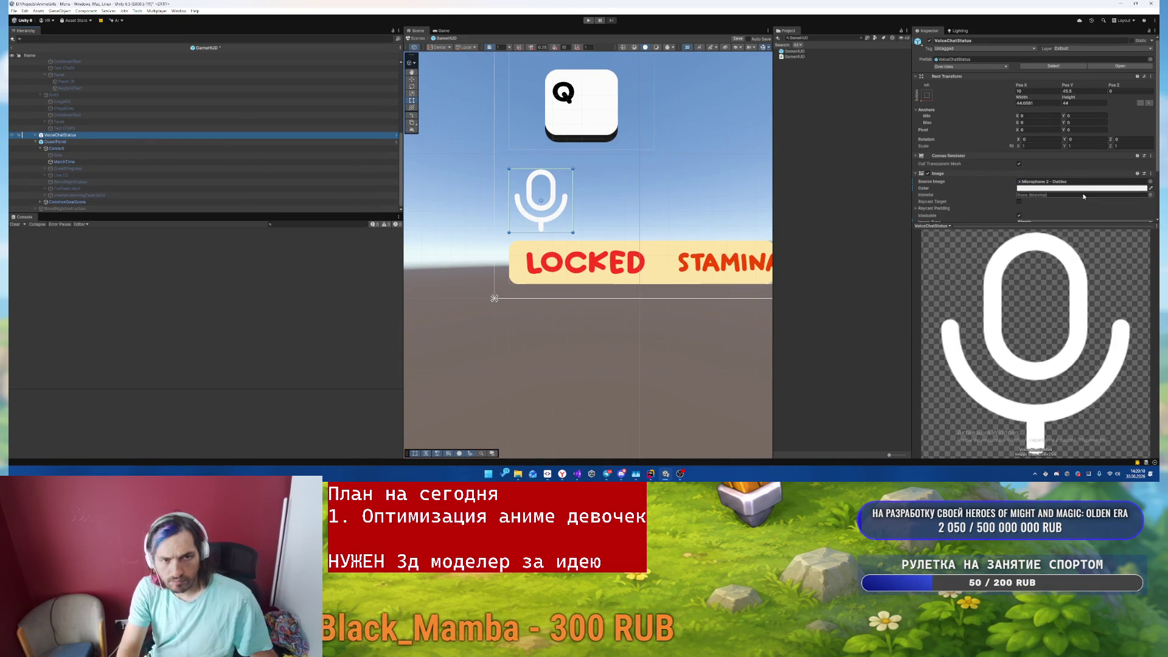
pyautogui.click(1065, 189)
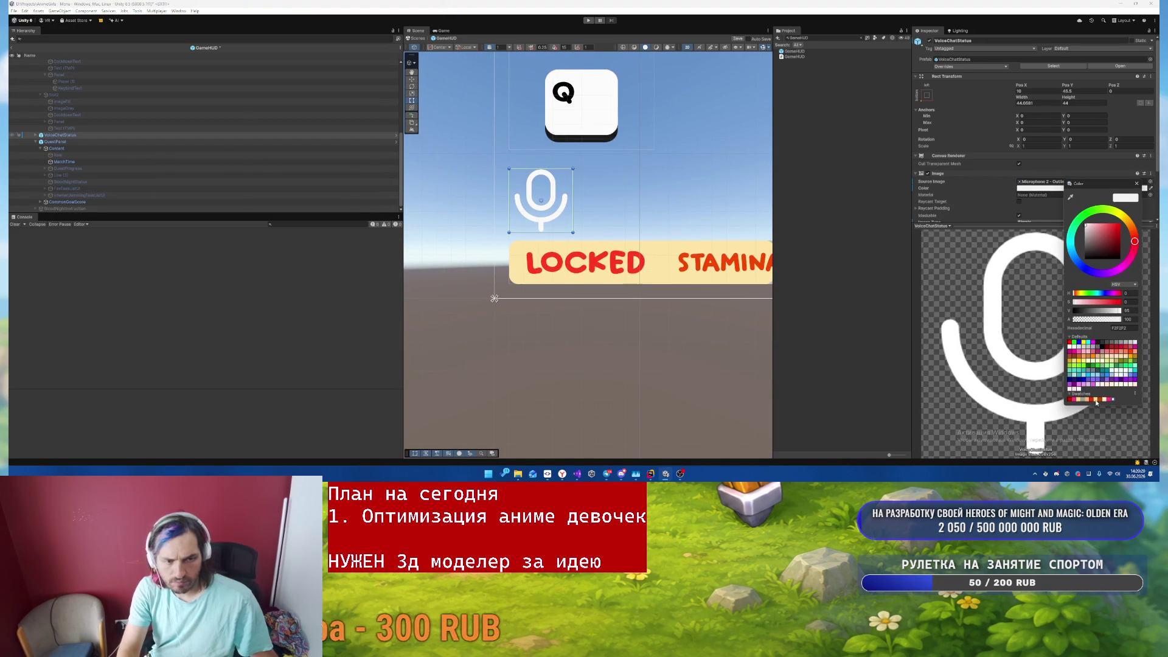
pyautogui.click(1137, 184)
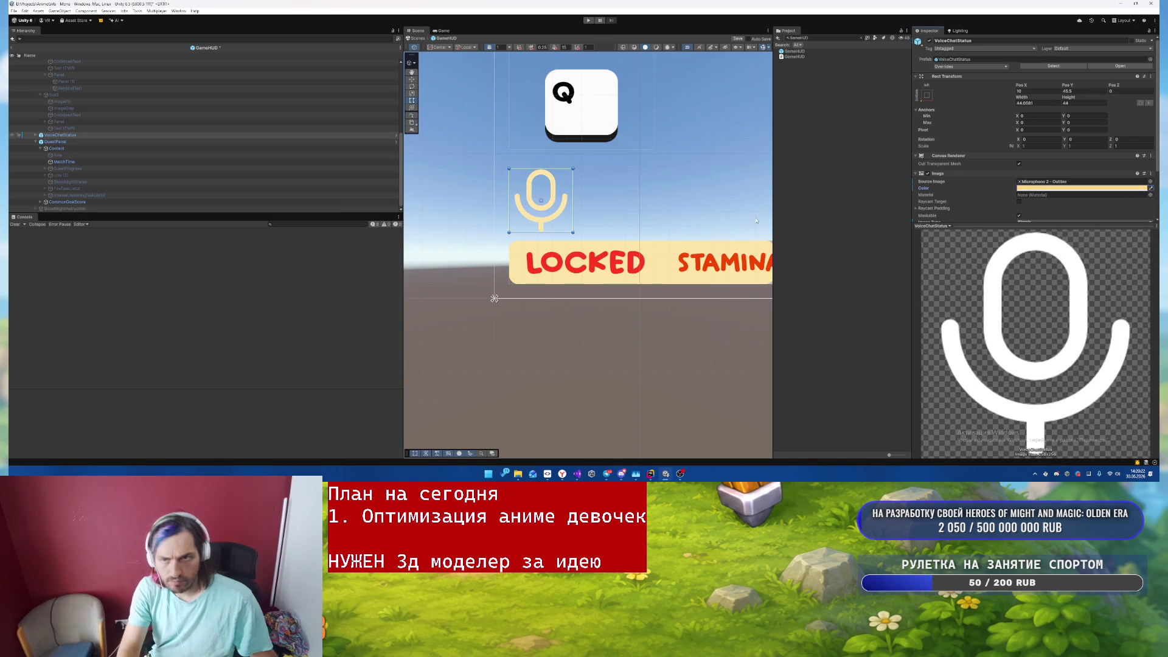
pyautogui.scroll(-5, 529, 416)
pyautogui.scroll(-4, 624, 263)
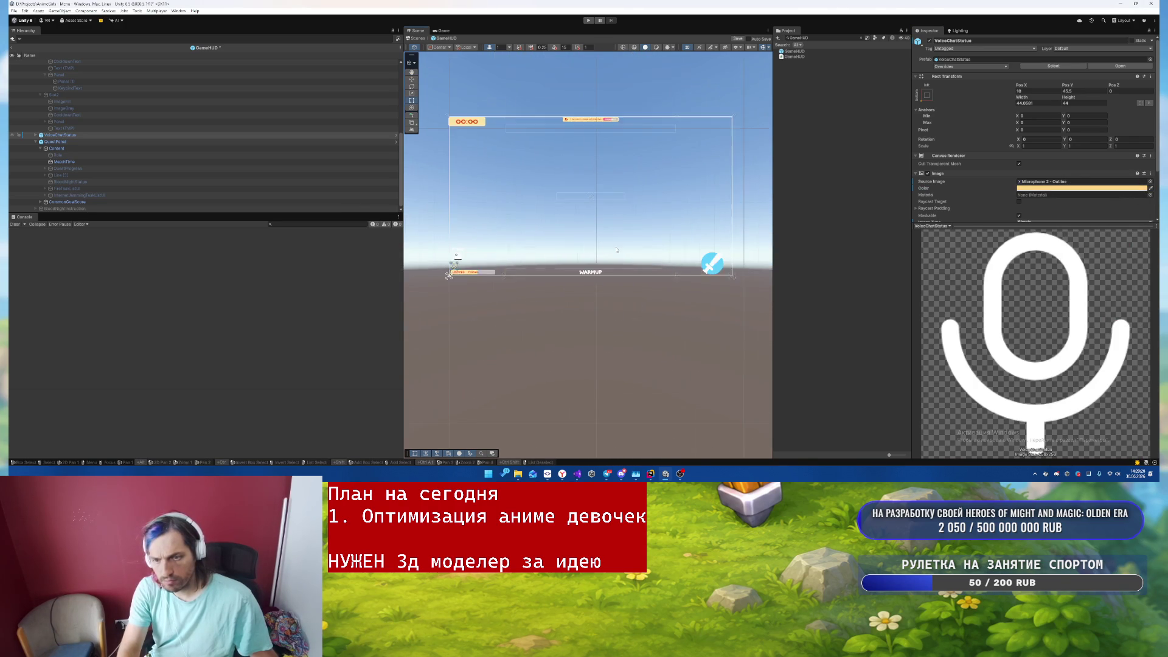
# - Expand WeaponStatusRoot and colour KillCooldownIcon light yellow (FFD686)
pyautogui.click(662, 282)
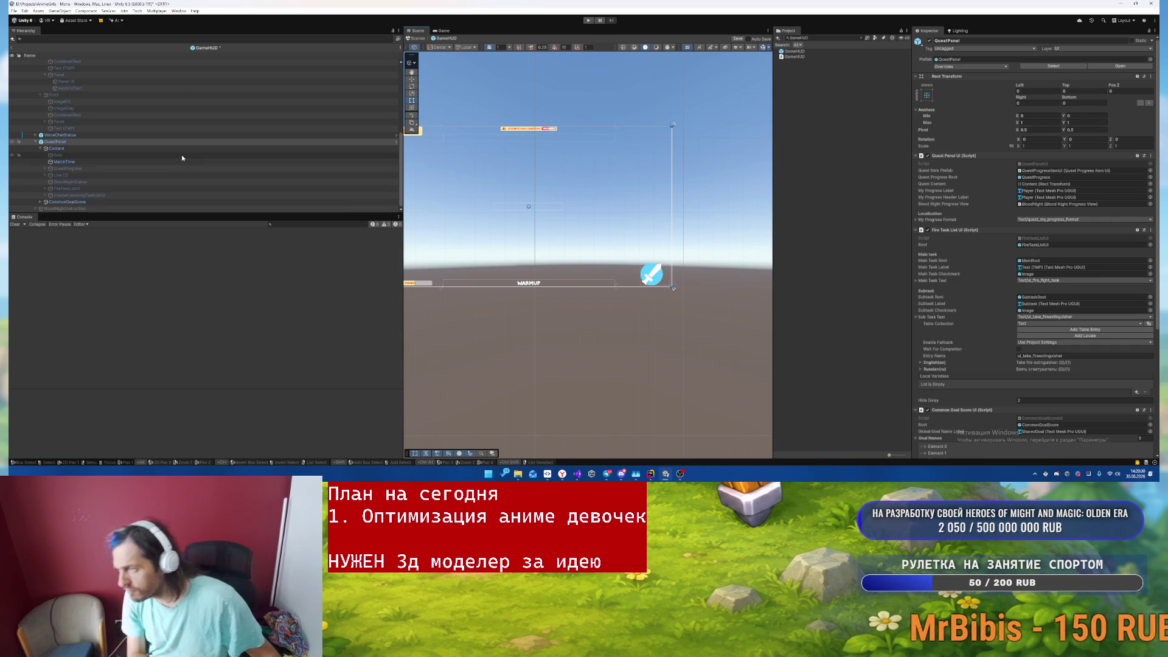
pyautogui.scroll(6, 182, 153)
pyautogui.click(73, 154)
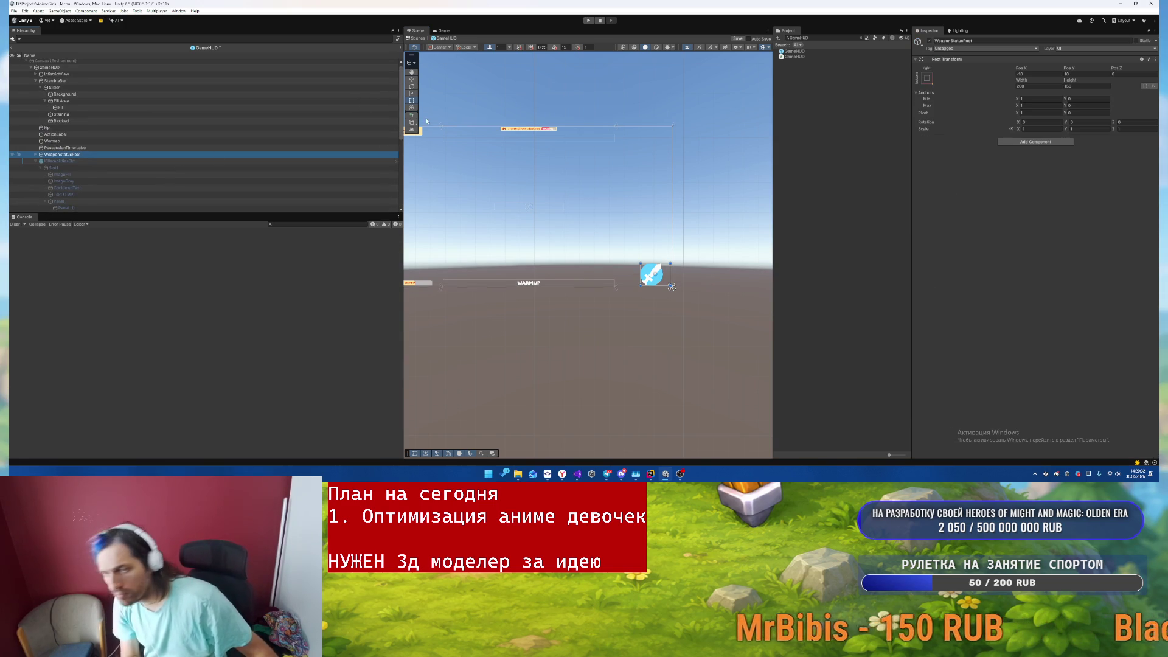
pyautogui.press('Right')
pyautogui.press('Down')
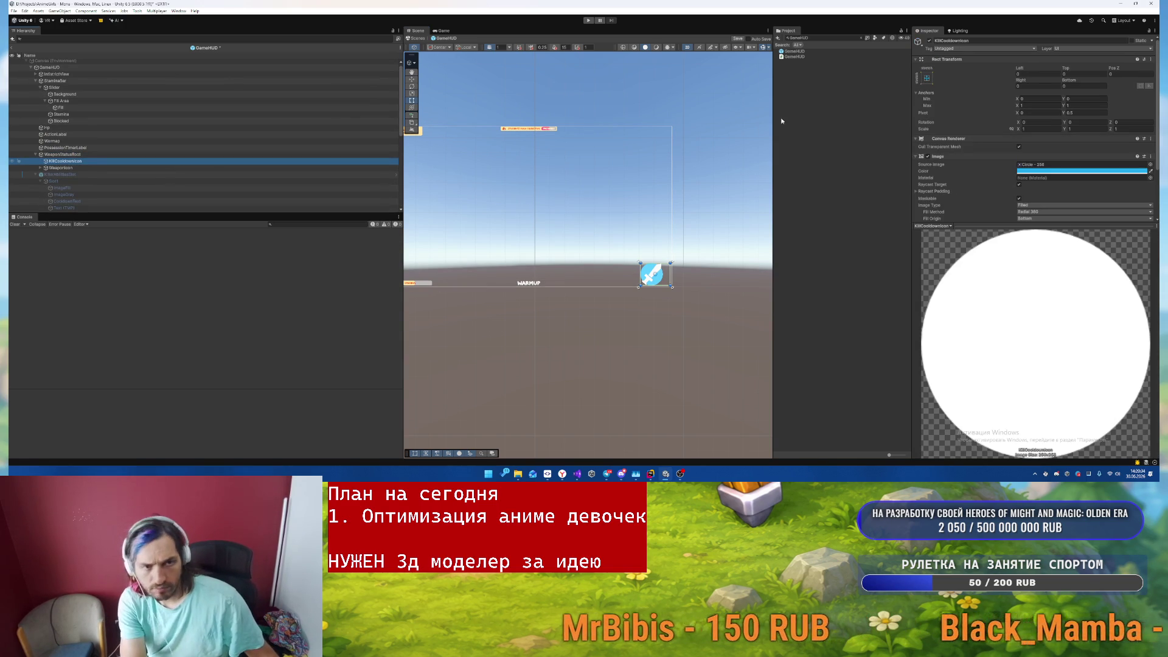
pyautogui.click(1029, 172)
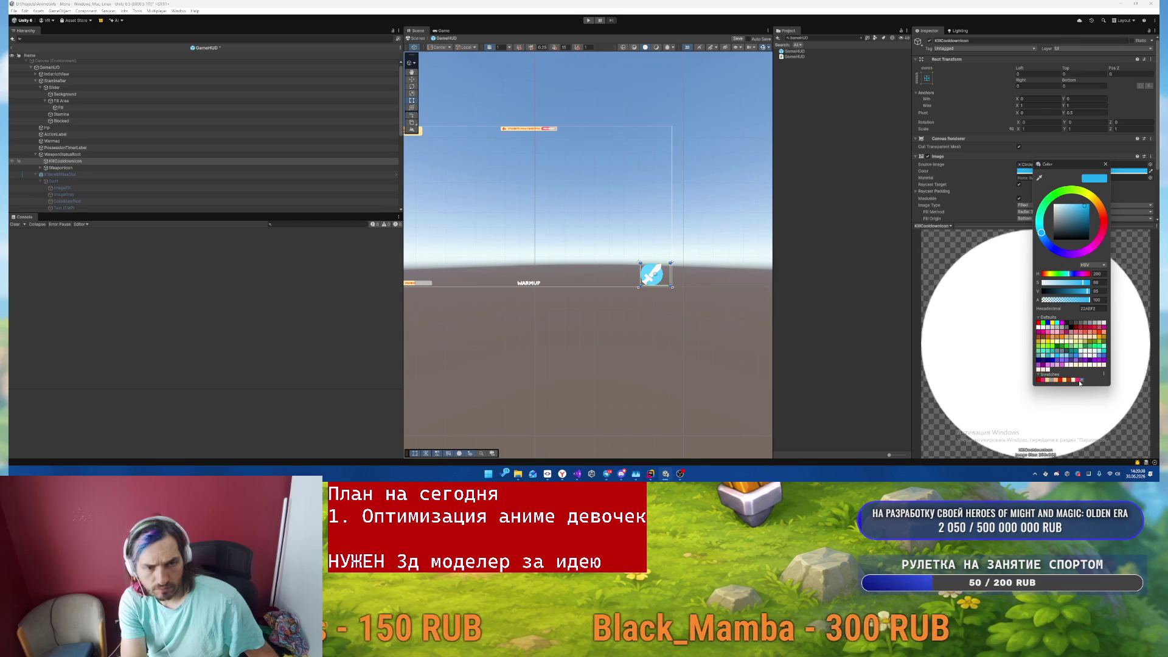
pyautogui.click(1047, 381)
# - Tint the WeaponIcon sword orange-red
pyautogui.click(61, 167)
pyautogui.click(61, 167)
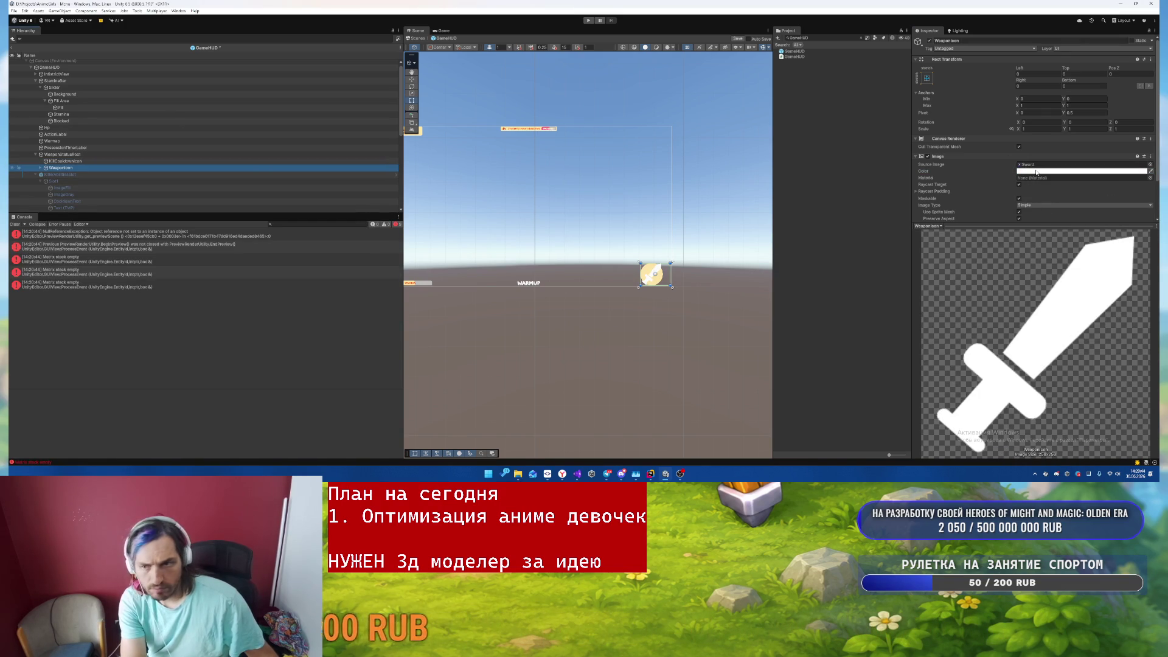
pyautogui.click(1038, 172)
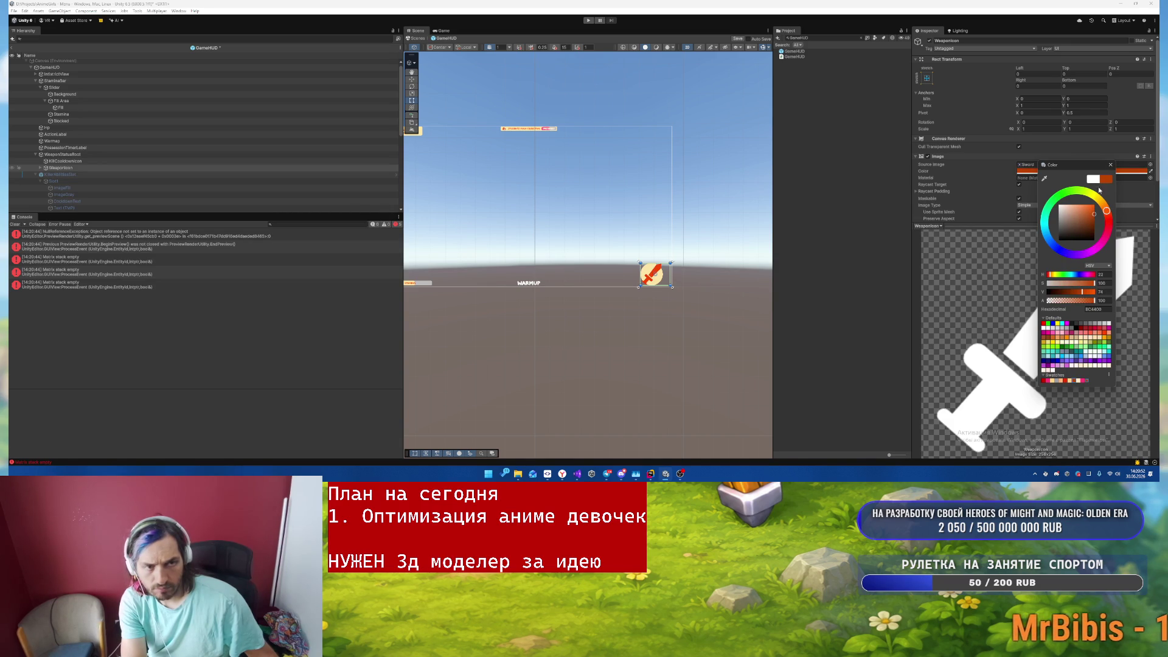
pyautogui.press('Escape')
pyautogui.click(637, 367)
pyautogui.moveTo(653, 355)
pyautogui.mouseDown()
pyautogui.moveTo(643, 320)
pyautogui.moveTo(755, 345)
pyautogui.moveTo(677, 319)
pyautogui.moveTo(708, 274)
pyautogui.moveTo(642, 265)
pyautogui.moveTo(646, 354)
pyautogui.mouseUp()
pyautogui.scroll(-5, 707, 270)
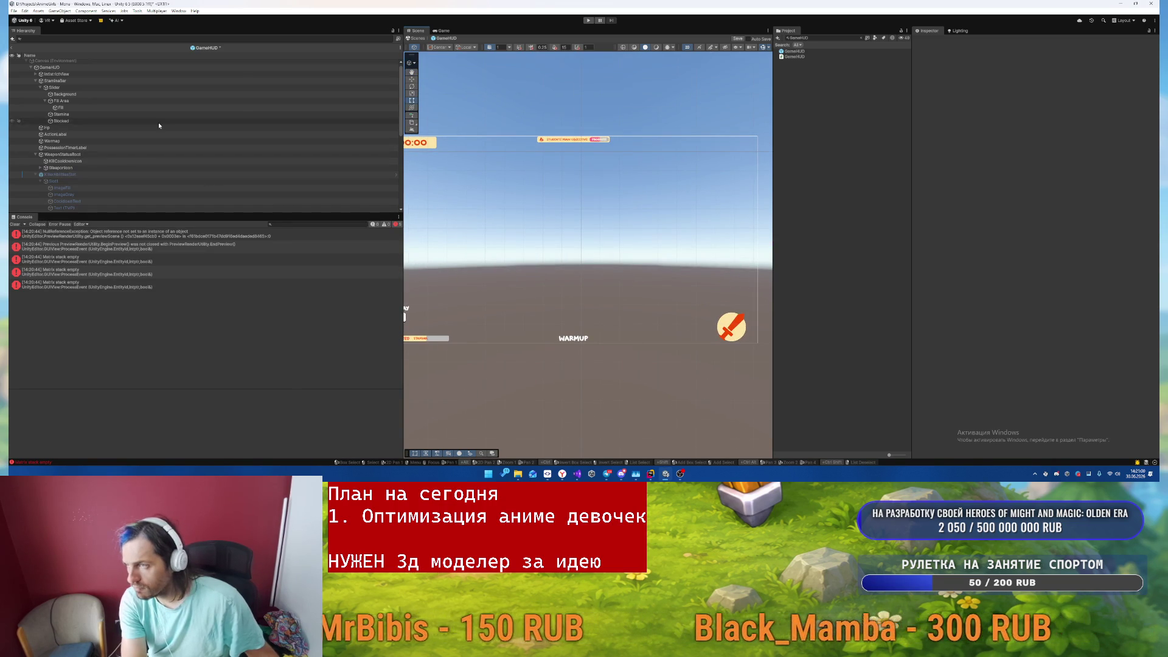
# - Colour the StaminaBar Fill image pink (FF3977)
pyautogui.click(210, 101)
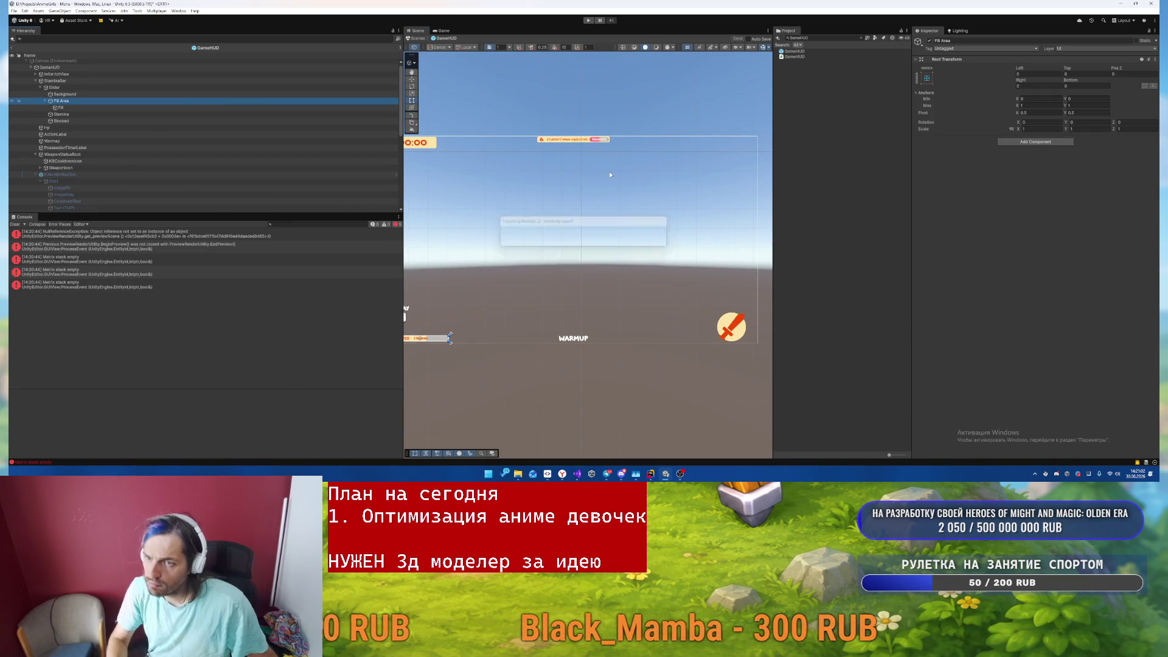
pyautogui.scroll(-1, 611, 175)
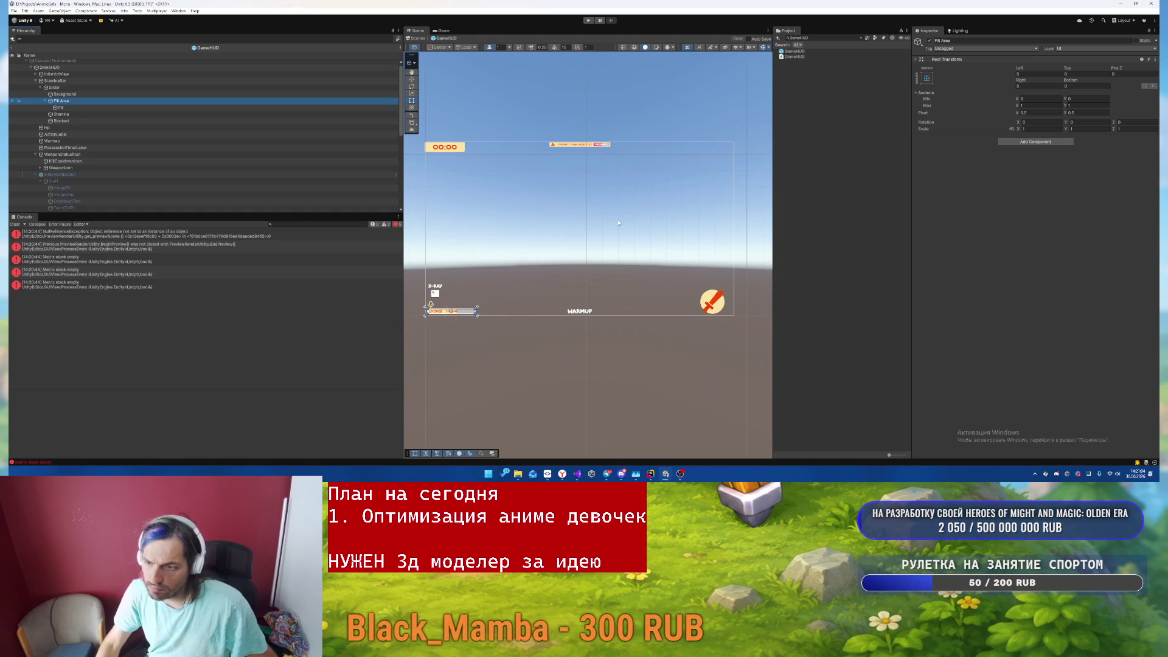
pyautogui.scroll(3, 449, 298)
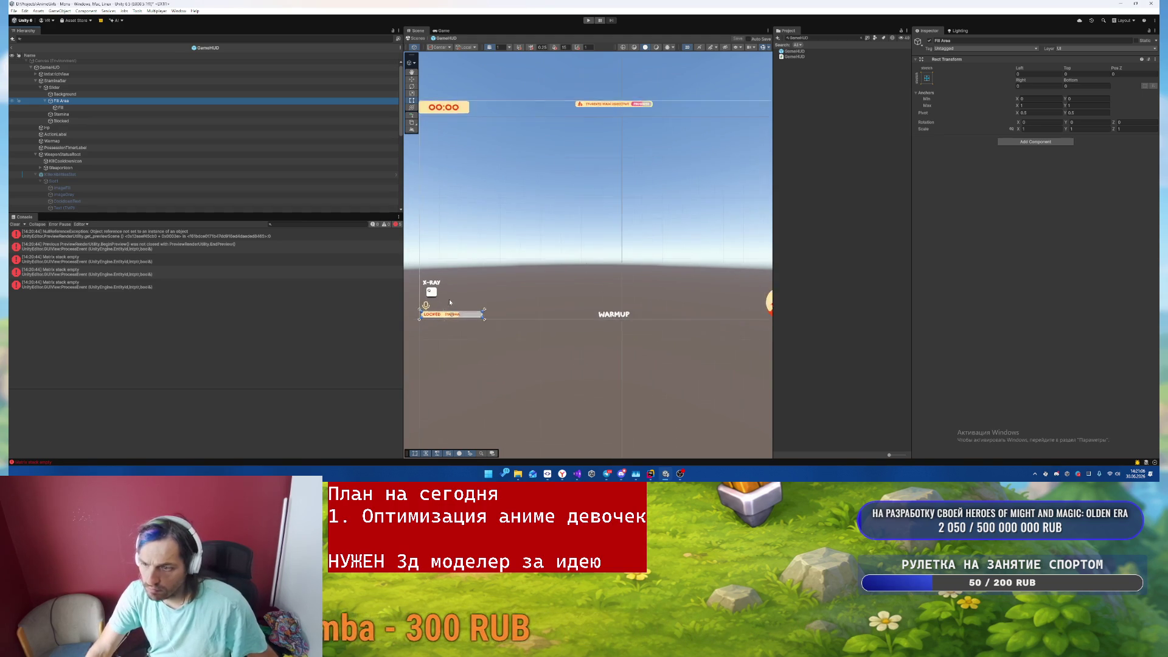
pyautogui.click(439, 327)
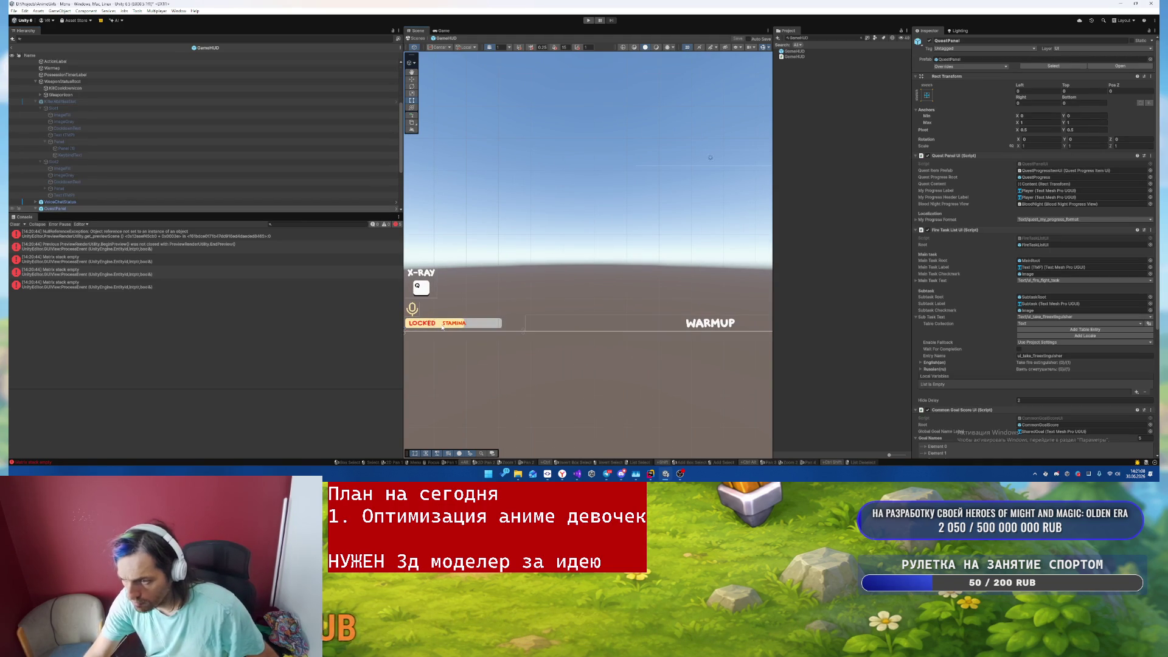
pyautogui.scroll(3, 239, 182)
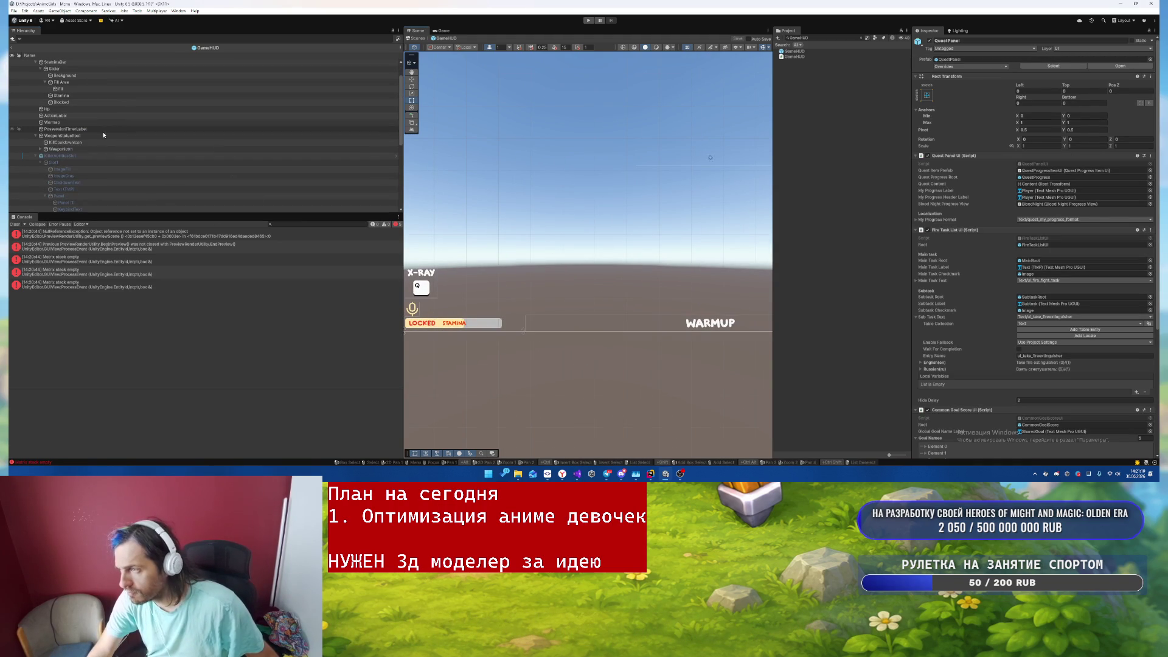
pyautogui.click(86, 95)
pyautogui.click(81, 110)
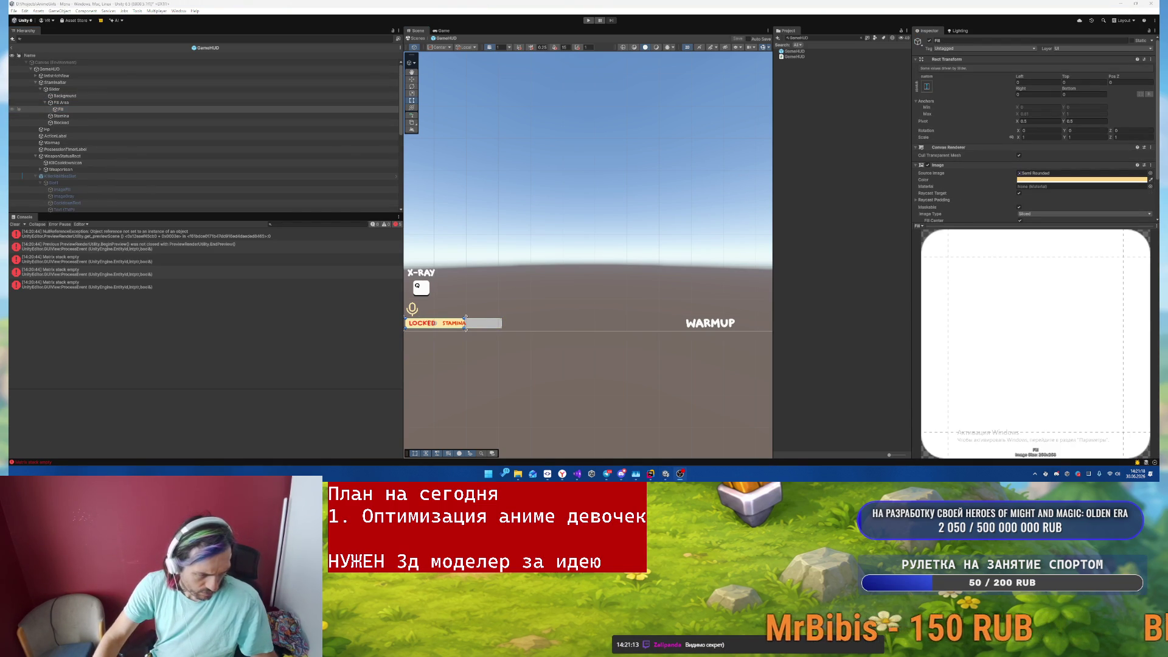
pyautogui.click(1032, 180)
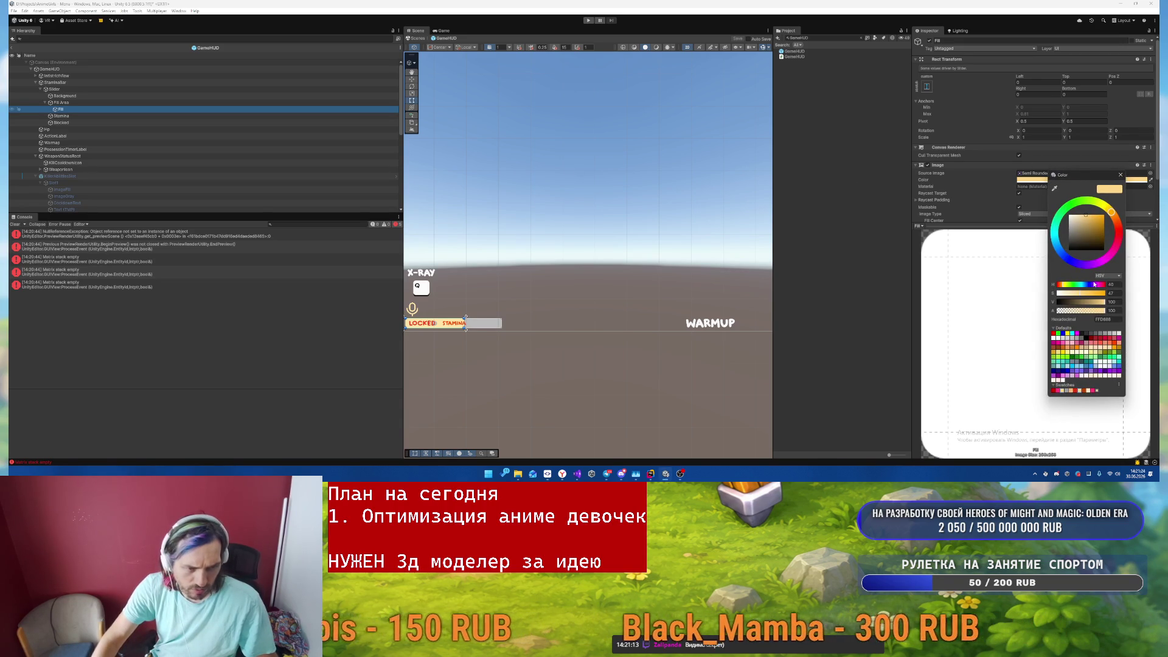
pyautogui.click(1055, 192)
pyautogui.click(1095, 390)
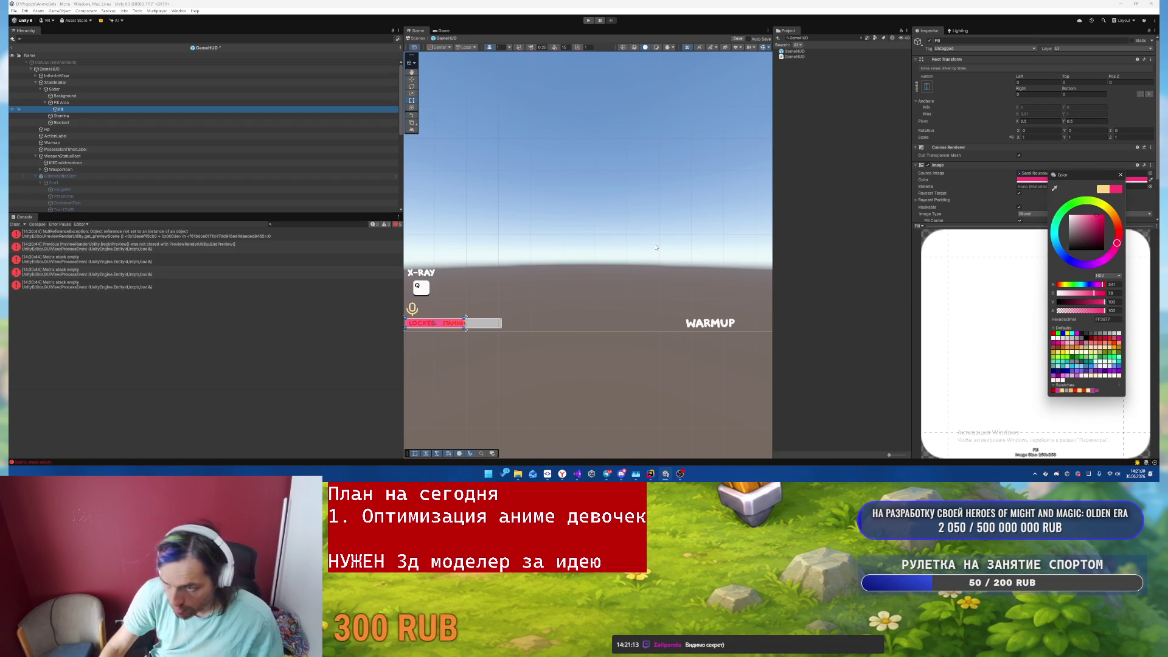
pyautogui.click(654, 273)
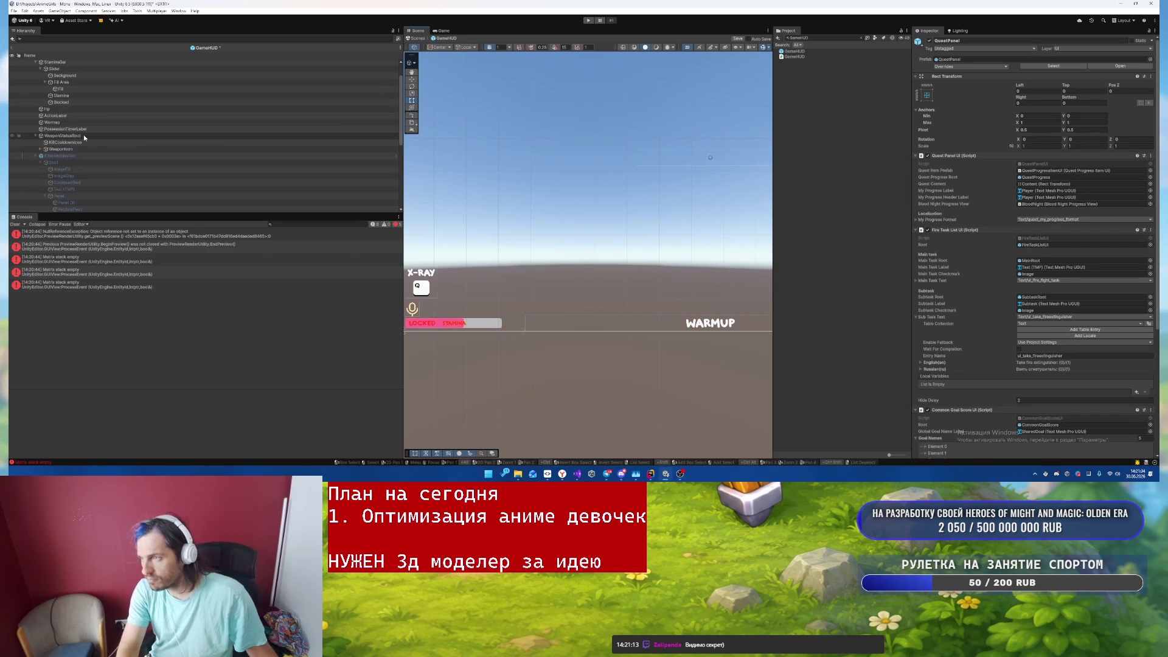
# - Set the STAMINA label's vertex colour to light peach (F8BA7F)
pyautogui.click(75, 68)
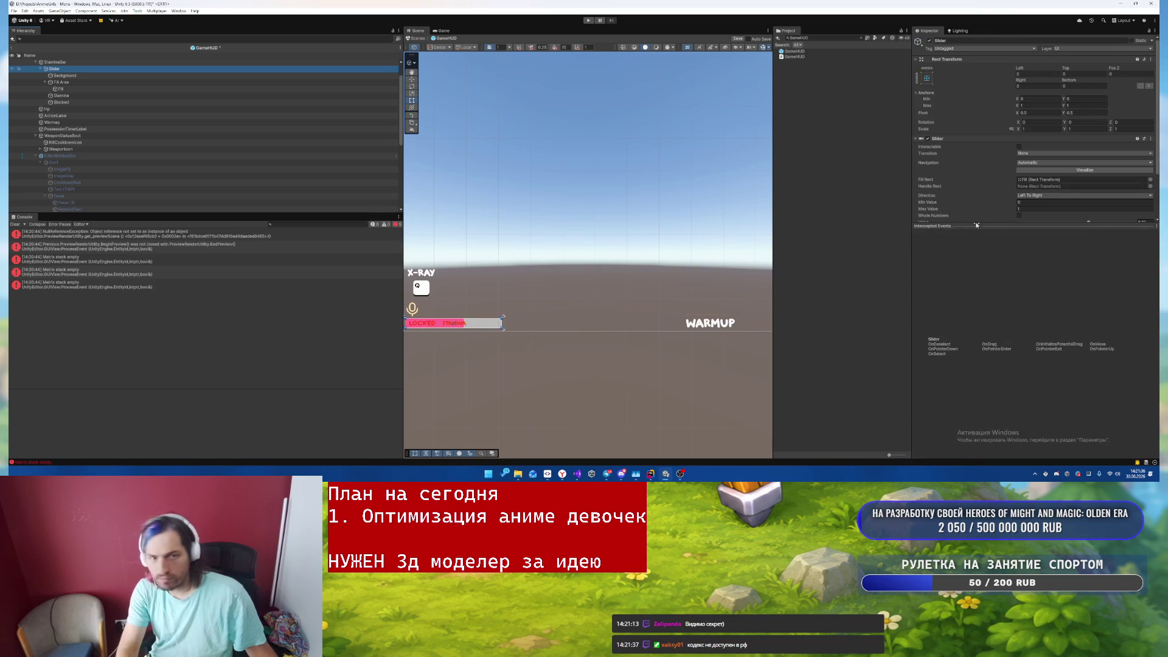
pyautogui.scroll(-2, 1107, 179)
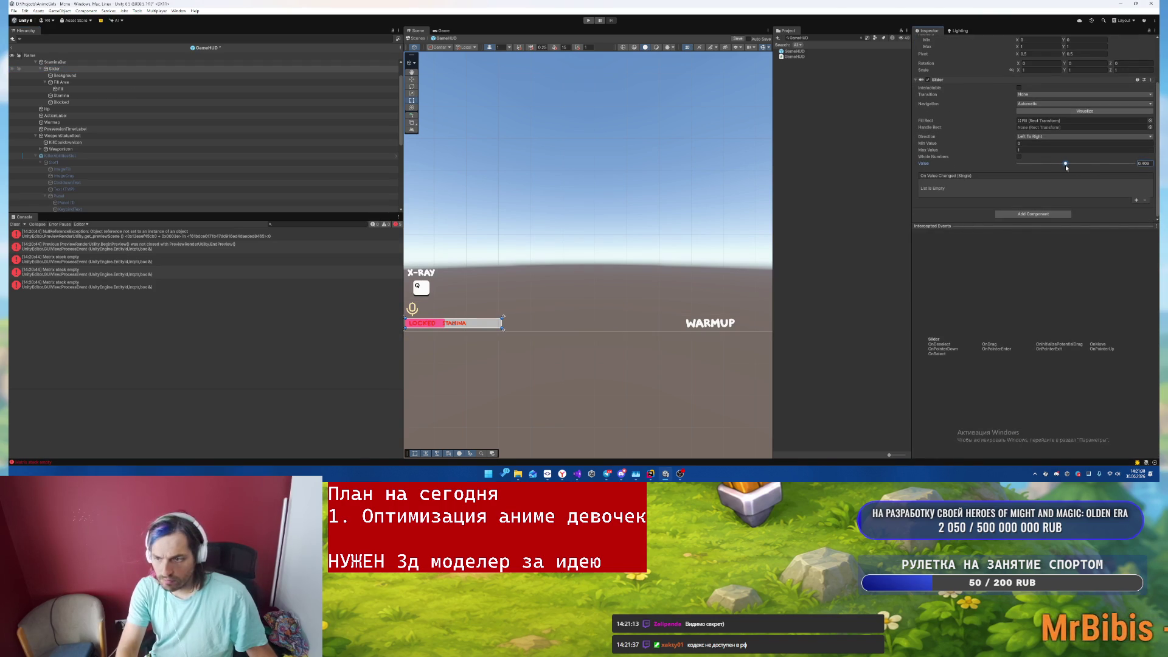
pyautogui.scroll(1, 182, 121)
pyautogui.click(61, 116)
pyautogui.keyDown('shift'); pyautogui.click(85, 122); pyautogui.keyUp('shift')
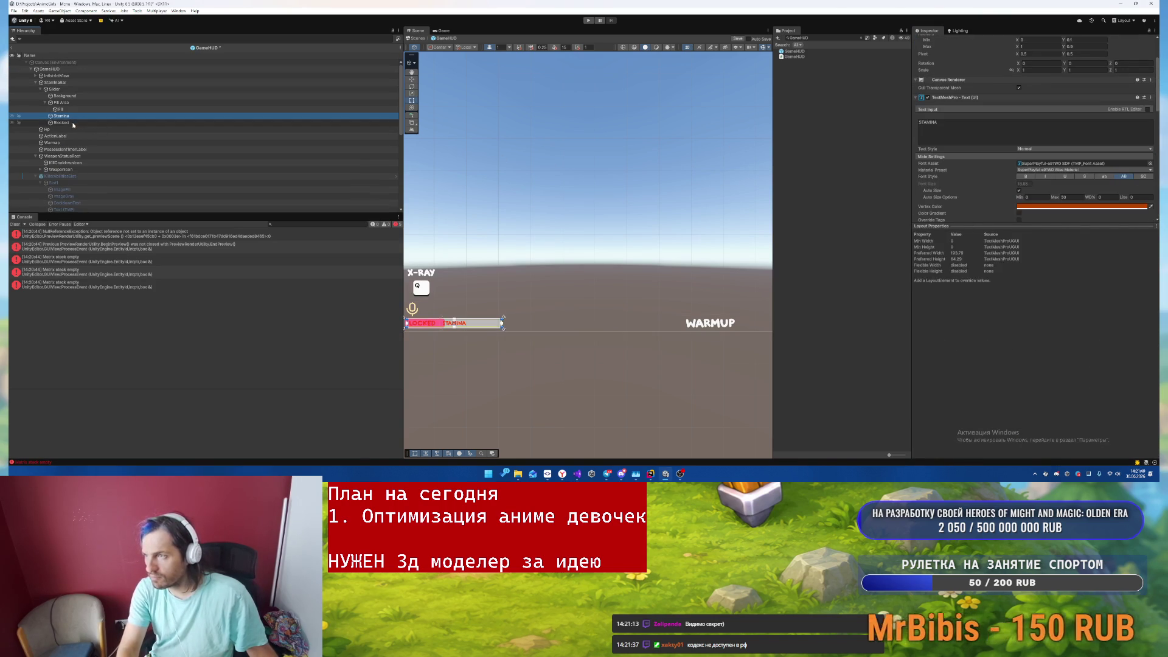
pyautogui.scroll(-3, 1036, 185)
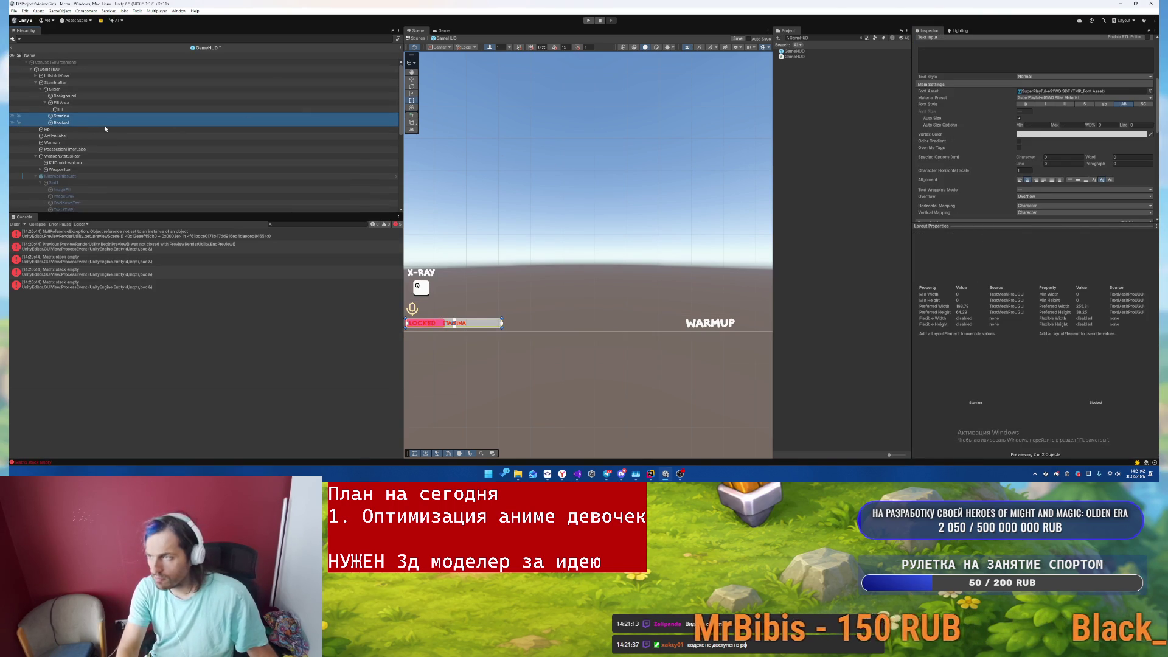
pyautogui.click(61, 122)
pyautogui.click(220, 116)
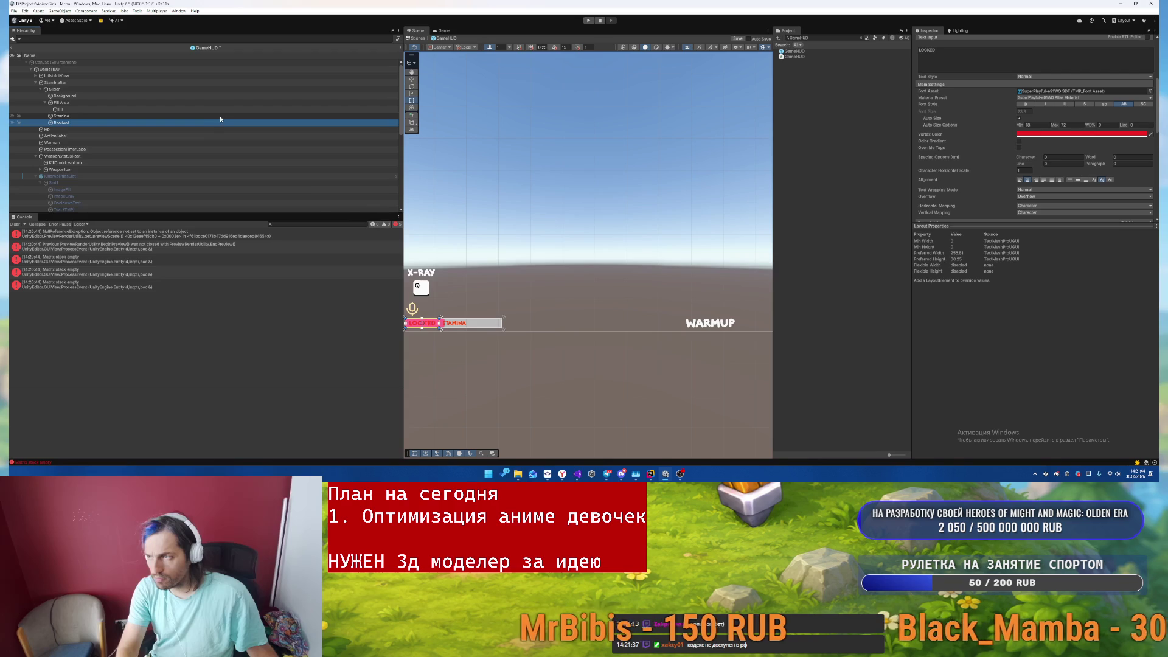
pyautogui.click(1031, 133)
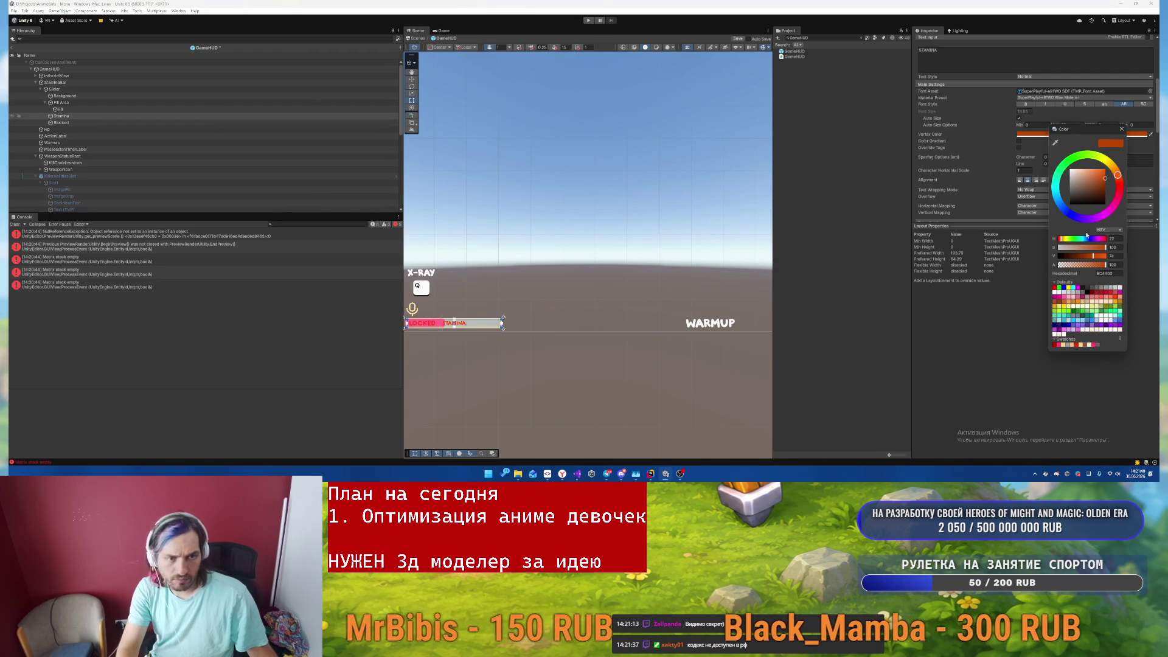
pyautogui.click(1071, 345)
# - Check the peach STAMINA label on the canvas and exit the GameHUD prefab
pyautogui.moveTo(578, 396)
pyautogui.mouseDown()
pyautogui.moveTo(543, 319)
pyautogui.moveTo(621, 151)
pyautogui.mouseUp()
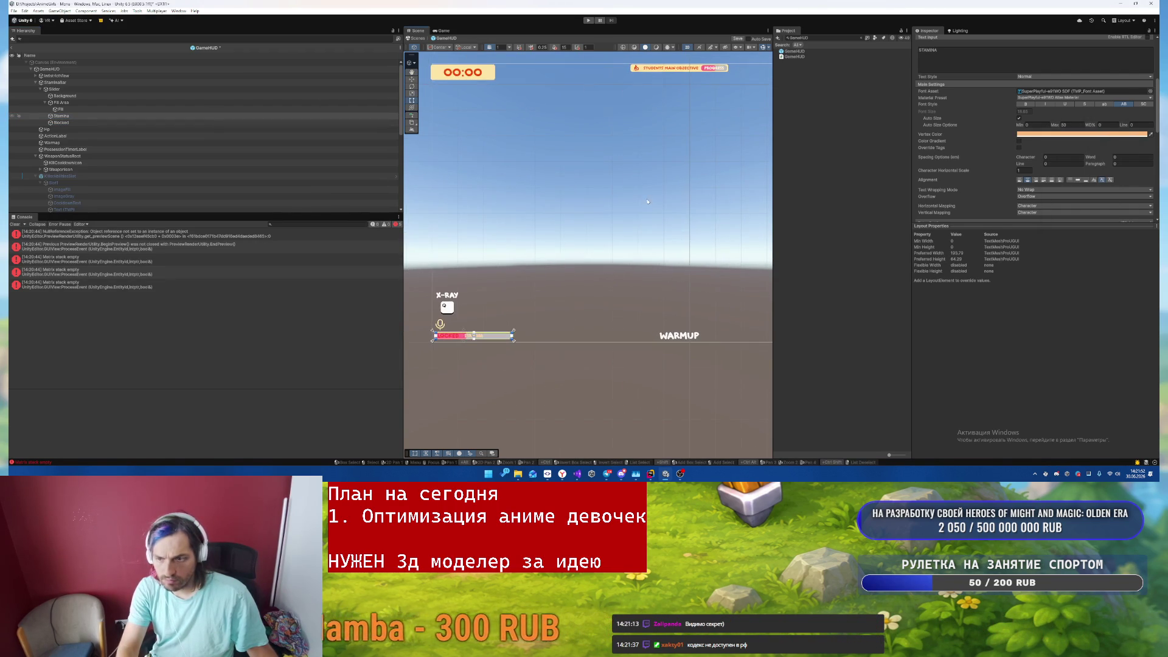
pyautogui.scroll(1, 608, 201)
pyautogui.click(1066, 136)
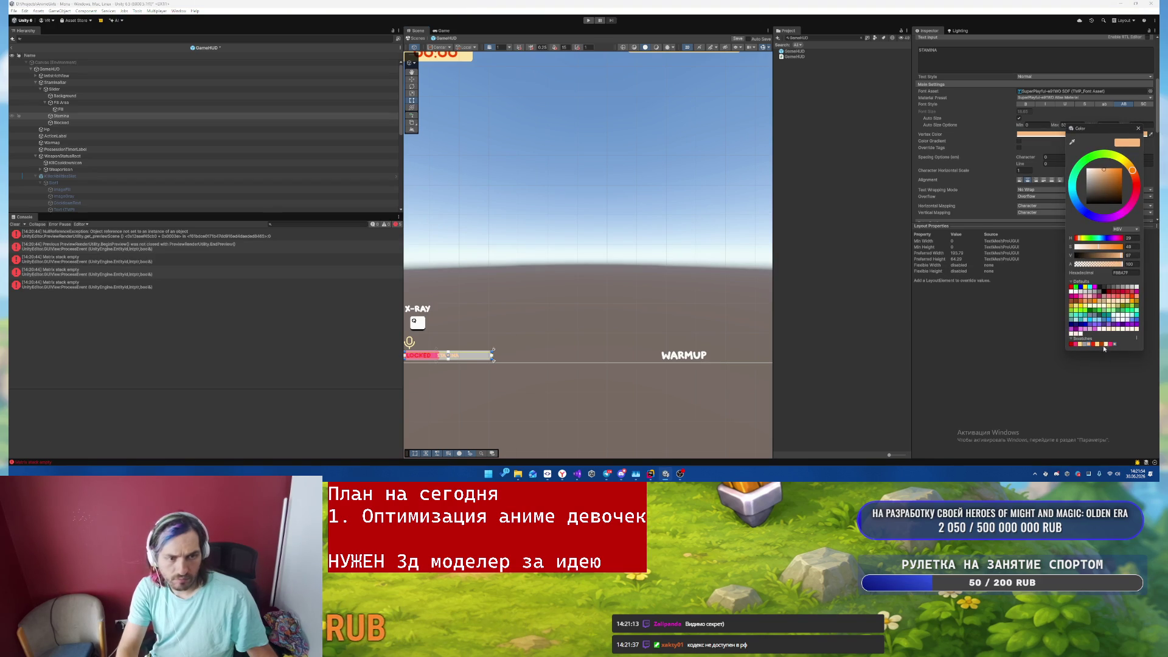
pyautogui.click(567, 199)
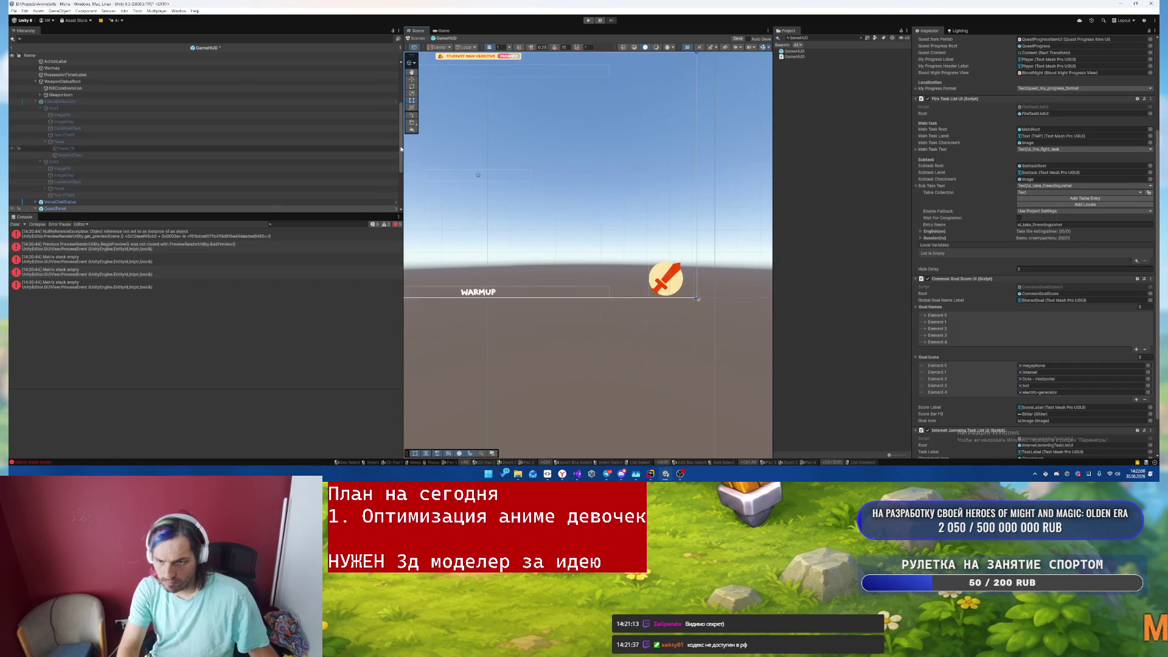
pyautogui.moveTo(645, 257); pyautogui.dragTo(706, 232)
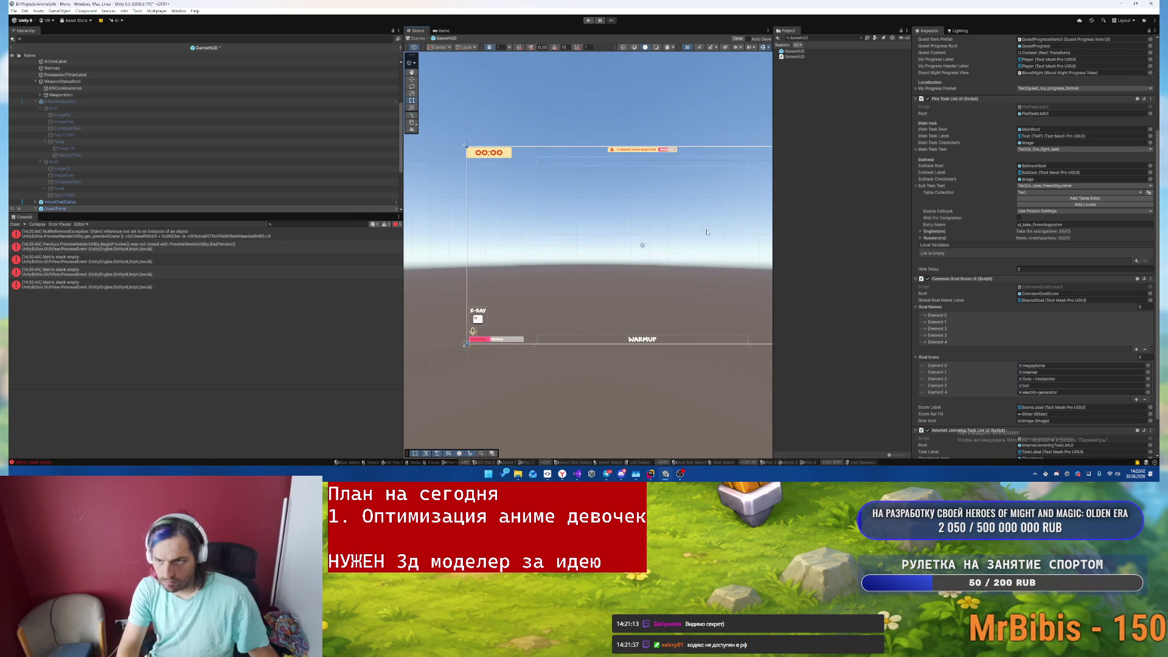
pyautogui.click(415, 38)
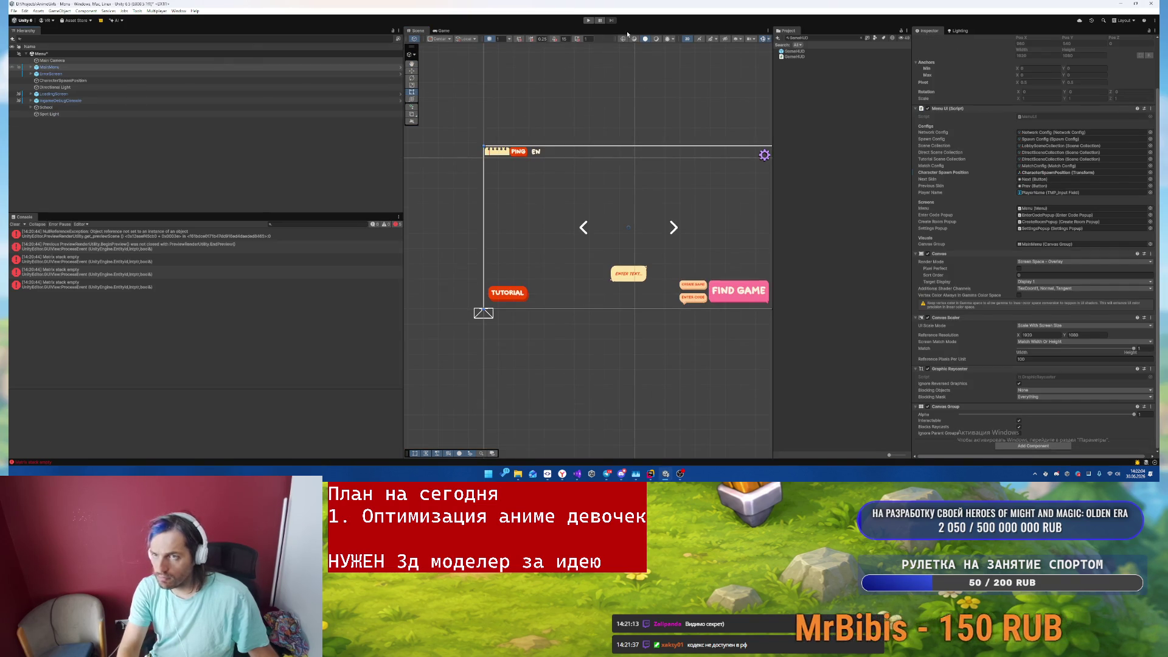
# - Enter Play mode and run the character to the trampoline to check the recoloured HUD
pyautogui.click(589, 21)
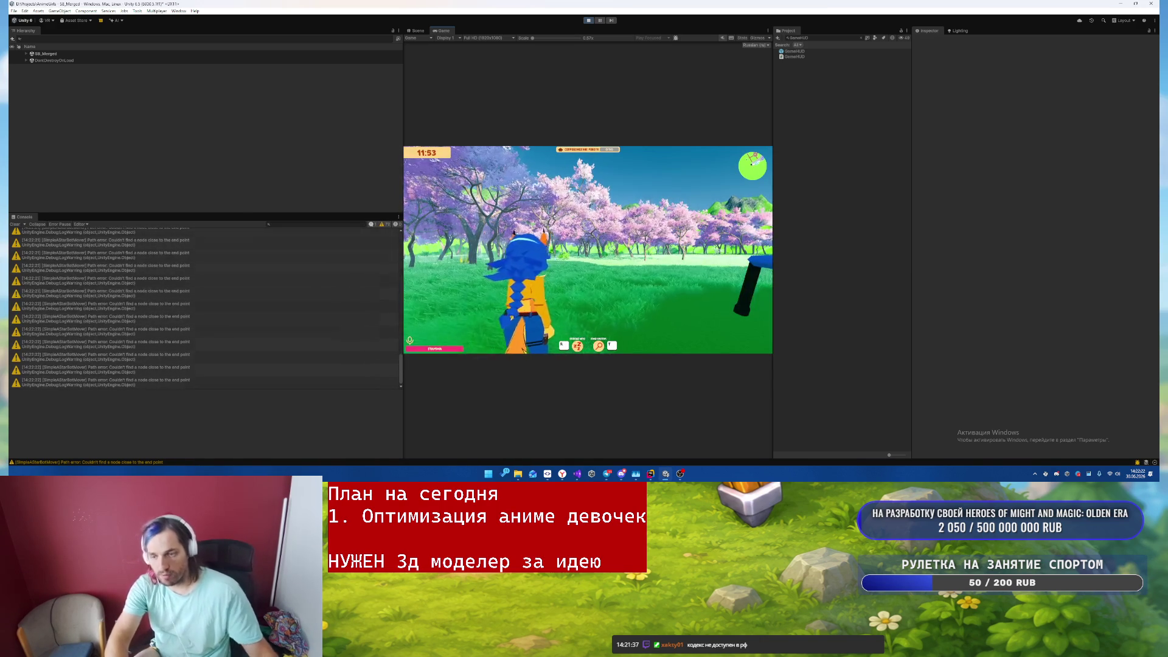
pyautogui.press('w')
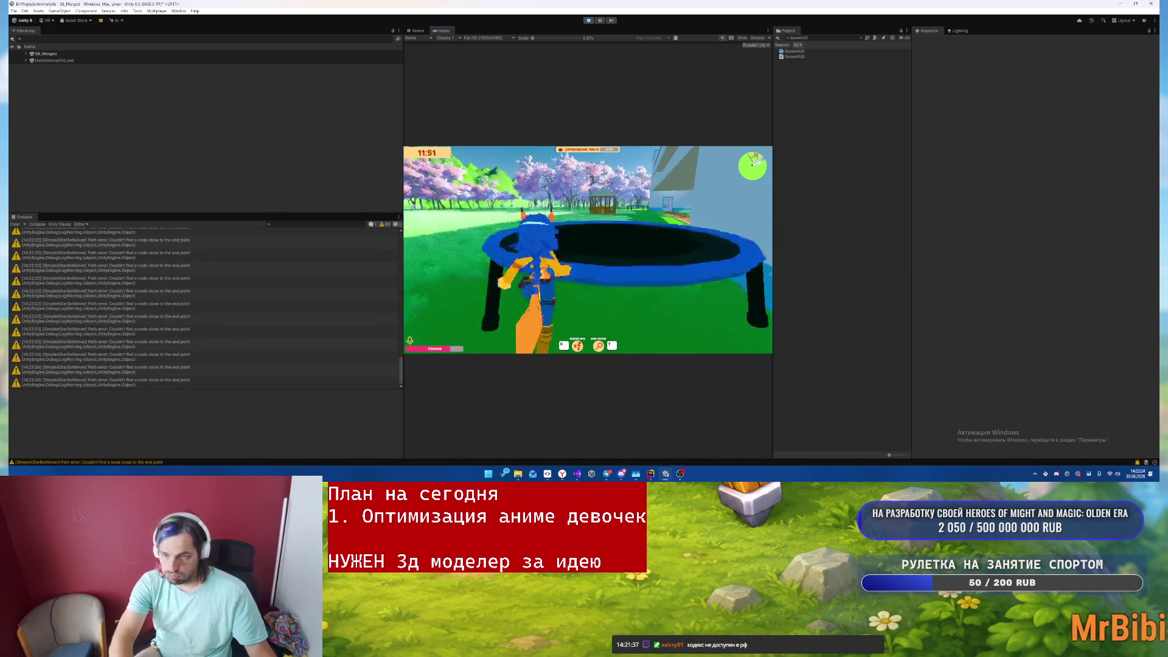
pyautogui.press('w')
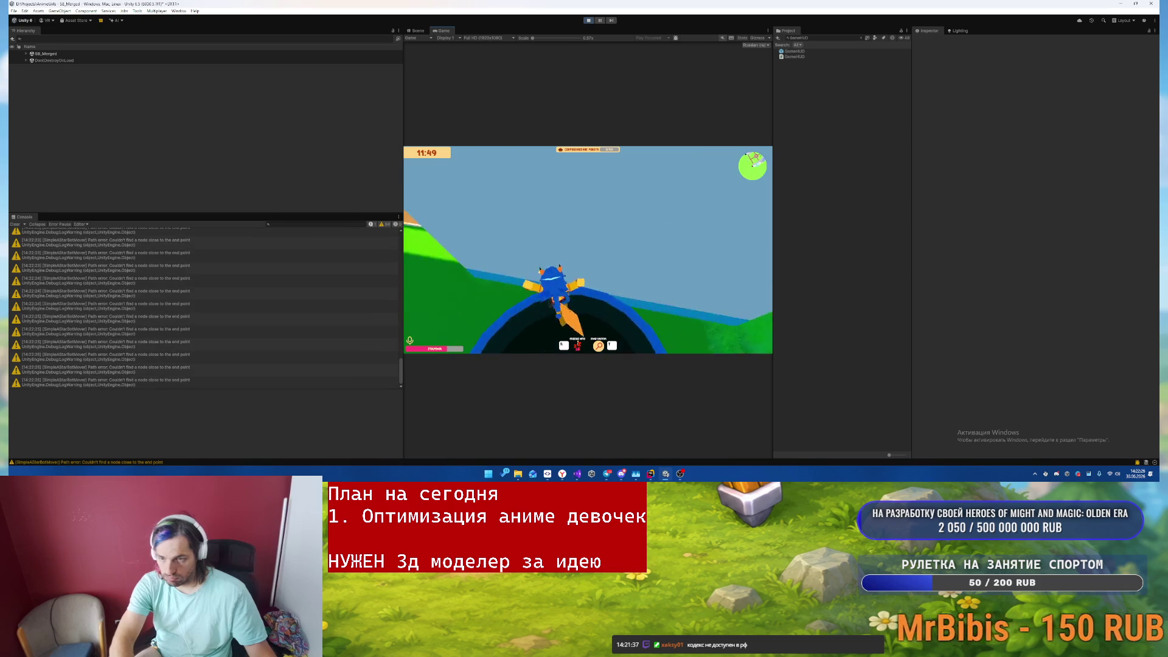
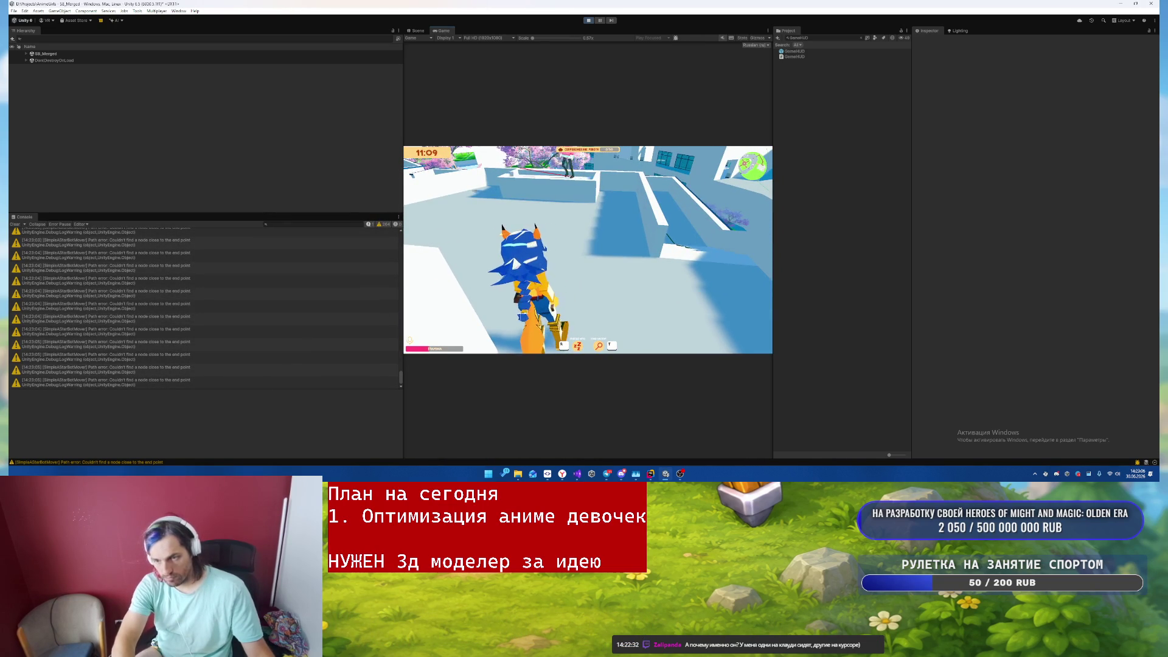
# - Stop Play mode and open the GameHUD prefab for editing
pyautogui.press('Escape')
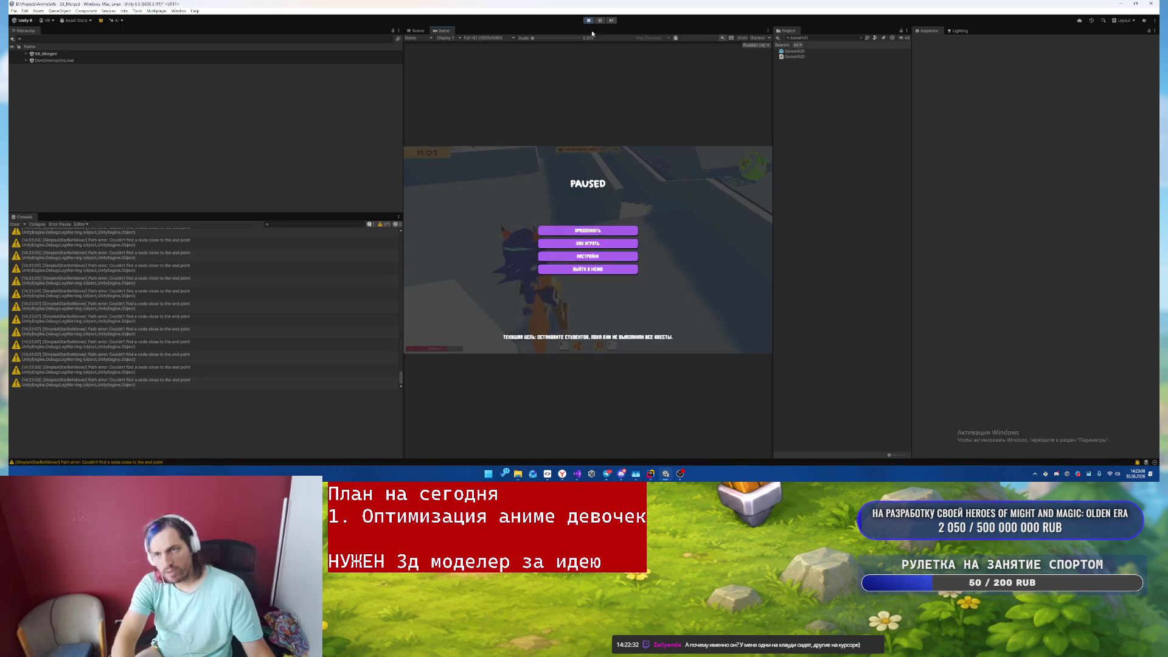
pyautogui.click(589, 20)
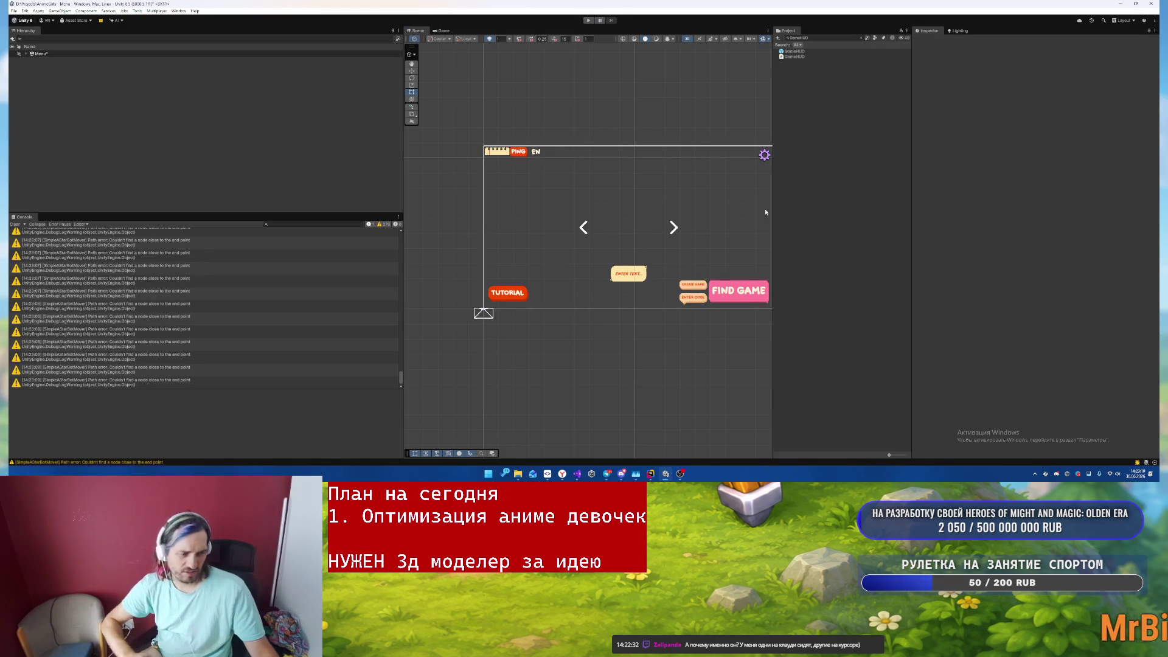
pyautogui.doubleClick(807, 53)
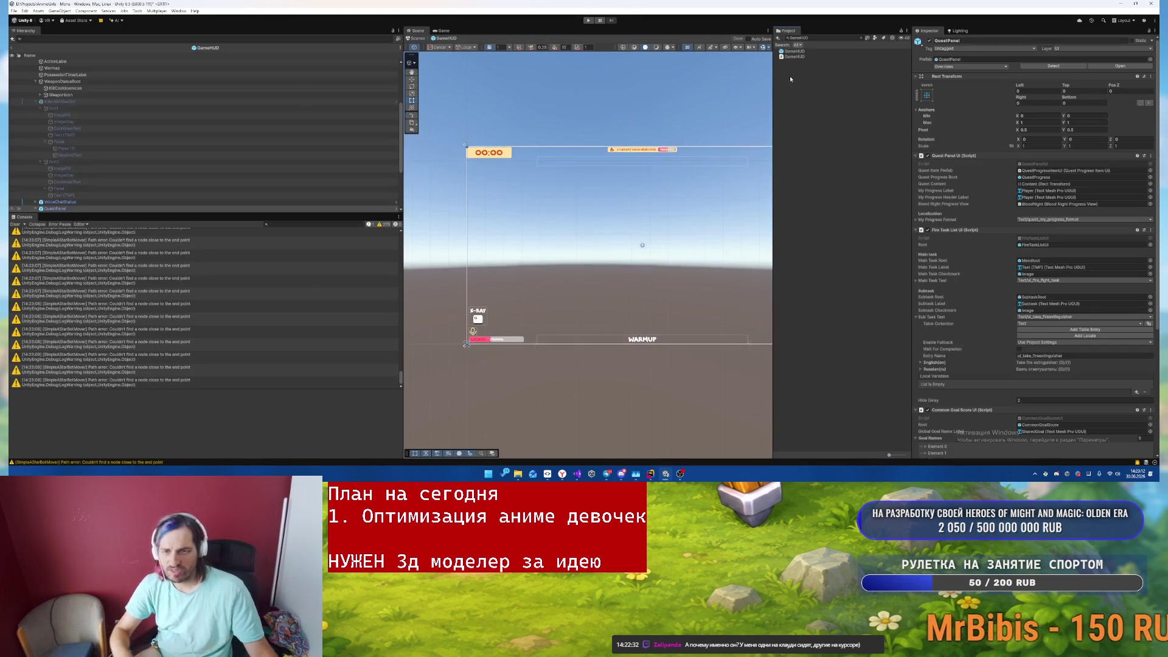
# - Frame KillerAbilitiesSlot in the scene and open it as its own prefab
pyautogui.click(120, 101)
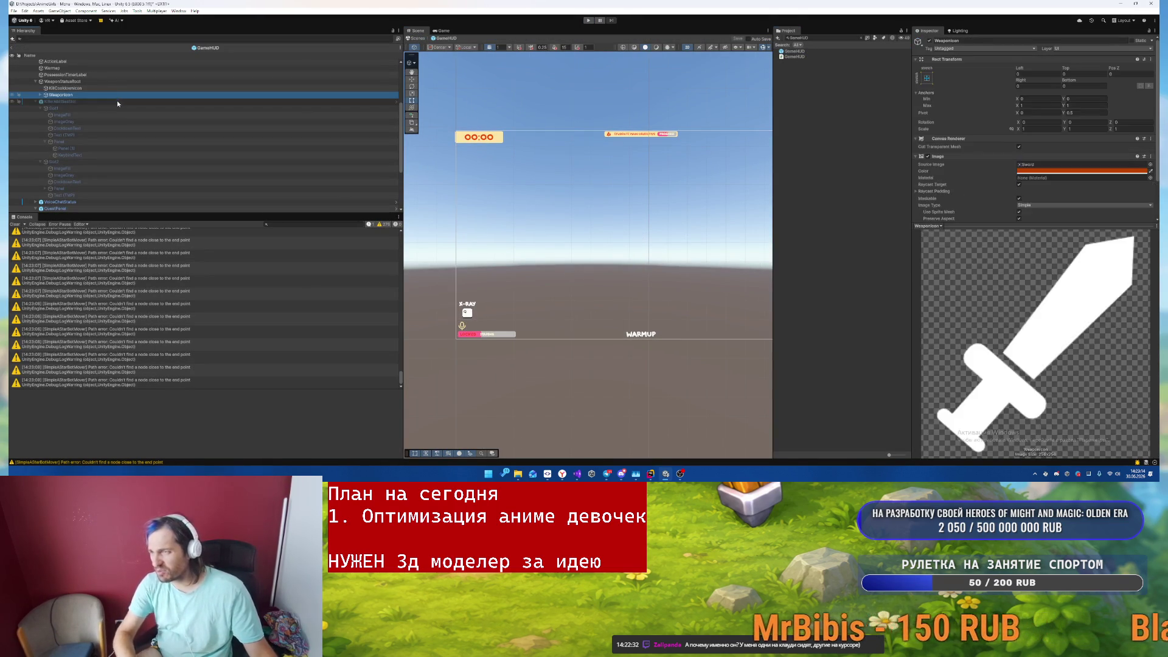
pyautogui.hotkey('alt', 'shift', 'a')
pyautogui.scroll(2, 642, 268)
pyautogui.scroll(-2, 642, 268)
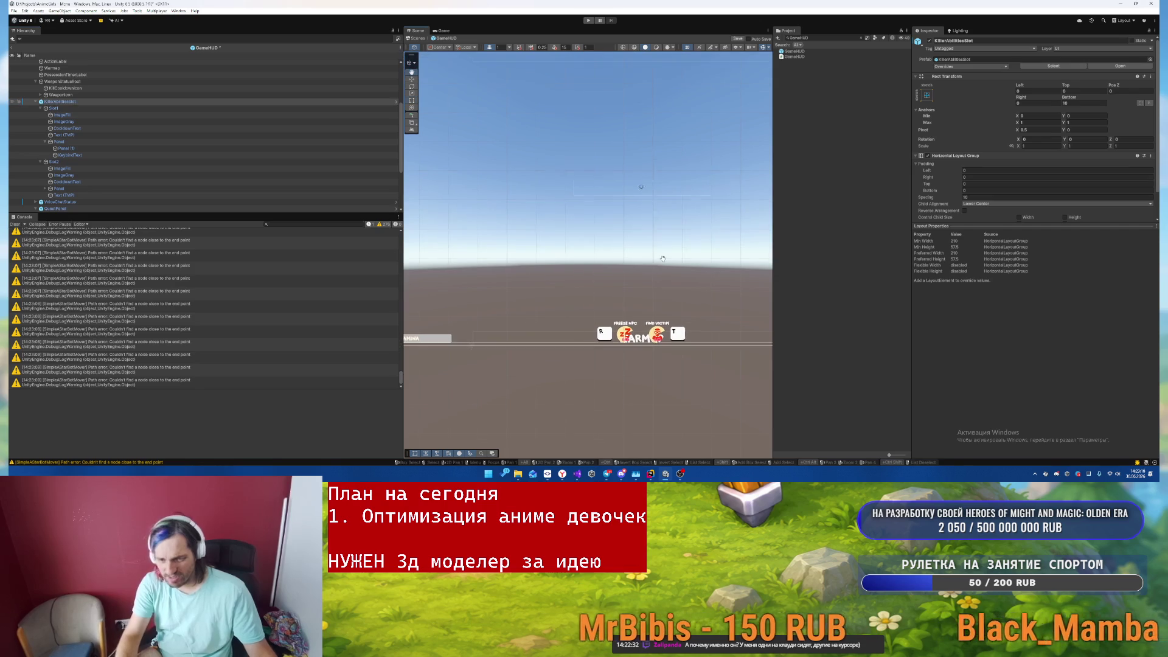
pyautogui.scroll(1, 617, 270)
pyautogui.click(1121, 66)
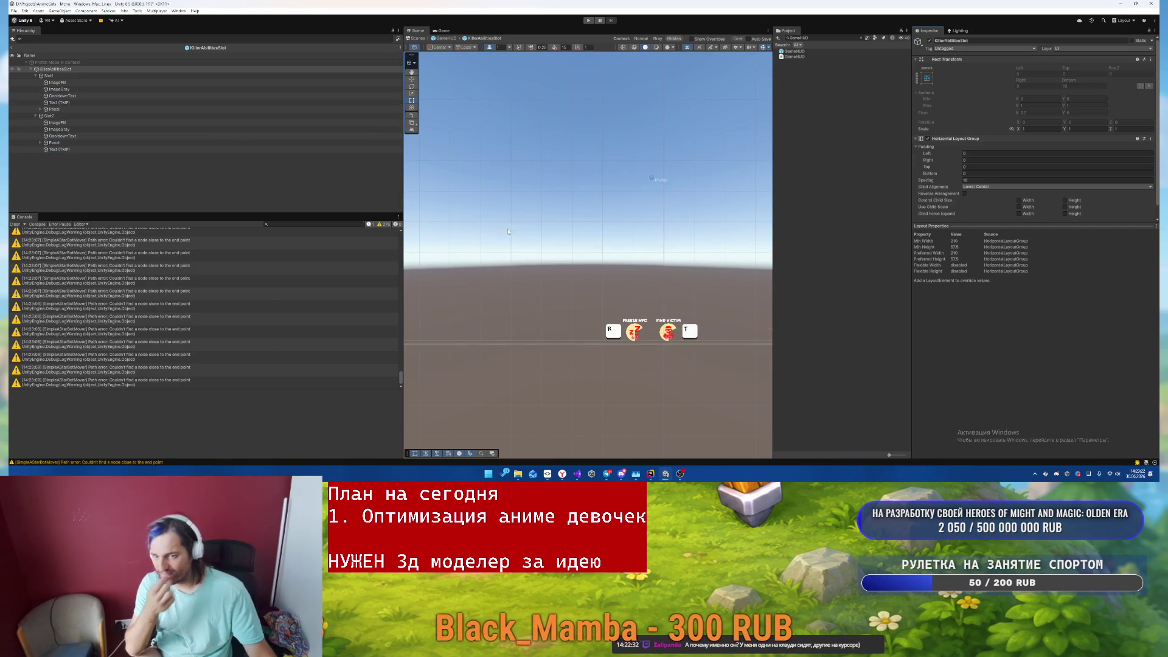
# - Inspect the KillerAbilitiesSlot prefab's root object
pyautogui.click(112, 71)
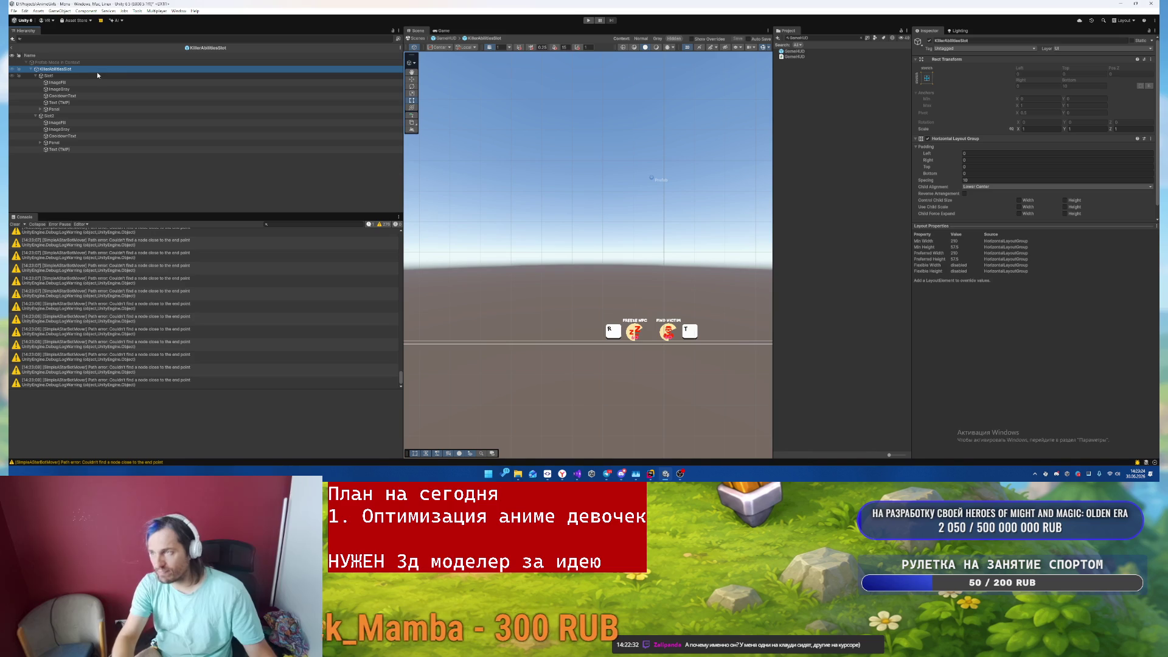
pyautogui.scroll(-1, 1022, 200)
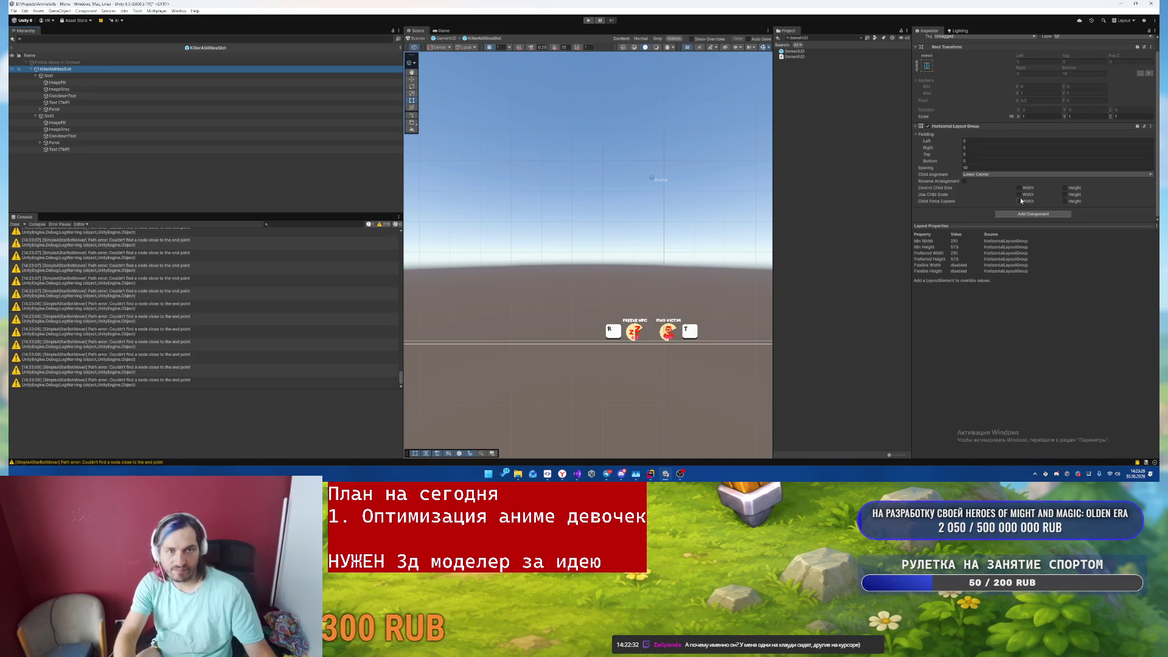
pyautogui.press('Up')
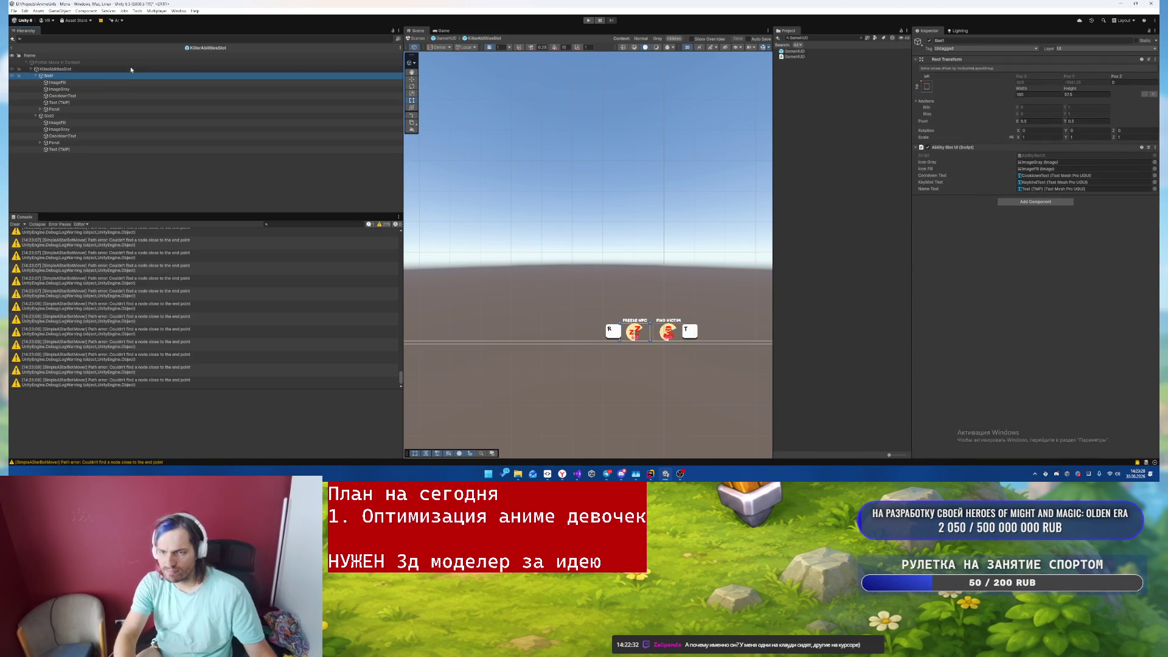
# - Back in GameHUD, check Slot1, collapse both slot groups and select KillerAbilitiesSlot
pyautogui.click(11, 49)
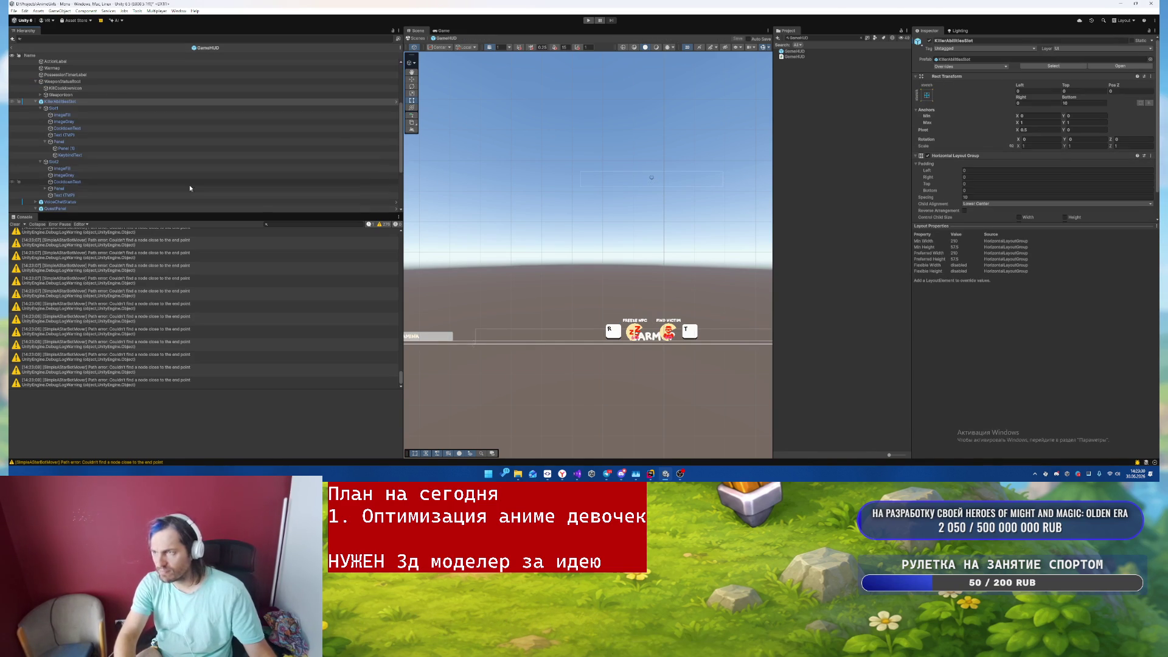
pyautogui.scroll(-2, 704, 201)
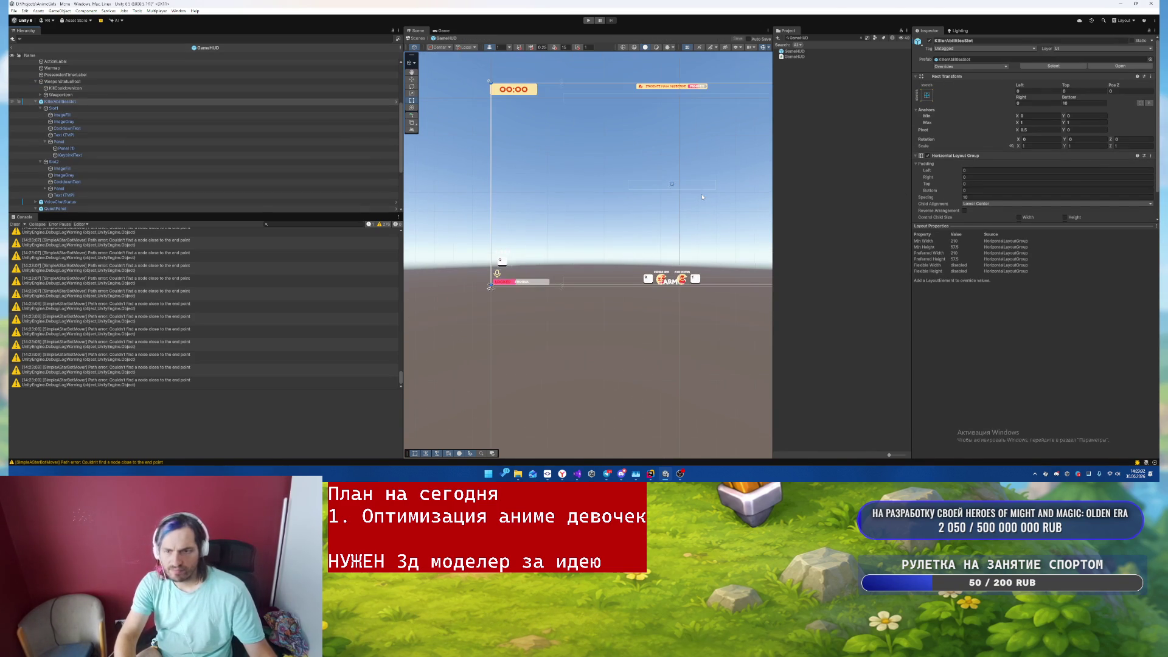
pyautogui.click(72, 108)
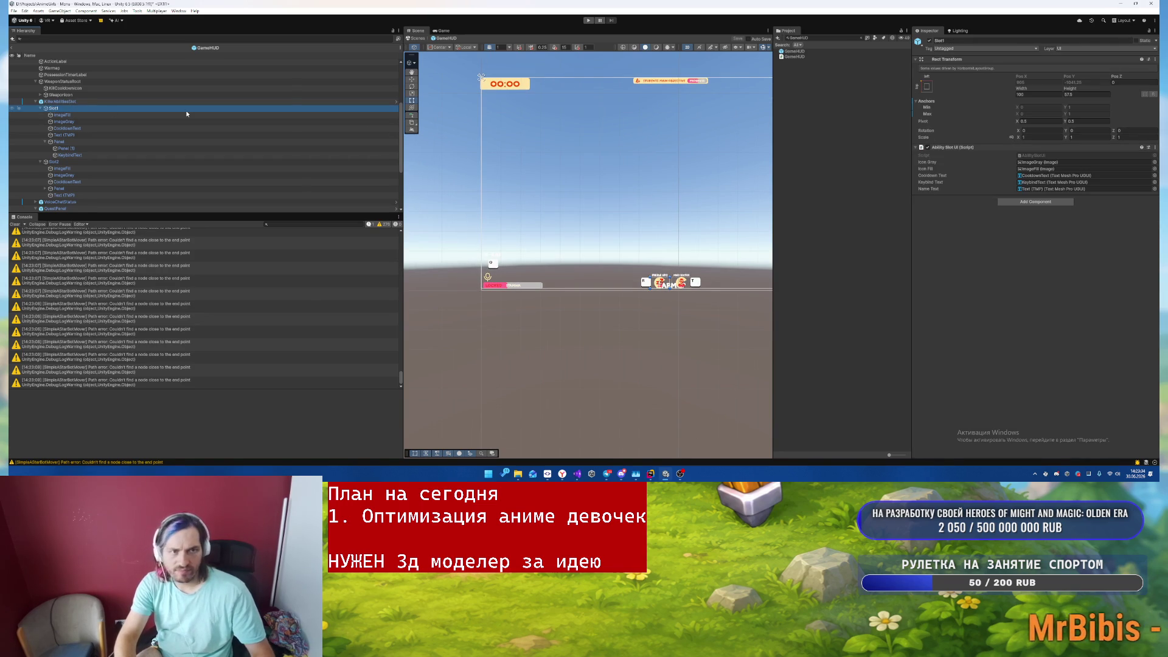
pyautogui.press('Down')
pyautogui.press('Left')
pyautogui.press('Up')
pyautogui.click(187, 115)
# - Remove the Horizontal Layout Group component from KillerAbilitiesSlot
pyautogui.rightClick(952, 126)
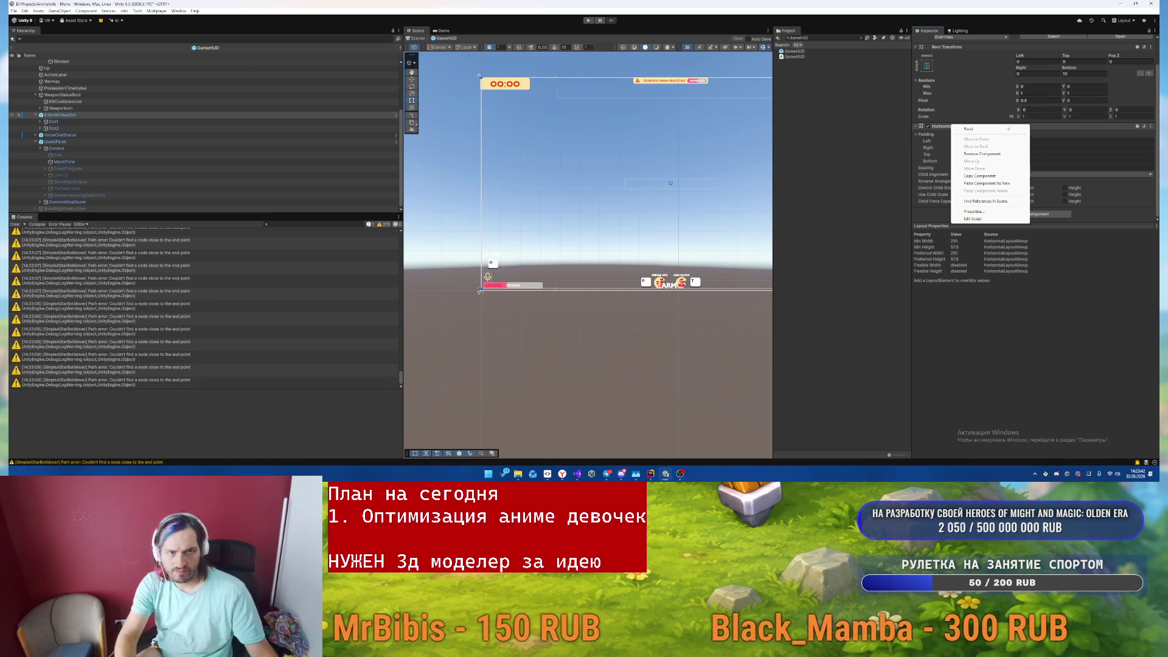
pyautogui.click(1061, 231)
pyautogui.rightClick(954, 126)
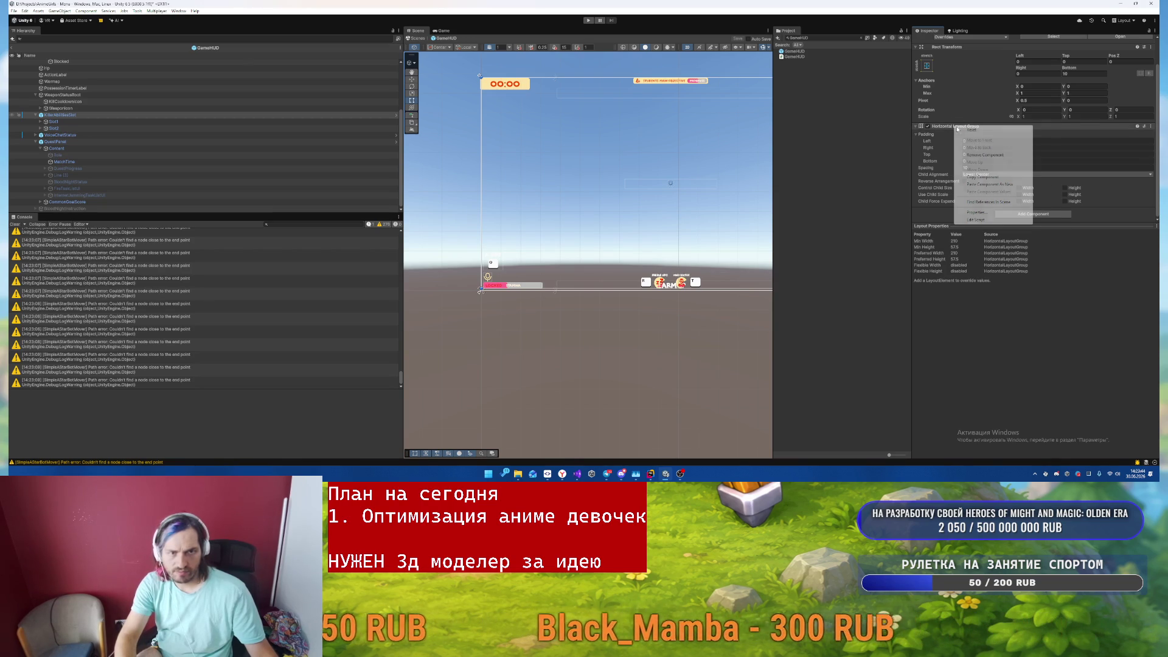
pyautogui.click(987, 155)
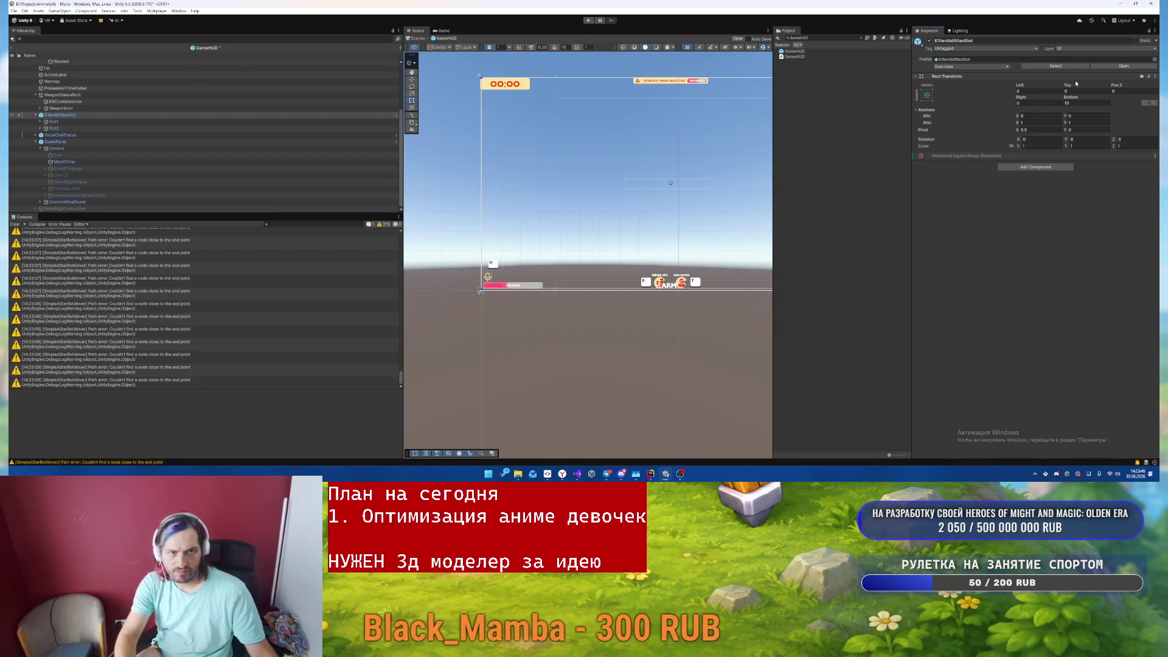
# - Apply all prefab overrides and begin setting the anchors to 0.5 on X
pyautogui.rightClick(963, 78)
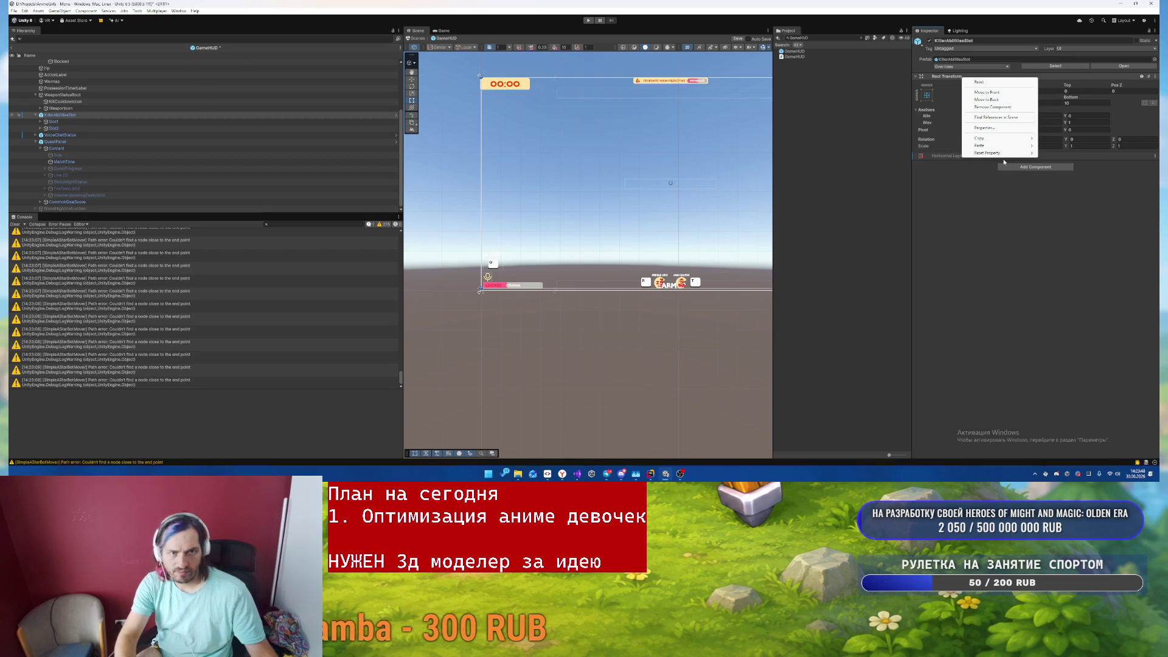
pyautogui.click(1102, 190)
pyautogui.click(992, 67)
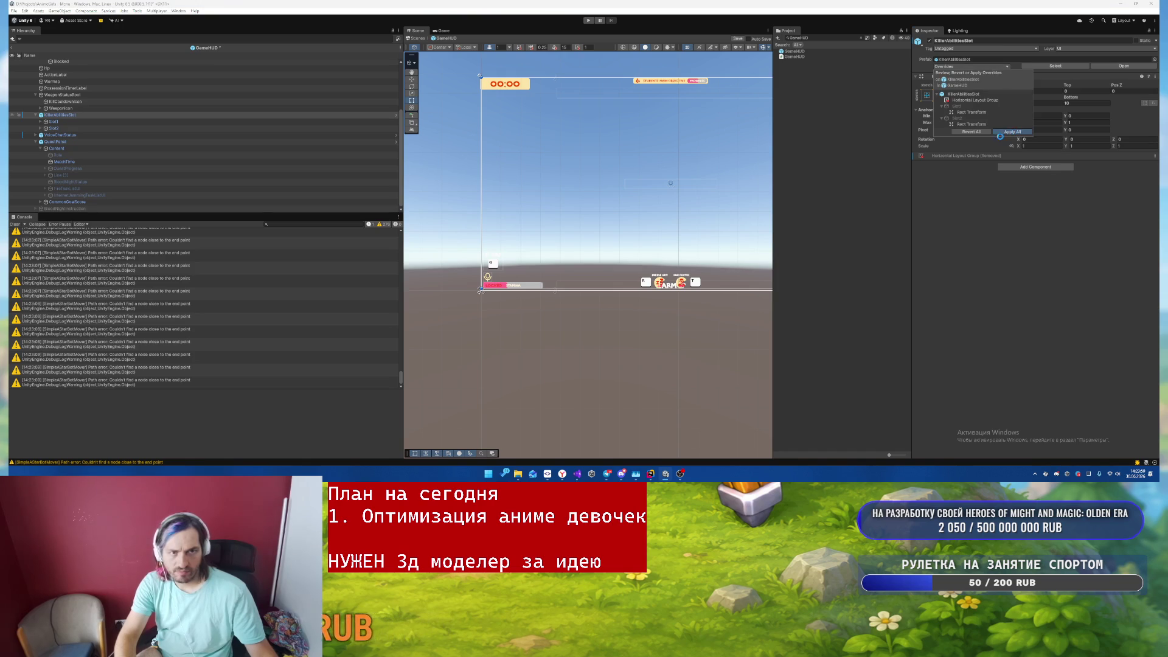
pyautogui.click(1035, 116)
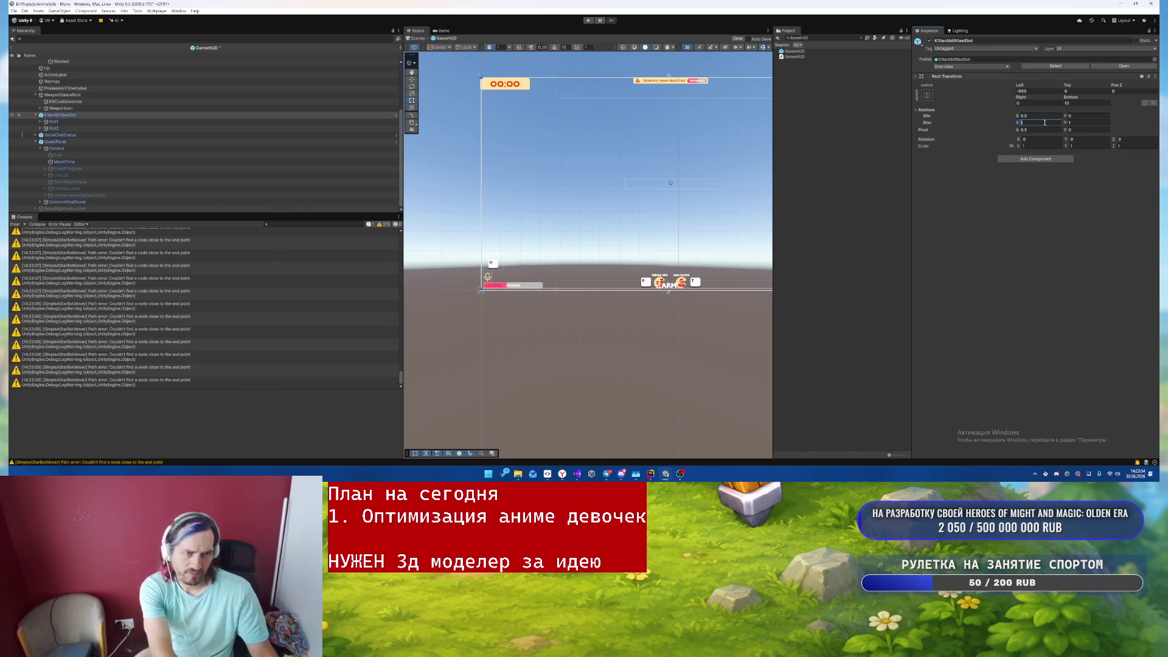
pyautogui.click(1075, 122)
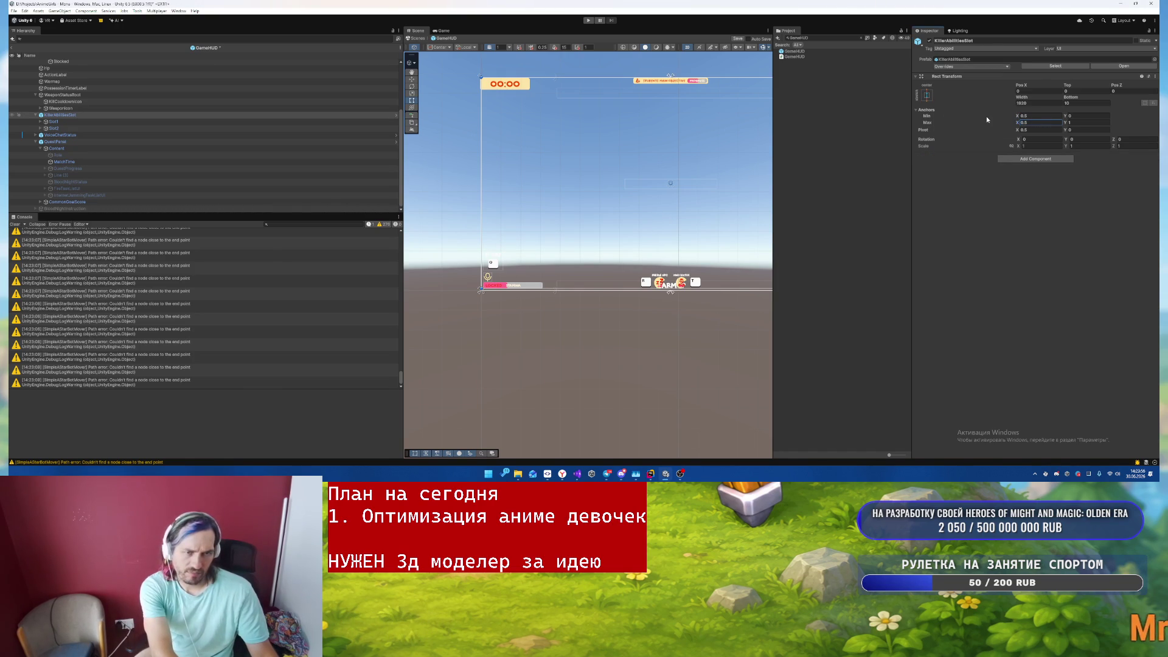
# - Set KillerAbilitiesSlot's Rect Transform width to 300 and height to 60
pyautogui.click(1039, 103)
pyautogui.write('300')
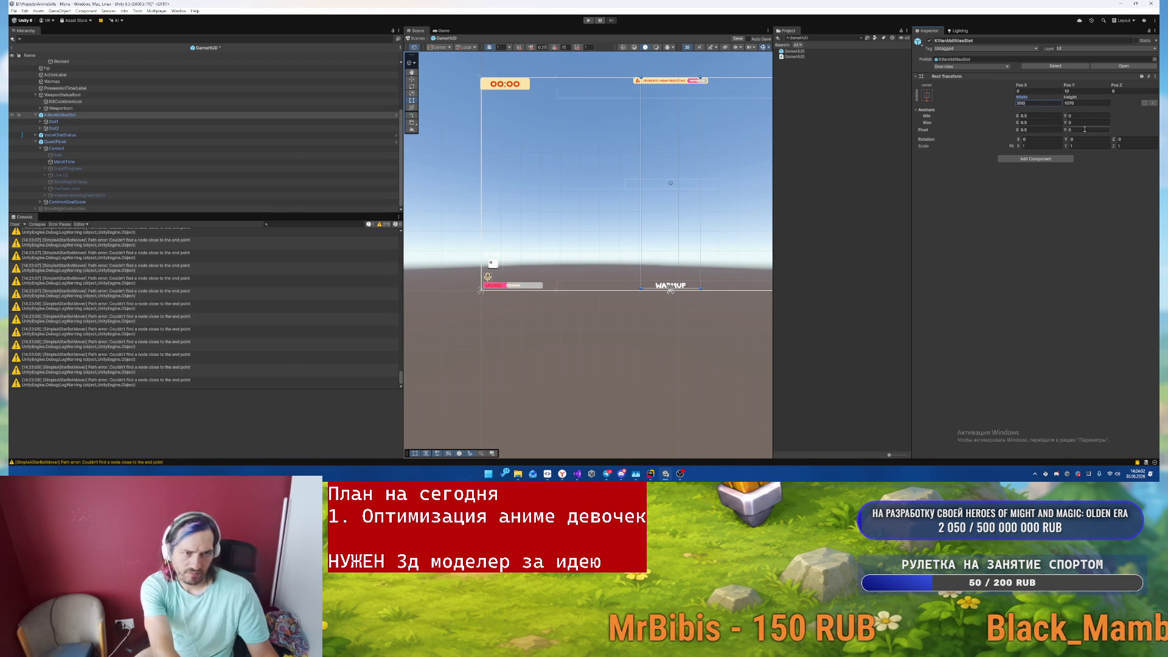
pyautogui.click(1078, 104)
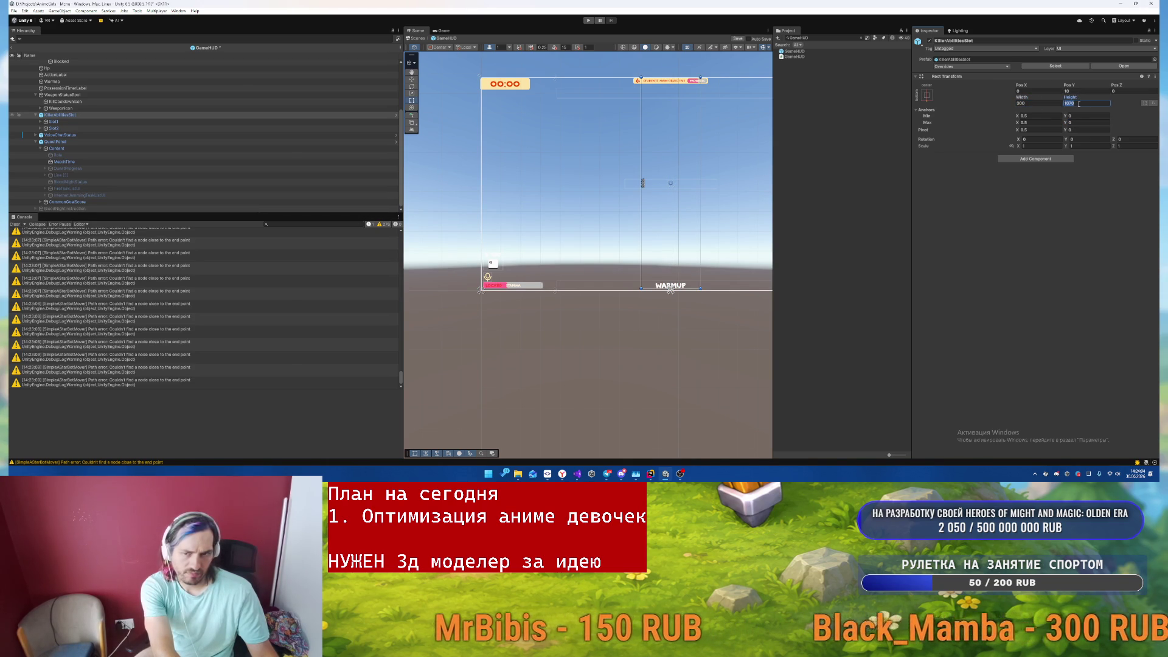
pyautogui.write('1')
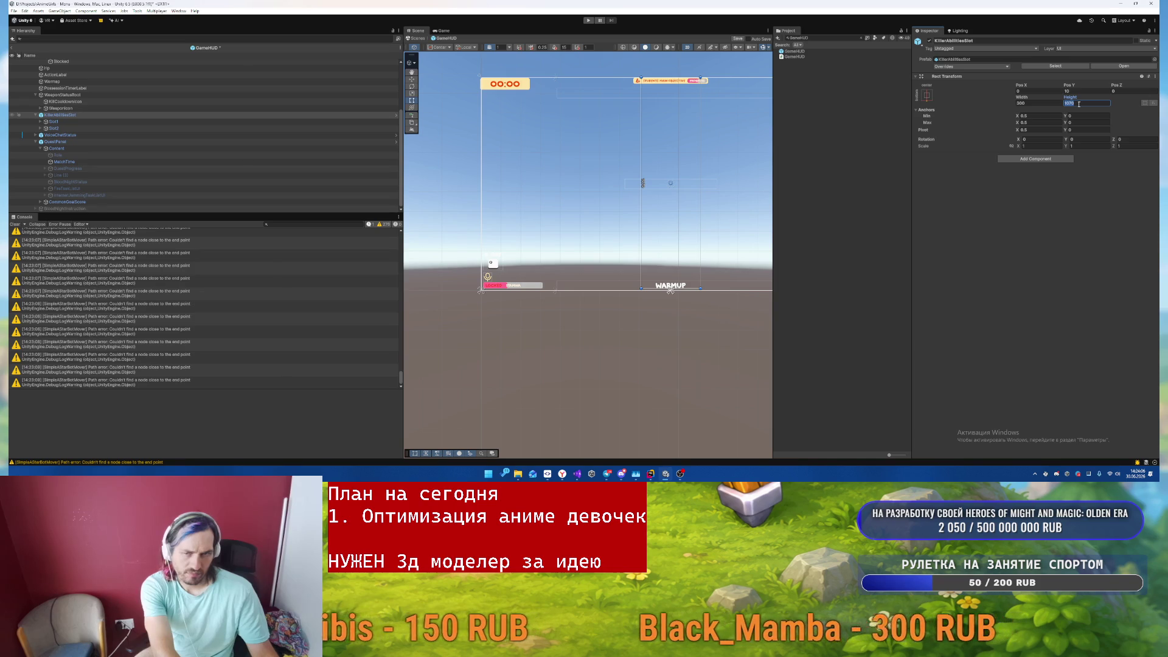
pyautogui.write('00')
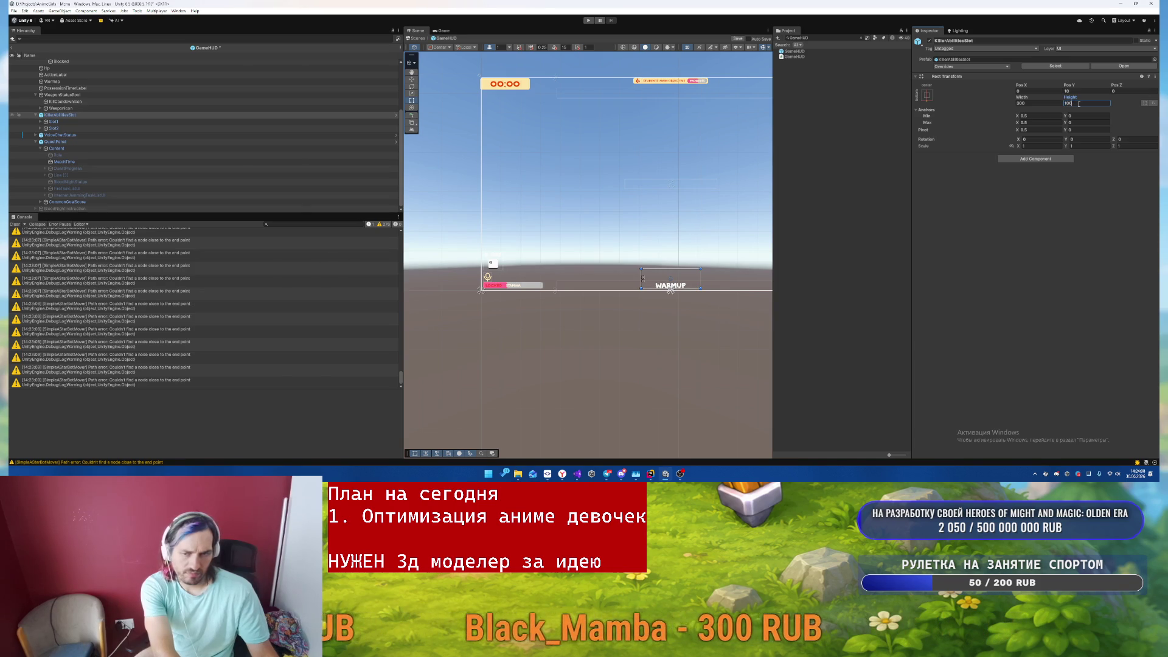
pyautogui.press('Return')
pyautogui.write('60')
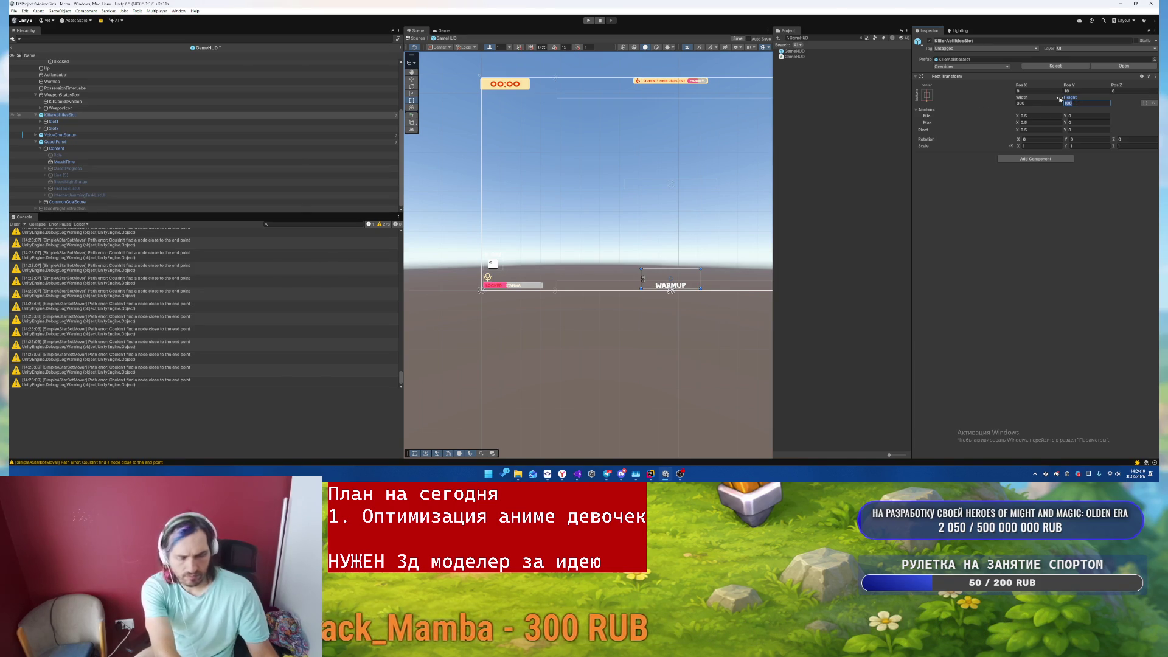
pyautogui.scroll(2, 663, 262)
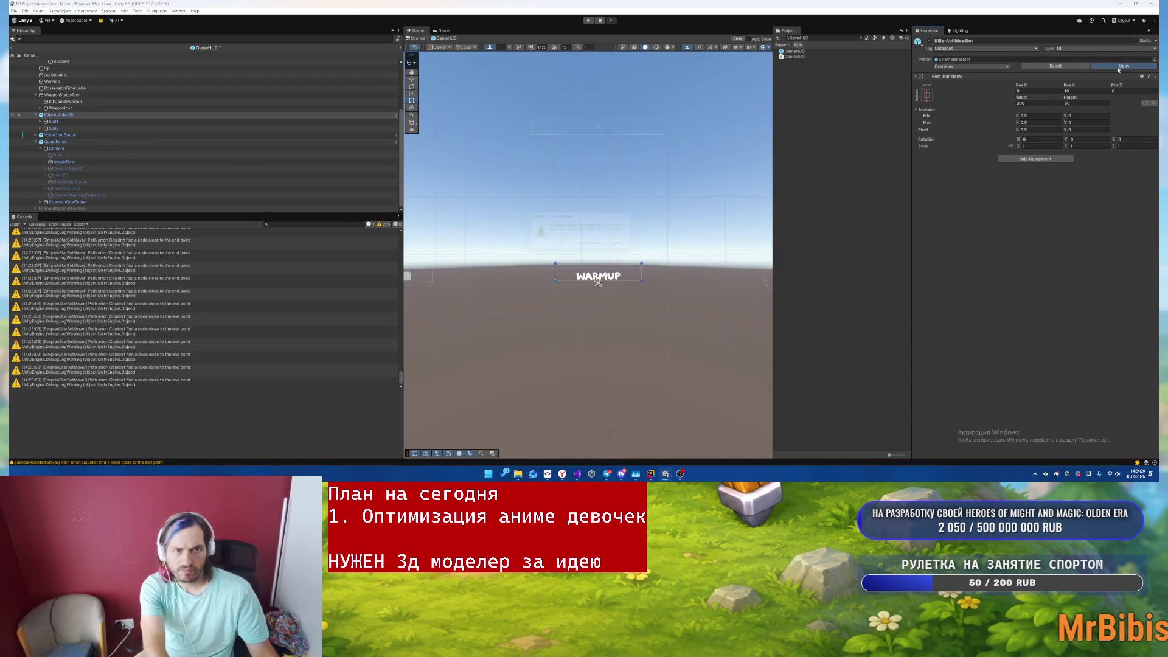
# - Save, open the KillerAbilitiesSlot prefab, and set Slot1's minimum anchor X to 0
pyautogui.click(561, 247)
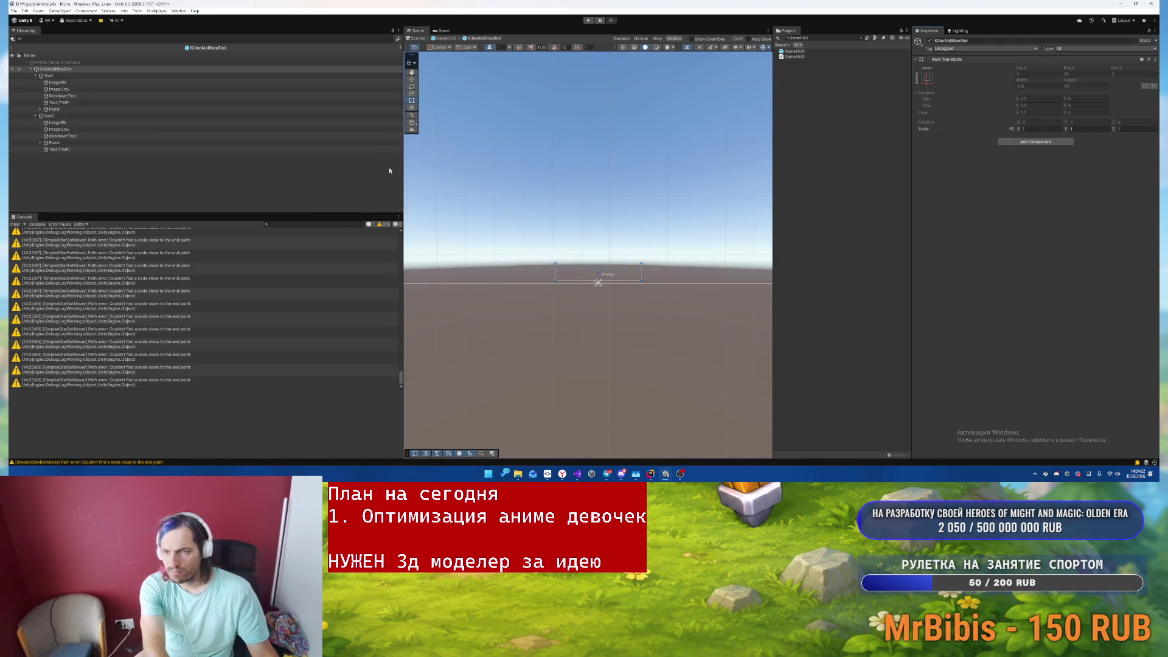
pyautogui.click(36, 75)
pyautogui.click(48, 75)
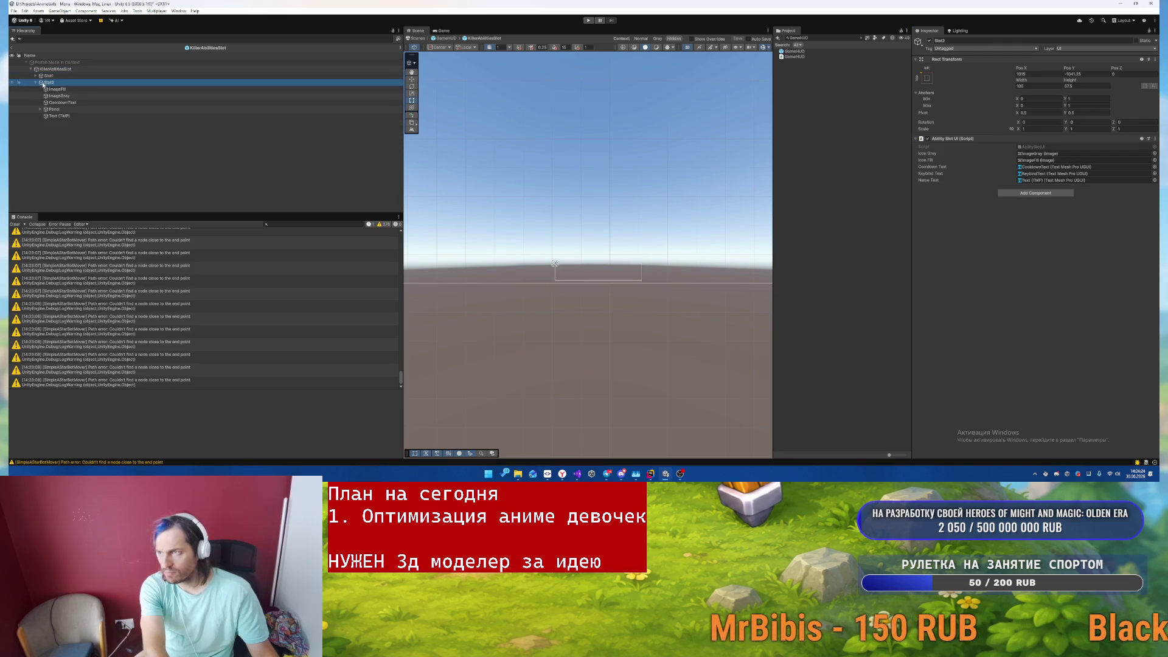
pyautogui.click(36, 82)
pyautogui.click(1043, 99)
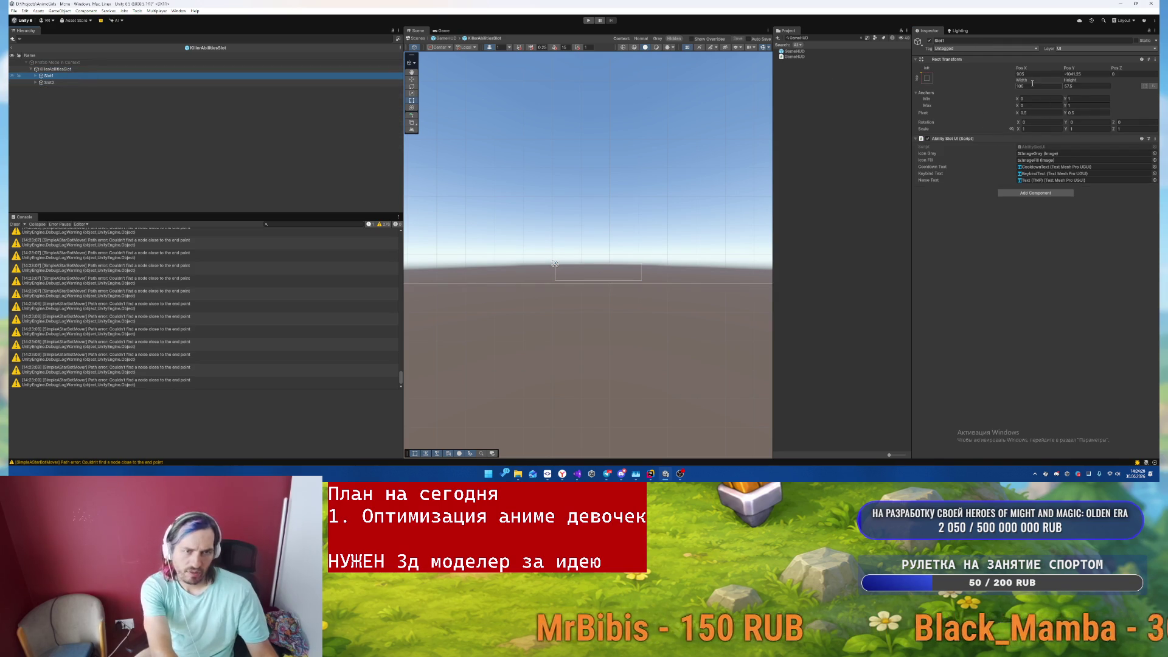
pyautogui.write('0')
pyautogui.press('Tab')
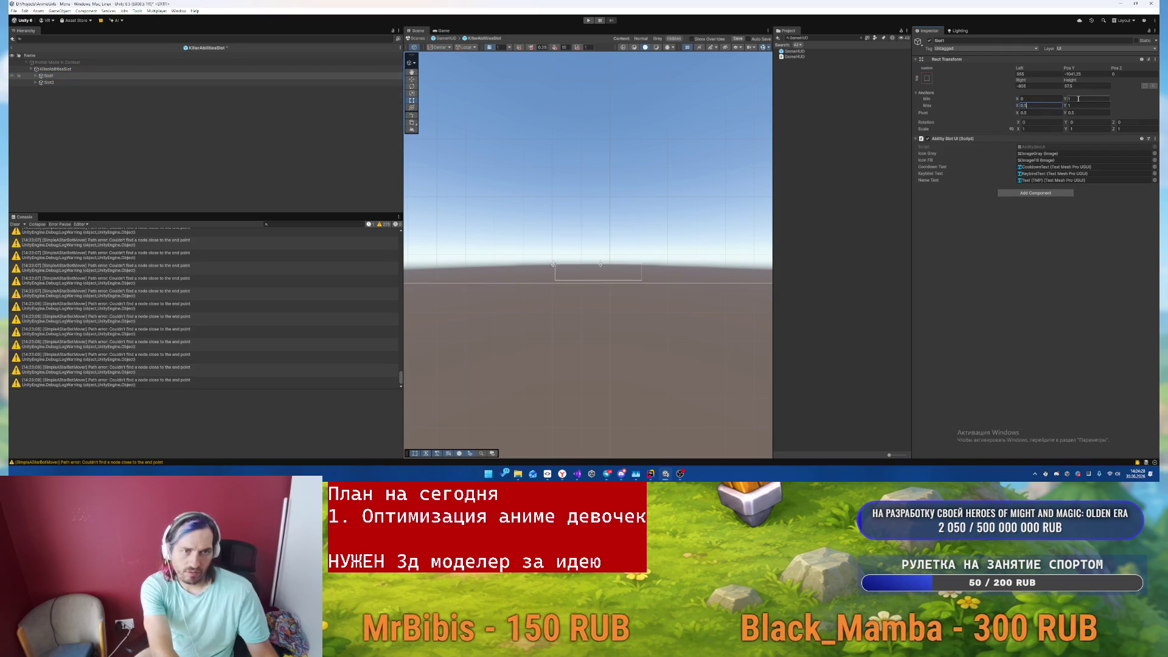
# - Anchor Slot2 to the right half with its offsets set to 0
pyautogui.click(48, 83)
pyautogui.click(1038, 106)
pyautogui.write('0')
pyautogui.press('Return')
pyautogui.click(1034, 85)
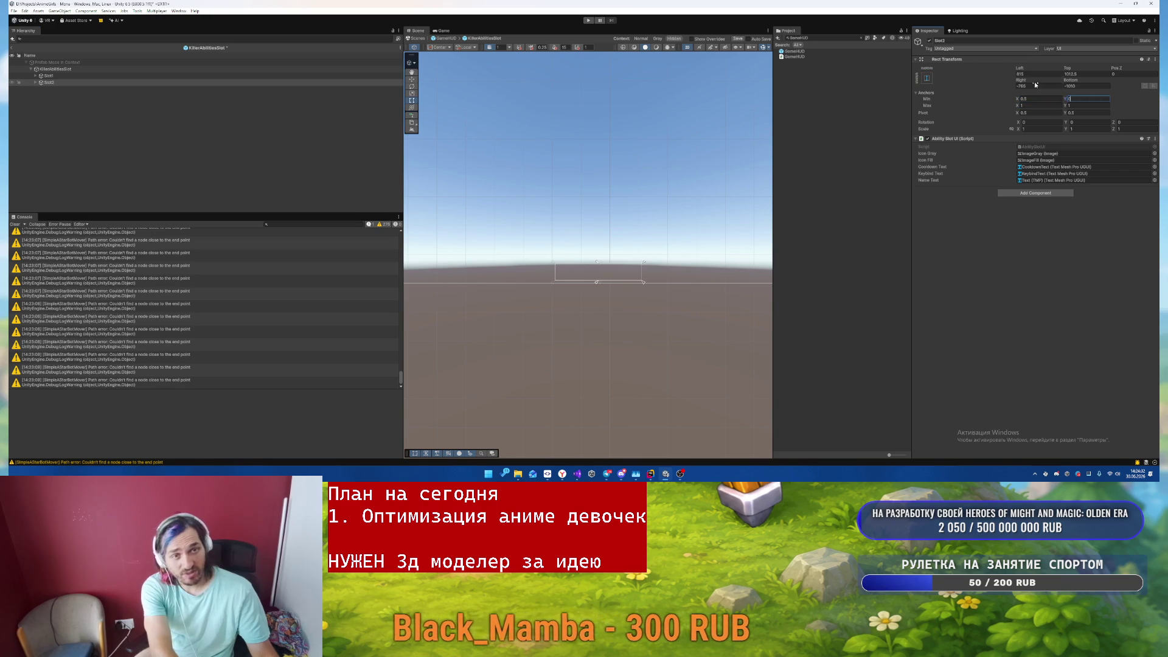
pyautogui.write('0')
pyautogui.press('Tab')
pyautogui.write('0')
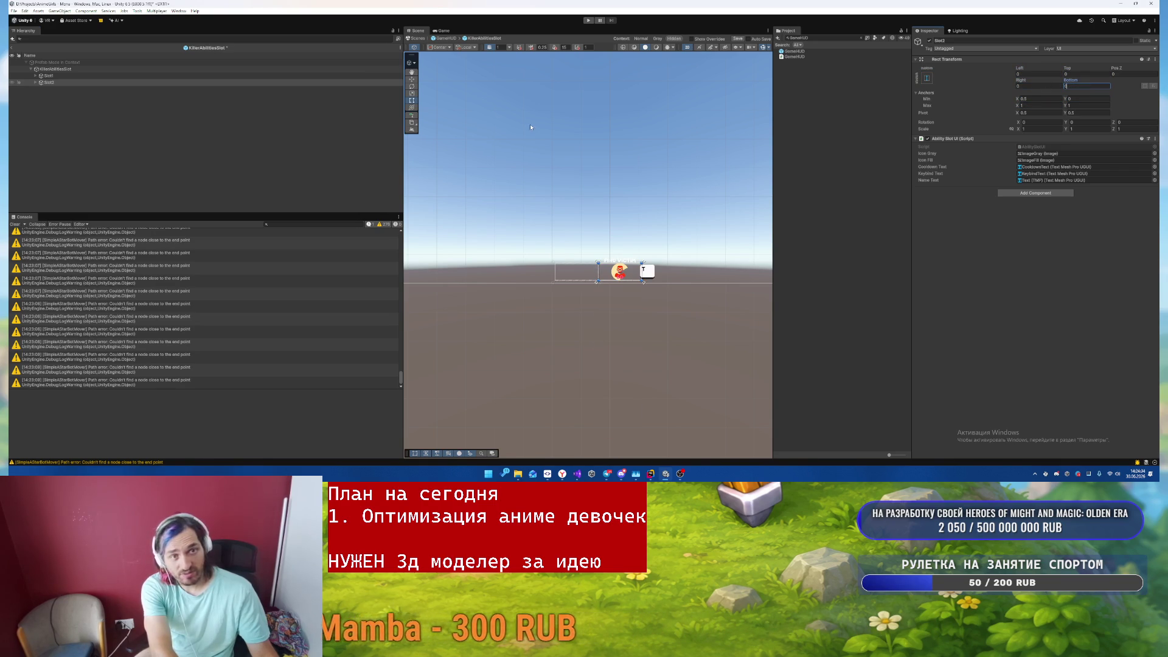
# - Check both slots side by side and select Slot1's ImageFill child
pyautogui.click(73, 76)
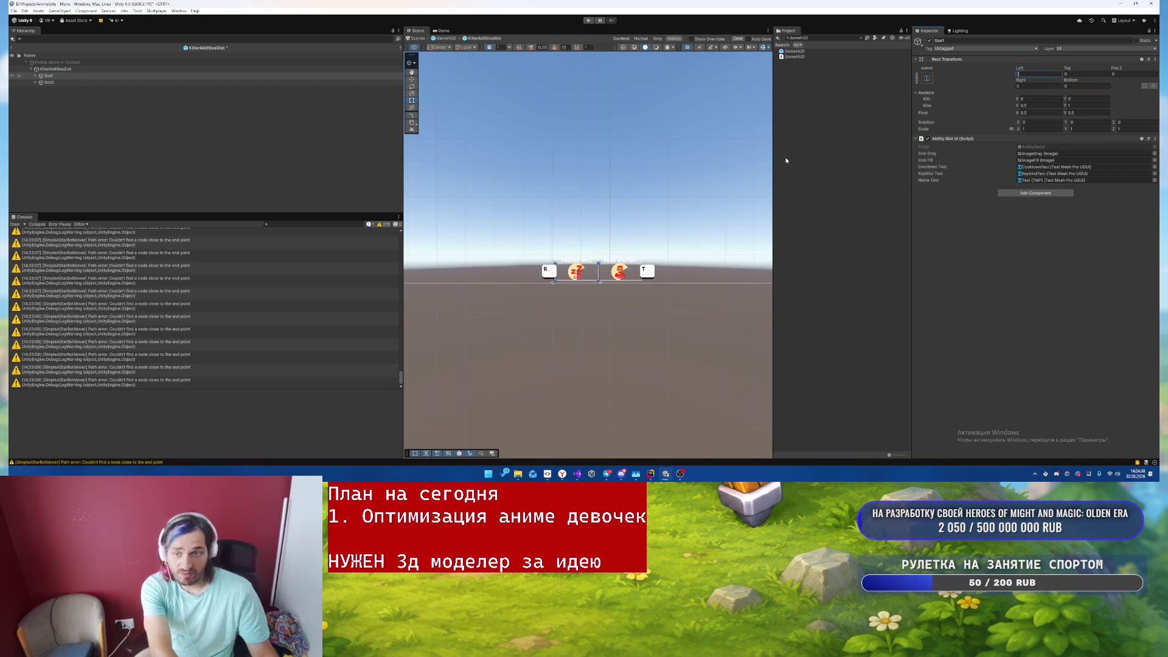
pyautogui.click(620, 363)
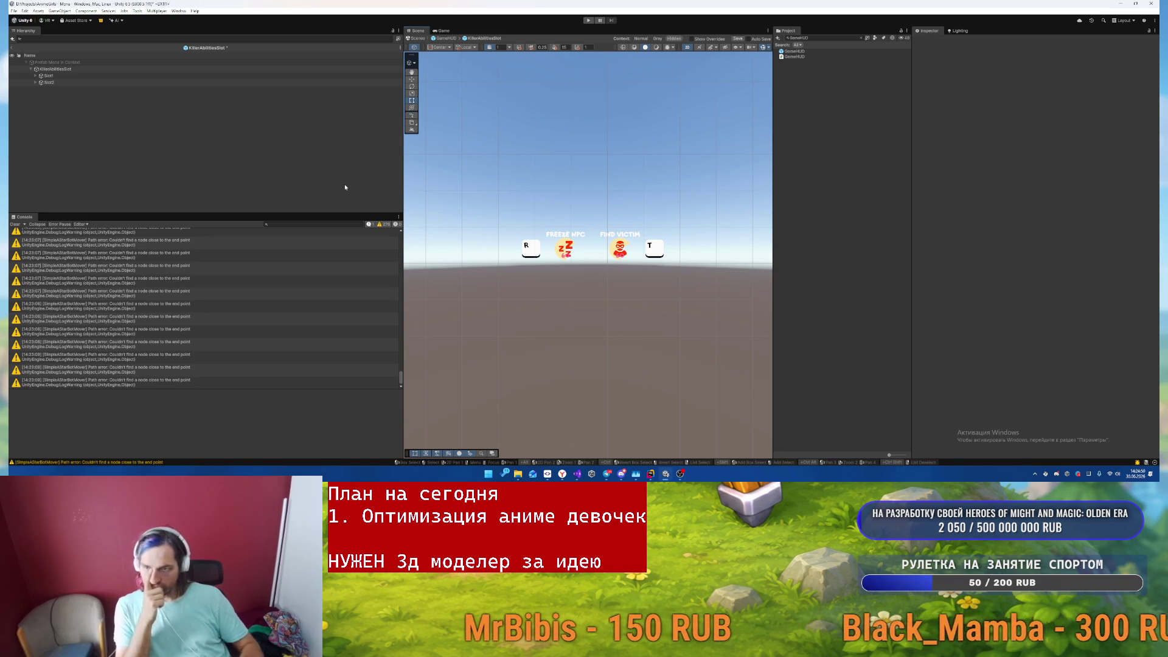
pyautogui.click(35, 76)
pyautogui.click(58, 83)
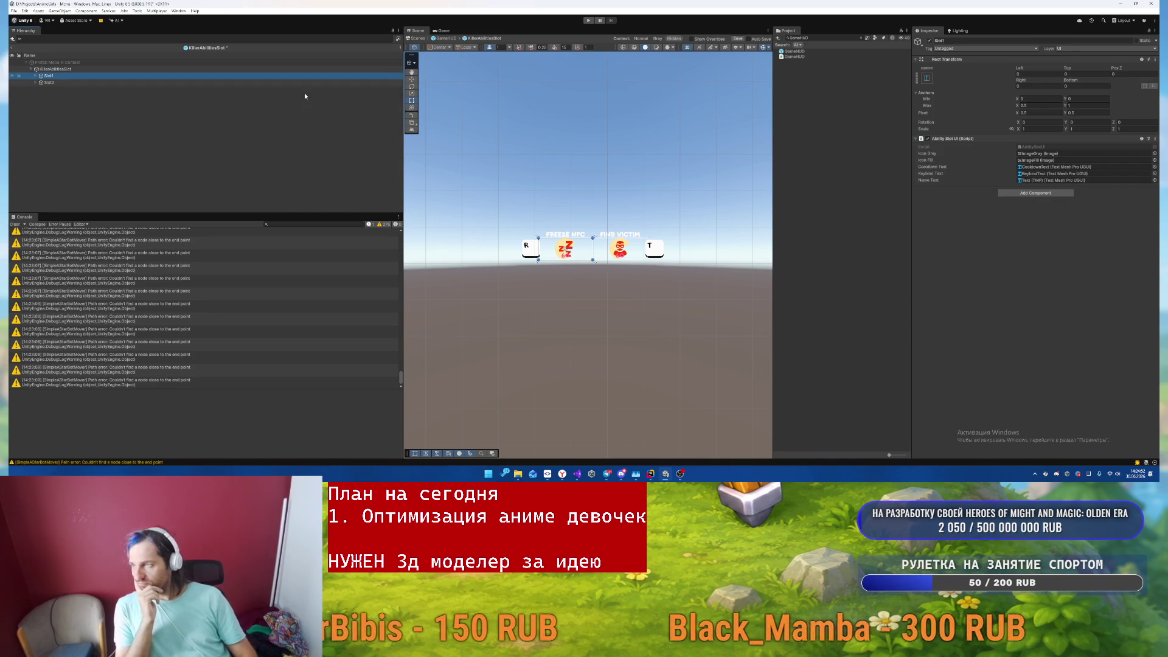
# - Add an Image to KillerAbilitiesSlot using the Semi Rounded sprite coloured orange
pyautogui.click(304, 96)
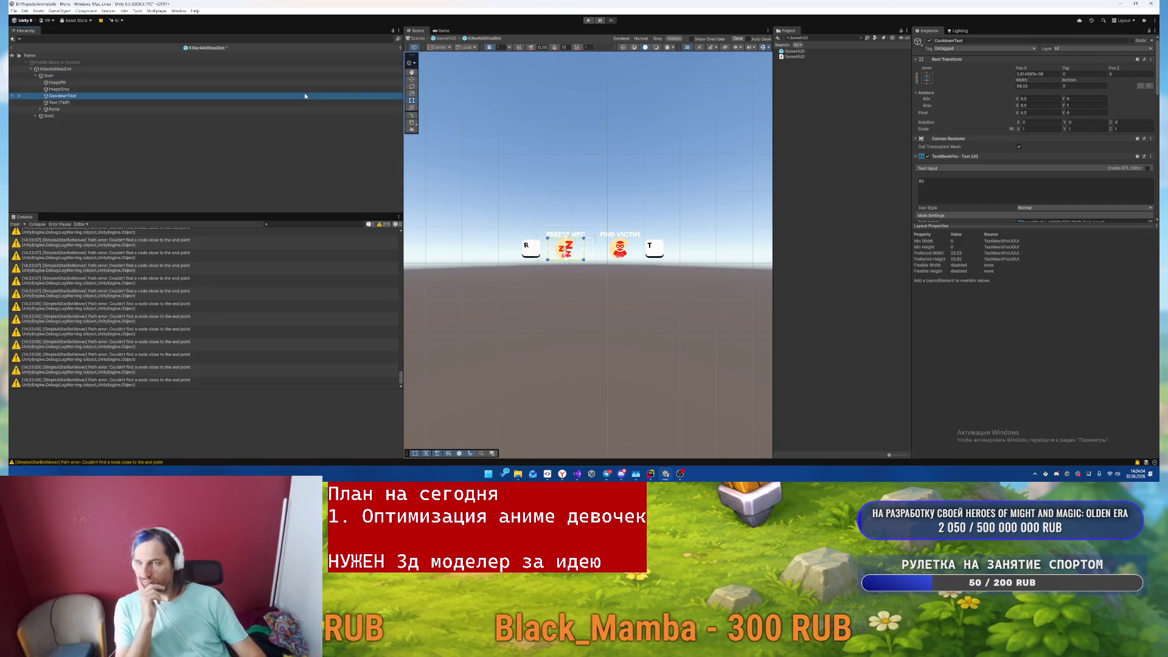
pyautogui.click(84, 69)
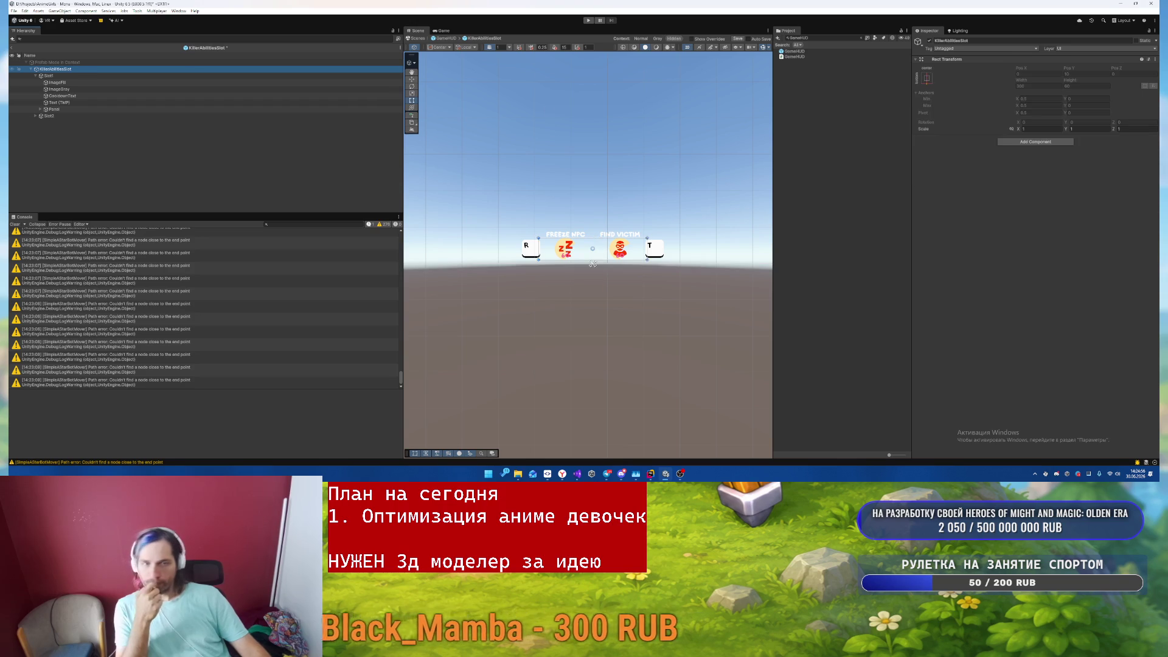
pyautogui.click(1031, 142)
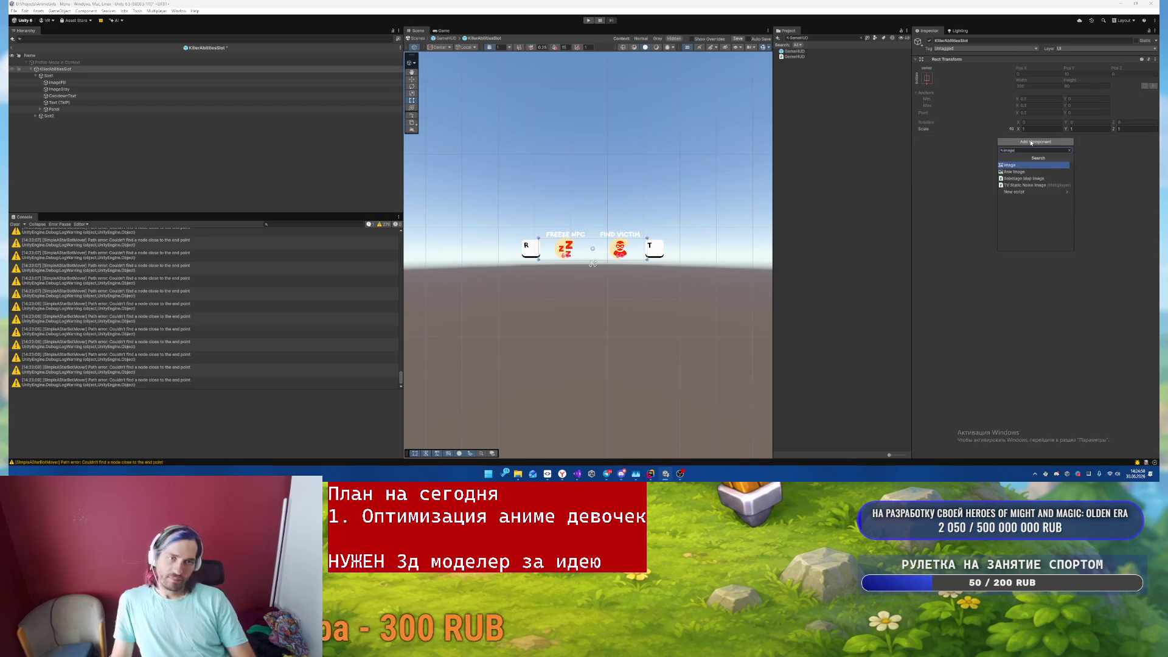
pyautogui.press('Return')
pyautogui.click(1150, 165)
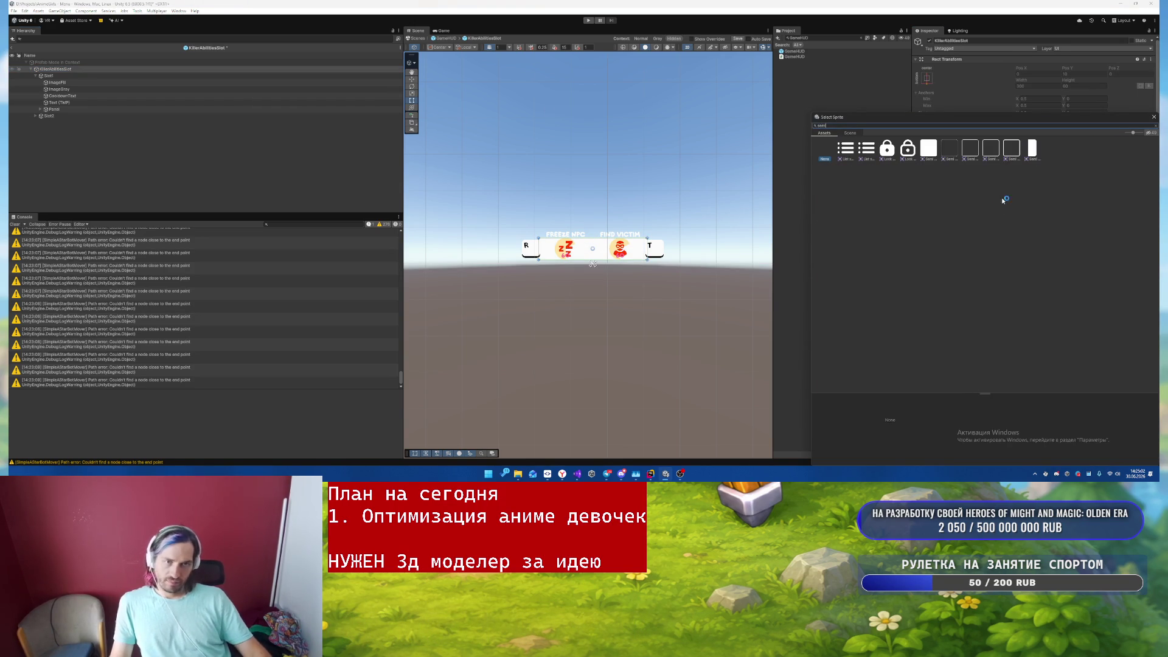
pyautogui.doubleClick(930, 148)
pyautogui.click(1057, 172)
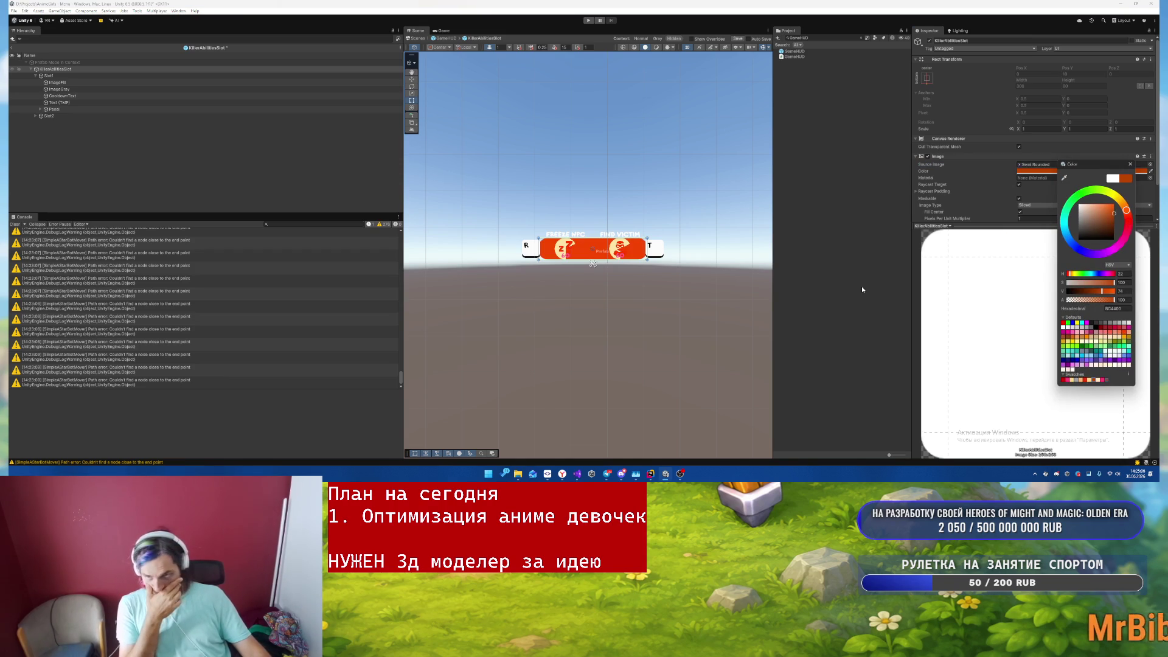
pyautogui.click(36, 76)
pyautogui.scroll(5, 688, 232)
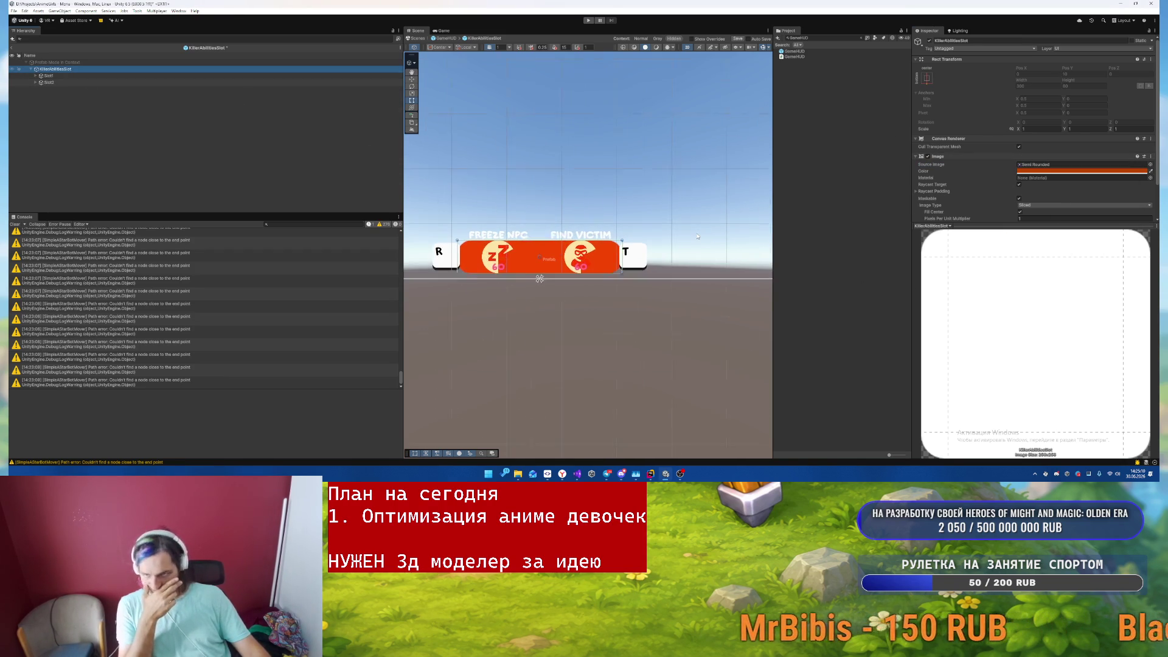
pyautogui.scroll(5, 623, 234)
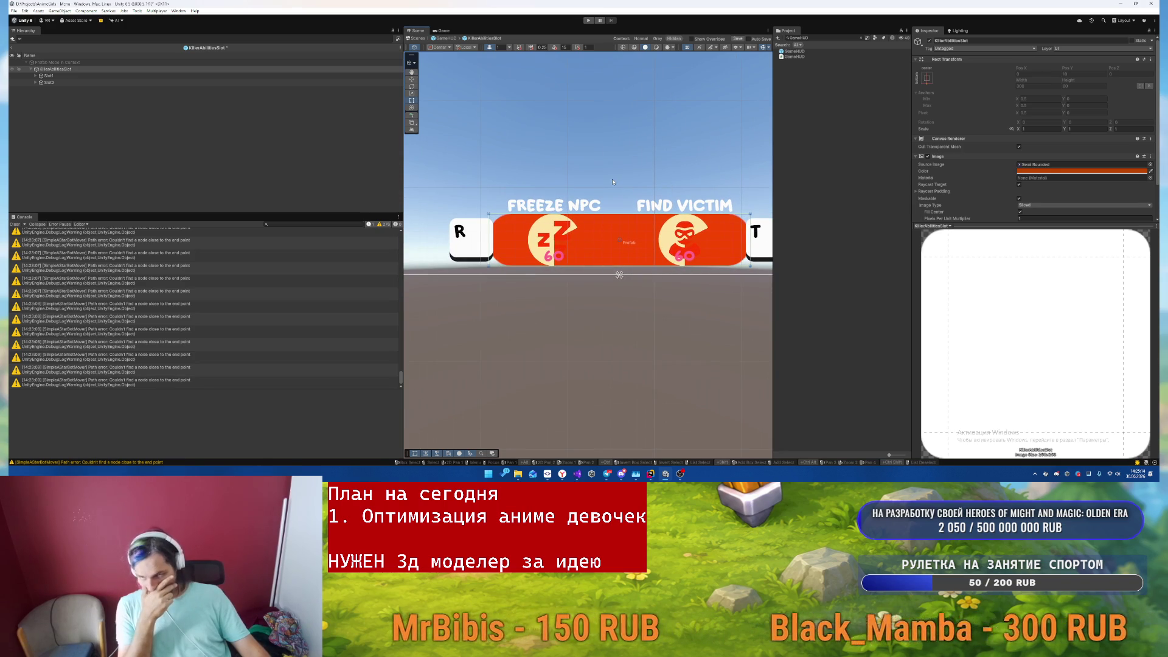
# - Add an Aspect Ratio Fitter to Slot1's Panel key badge
pyautogui.click(55, 76)
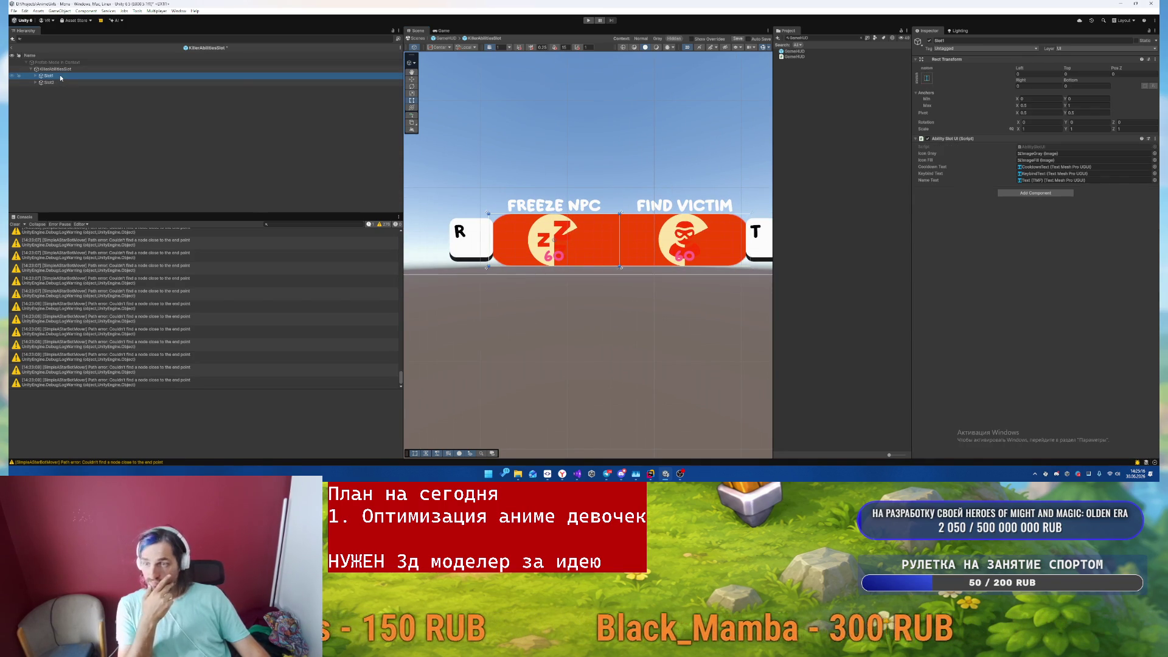
pyautogui.click(35, 76)
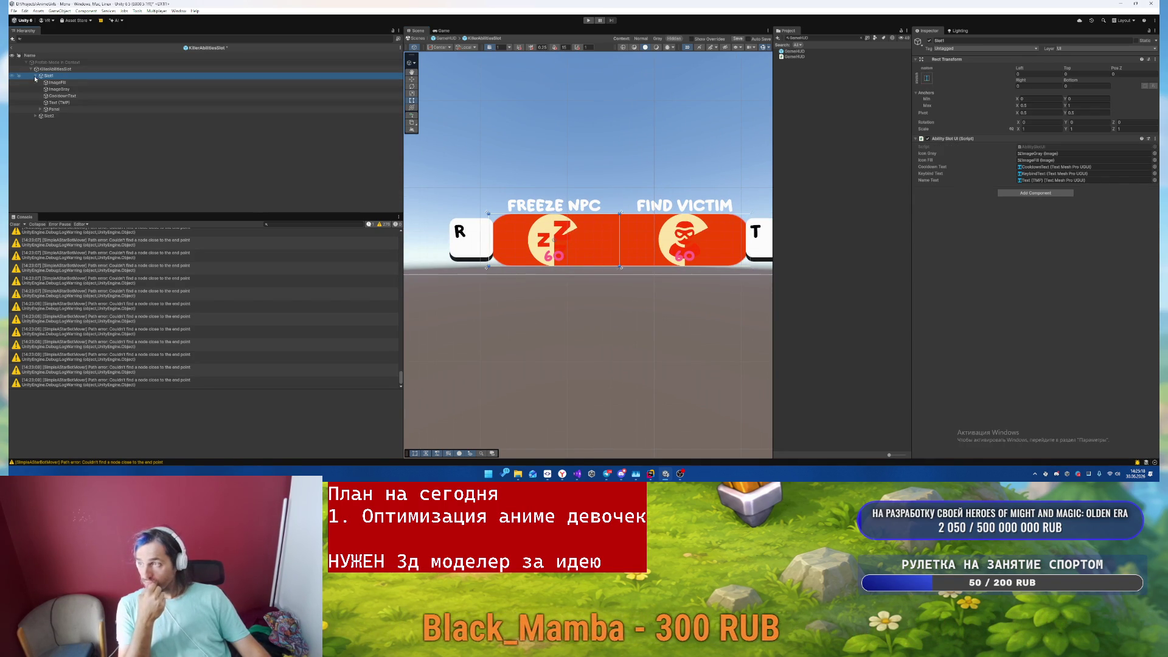
pyautogui.click(64, 109)
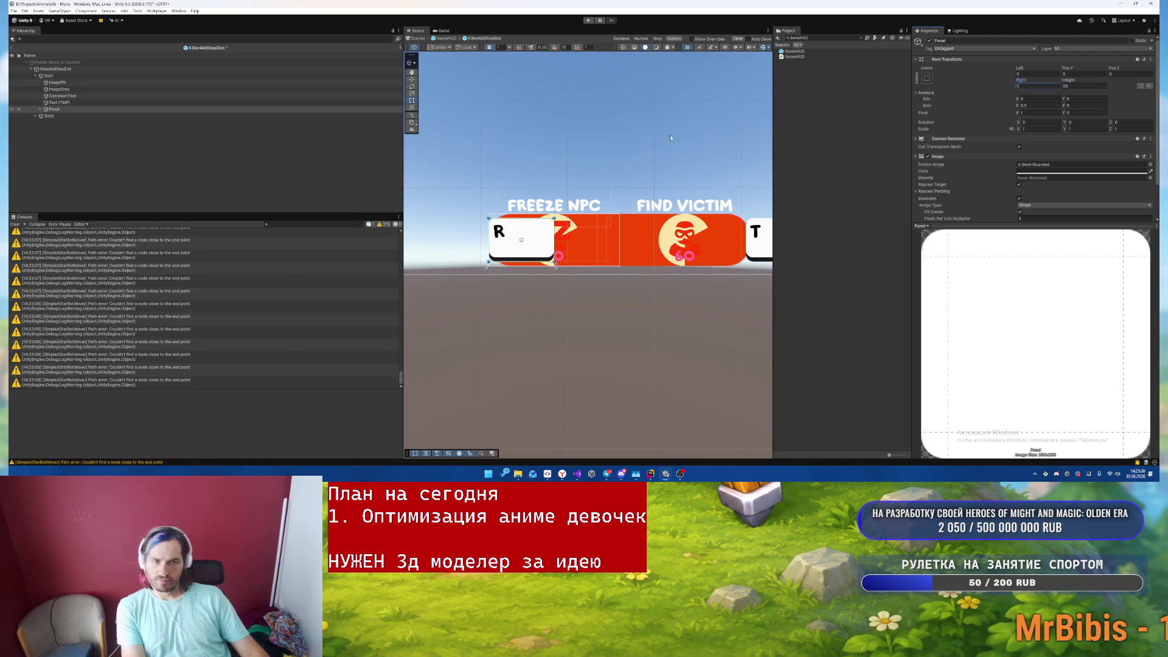
pyautogui.scroll(-2, 995, 161)
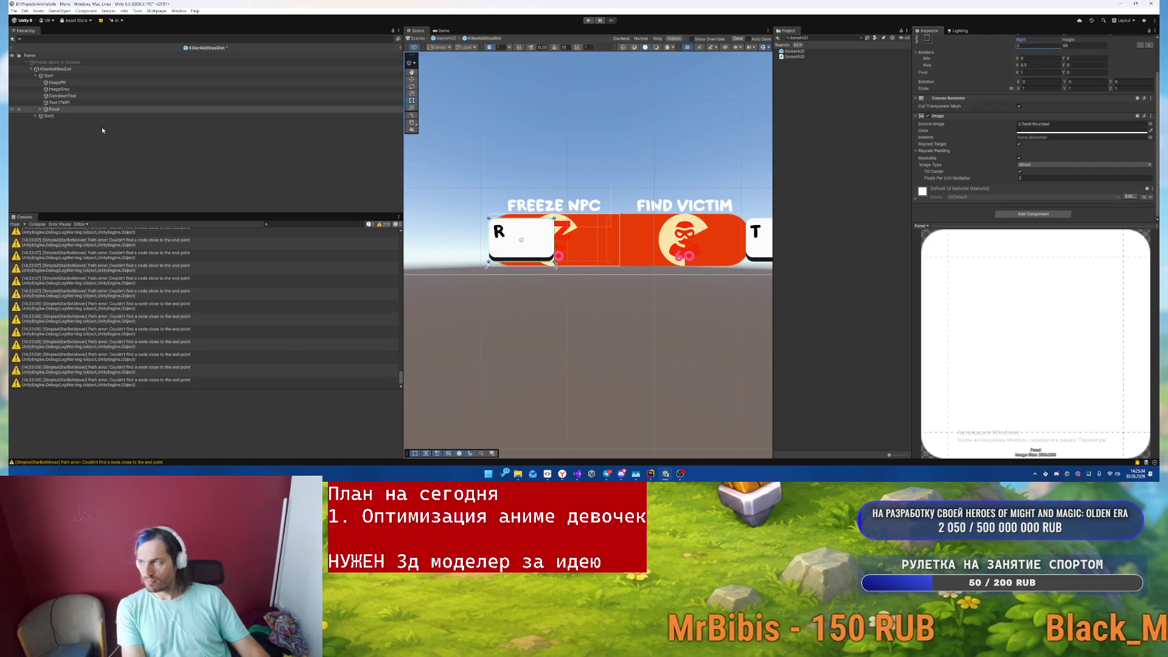
pyautogui.click(1031, 215)
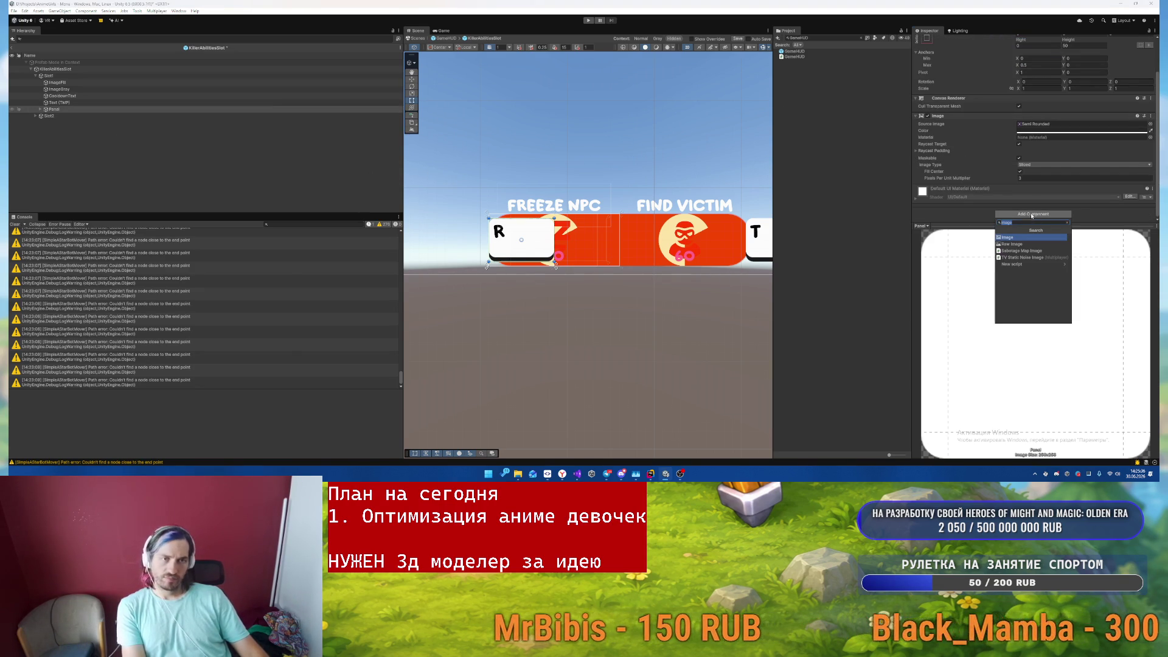
pyautogui.write('aspect')
pyautogui.press('Return')
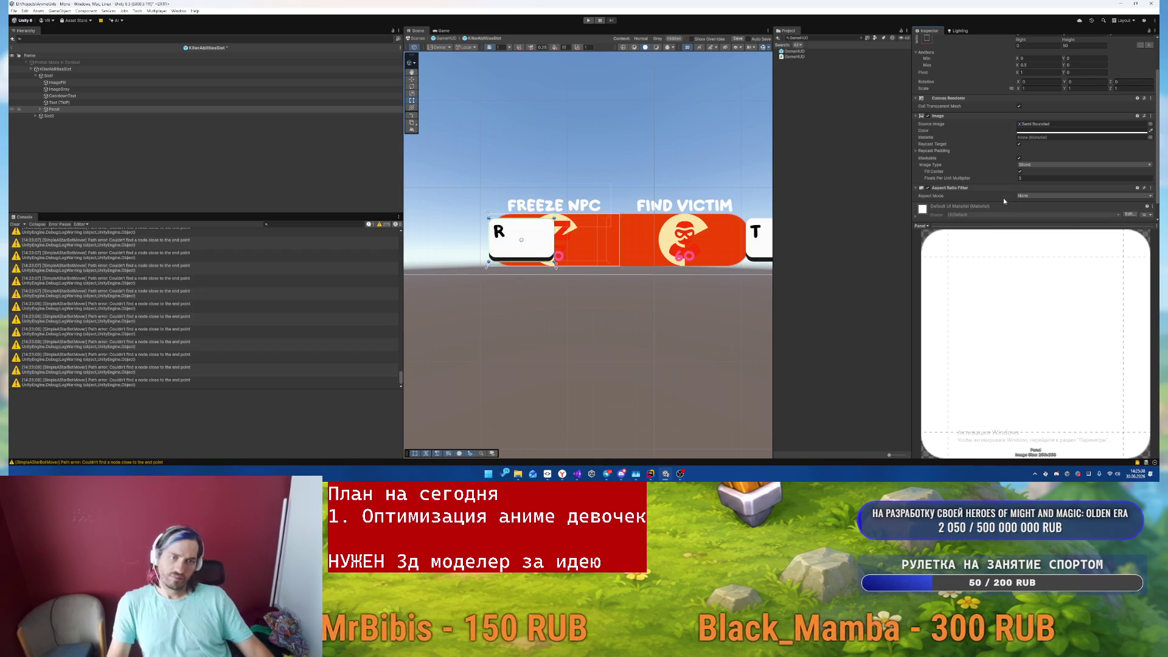
# - Set the badge's Aspect Mode to Height Controls Width with ratio 1
pyautogui.click(1034, 195)
pyautogui.click(1041, 219)
pyautogui.click(1034, 210)
pyautogui.write('1')
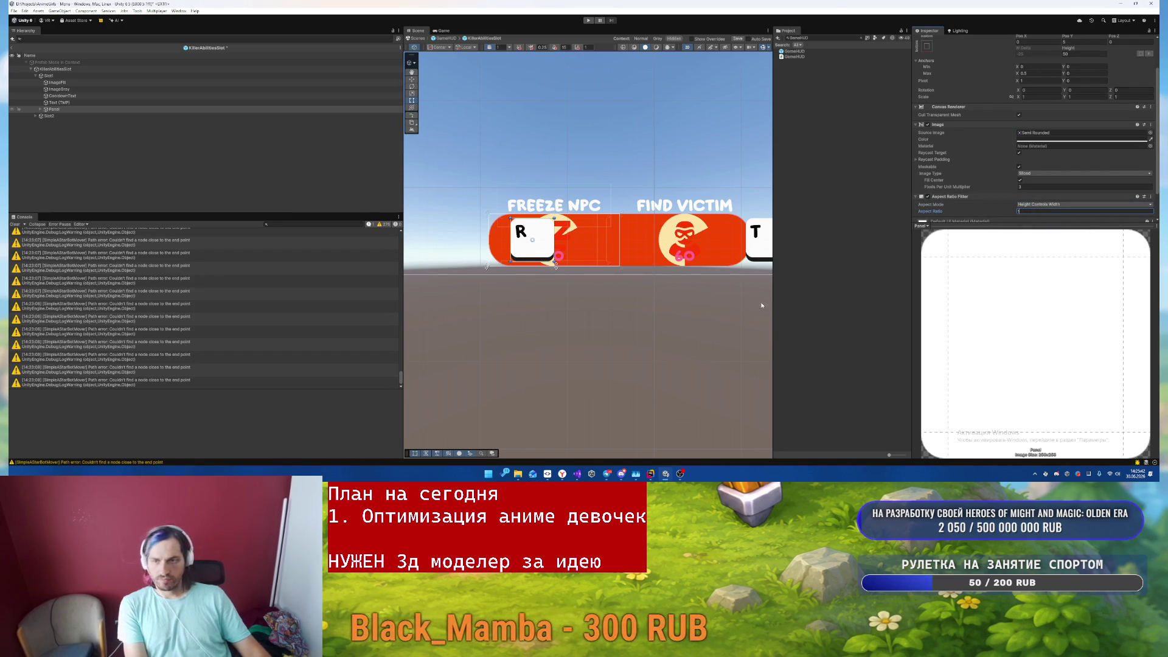
pyautogui.scroll(1, 569, 267)
pyautogui.moveTo(643, 222); pyautogui.dragTo(624, 229)
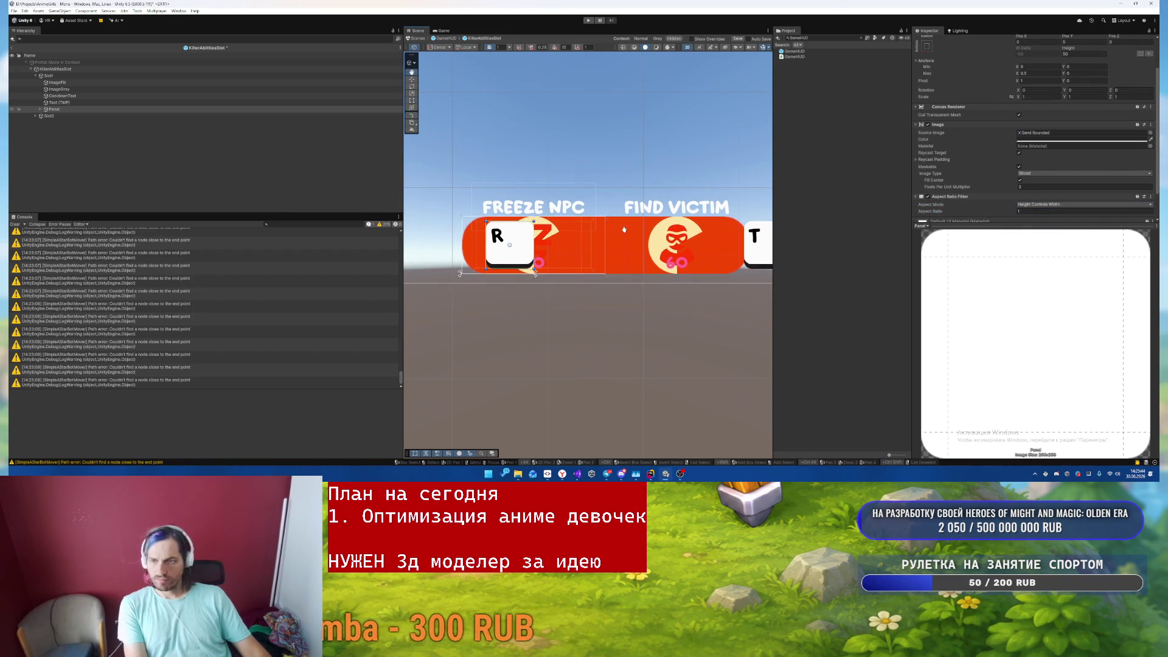
pyautogui.rightClick(73, 76)
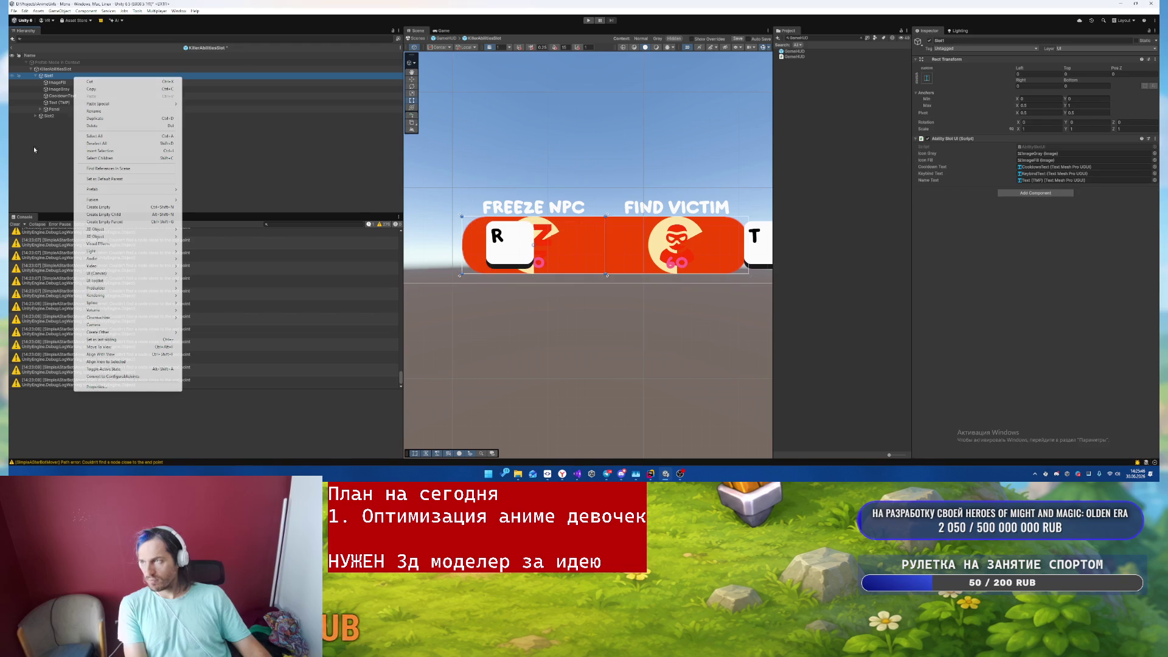
# - Rename the label to Name and anchor it at Min Y 0, Max Y 0.2
pyautogui.click(138, 183)
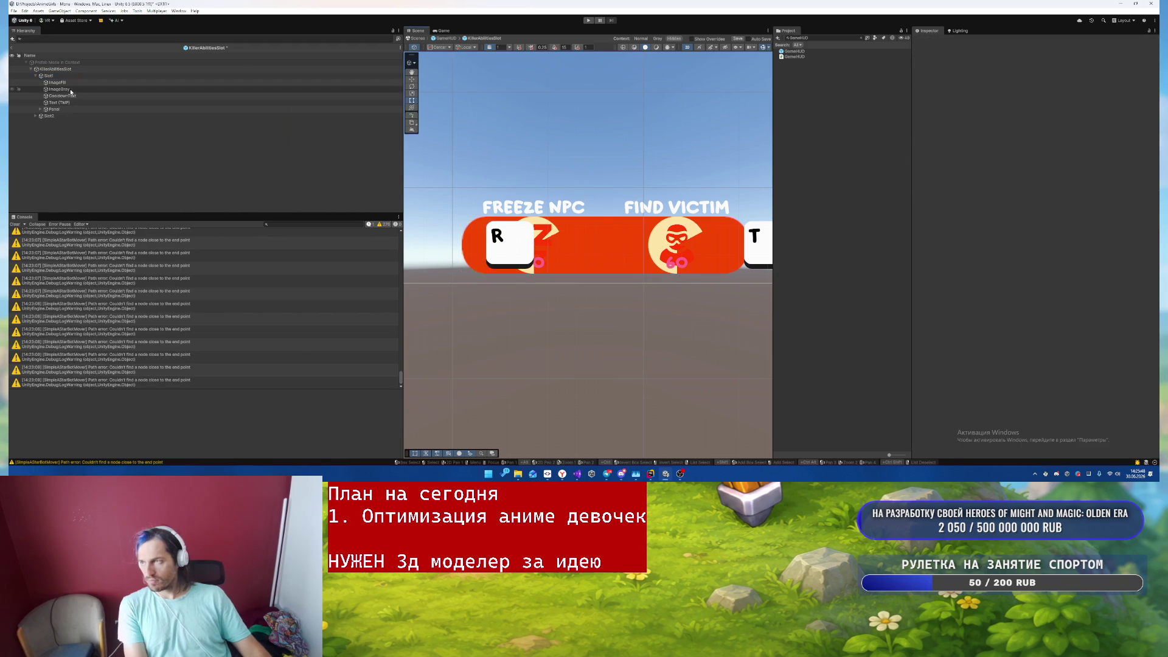
pyautogui.click(61, 83)
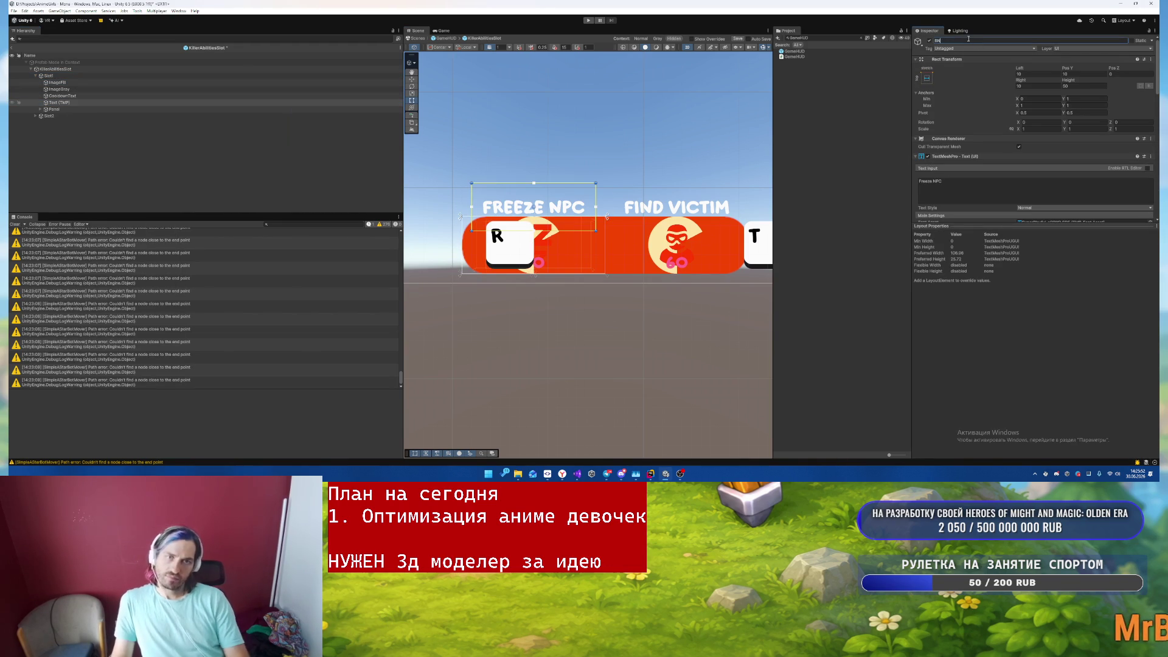
pyautogui.press('Return')
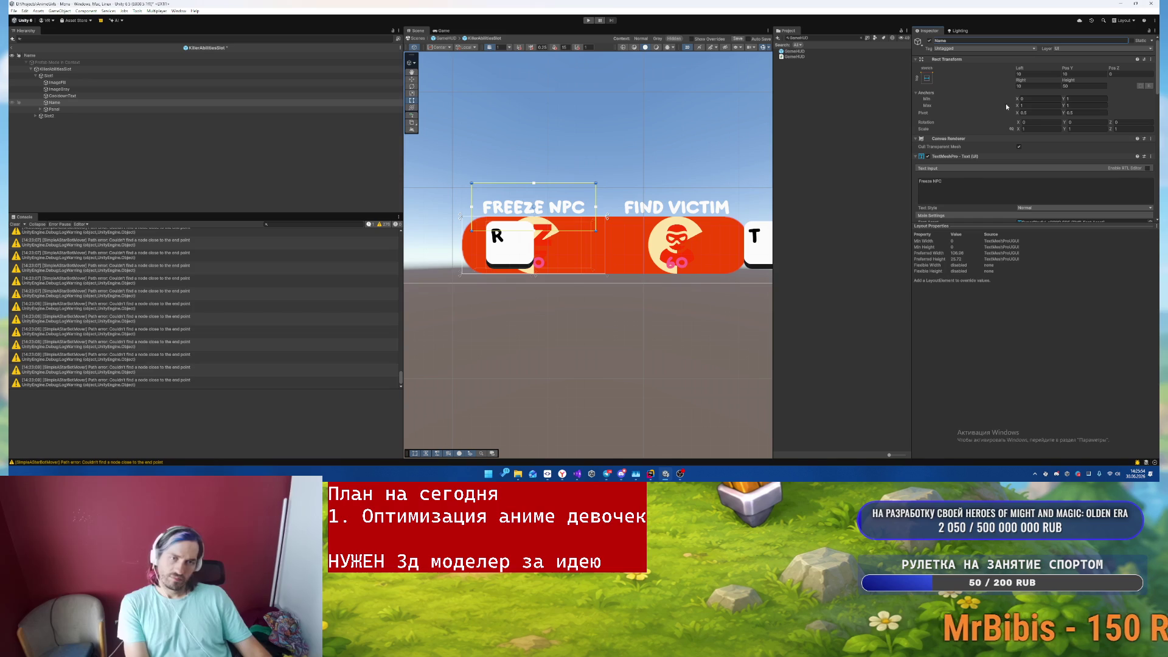
pyautogui.write('0')
pyautogui.click(1082, 106)
pyautogui.write('0')
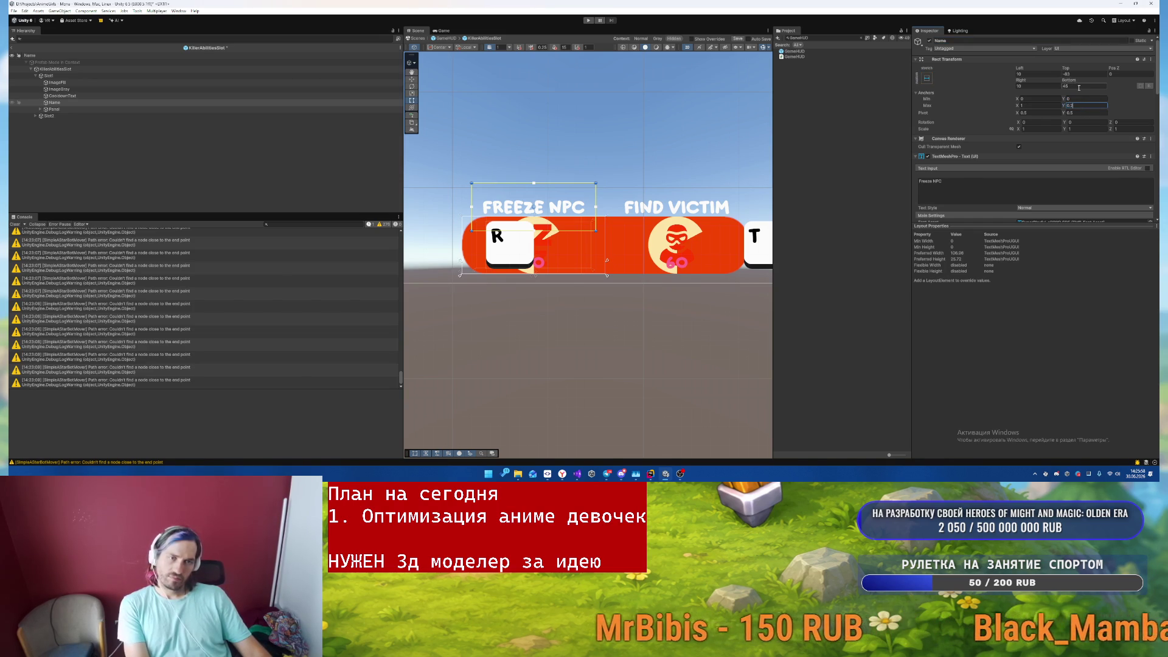
pyautogui.write('.2')
pyautogui.press('Return')
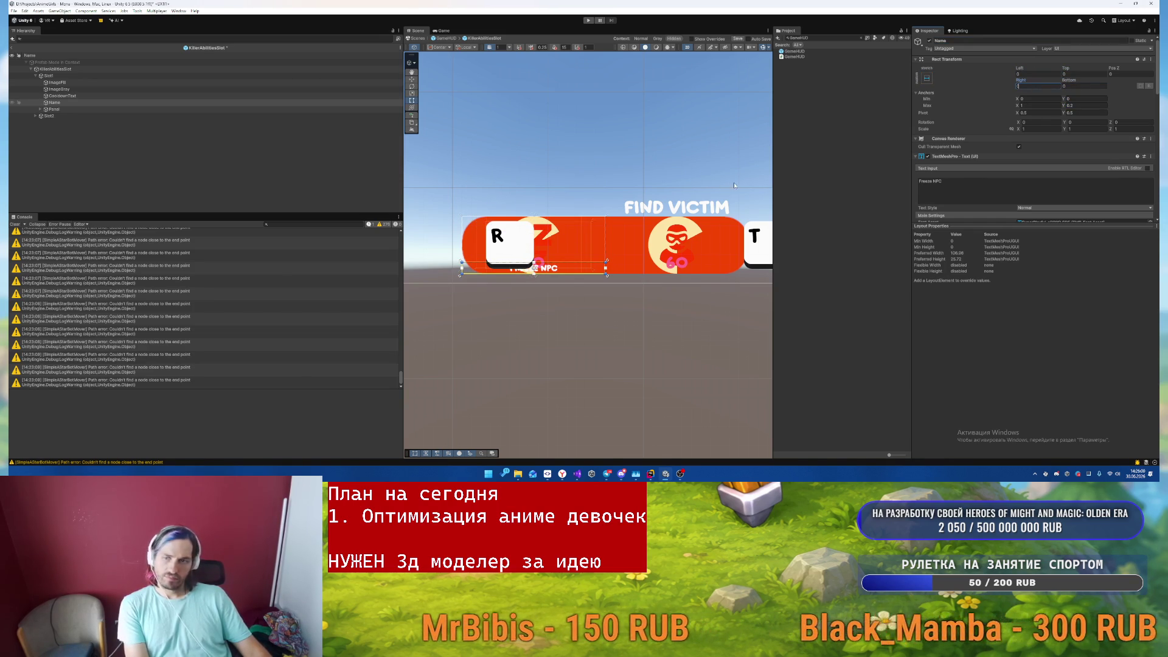
# - Set the Panel badge's anchor Max X to 0.3 and reposition the Name label beside it
pyautogui.scroll(3, 601, 223)
pyautogui.moveTo(601, 223); pyautogui.dragTo(645, 211)
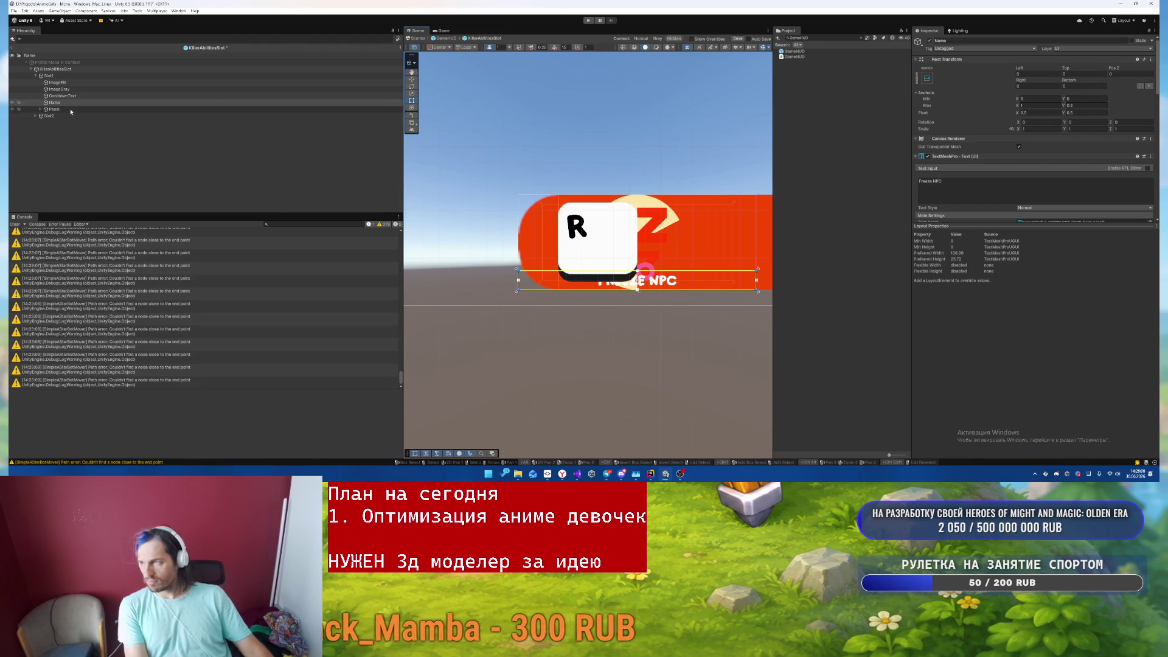
pyautogui.click(374, 108)
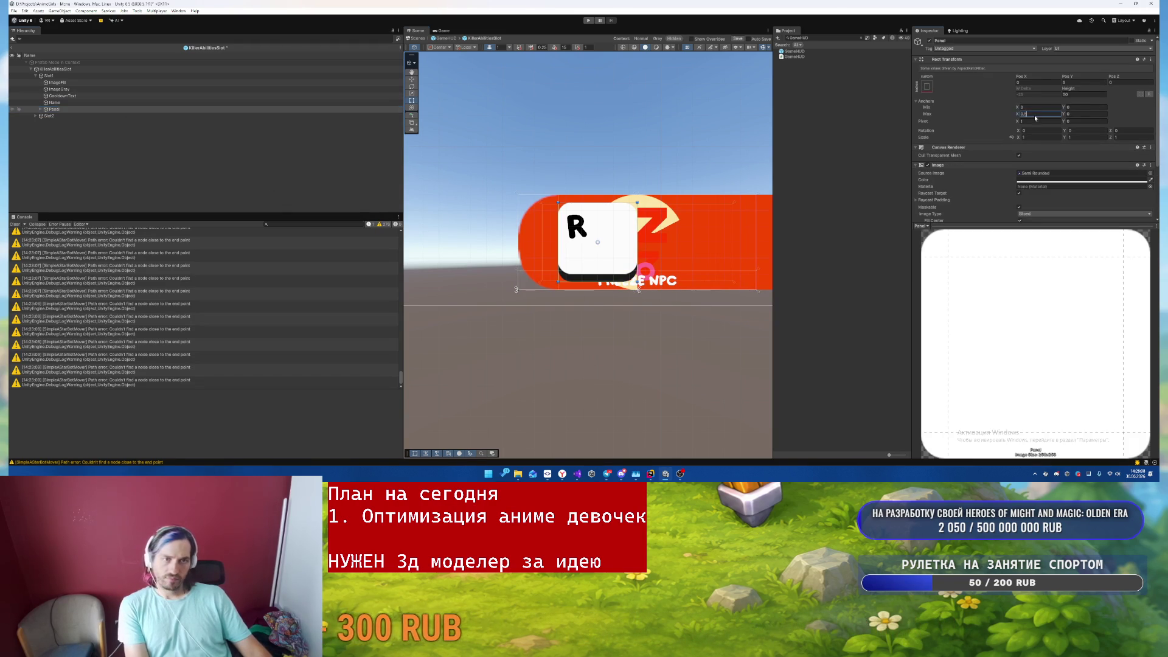
pyautogui.click(1022, 83)
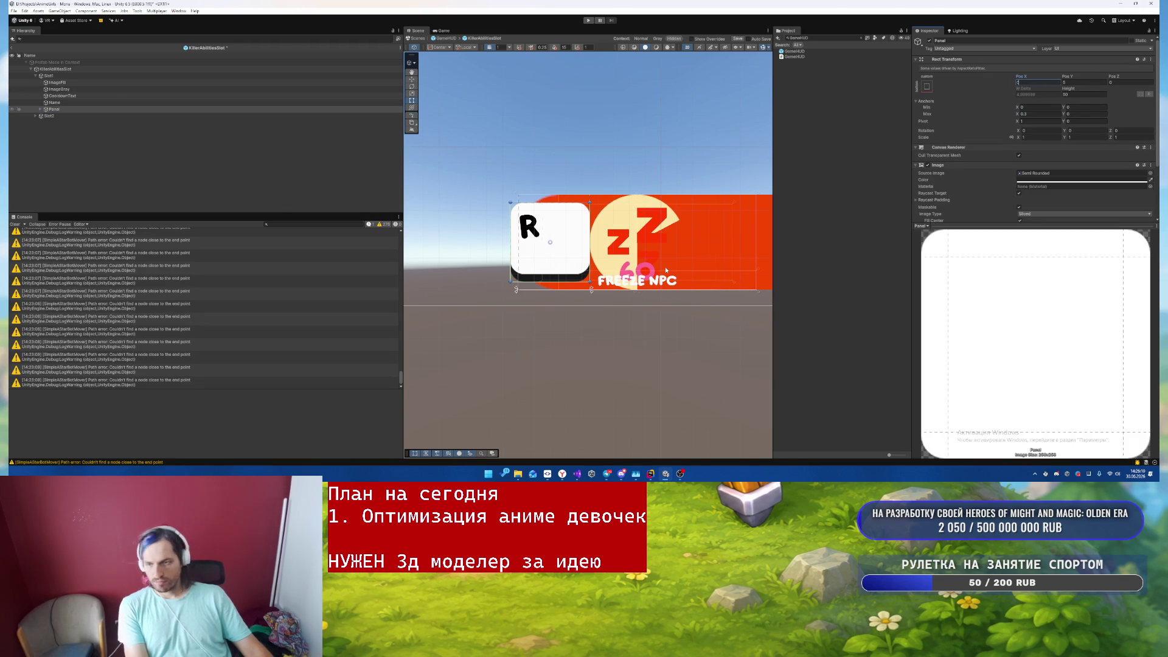
pyautogui.scroll(1, 663, 269)
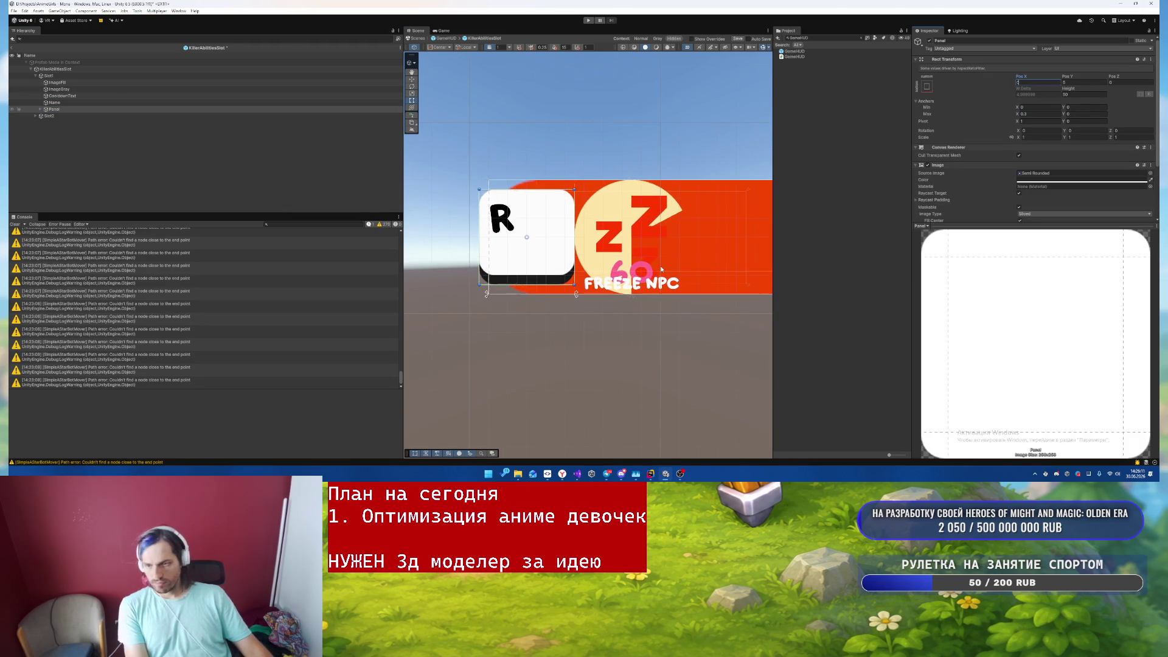
pyautogui.click(61, 103)
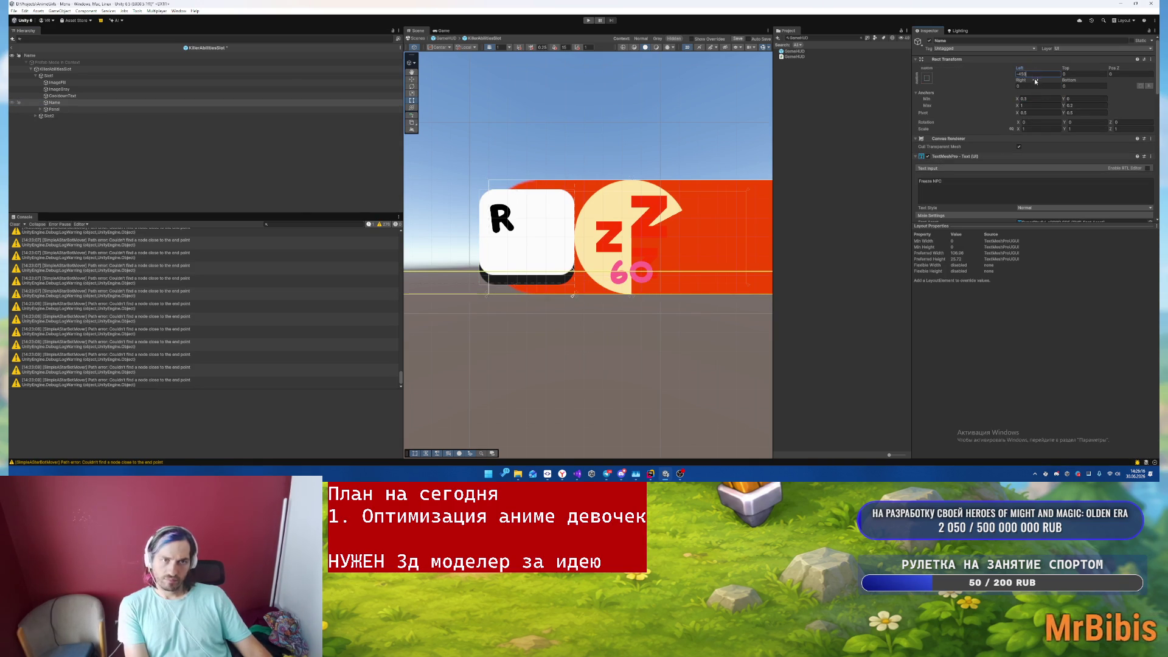
pyautogui.moveTo(675, 213); pyautogui.dragTo(660, 215)
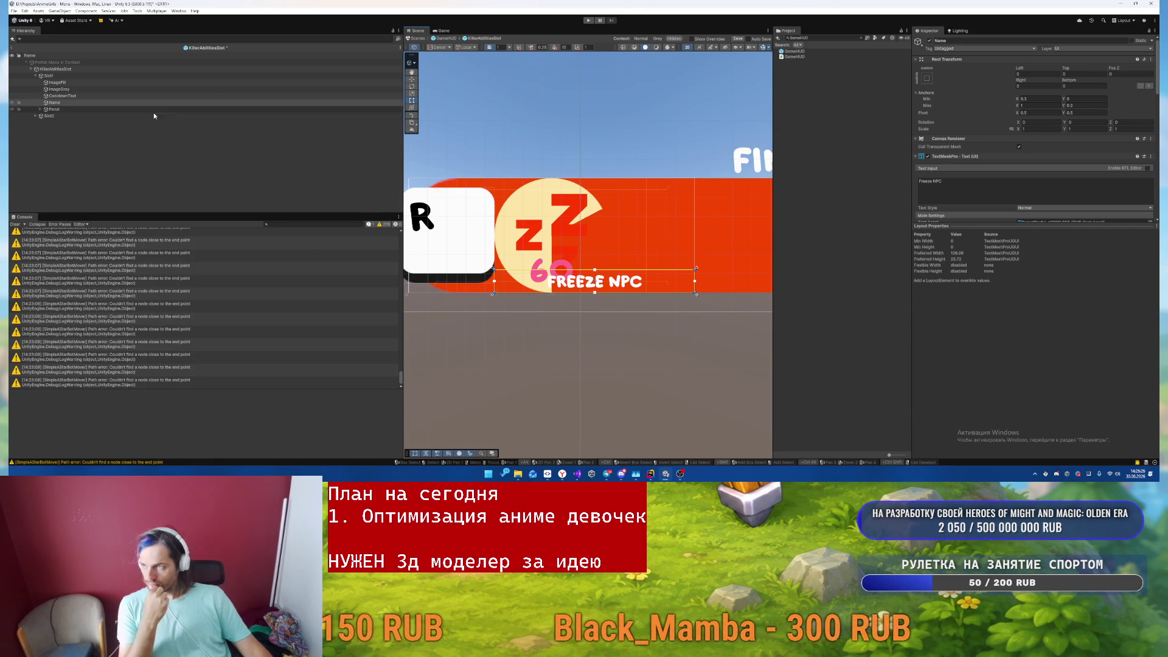
# - Change the ImageGray icon's colour from red to grey
pyautogui.click(61, 89)
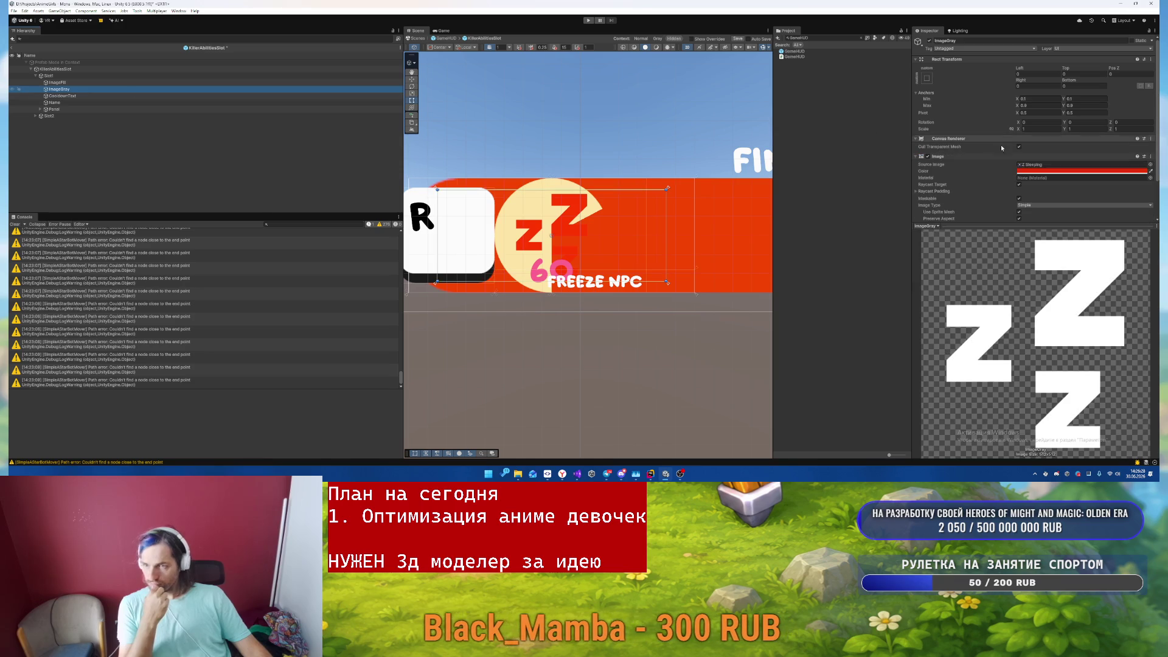
pyautogui.click(1053, 172)
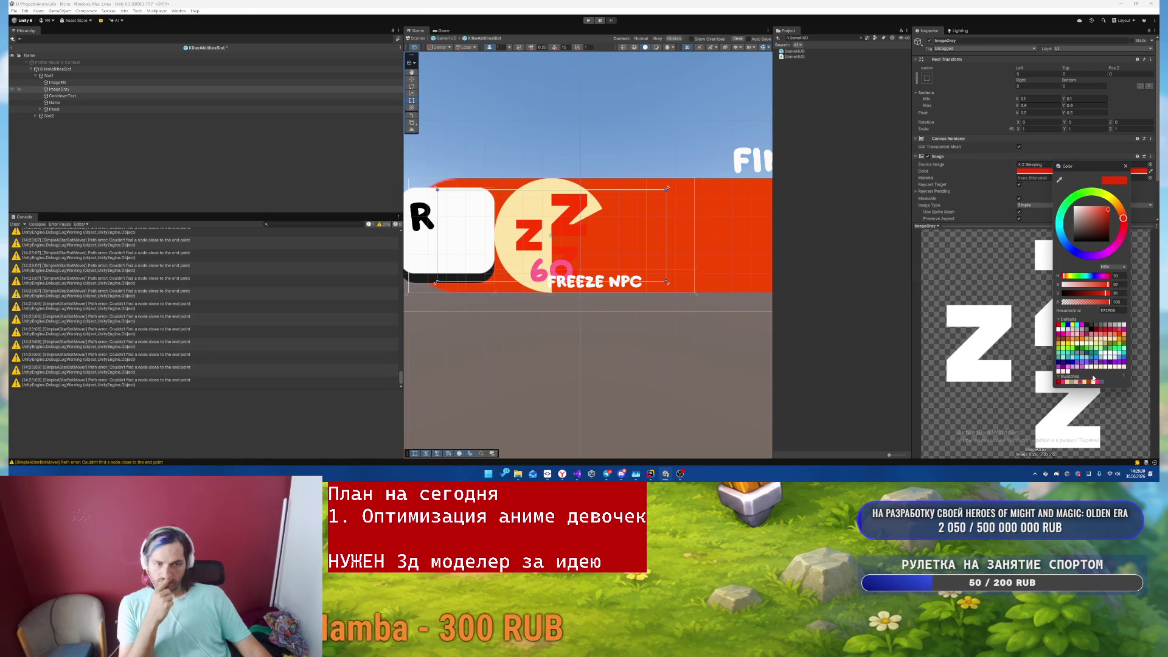
pyautogui.click(1071, 382)
pyautogui.click(1125, 166)
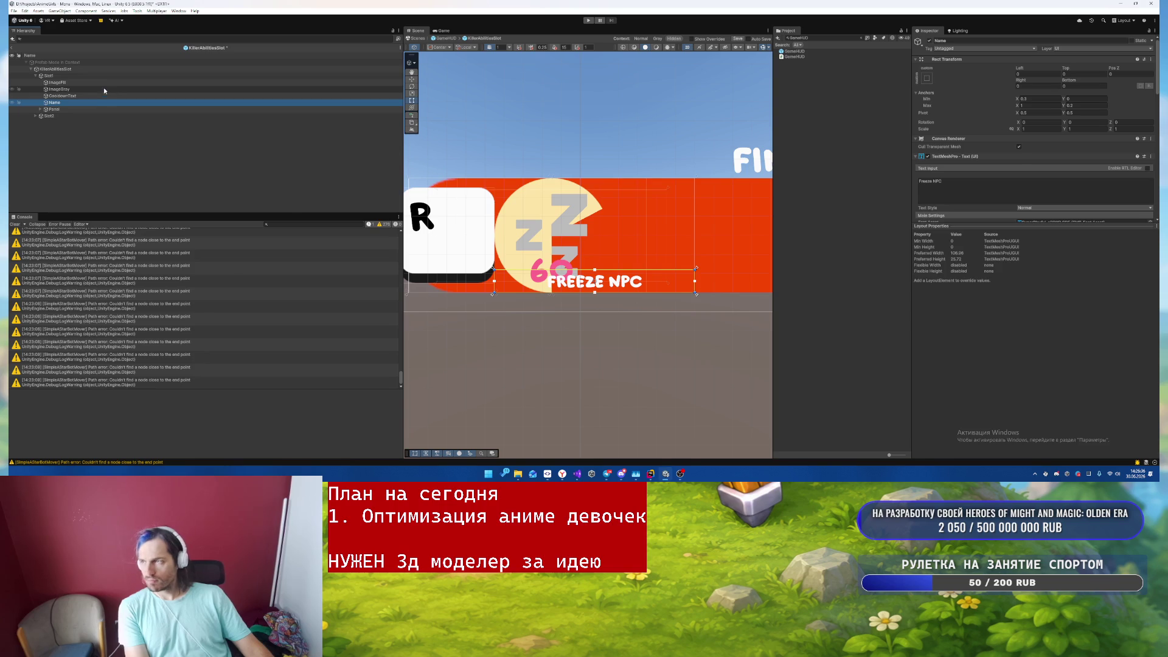
# - Set ImageGray's Left and Right offsets to 0
pyautogui.click(104, 89)
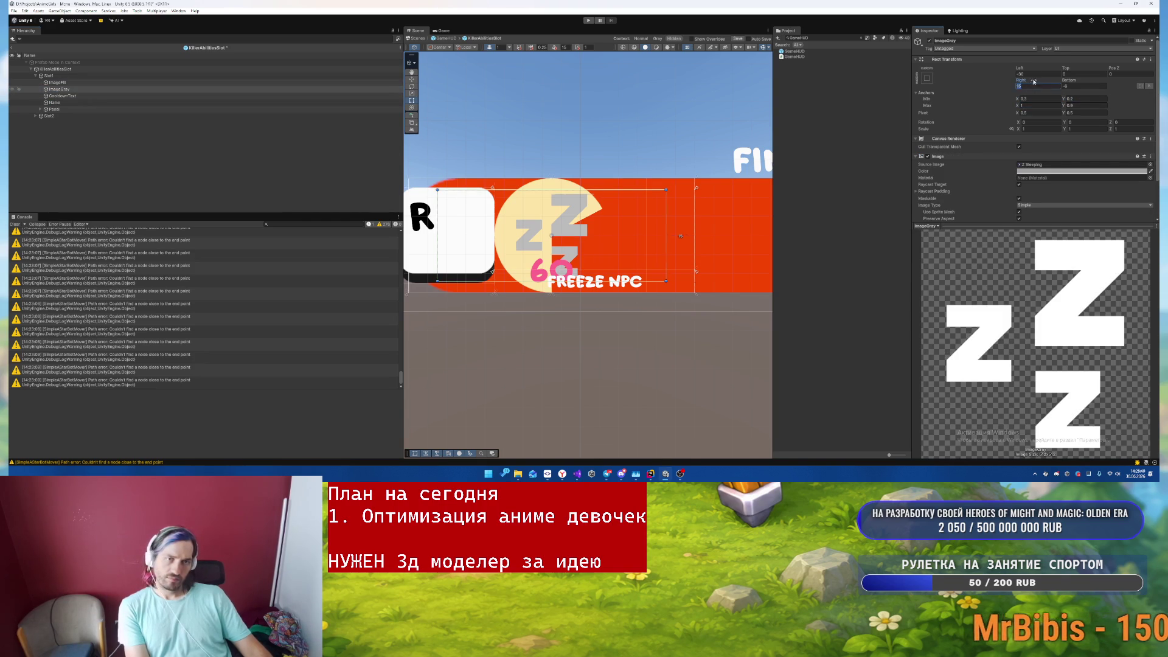
pyautogui.write('0')
pyautogui.click(1080, 85)
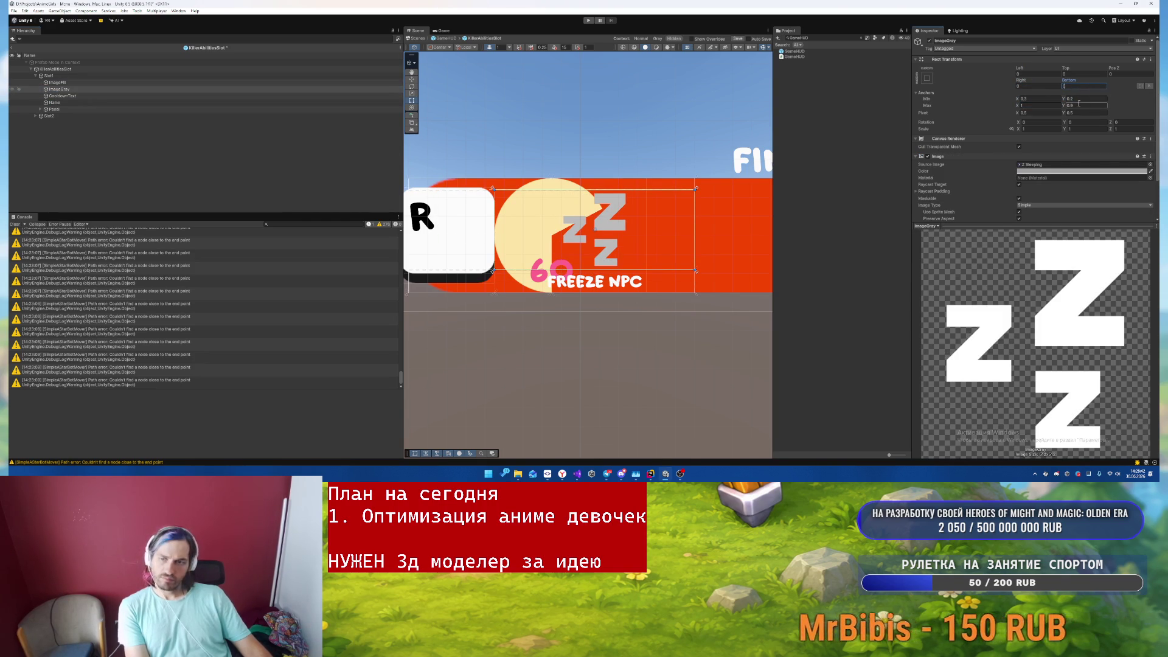